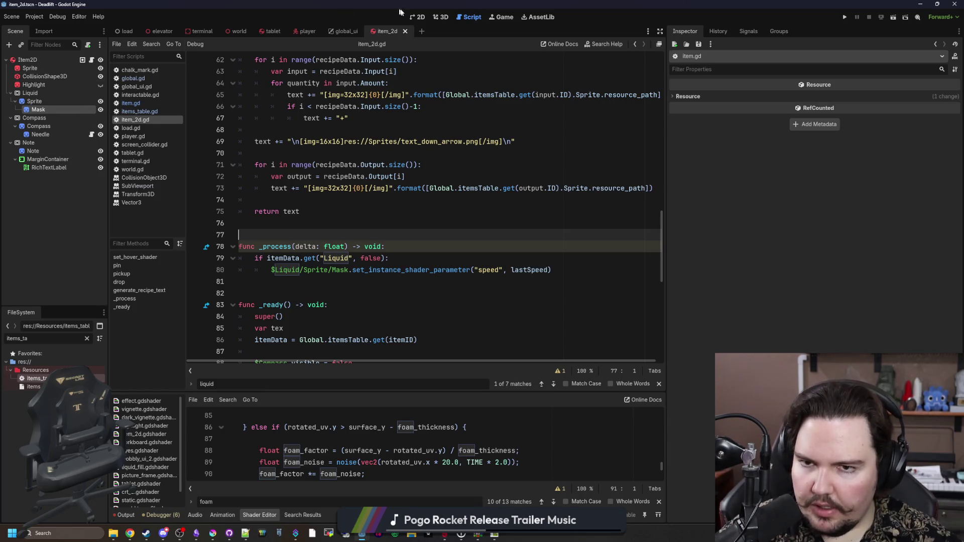
Inspect the item scene's bottle sprite and Liquid viewport in the 2D and 3D views.
left_click(418, 17)
left_click(442, 17)
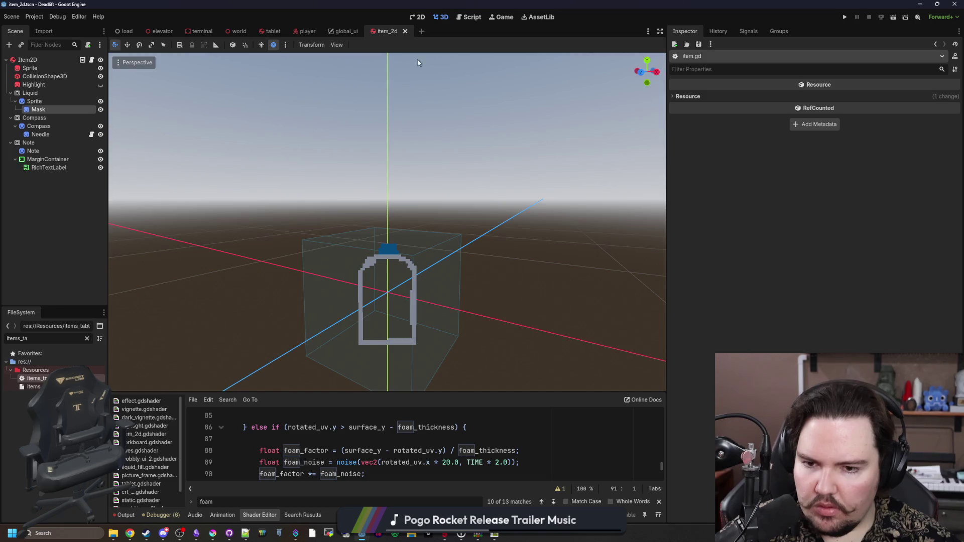
double_click(38, 110)
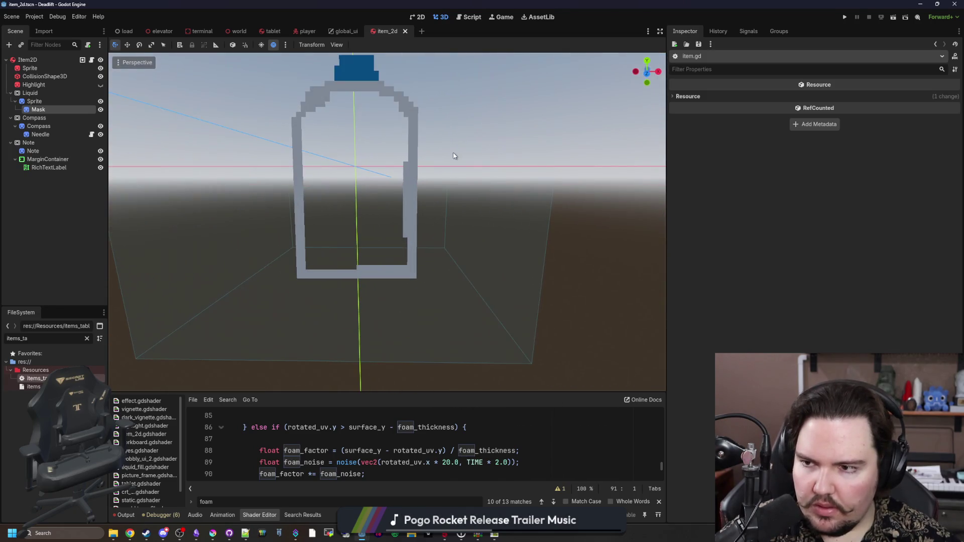
left_click(58, 104)
left_click(50, 92)
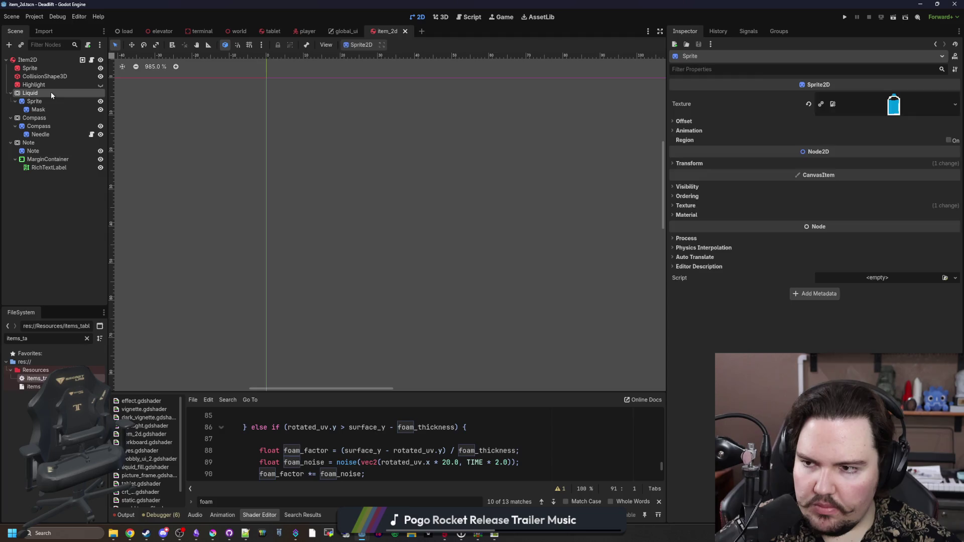
left_click(451, 18)
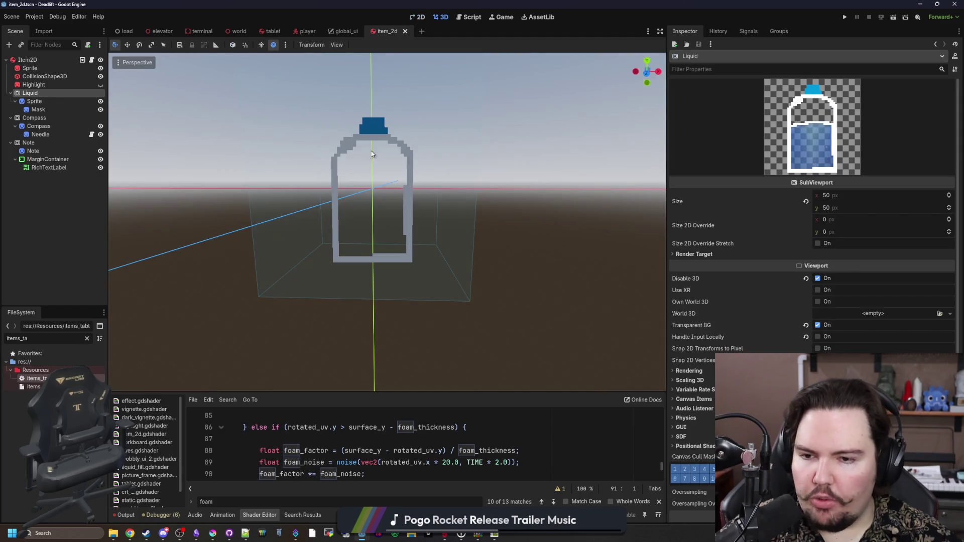
Review lines 76–79 of the item_2d.gd script.
left_click(91, 59)
left_click(385, 224)
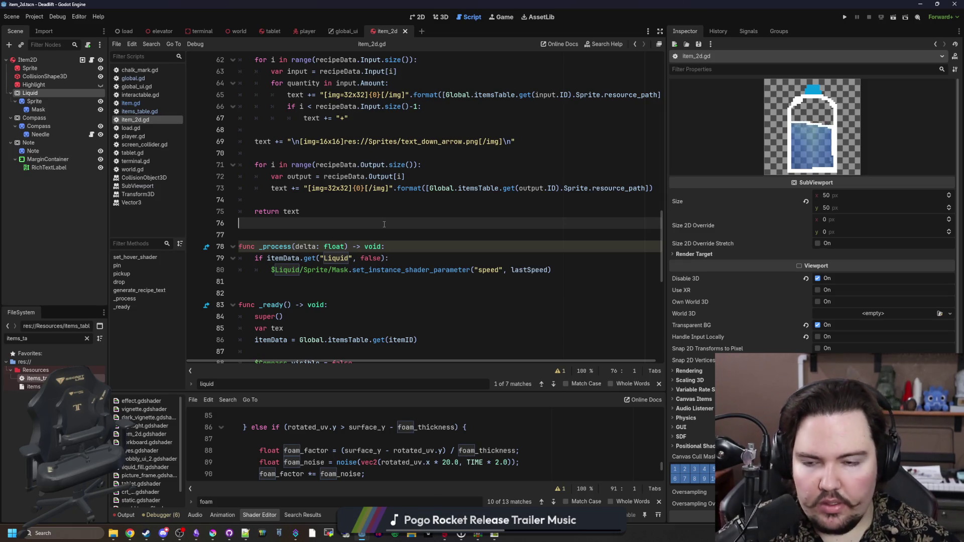
left_click(411, 258)
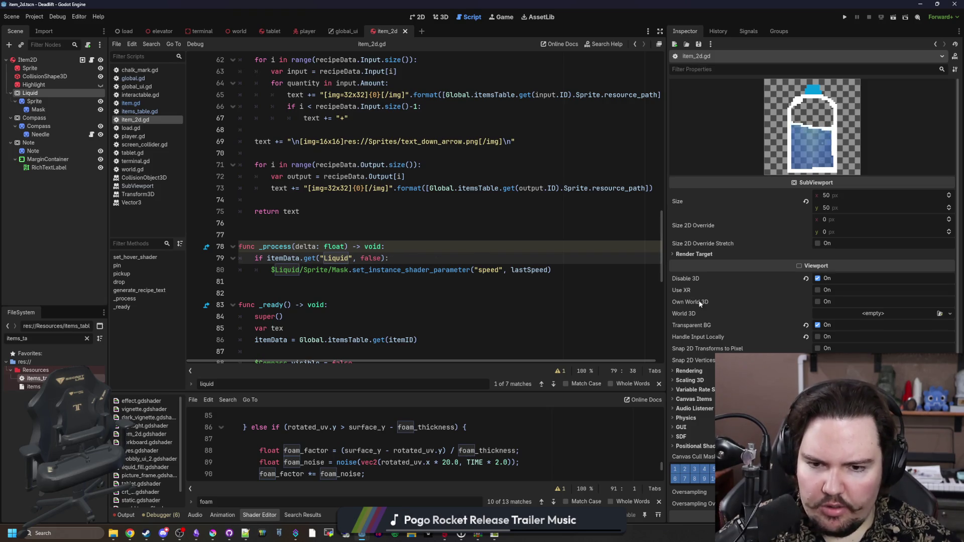
left_click(302, 226)
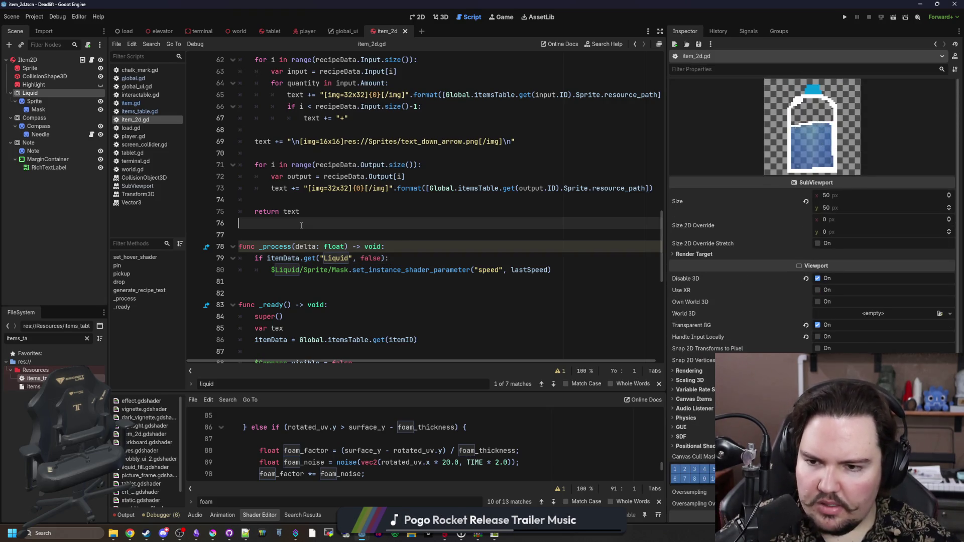
left_click(387, 234)
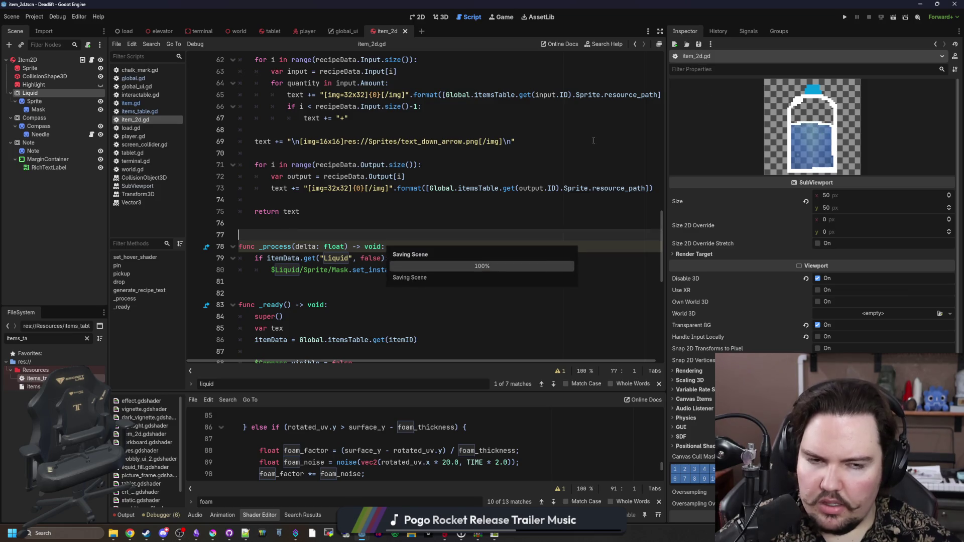
Run the game, then inspect the Compass node, the 50×50 SubViewport behind the line-88 error.
left_click(845, 17)
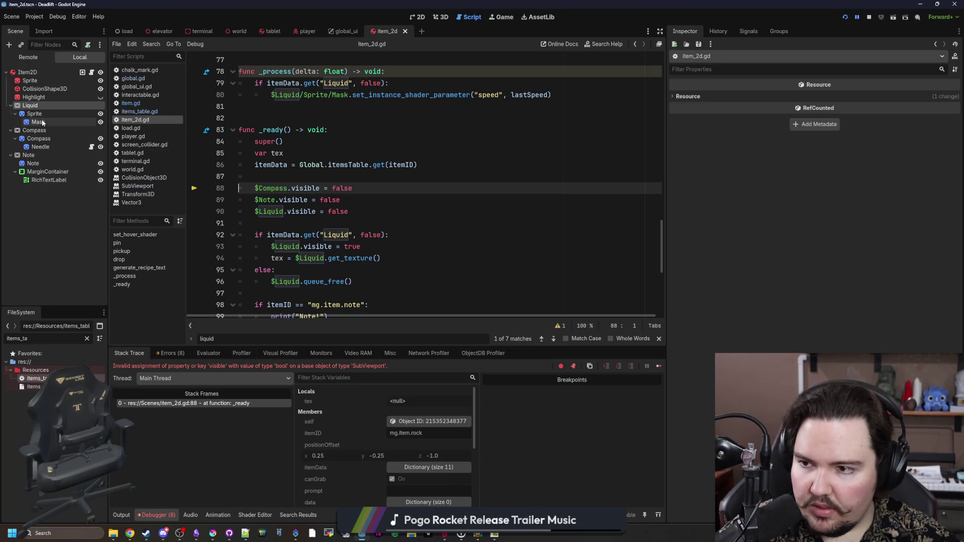
left_click(313, 180)
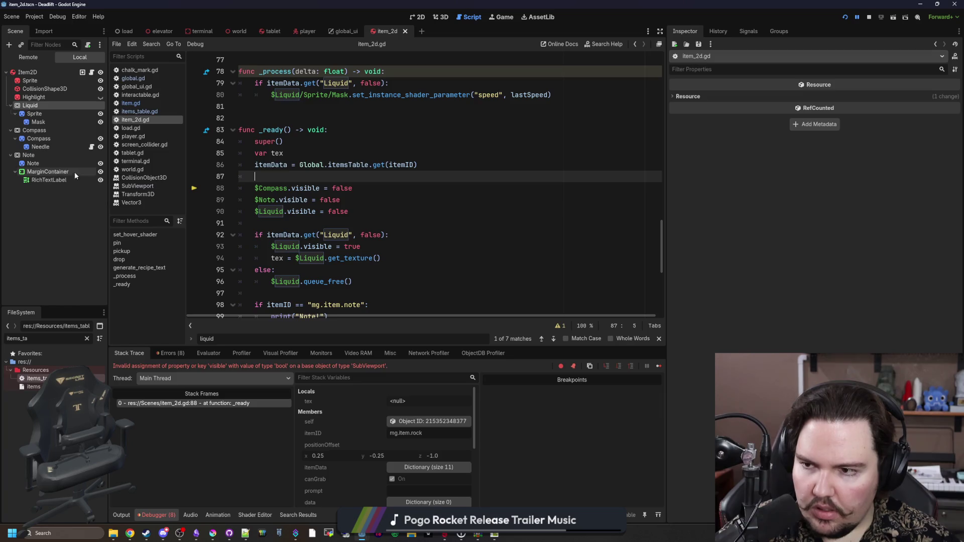
left_click(47, 129)
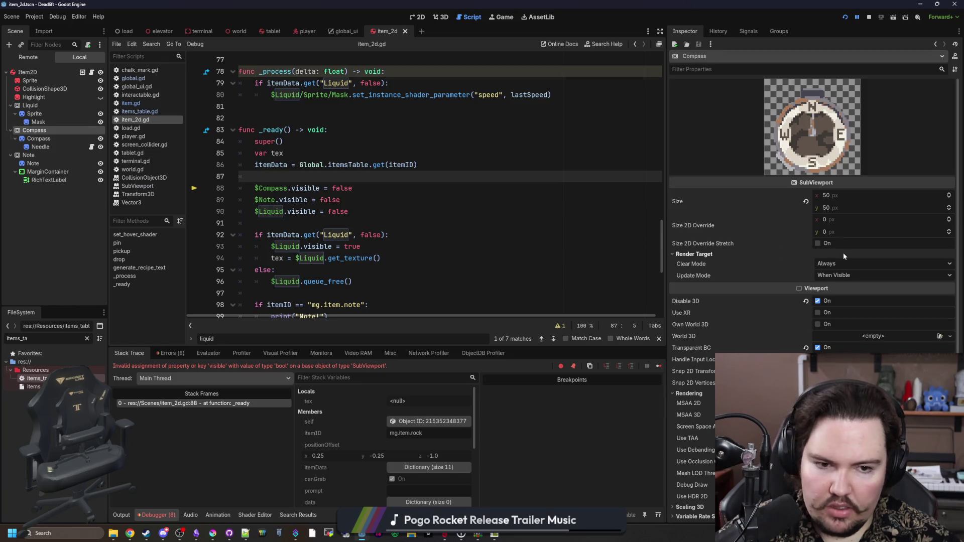
Replace the Compass line's visible = false with set_update_mode(SubViewport.UPDATE_DISABLED).
mouse_move(727, 275)
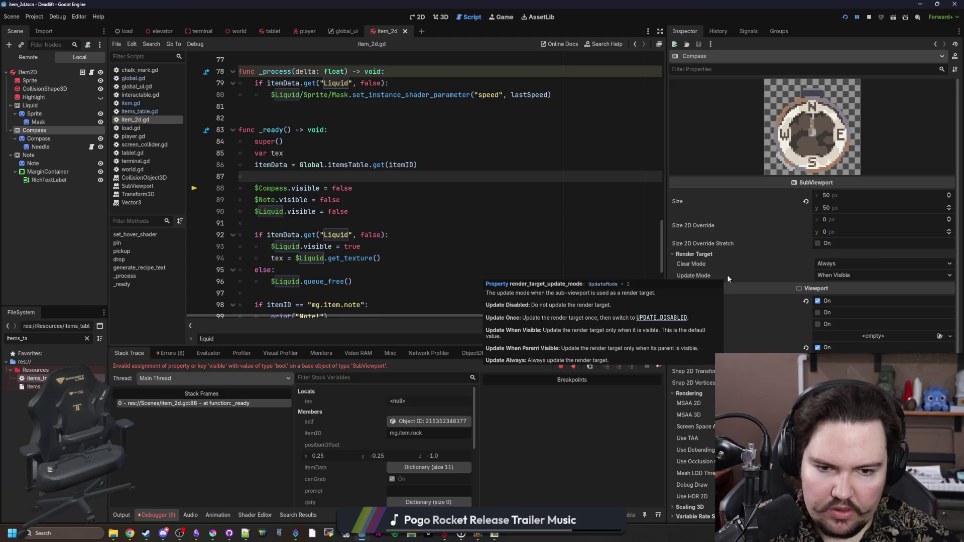
left_click(296, 223)
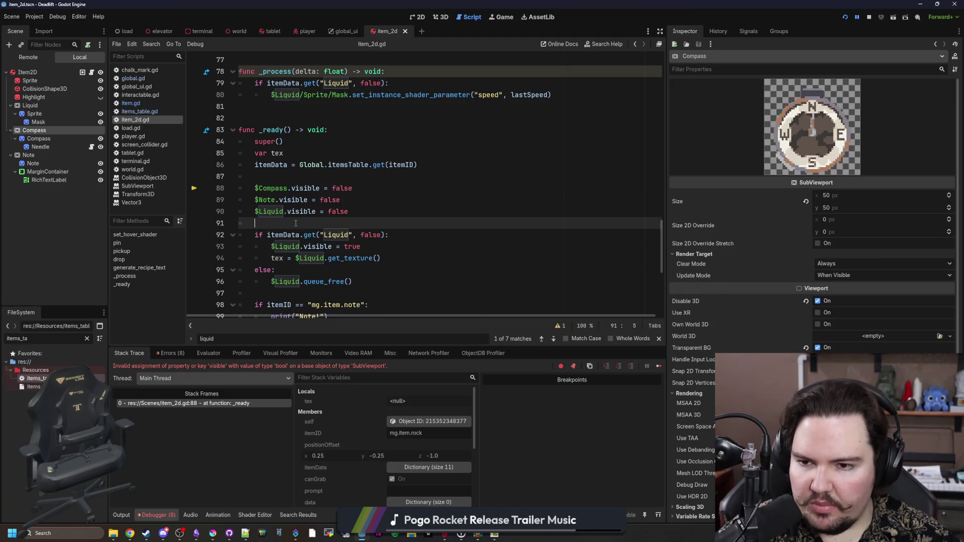
left_click_drag(353, 188, 291, 187)
type("set_")
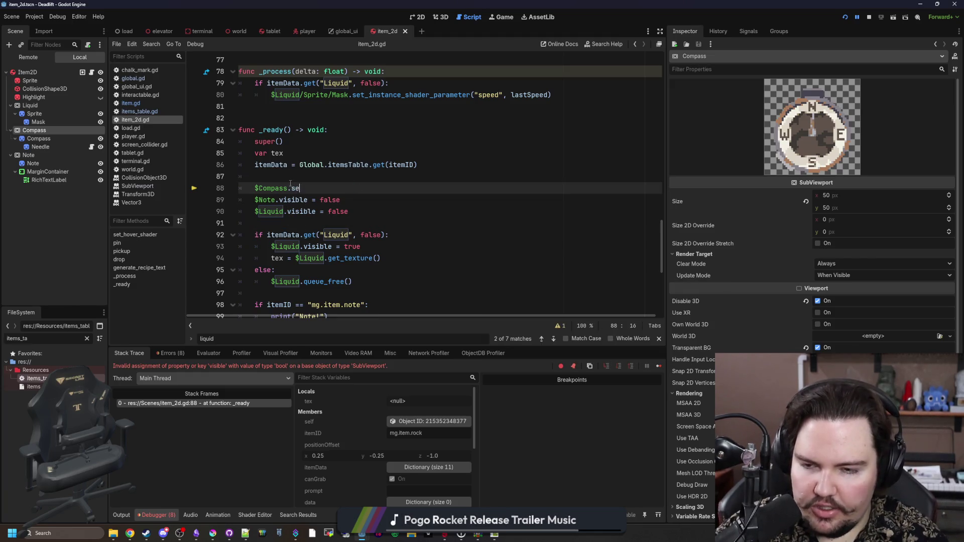
type("ud")
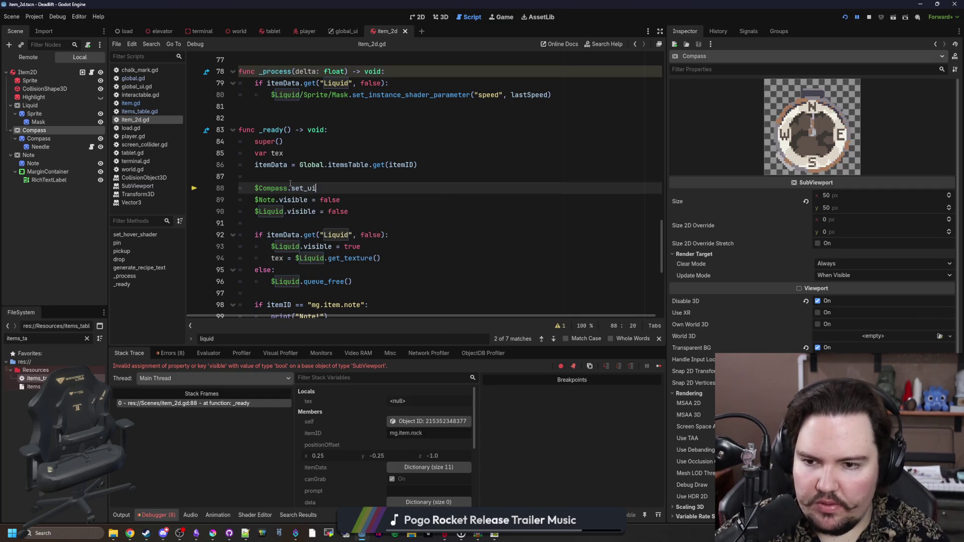
key("BackSpace")
type("pdate_mode(")
key("Down")
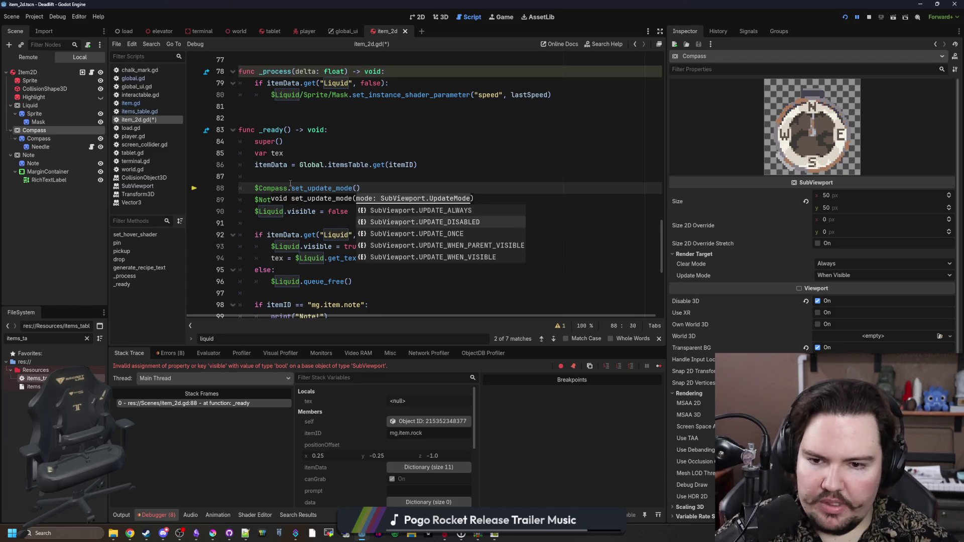
key("Return")
Copy that UPDATE_DISABLED call over the Note and Liquid visibility assignments.
left_click_drag(471, 188, 253, 186)
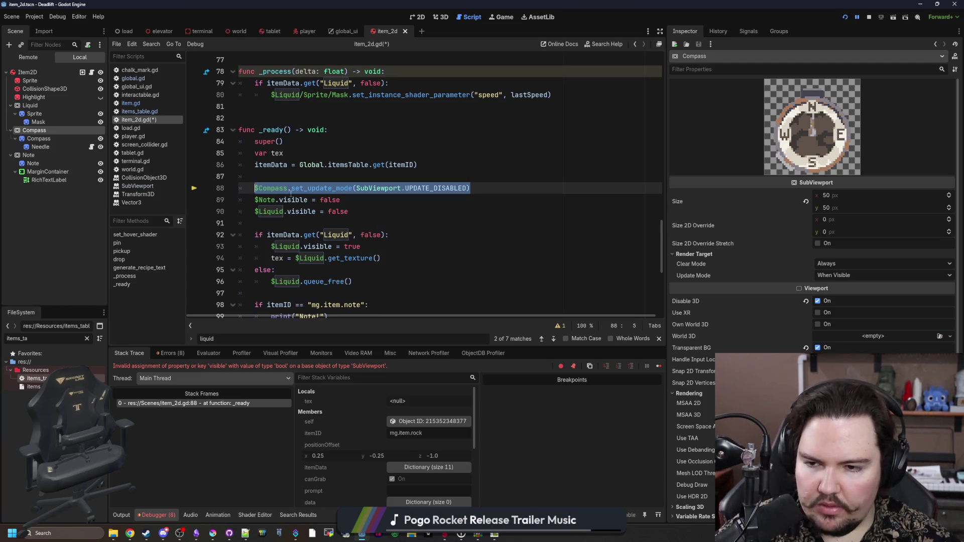
mouse_move(470, 188)
left_mouse_down()
mouse_move(287, 188)
mouse_move(280, 200)
left_mouse_up()
key("ctrl+c")
key("ctrl+v")
left_click_drag(349, 211, 285, 215)
key("ctrl+v")
Replace visible = true on line 93 with set_update_mode(SubViewport.UPDATE_WHEN_VISIBLE) and copy it.
scroll(370, 216, "down", 1)
left_click(369, 211)
left_click_drag(370, 211, 304, 211)
key("BackSpace")
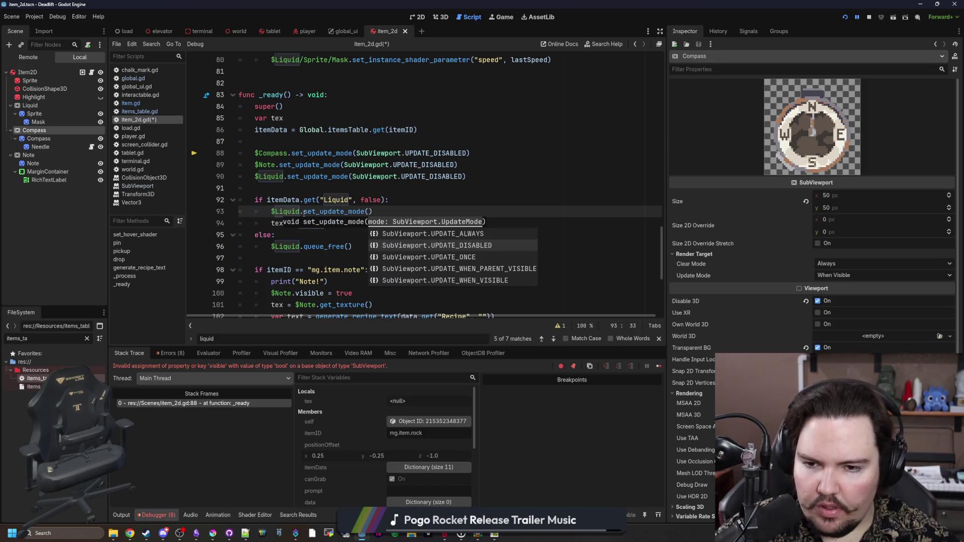
key("Down")
key("Down")
key("Down")
key("Down")
key("Up")
key("Return")
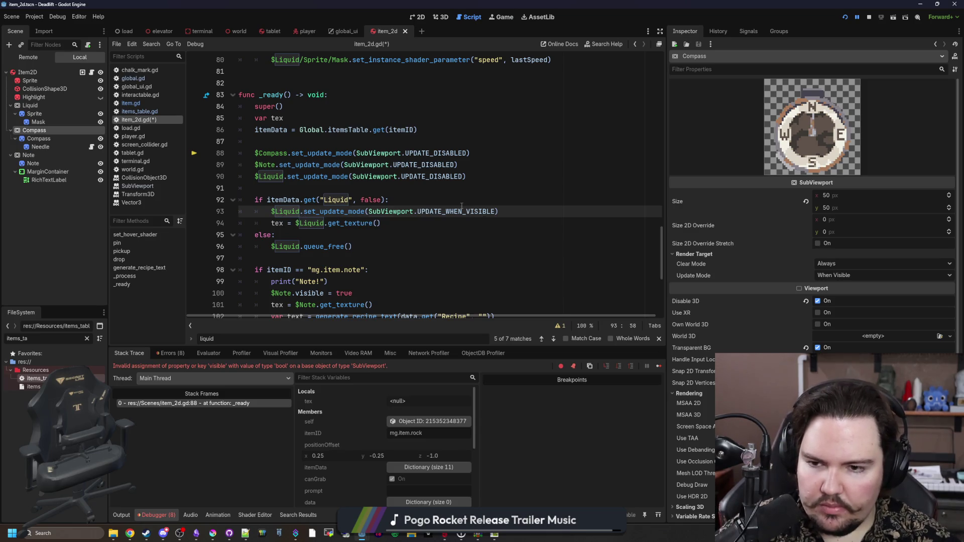
mouse_move(498, 212)
left_mouse_down()
mouse_move(276, 211)
mouse_move(304, 212)
left_mouse_up()
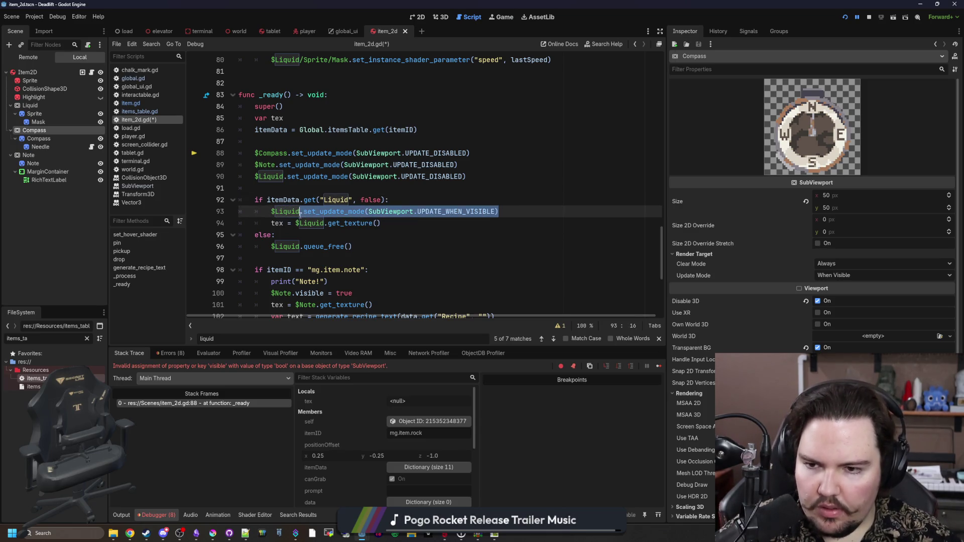
Paste the UPDATE_WHEN_VISIBLE call into the Note and Compass branches, save item_2d.gd, and rerun.
scroll(331, 239, "down", 3)
left_click_drag(367, 184, 294, 188)
key("ctrl+v")
left_click_drag(366, 281, 307, 282)
key("ctrl+v")
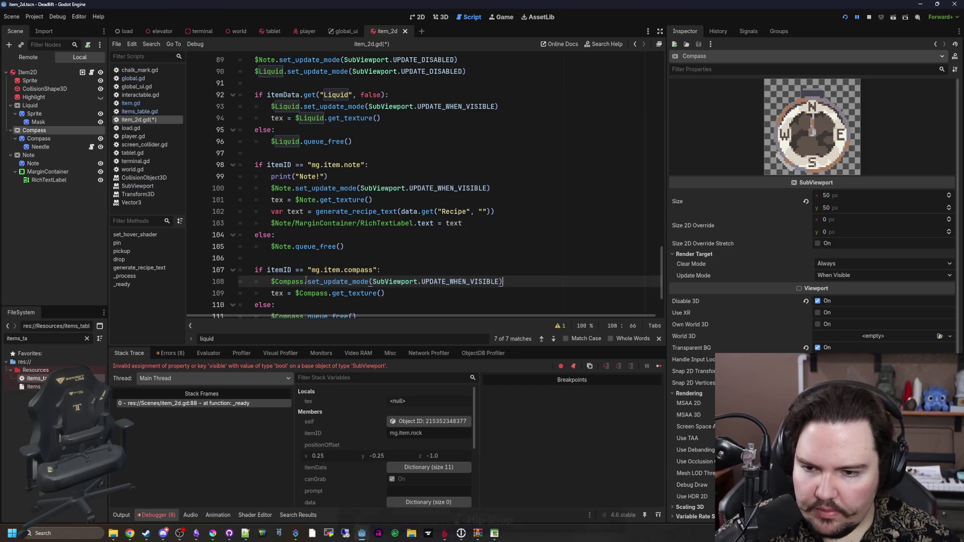
left_click(277, 235)
key("ctrl+s")
left_click(868, 17)
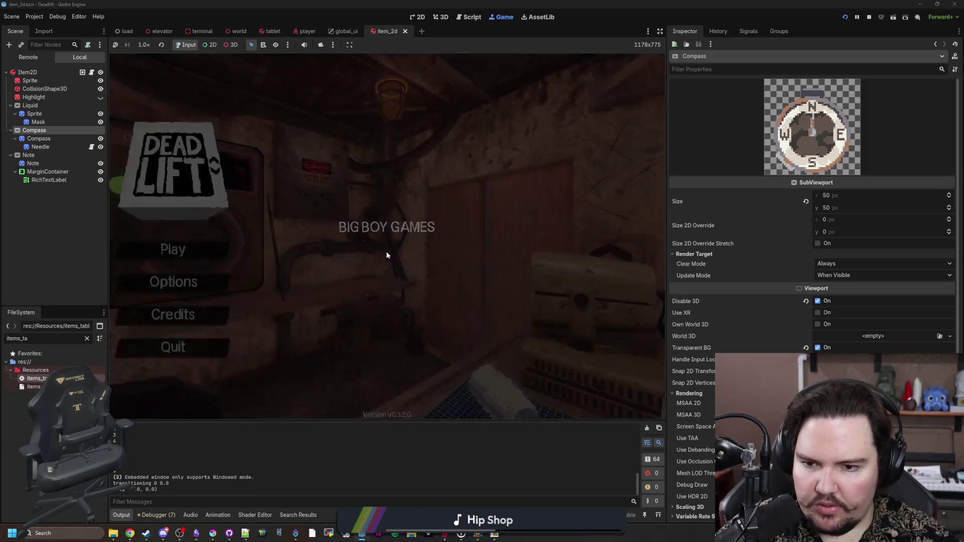
Enter the 'dwasdwa' debug cheat, start a new game, close Setup, and pause in the first room.
type("dwasdwa")
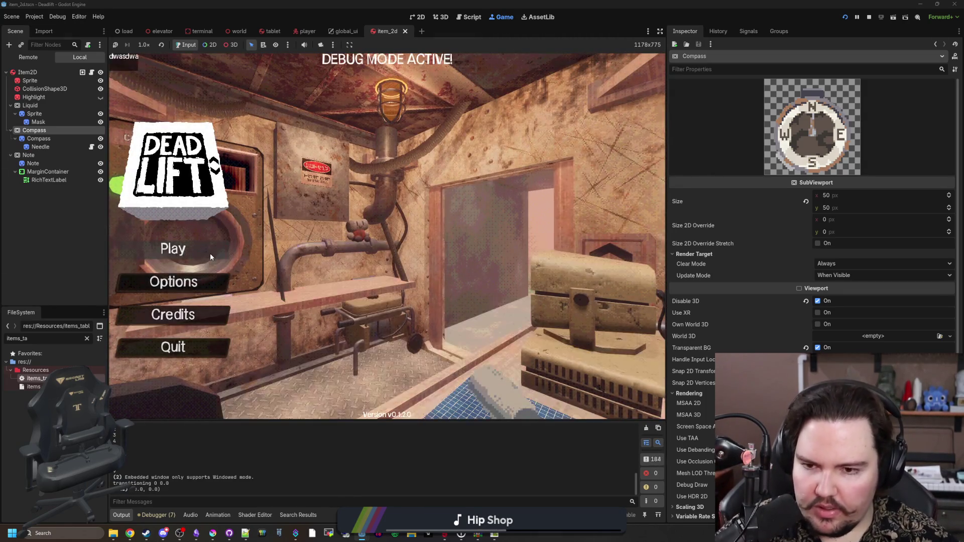
left_click(210, 257)
left_click(413, 271)
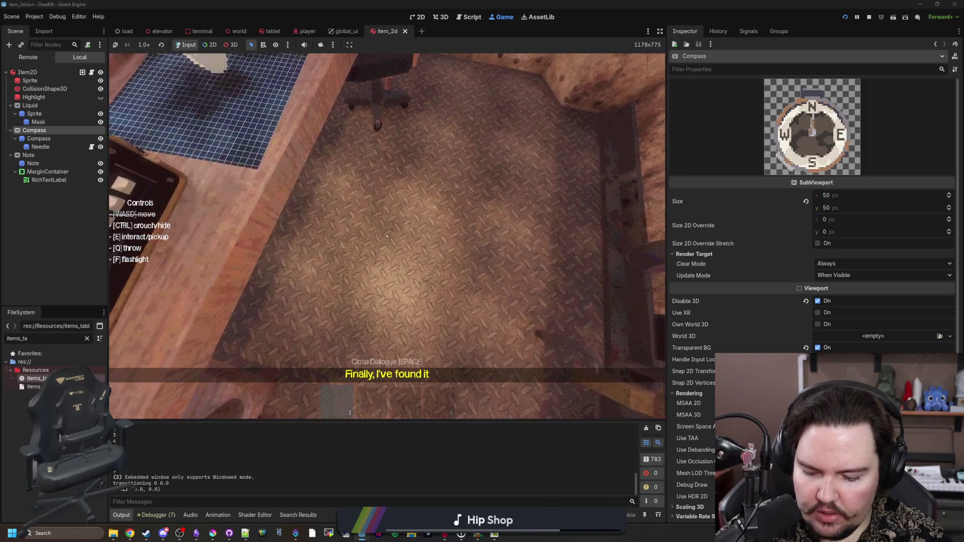
key("Escape")
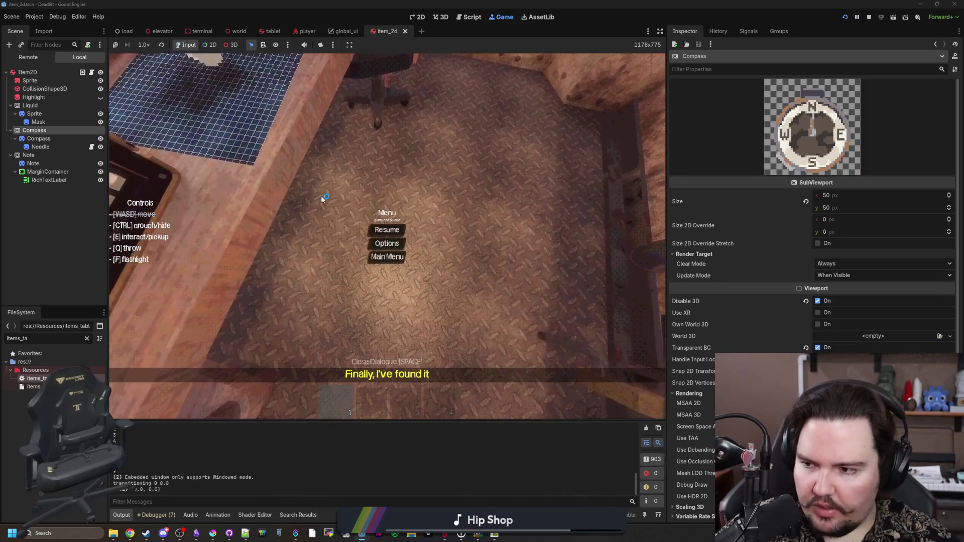
left_click(34, 17)
left_click(50, 29)
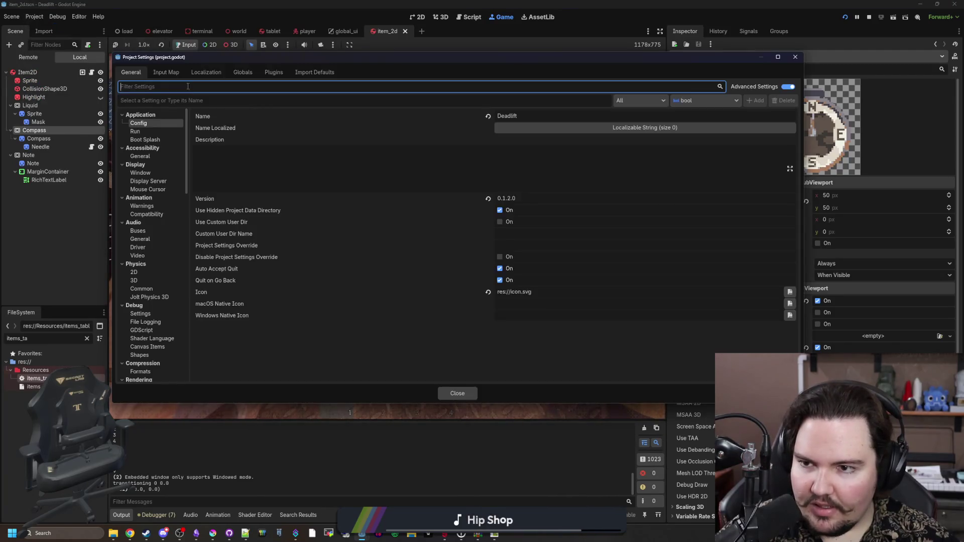
left_click(166, 72)
key("Escape")
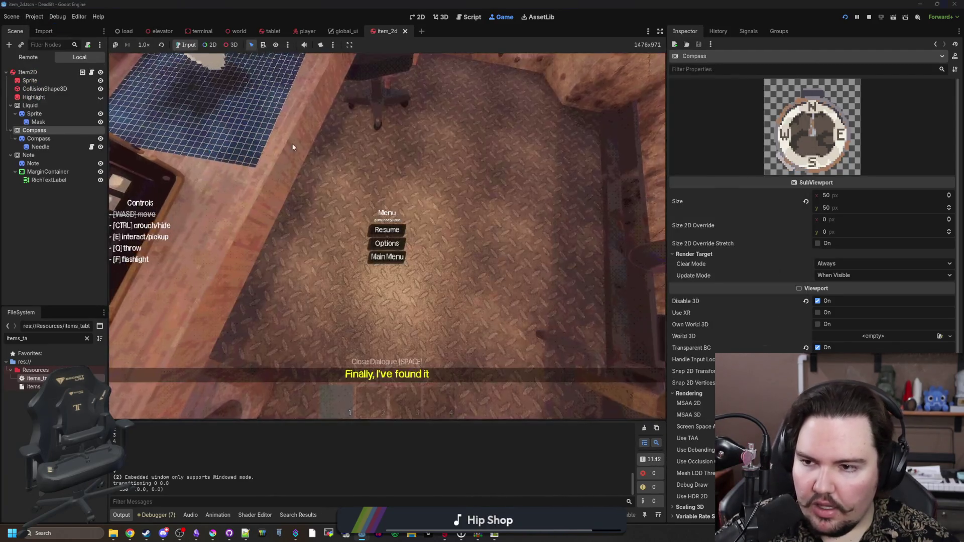
left_click(387, 227)
key("grave")
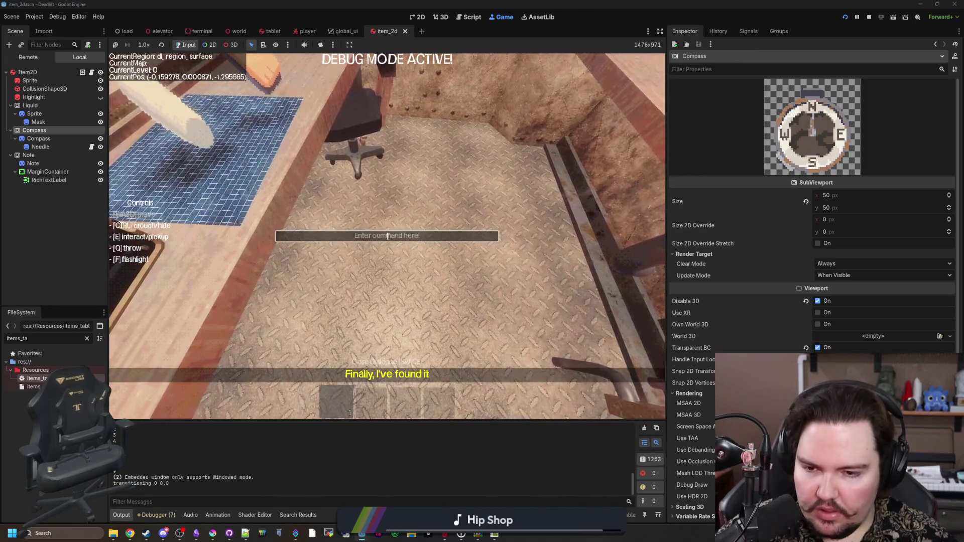
type("give wa")
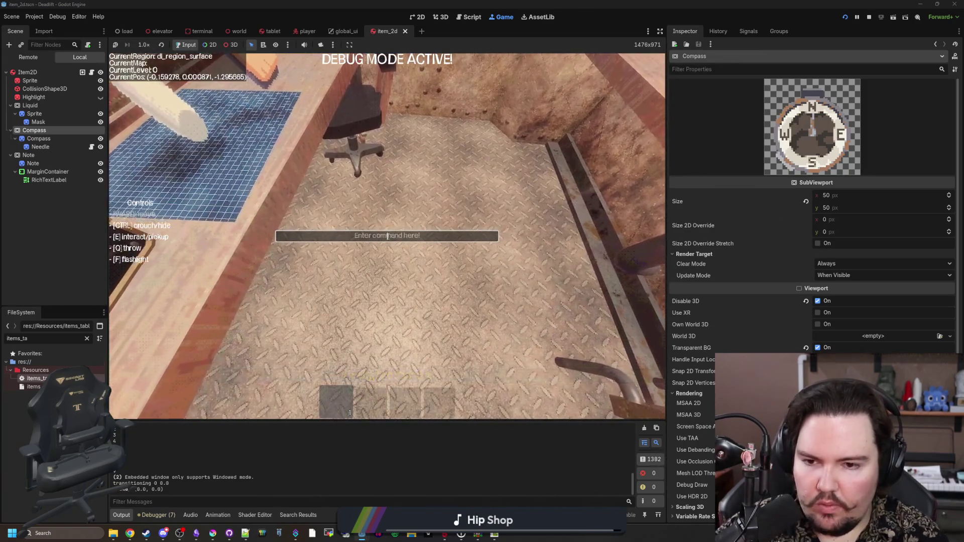
key("Return")
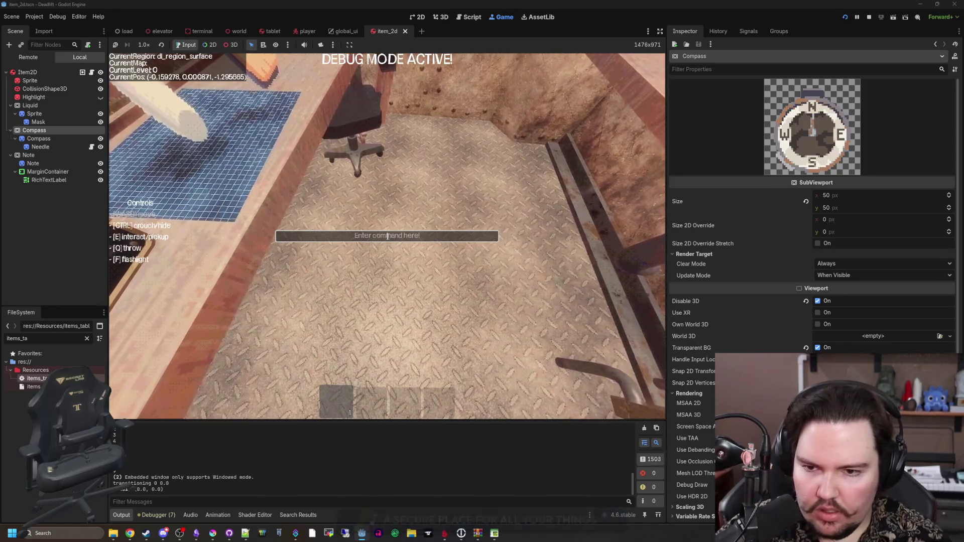
key("grave")
key("w")
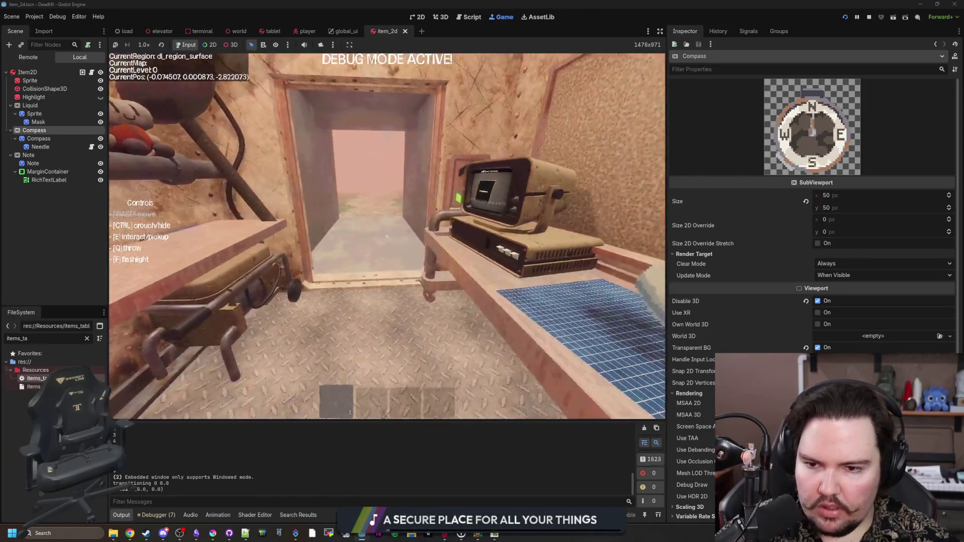
key("Escape")
key("grave")
type("s")
key("BackSpace")
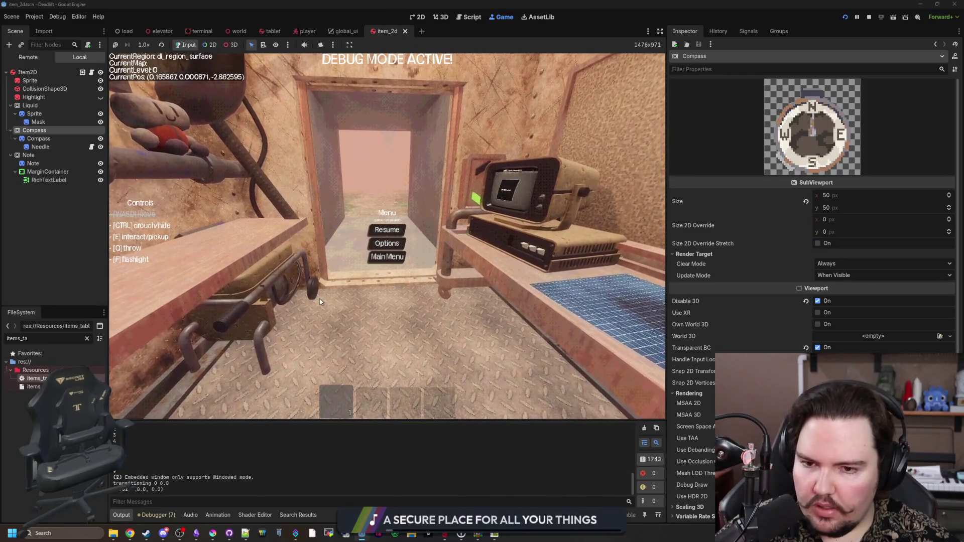
type("create")
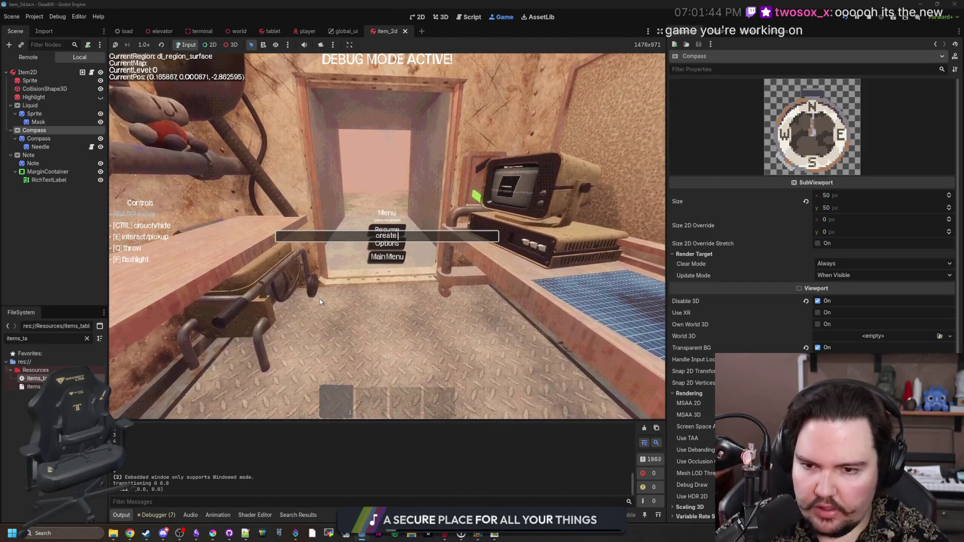
key("grave")
key("Escape")
key("Escape")
Open commands_table.gd via a 'command' filter to check /give, then open the game's command prompt.
left_click(87, 338)
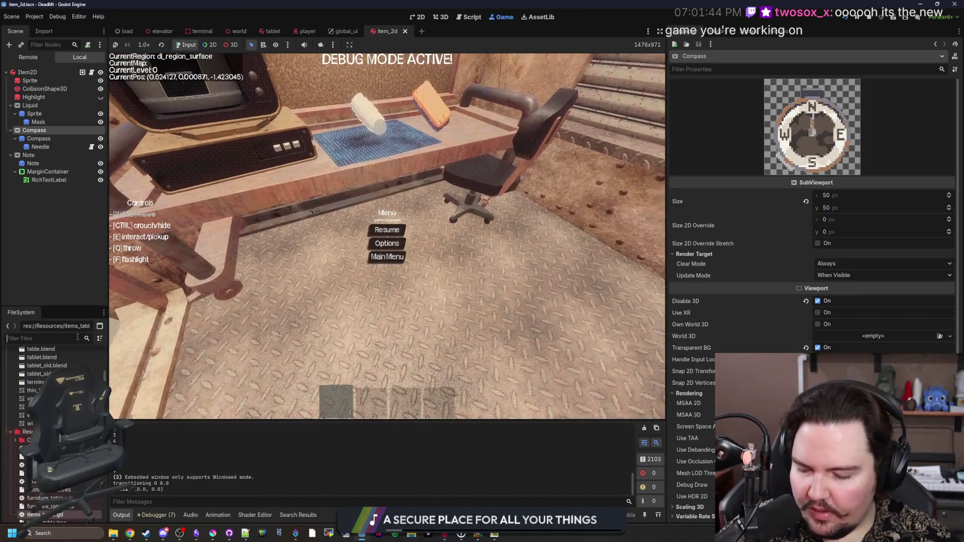
type("command")
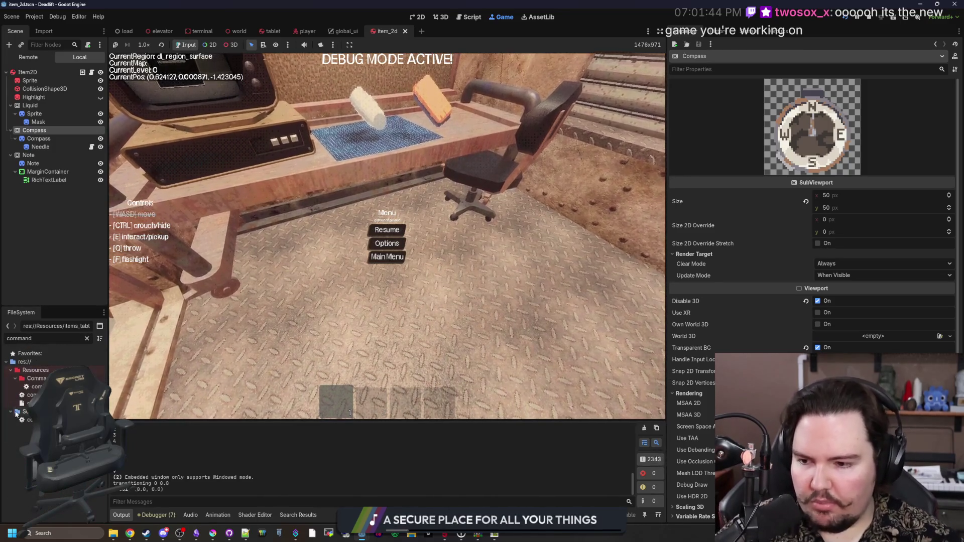
double_click(33, 395)
left_click(290, 187)
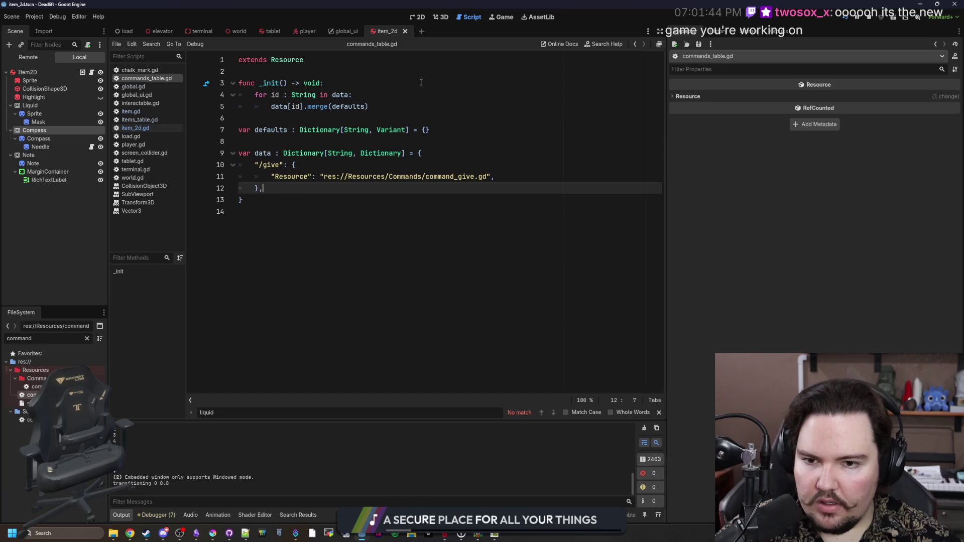
left_click(493, 18)
left_click(386, 240)
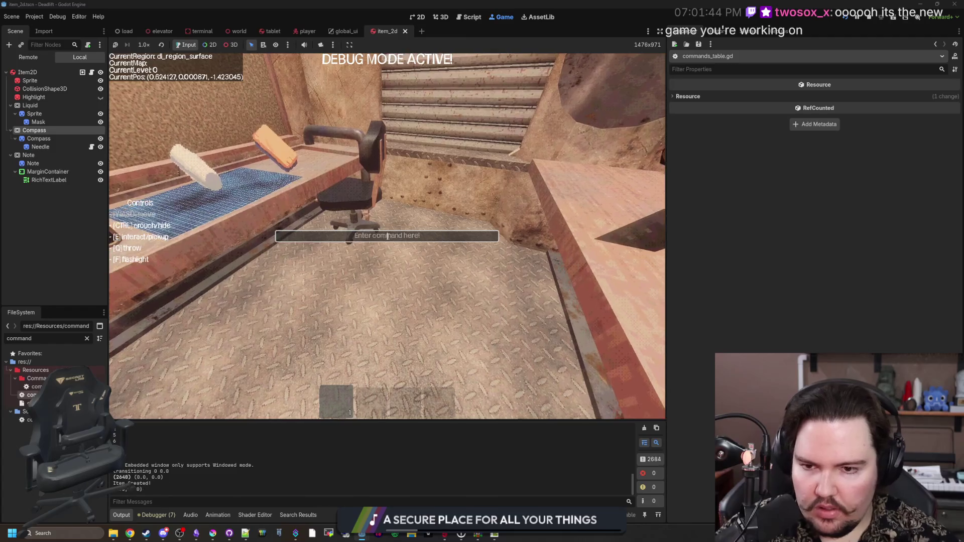
Equip the water bottle from hotbar slot 1, walk outside, and throw it onto the grass and path.
left_click(418, 267)
key("3")
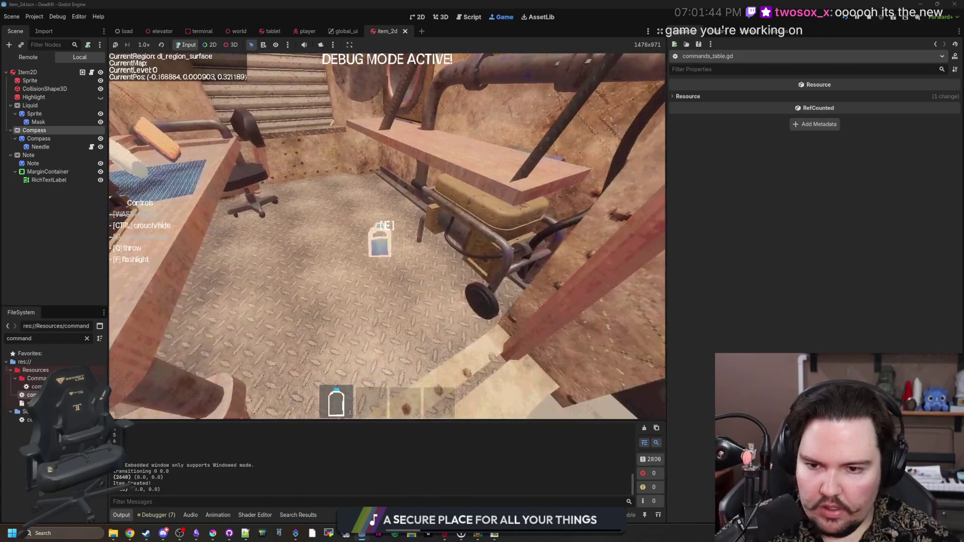
key("1")
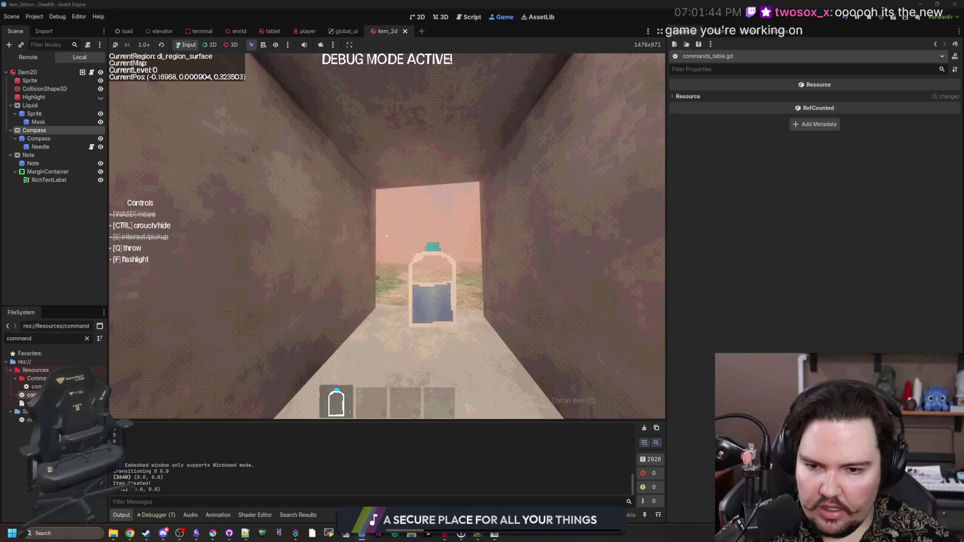
key("w")
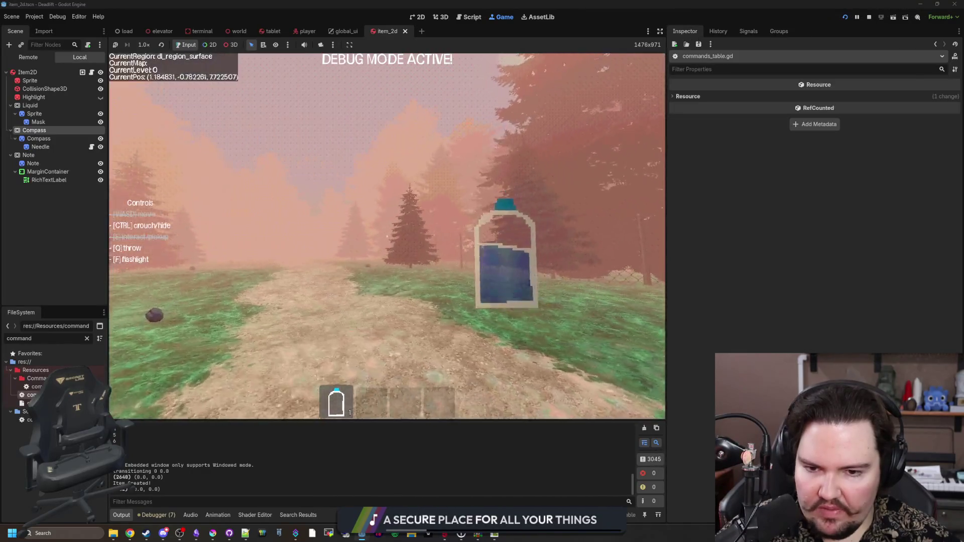
key("q")
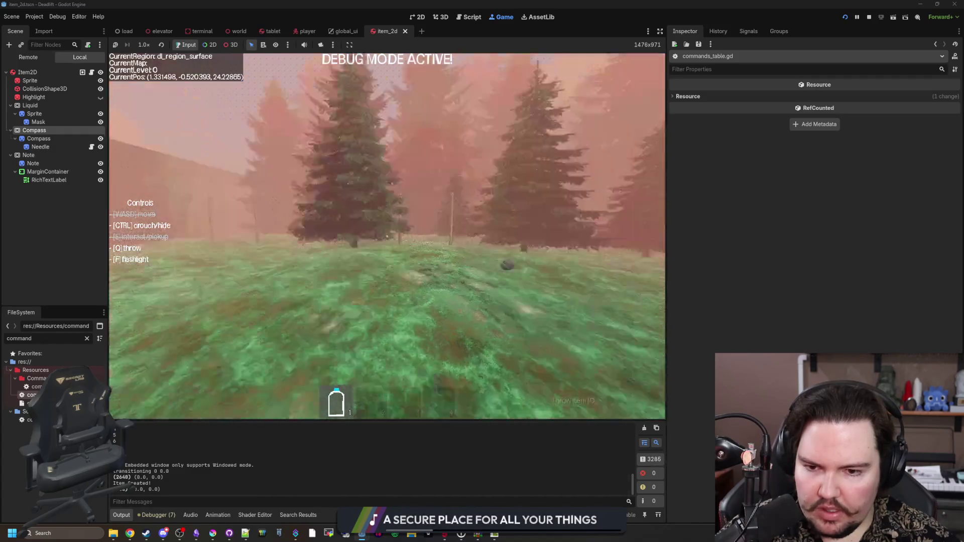
key("w")
key("q")
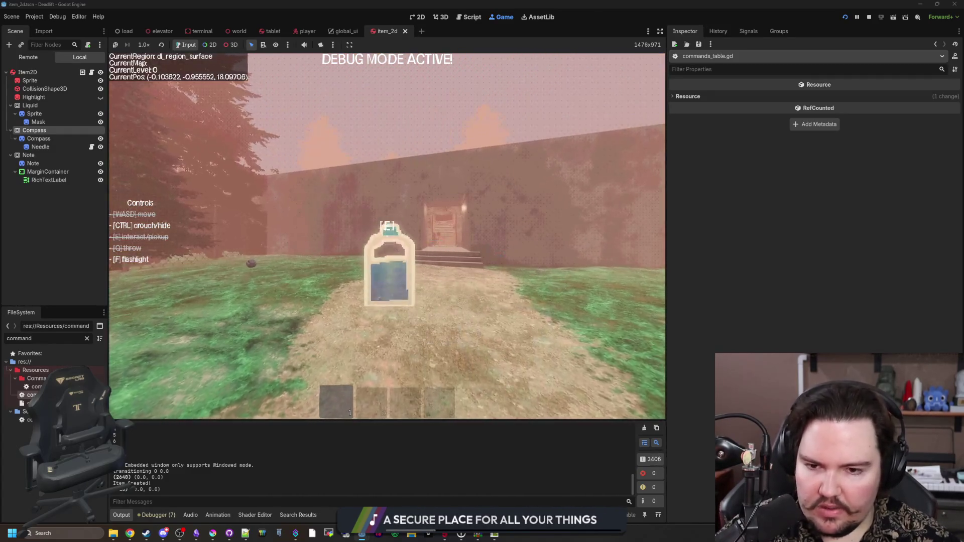
Pause and stop the game with F8, then select the Mask node.
key("Escape")
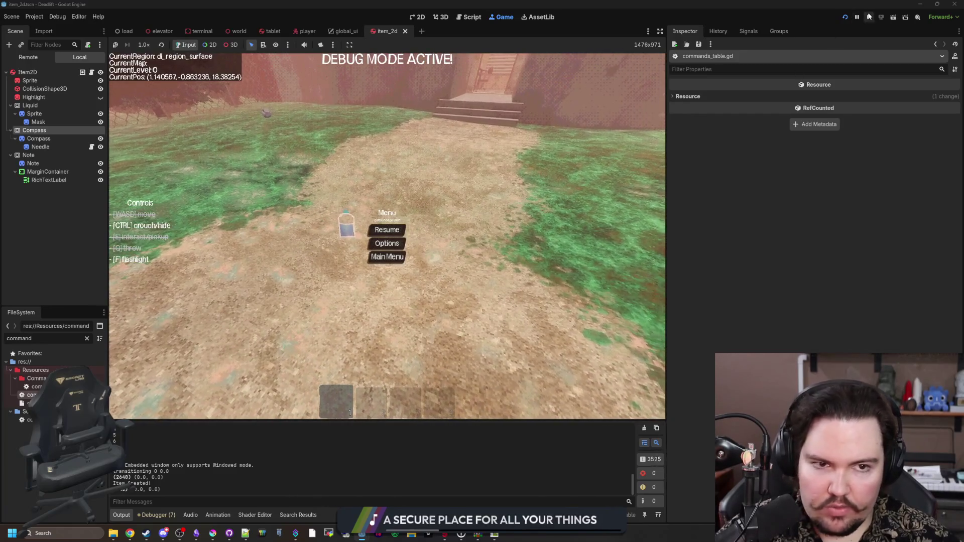
key("F8")
left_click(352, 224)
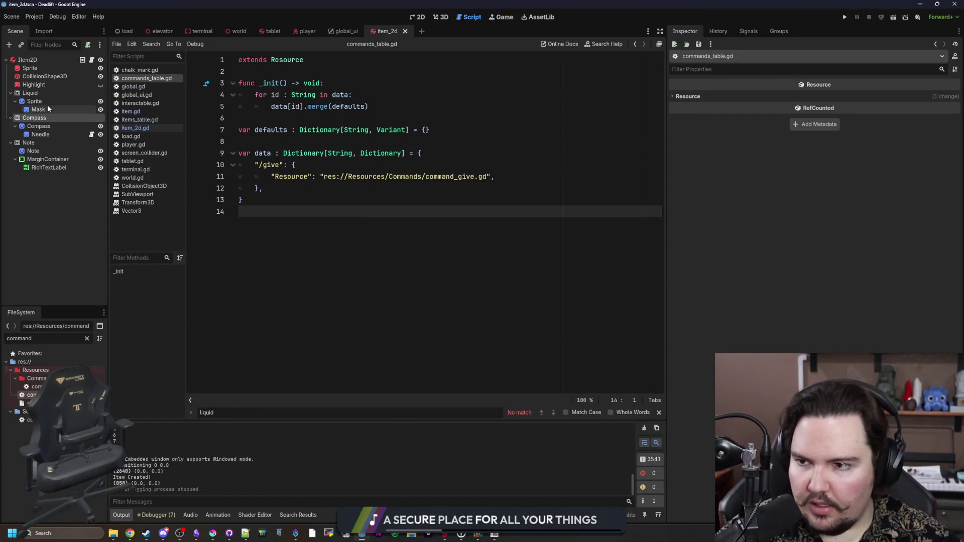
Open the Mask's water shader code and enlarge the panels to give the code more room.
left_click(47, 108)
left_click_drag(667, 194, 628, 194)
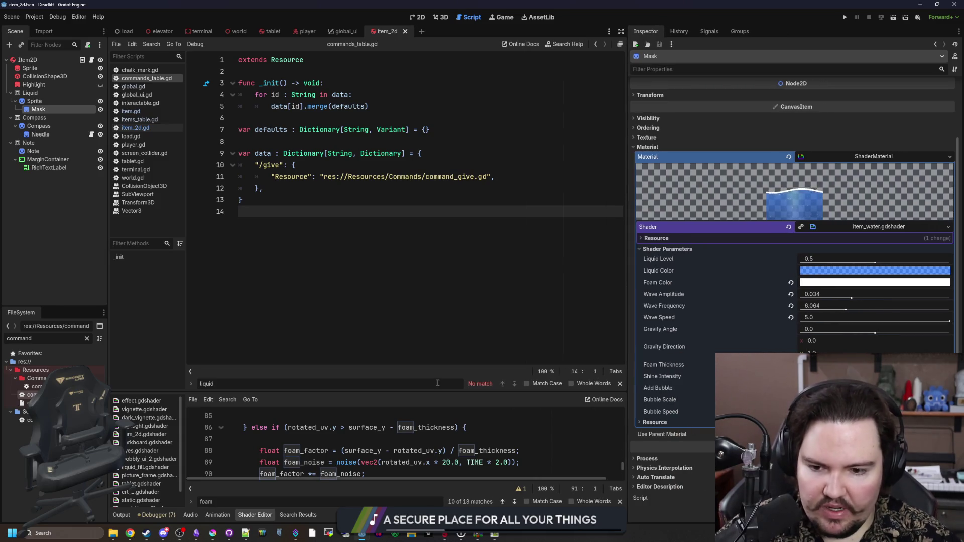
left_click_drag(432, 393, 439, 219)
scroll(424, 304, "up", 17)
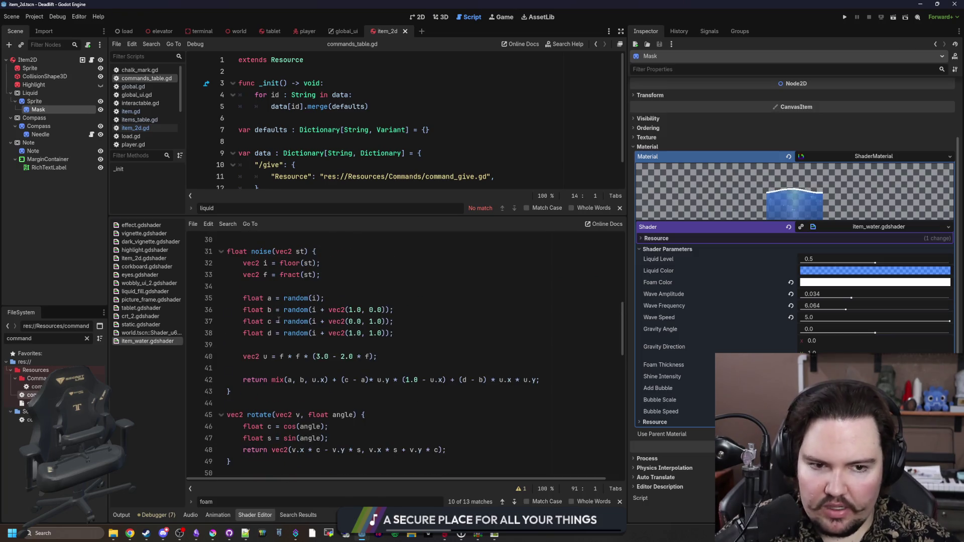
scroll(262, 368, "down", 2)
left_click_drag(231, 397, 223, 346)
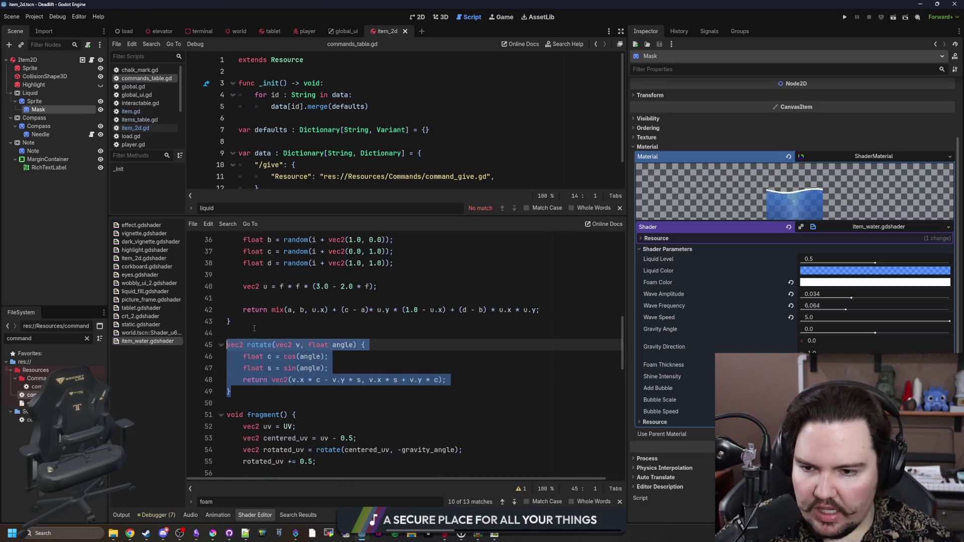
scroll(251, 347, "up", 3)
Look over the rotate and noise() functions in the shader code.
left_click(271, 324)
left_click_drag(232, 426, 194, 289)
scroll(299, 325, "up", 2)
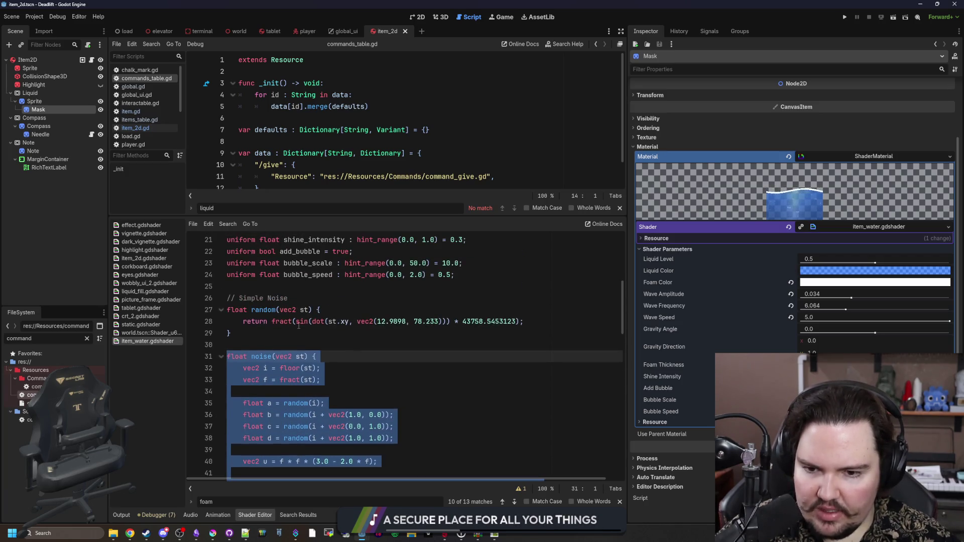
scroll(299, 326, "down", 2)
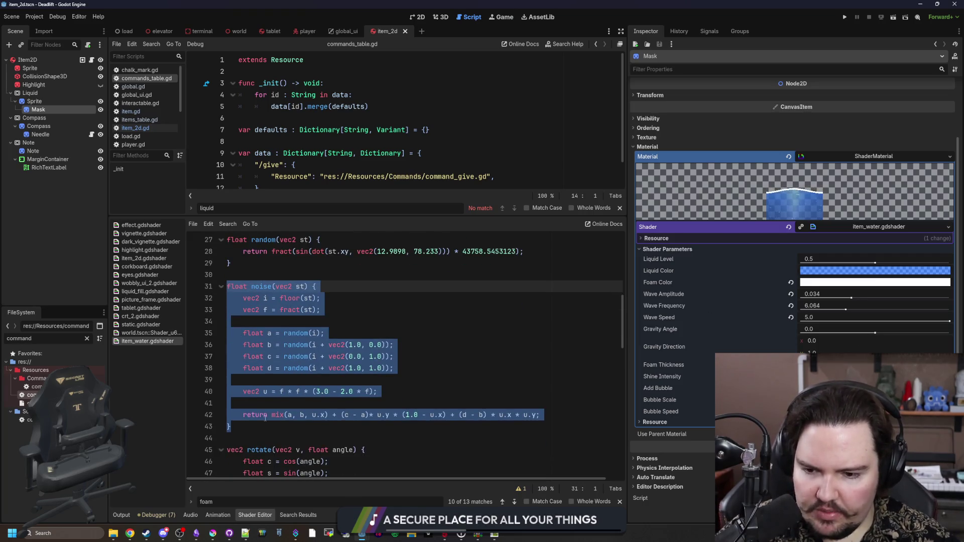
scroll(265, 418, "up", 6)
left_click(292, 426)
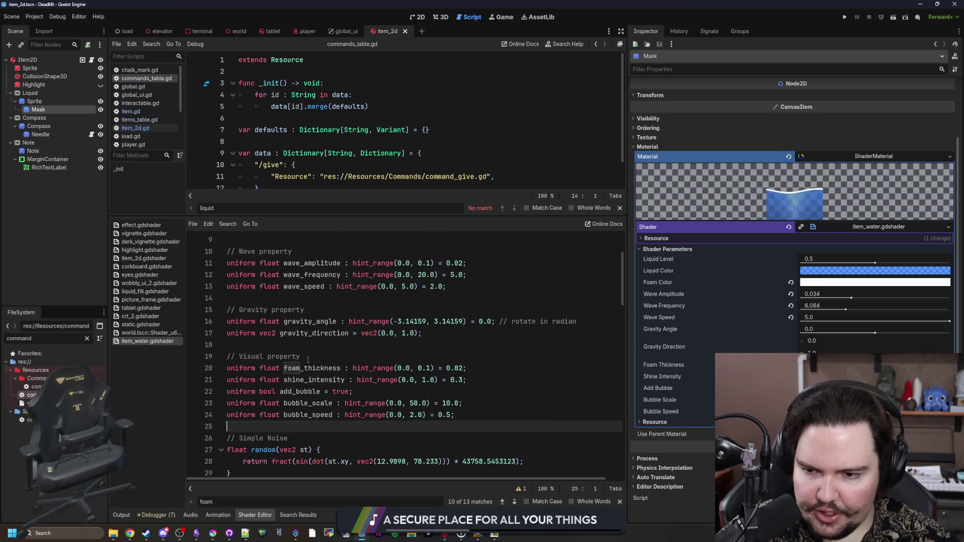
scroll(308, 360, "up", 3)
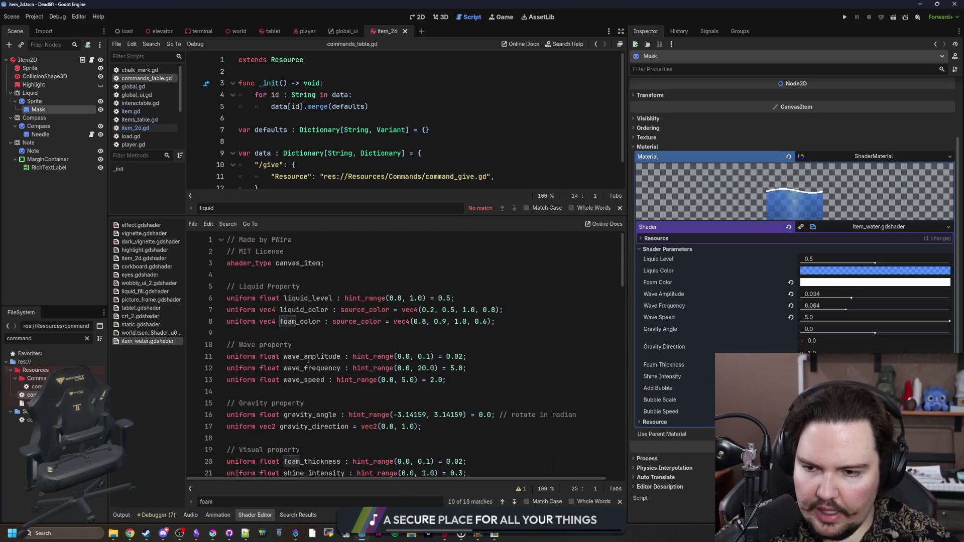
scroll(307, 360, "down", 2)
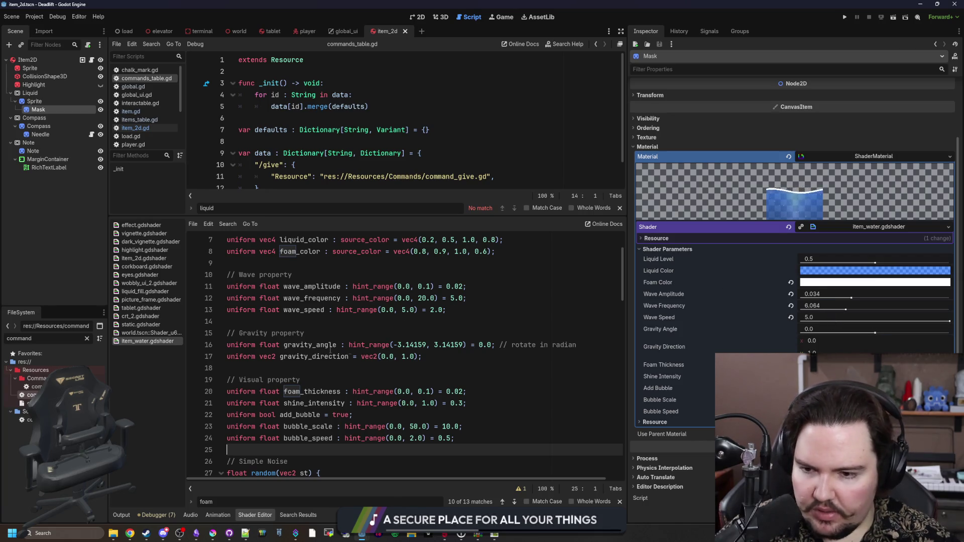
Prefix the wave_amplitude uniform on line 11 with 'instance' and save item_water.gdshader.
left_click(281, 357)
type("ave_amplitu")
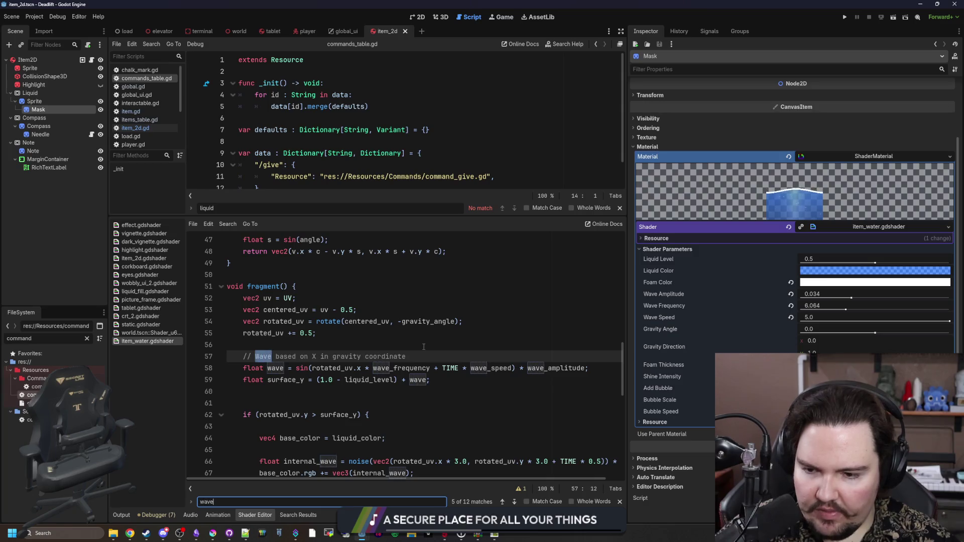
type("de")
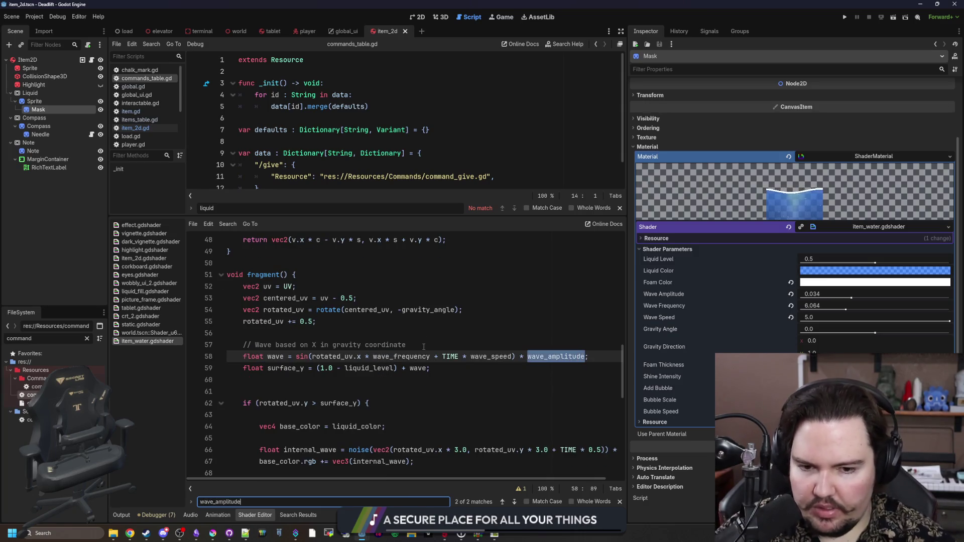
key("Return")
key("Return")
key("Return")
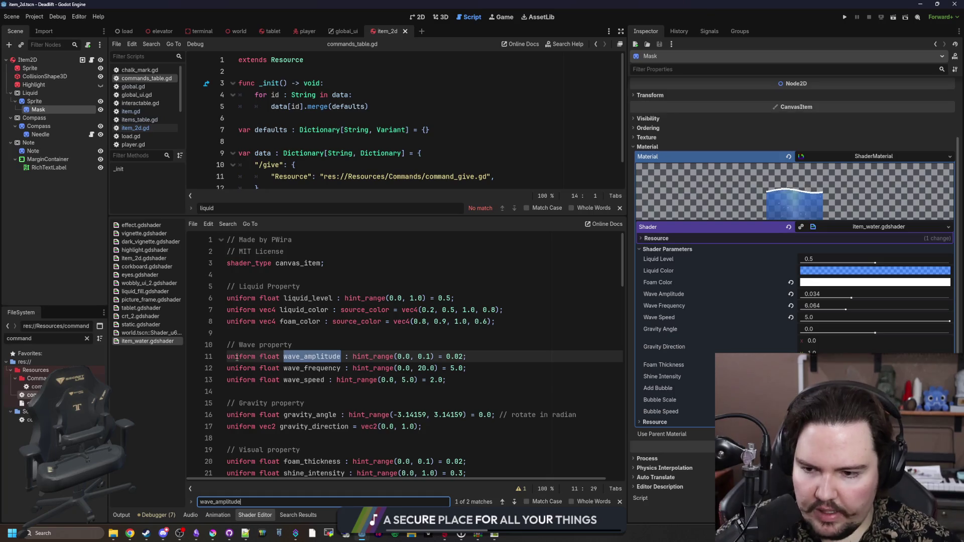
left_click(227, 356)
type("instance")
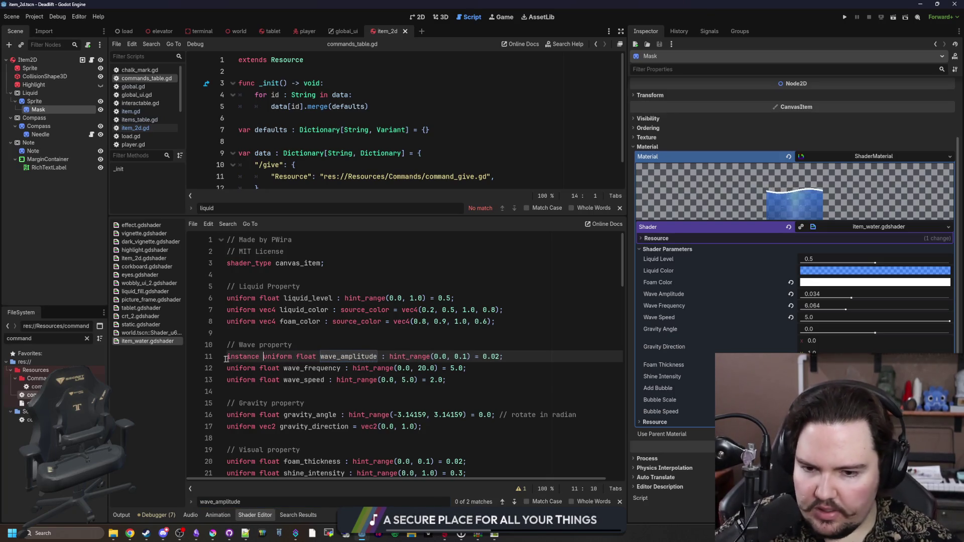
key("Up")
key("Up")
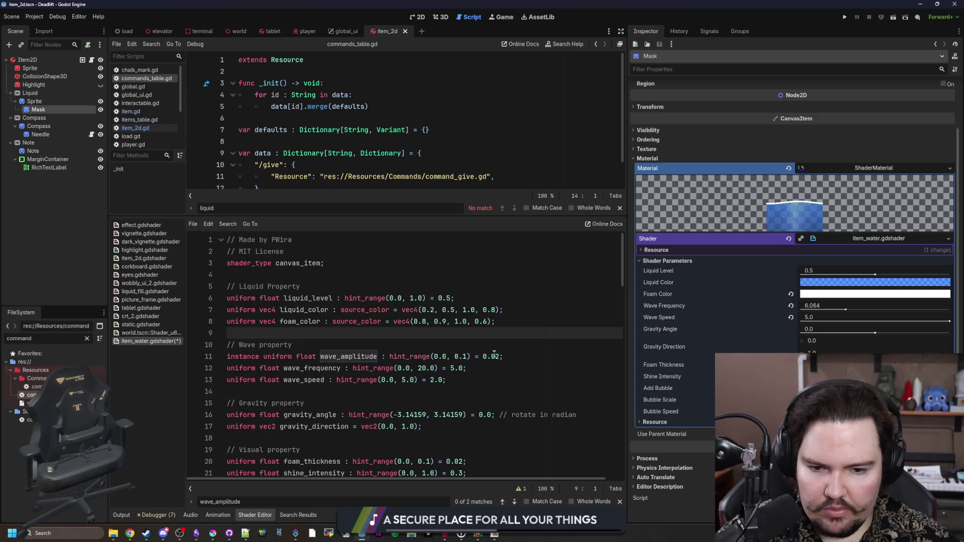
left_click(468, 345)
key("ctrl+s")
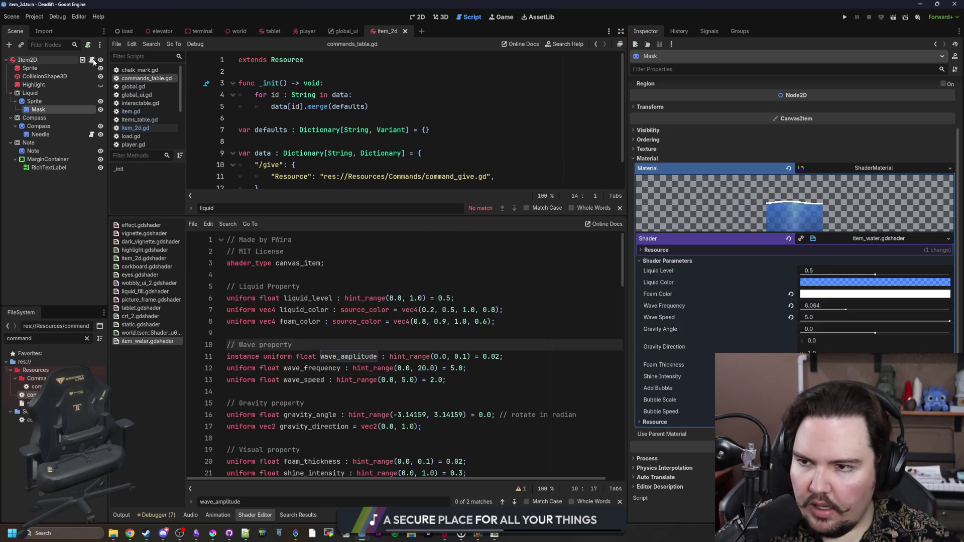
Rename 'speed' to 'wave_amplitude' in line 80's set_instance_shader_parameter call, then run the game.
left_click(82, 59)
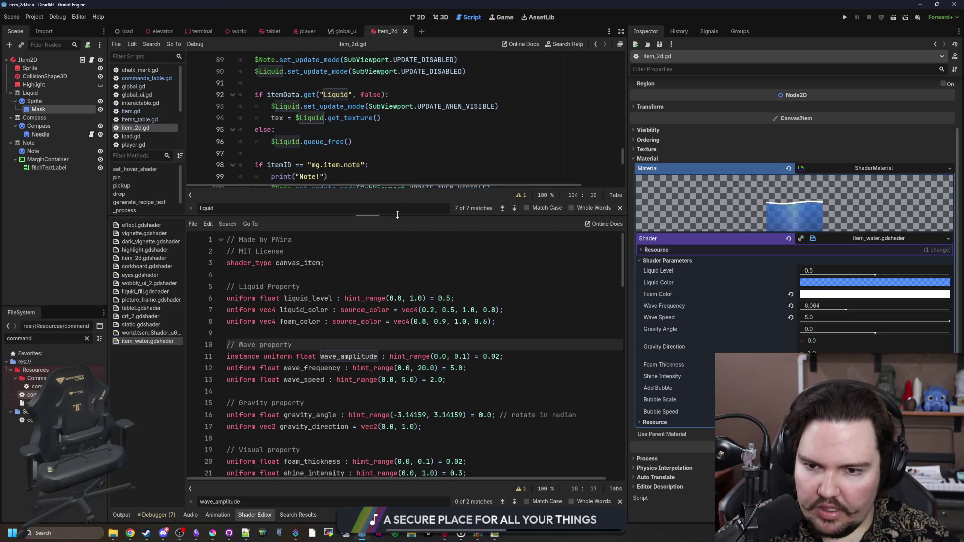
left_click_drag(403, 205, 374, 381)
scroll(352, 226, "up", 7)
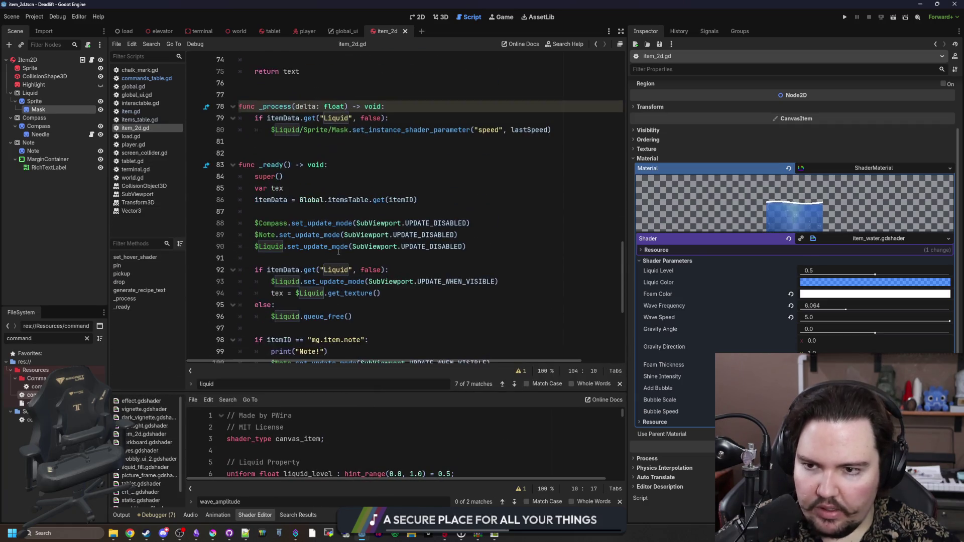
double_click(525, 200)
double_click(488, 200)
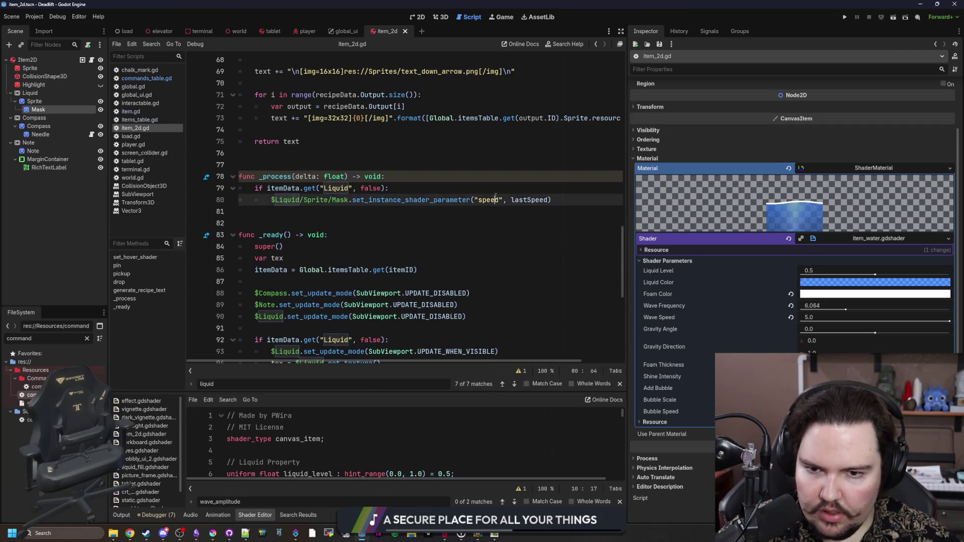
type("wave_")
type("amplitude")
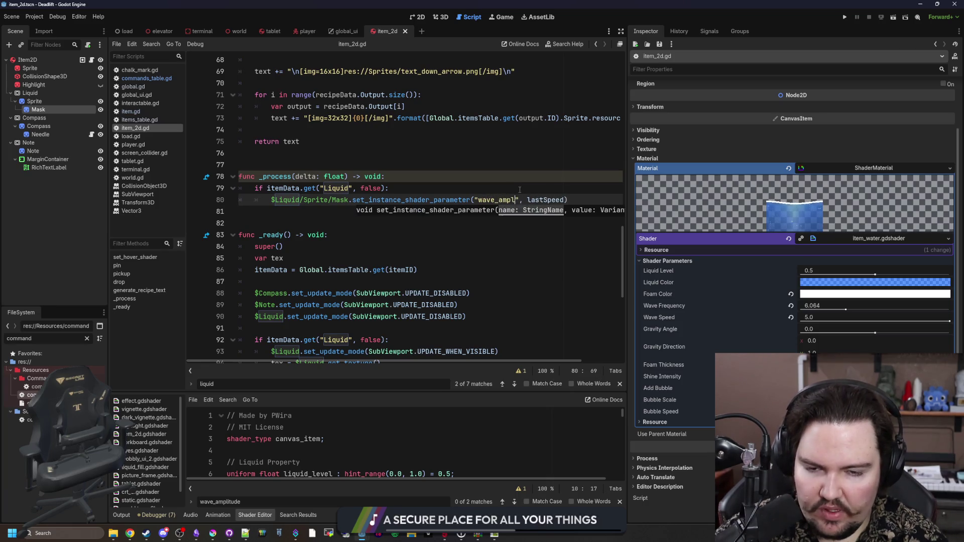
key("Up")
key("Up")
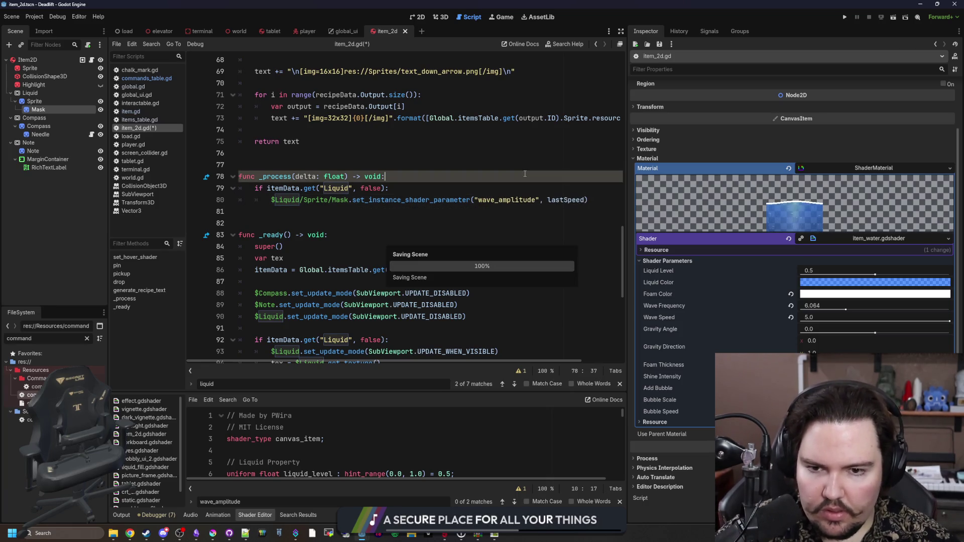
left_click(843, 16)
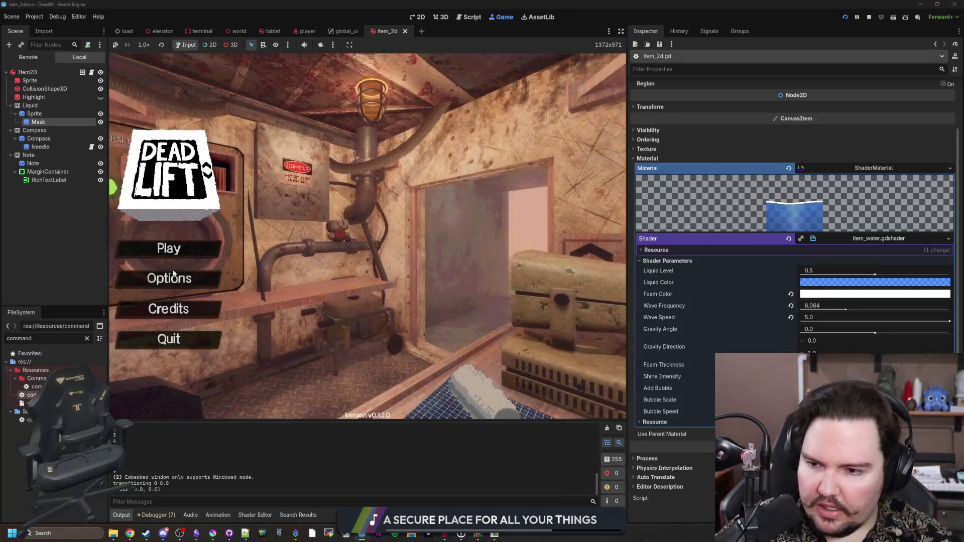
Start the game session and walk along the forest path into the corridor.
left_click(207, 254)
left_click(358, 270)
key("w")
key("w")
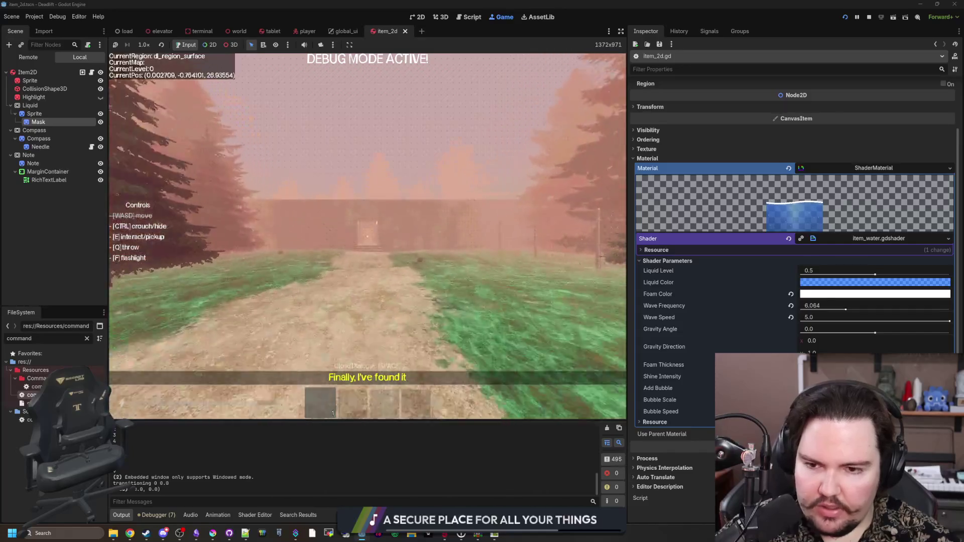
key("w")
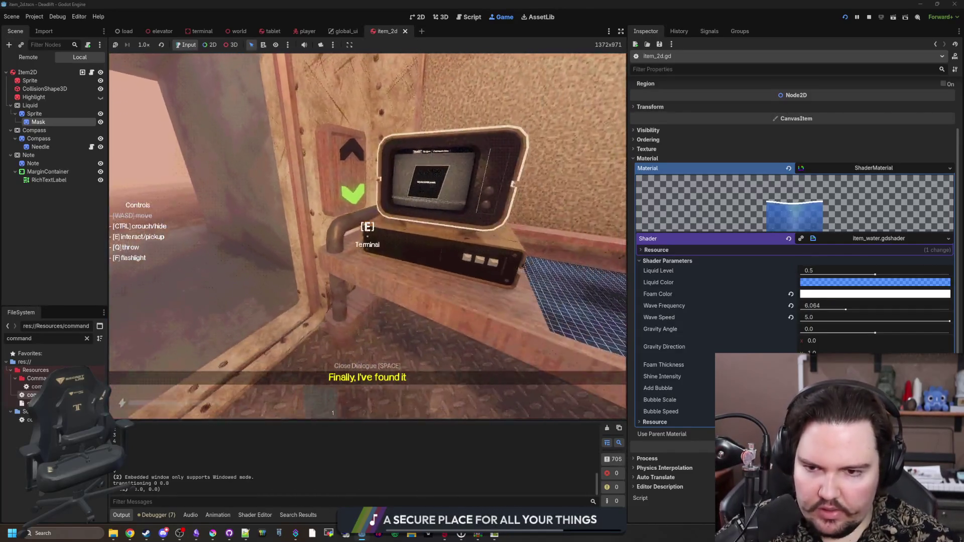
Spawn a water bottle with the '/give' debug console command, then pause.
mouse_move(368, 236)
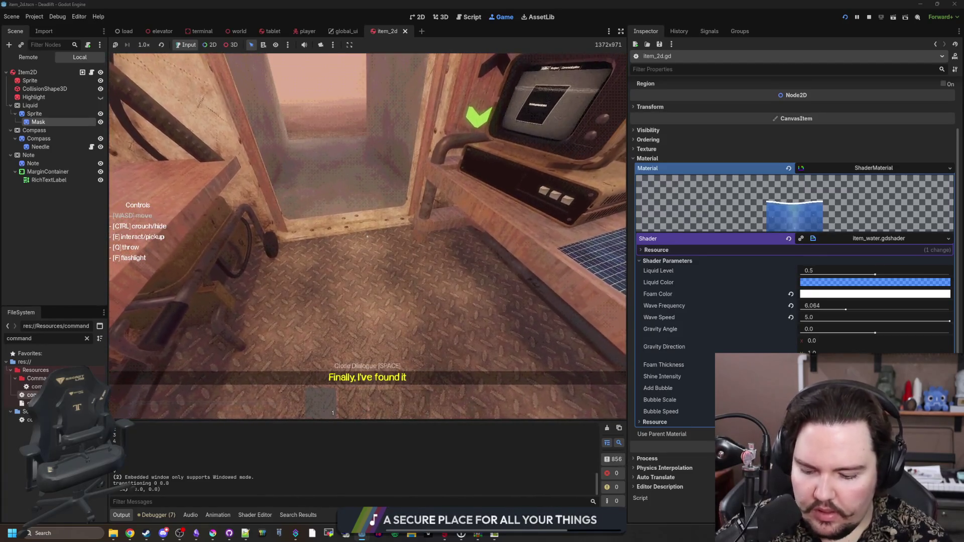
key("F3")
type("/give wate")
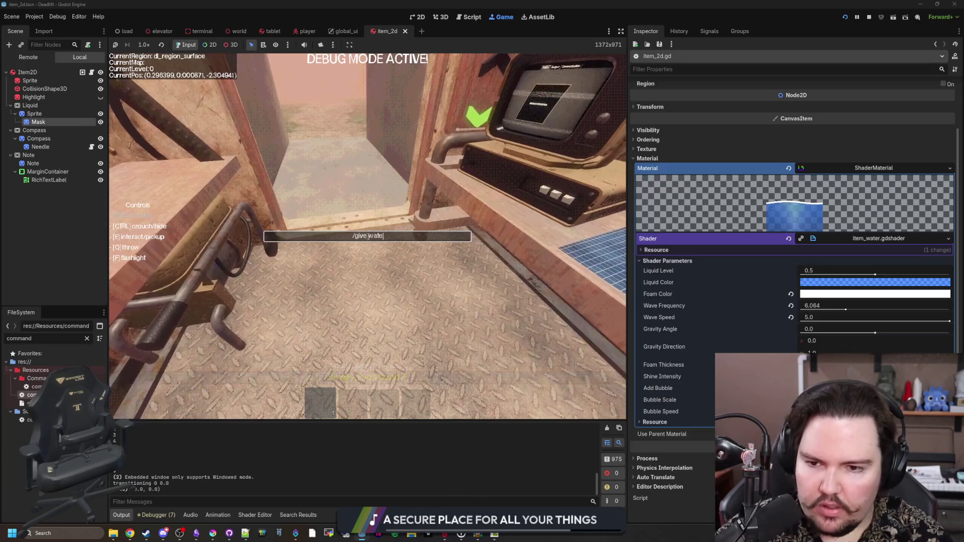
key("Return")
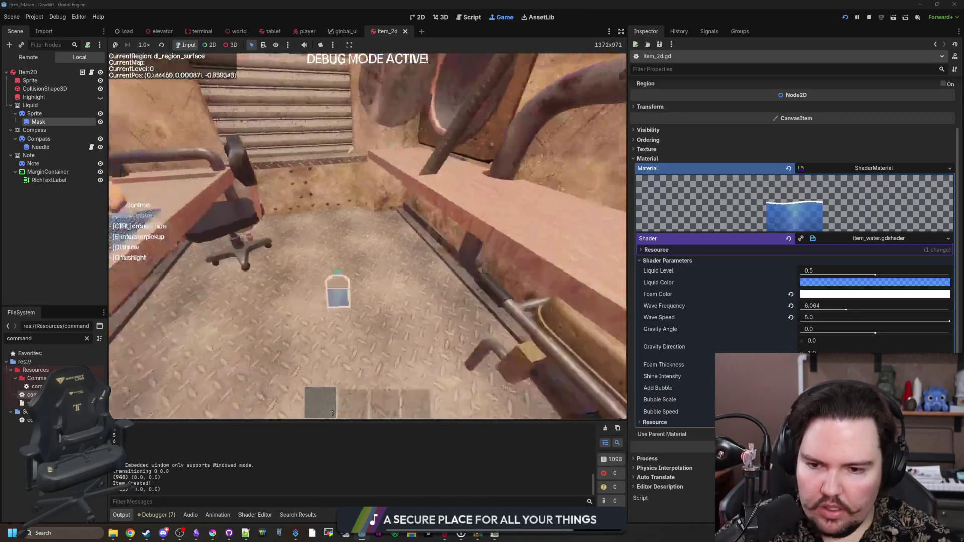
key("Escape")
key("Escape")
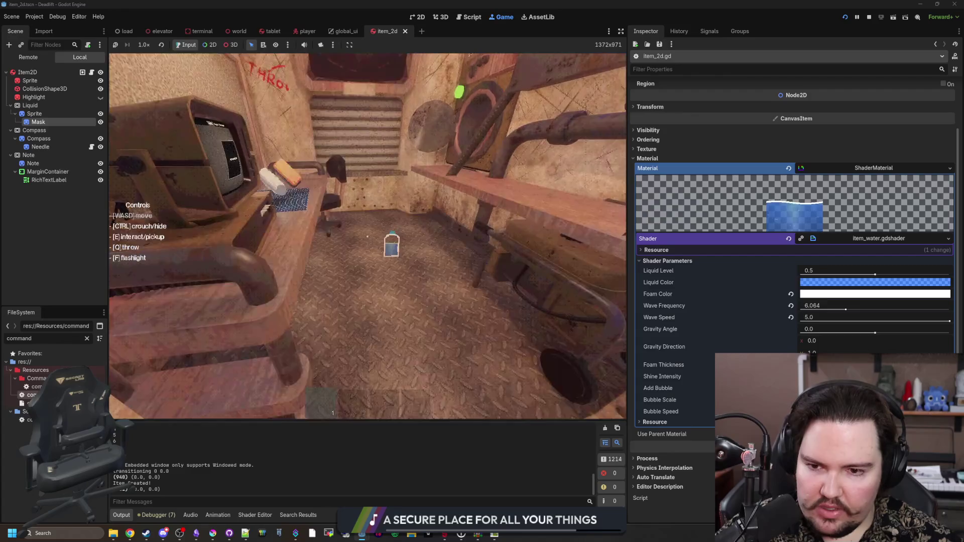
Pick up the bottle, carry it outdoors to watch the liquid slosh, then return to item_2d.gd.
key("e")
key("w")
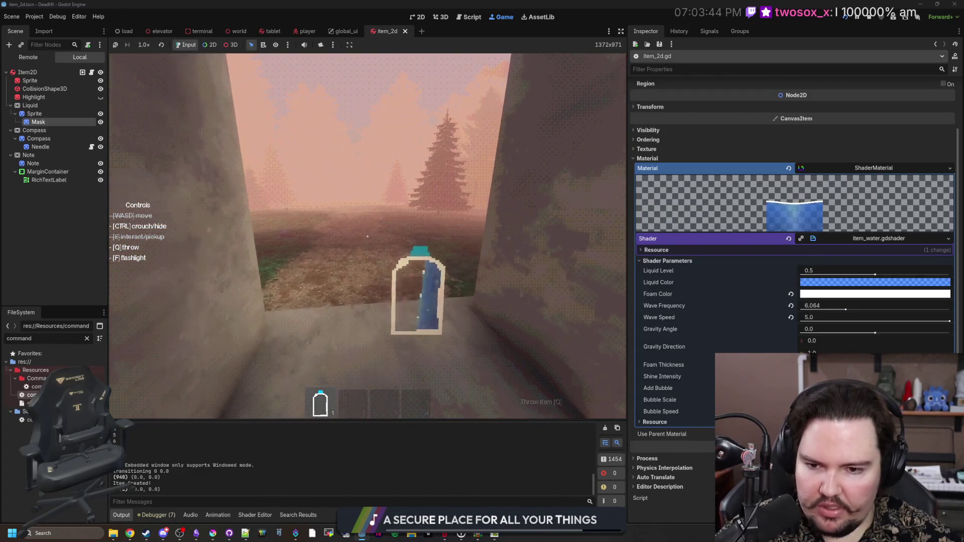
key("w")
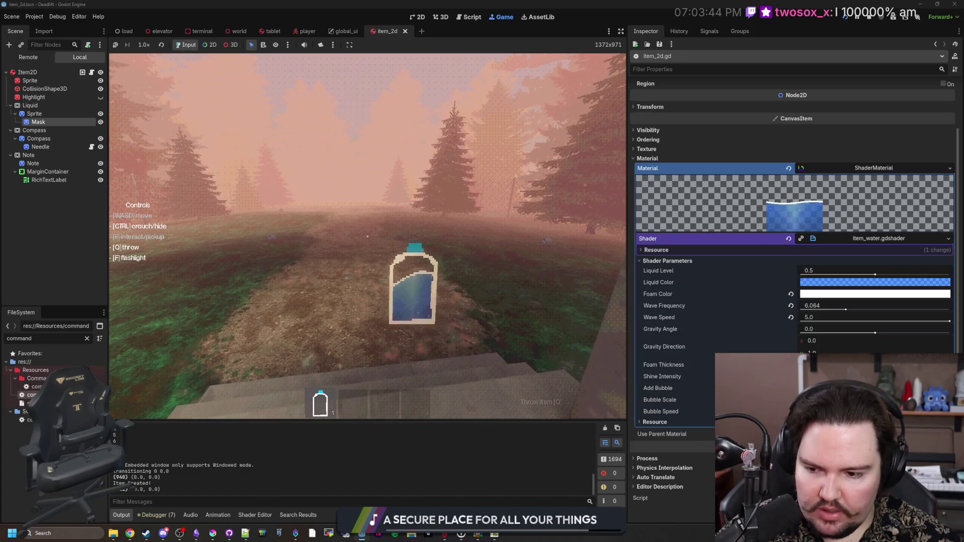
key("w")
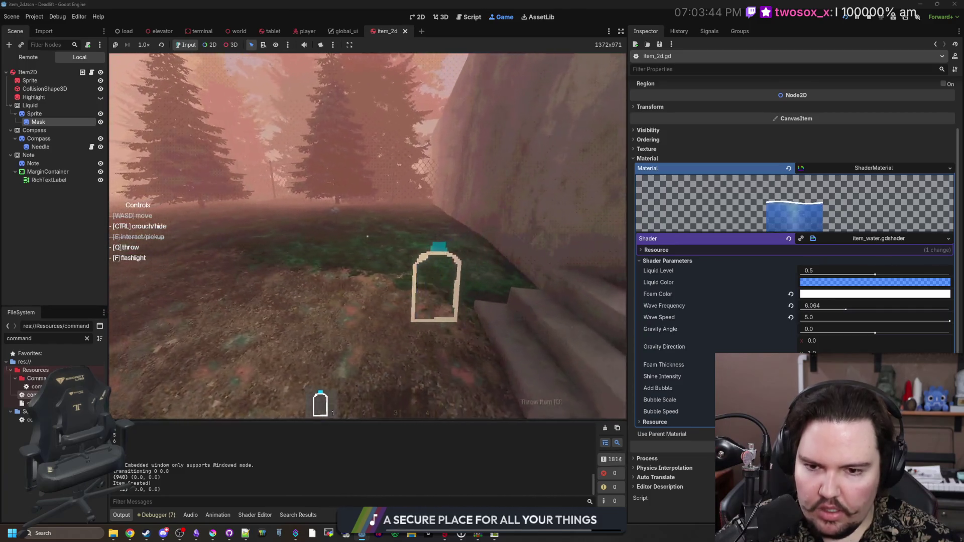
key("Escape")
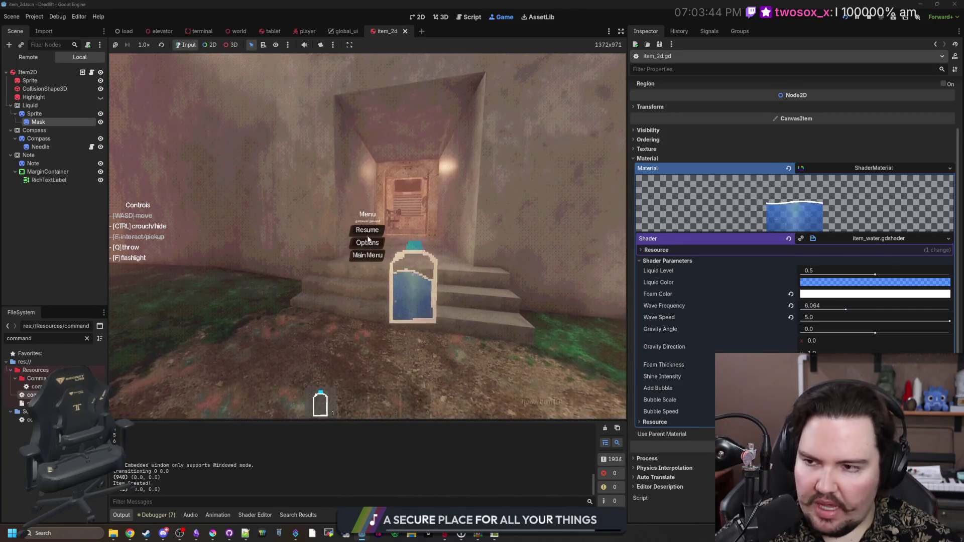
left_click(92, 72)
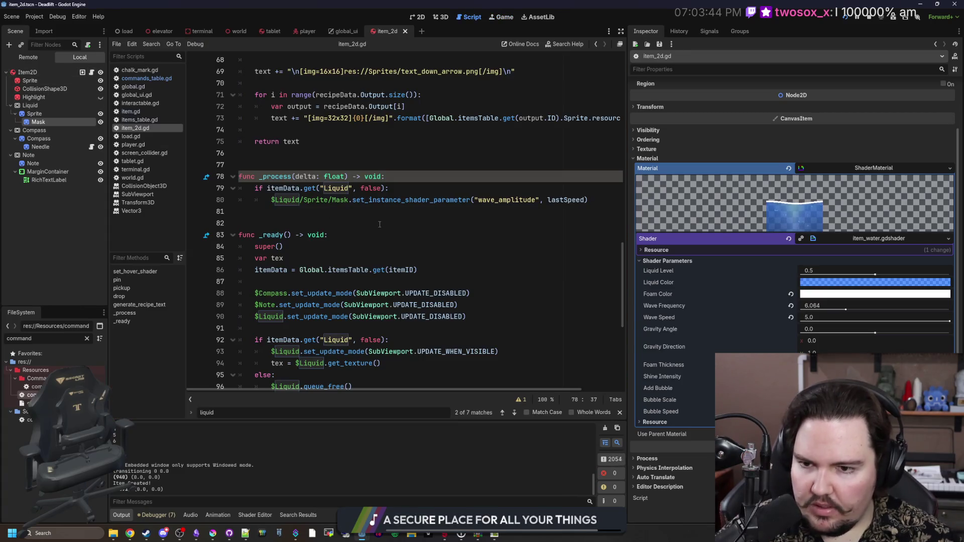
Temporarily add print(lastSpeed) after the Liquid check, save to log values, then delete it.
left_click(409, 185)
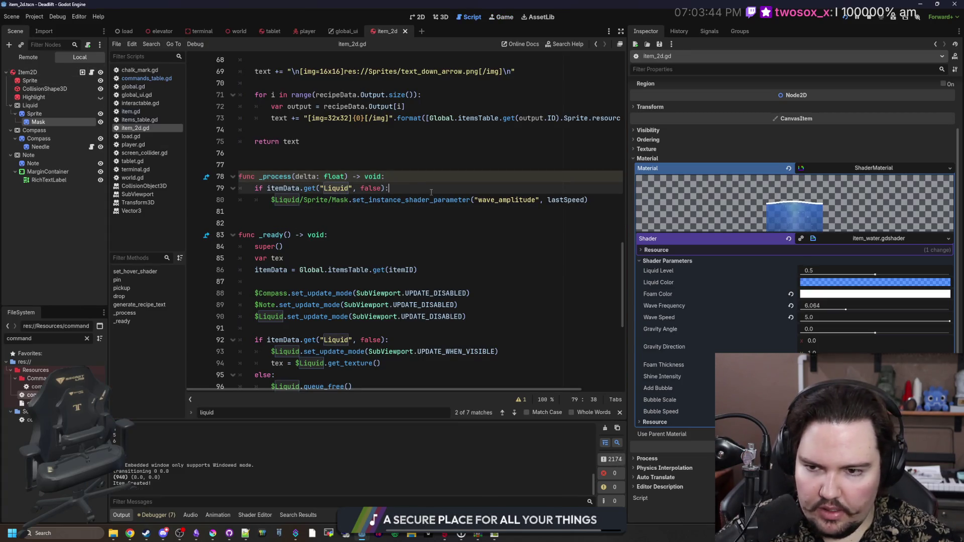
key("Return")
type("print(la")
type("stSpeed")
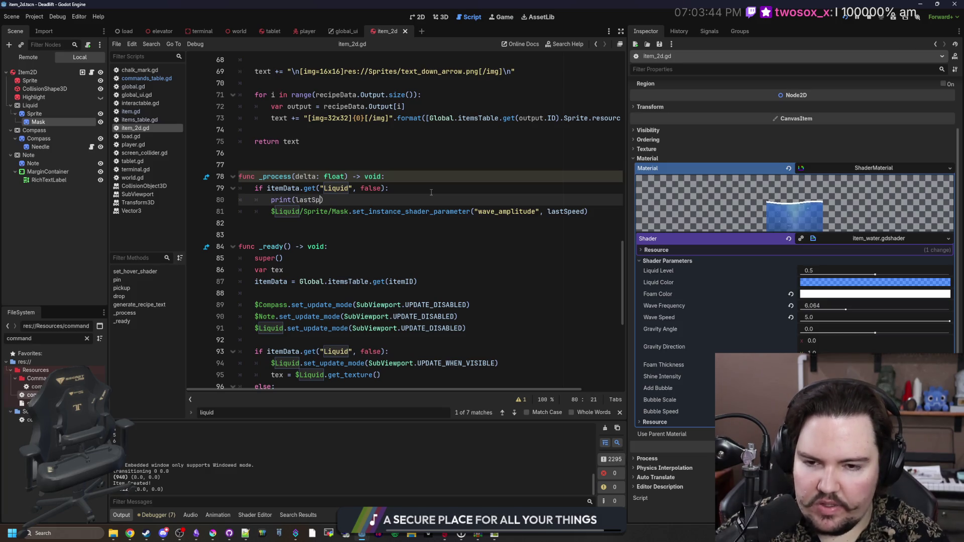
left_click(431, 192)
key("ctrl+s")
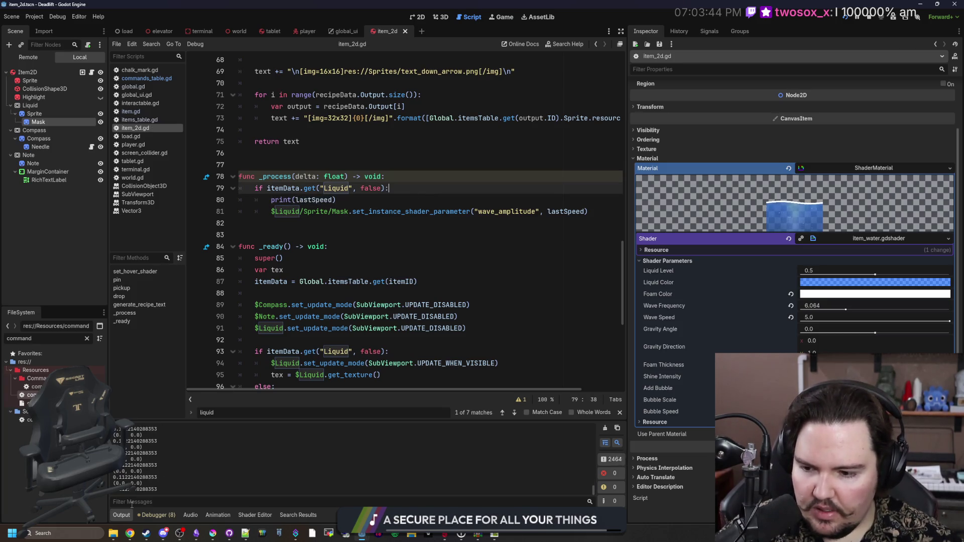
left_click_drag(346, 201, 583, 190)
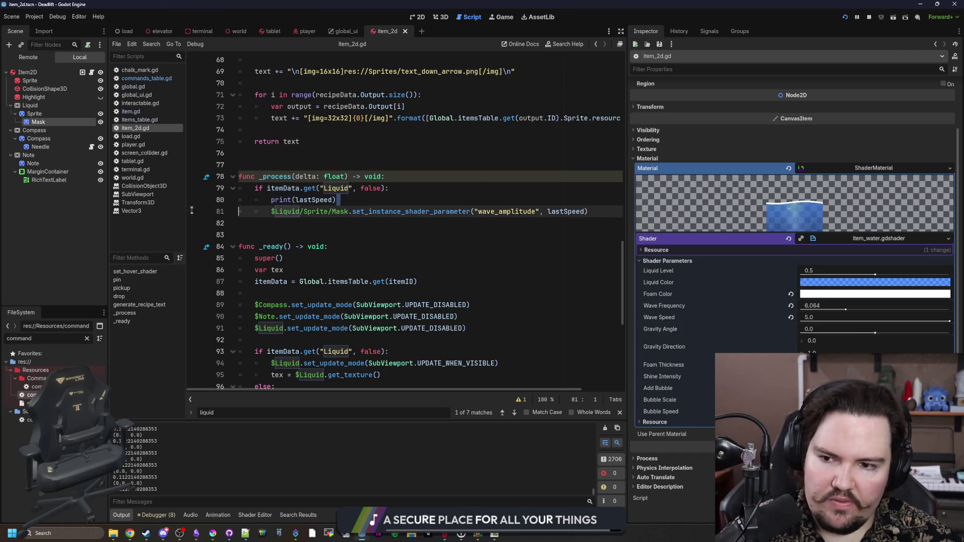
key("BackSpace")
Scale the wave_amplitude parameter to lastSpeed/10.0 on line 80, then run and stop the game.
double_click(565, 200)
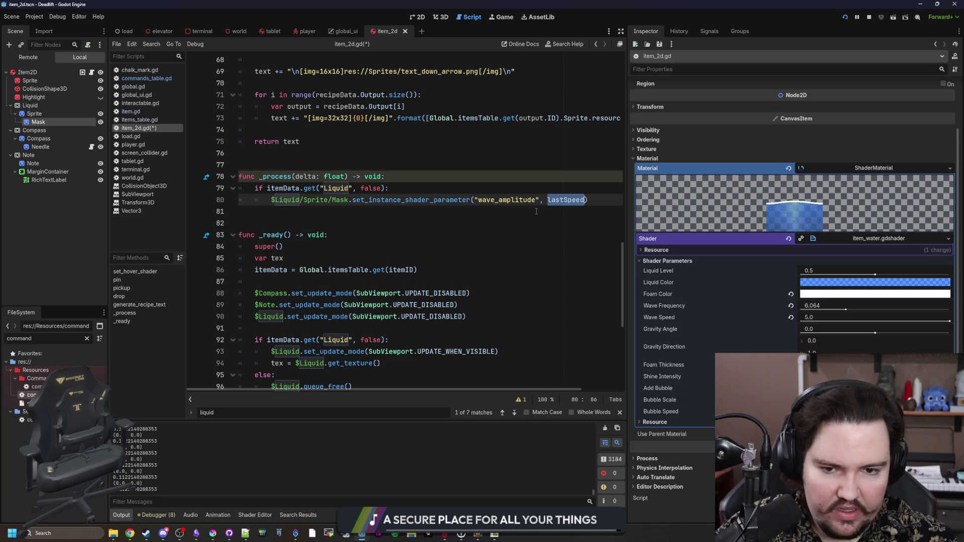
key("Right")
type("/10.0")
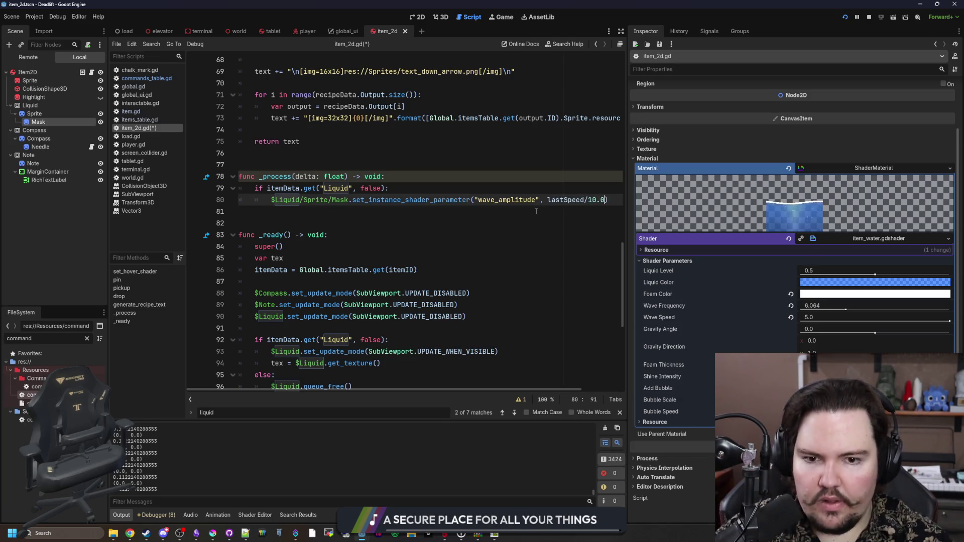
key("F5")
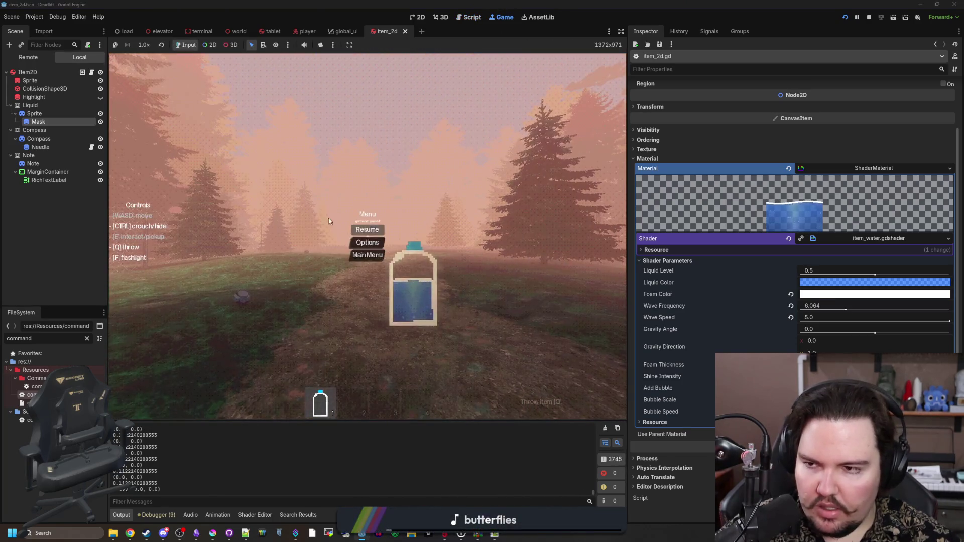
key("F8")
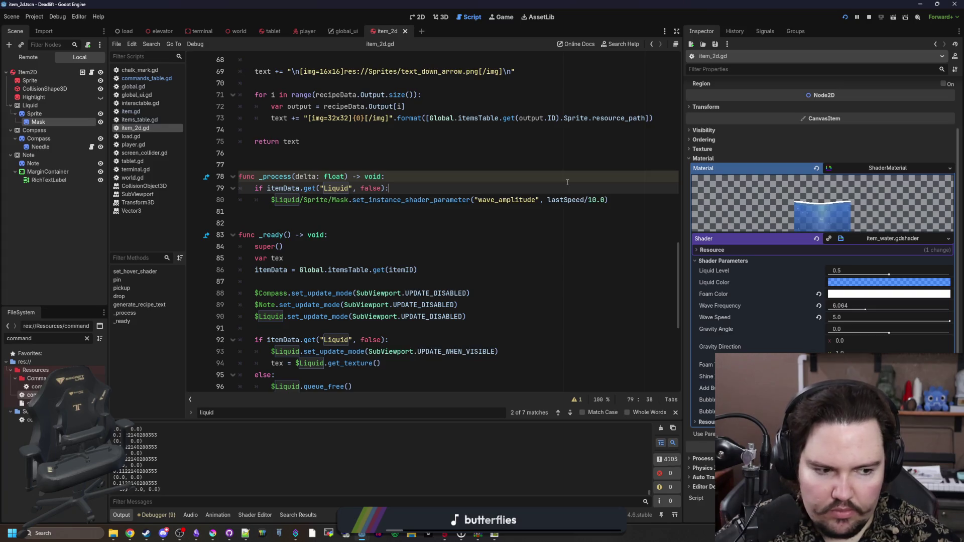
Add an 'if lastSpeed > 0.1:' check in _process, moving lastSpeed out of the amplitude call.
left_click(618, 199)
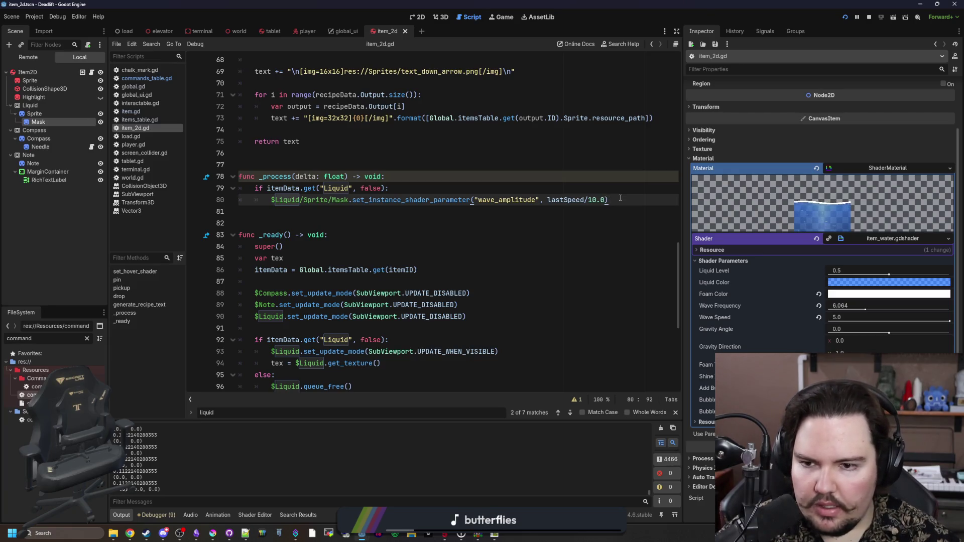
left_click(405, 181)
left_click(397, 169)
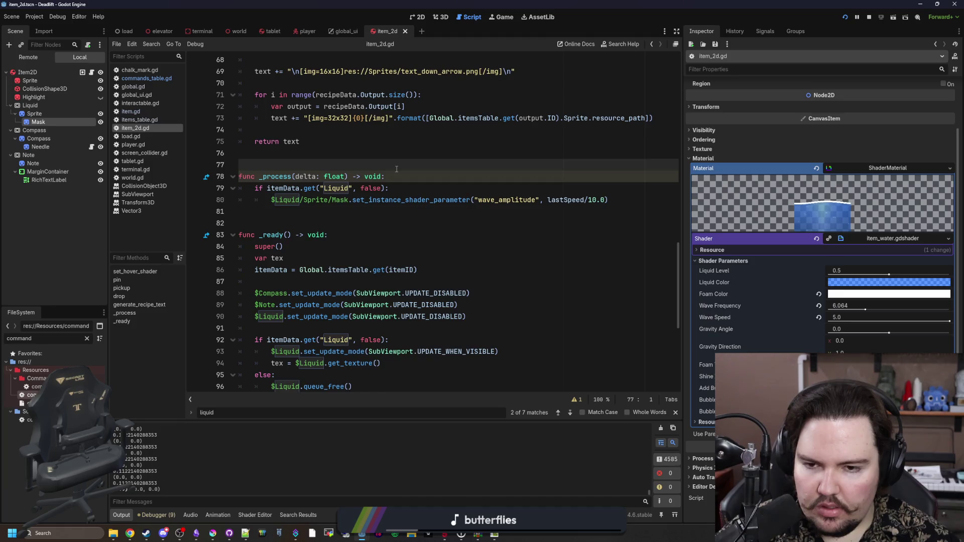
left_click(402, 188)
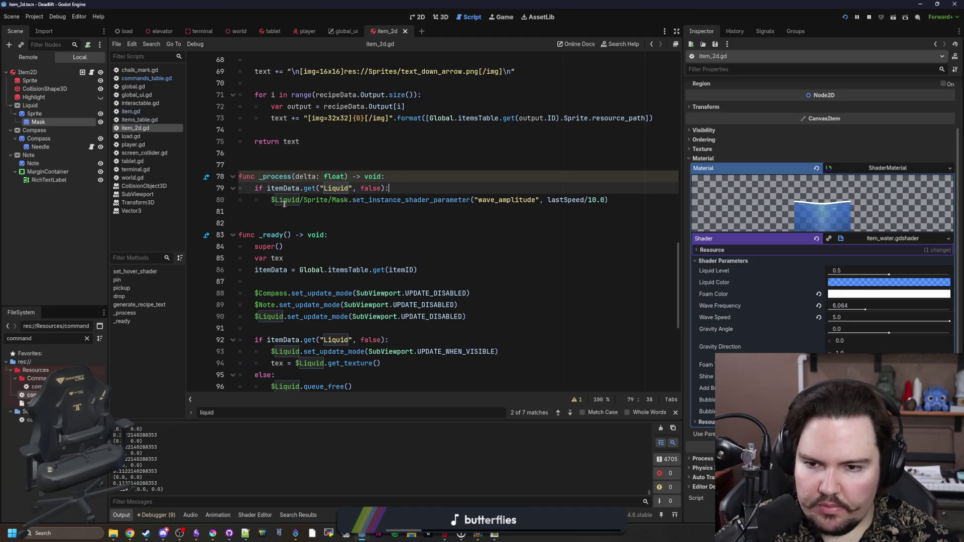
left_click_drag(605, 200, 550, 200)
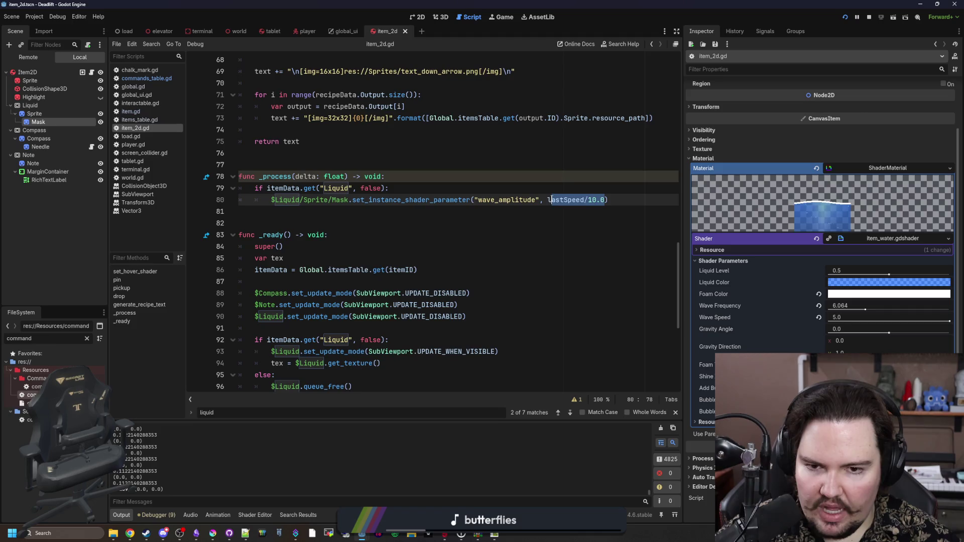
key("ctrl+x")
key("ctrl+shift+Return")
key("ctrl+shift+Return")
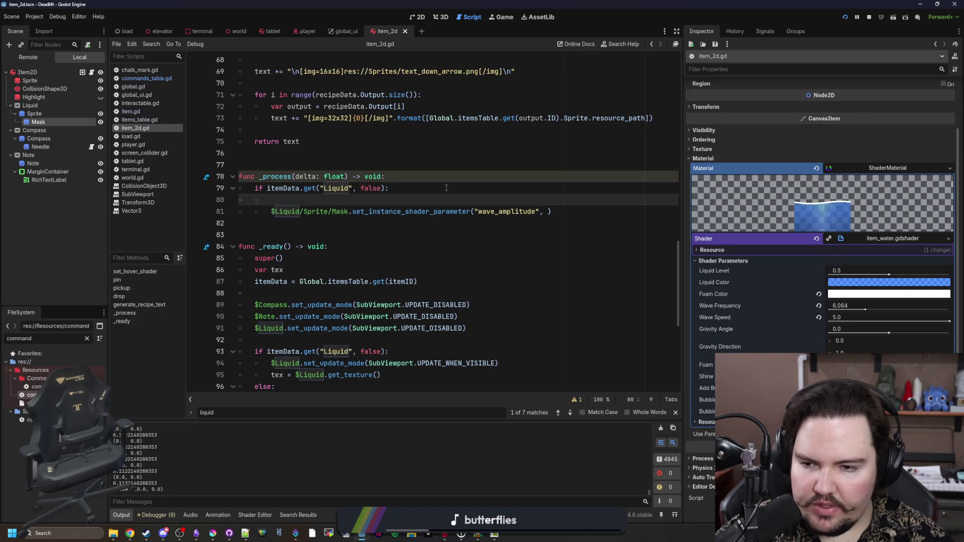
type("if")
key("ctrl+v")
key("BackSpace")
key("BackSpace")
key("BackSpace")
type("> 0.1")
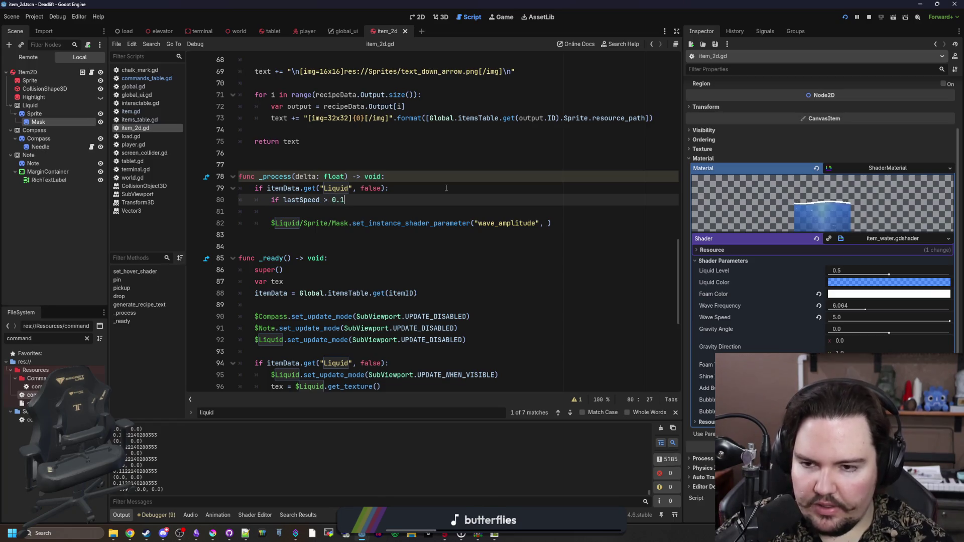
key("Return")
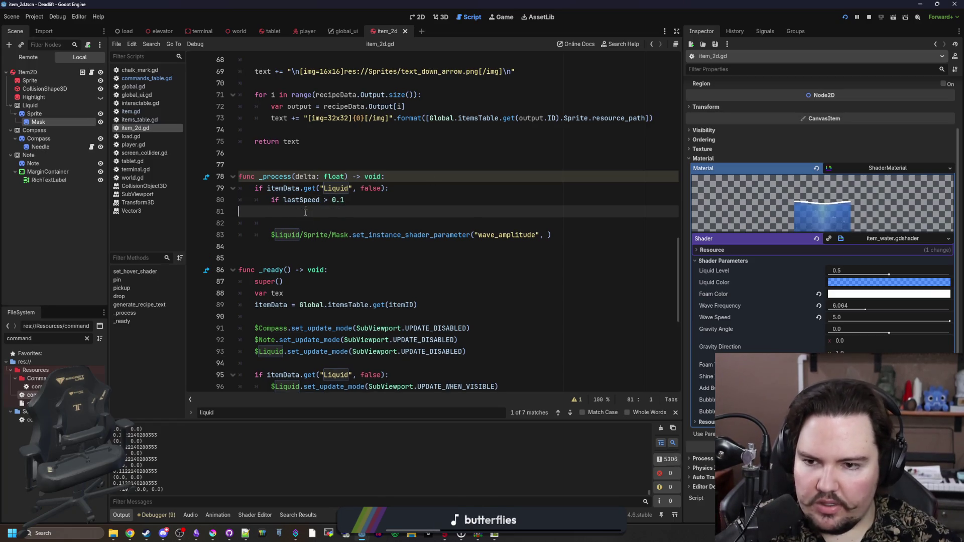
key("ctrl+z")
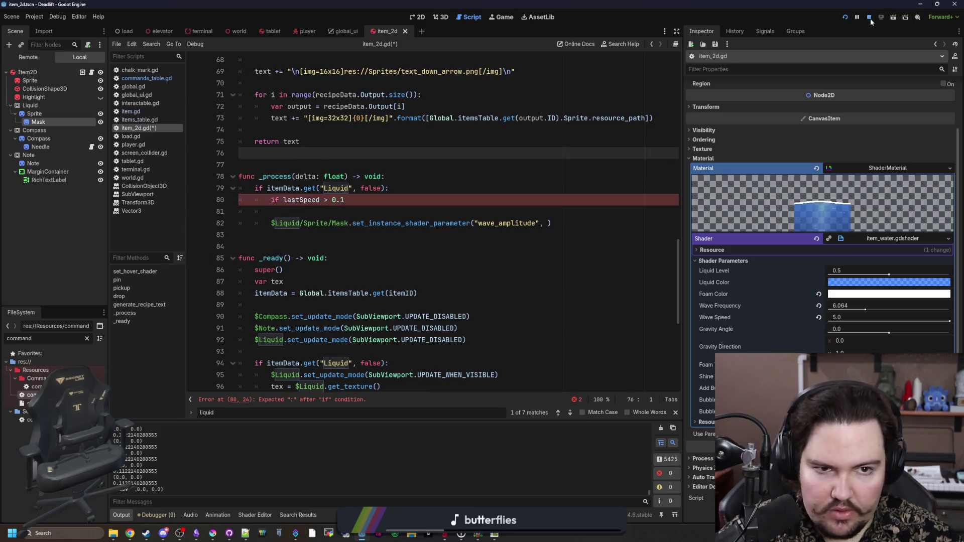
Stop the running game and declare 'var waterSpeed : float = 0.0'.
left_click(871, 19)
key("Return")
type("var water")
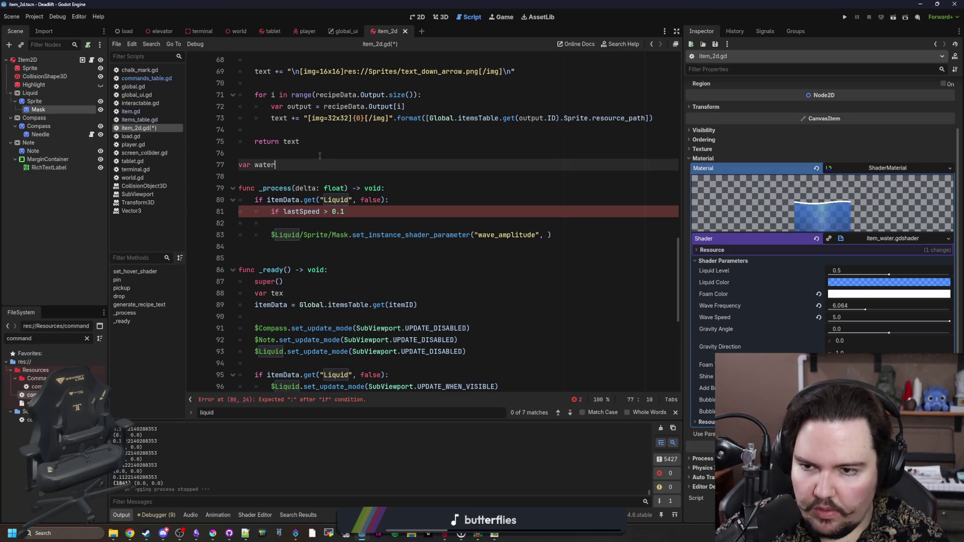
type("Speed : flo")
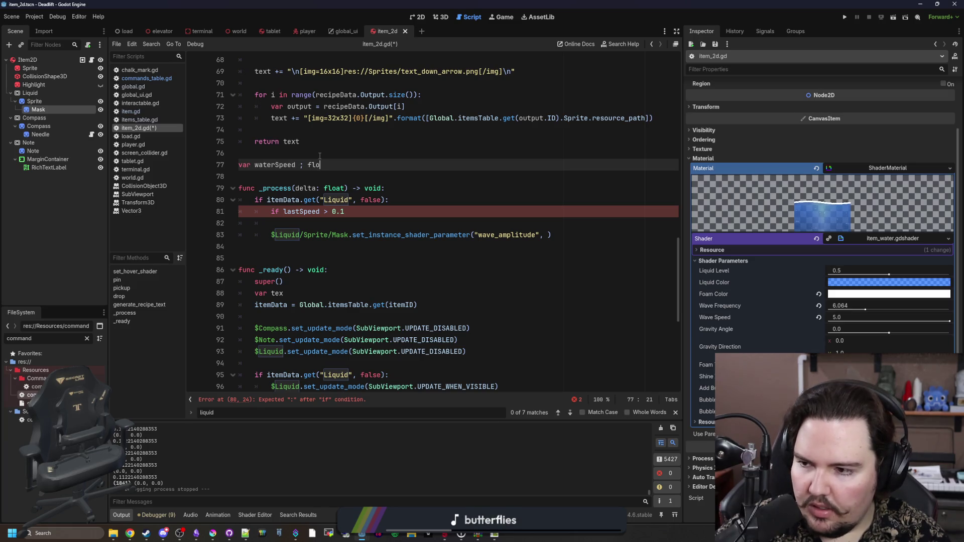
key("Escape")
key("BackSpace")
type("oat = 0.0")
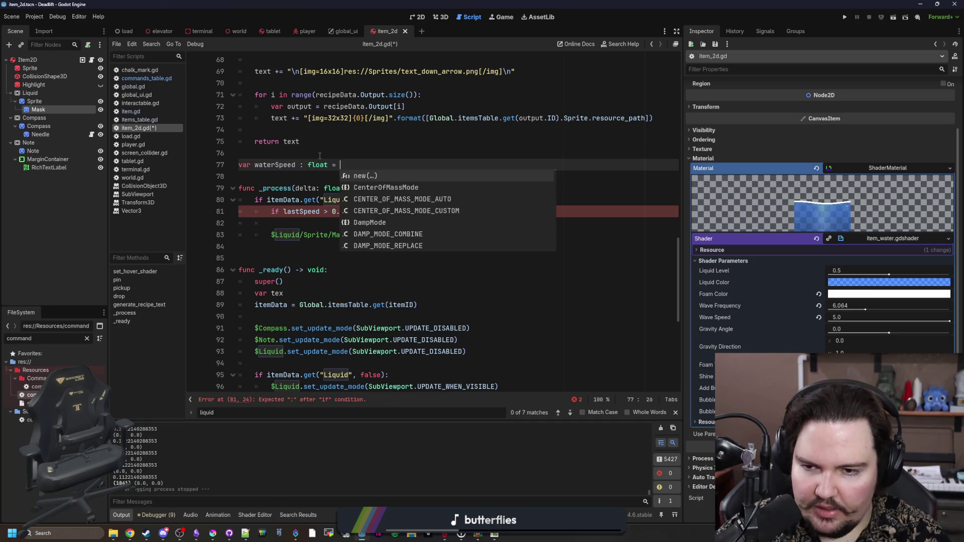
Inside the speed check, begin the assignment 'waterSpeed = lerpf(waterSpeed,'.
left_click(320, 156)
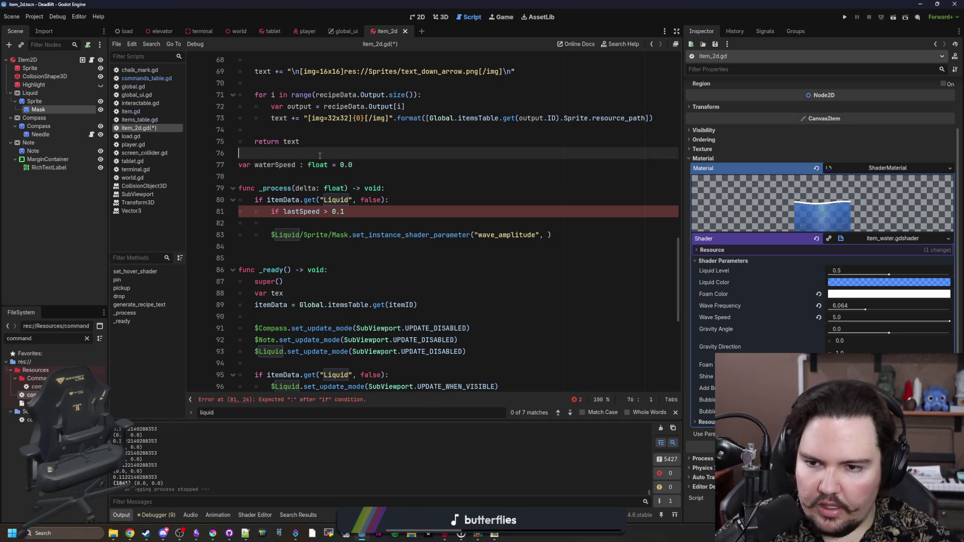
left_click(358, 212)
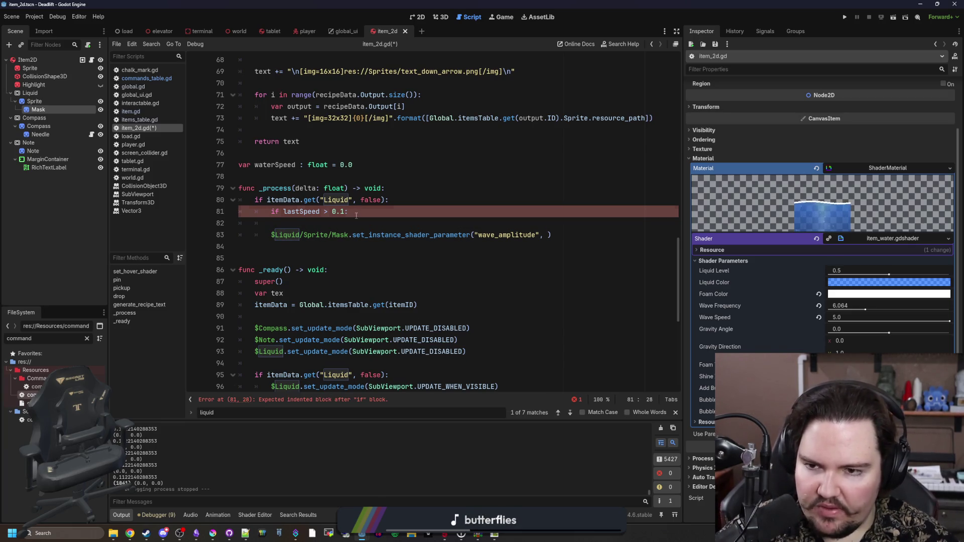
key("Return")
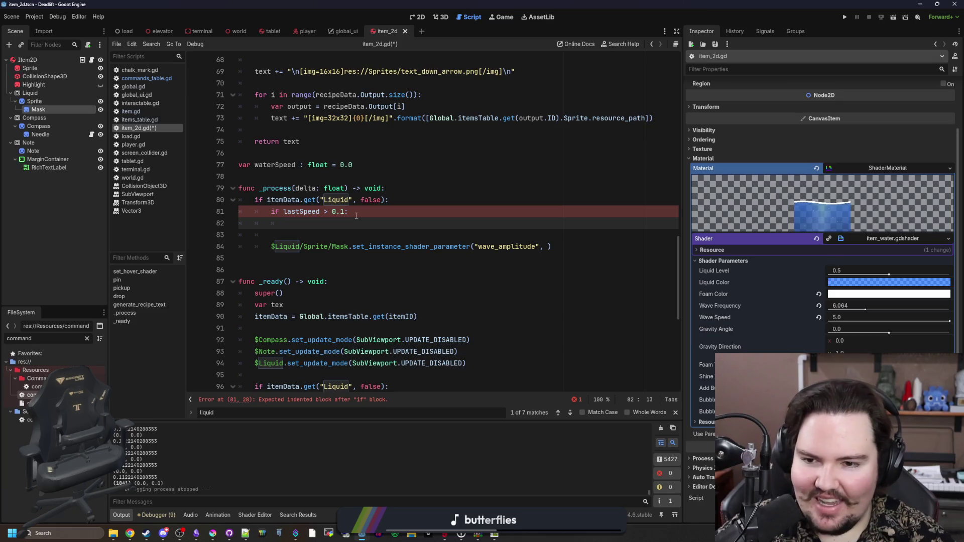
type("w")
key("BackSpace")
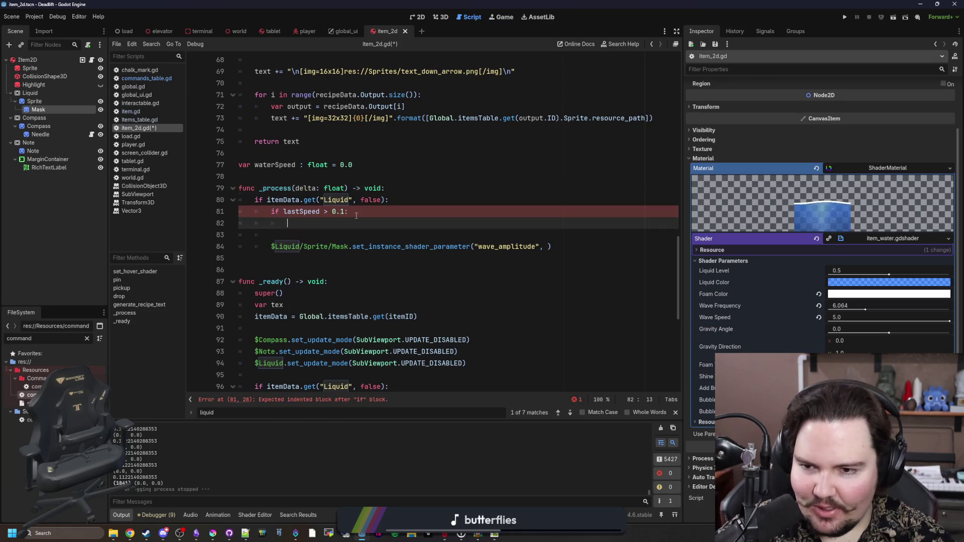
type("waterSpeed")
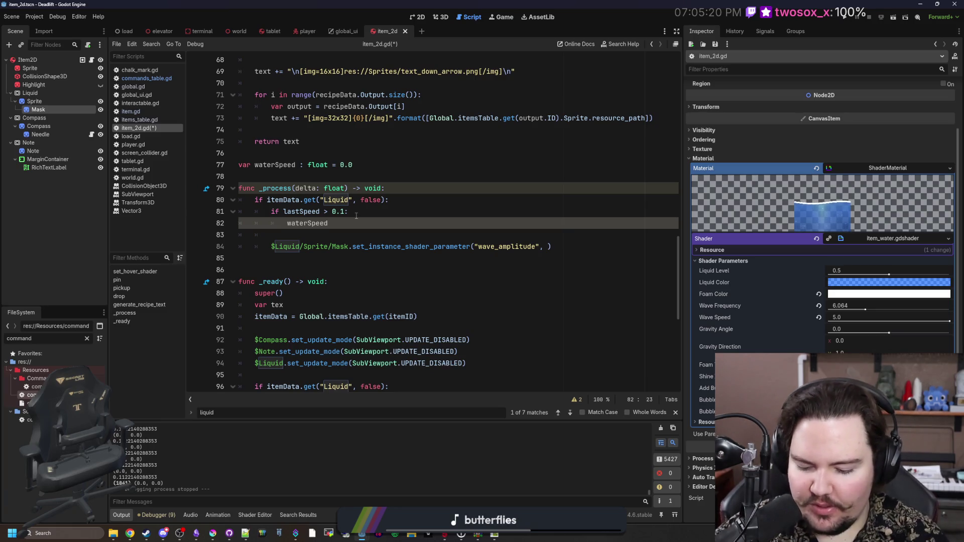
type(" =")
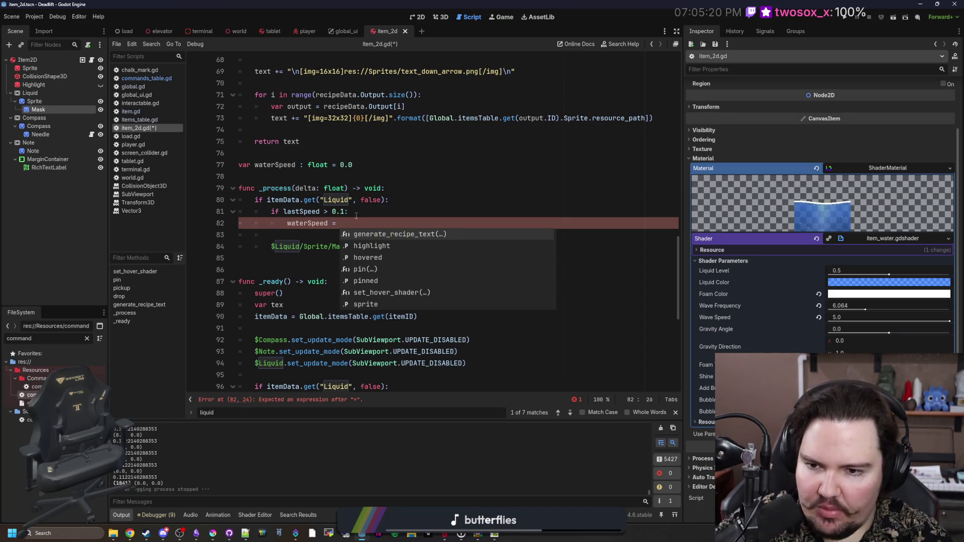
key("BackSpace")
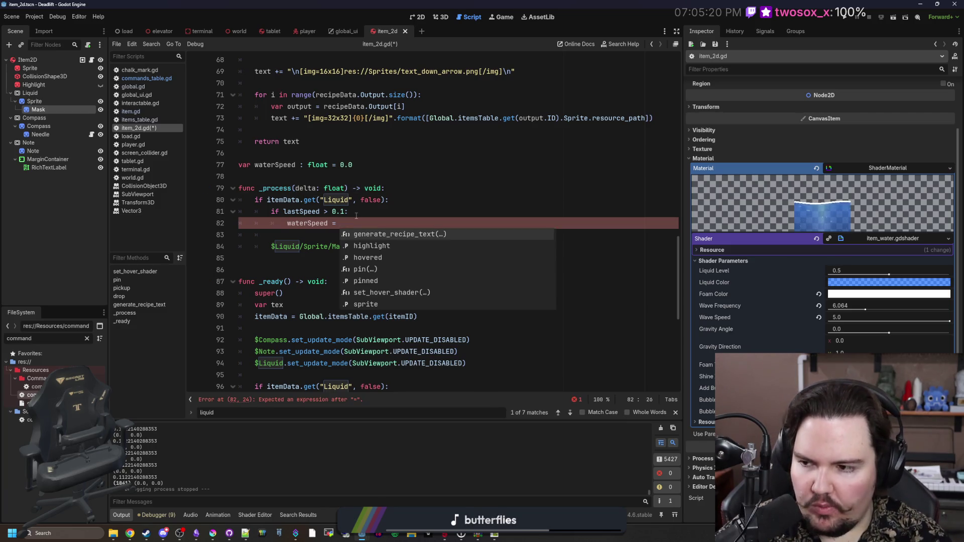
key("BackSpace")
key("BackSpace")
key("BackSpace")
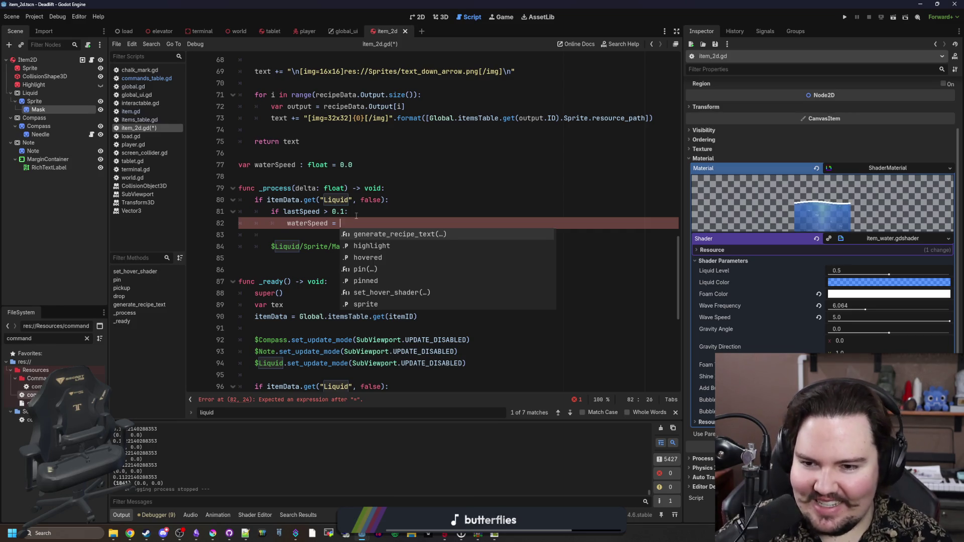
key("BackSpace")
key("BackSpace")
key("BackSpace")
type("= ")
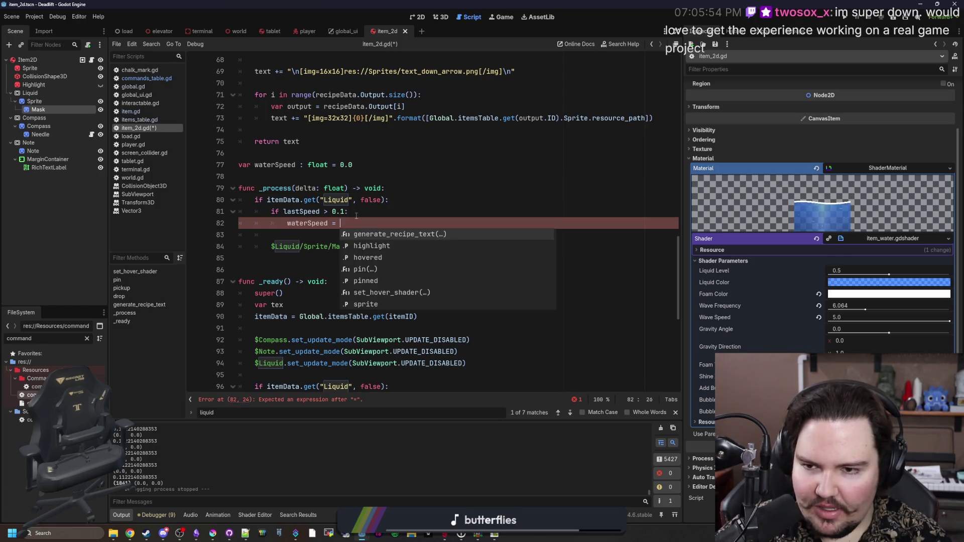
type("lerpf(waterSpe")
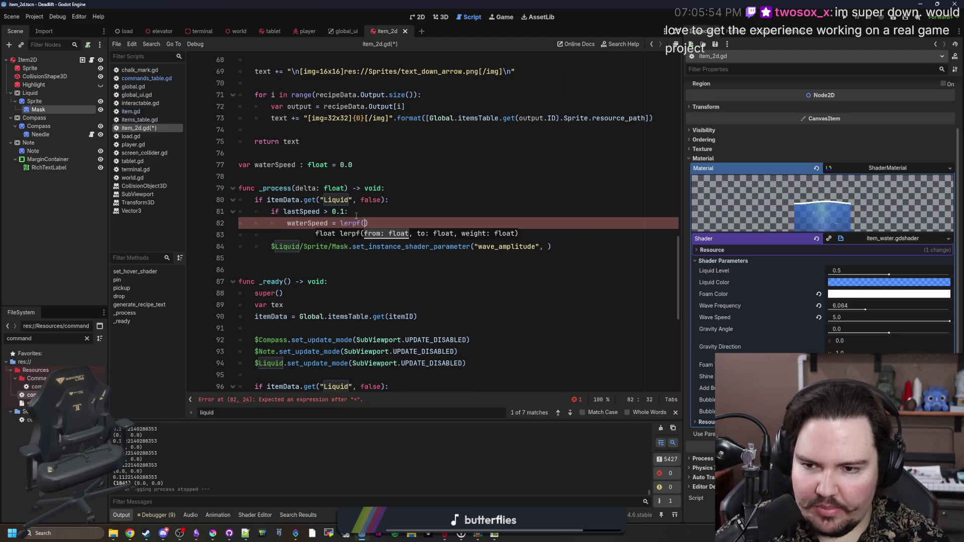
type("ed, 5.0, delta")
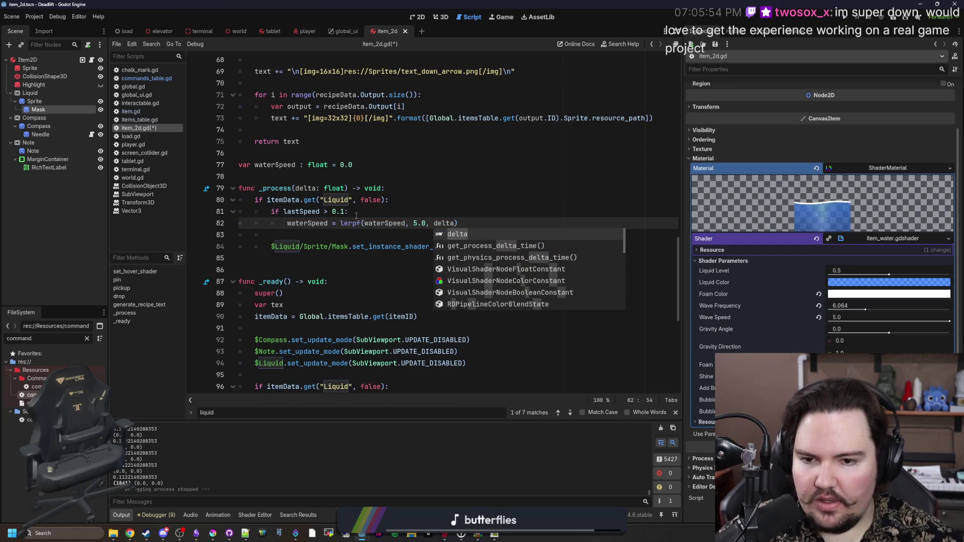
Finish lerpf(waterSpeed, 5.0, 10*delta) and duplicate it into an else branch targeting 0.0.
left_click(356, 215)
left_click_drag(483, 225, 275, 225)
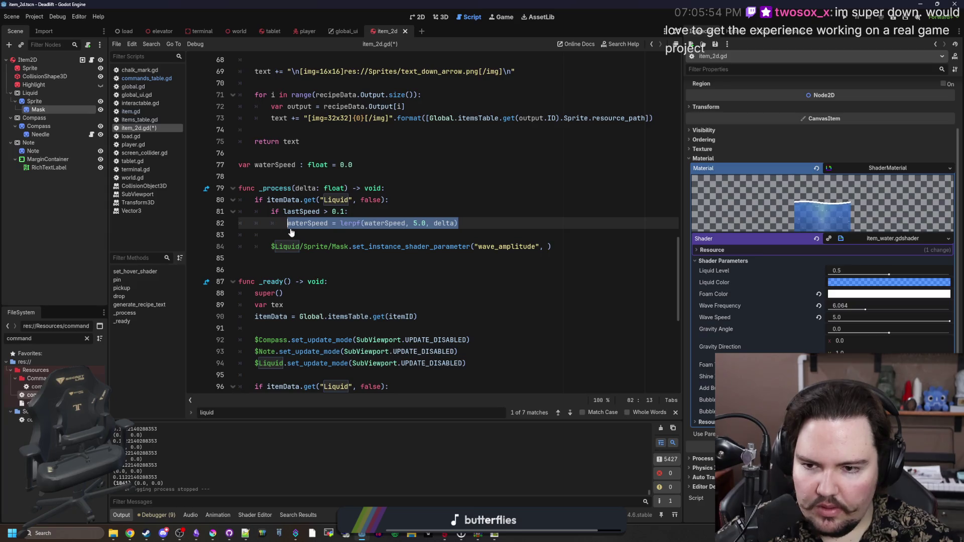
left_click(279, 232)
key("Return")
key("ctrl+v")
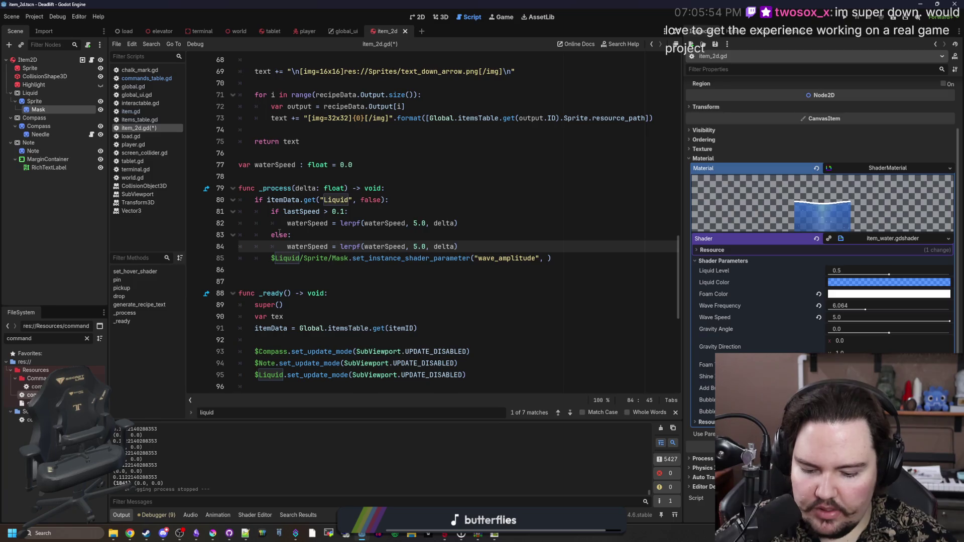
left_click(490, 242)
type("0")
key("Return")
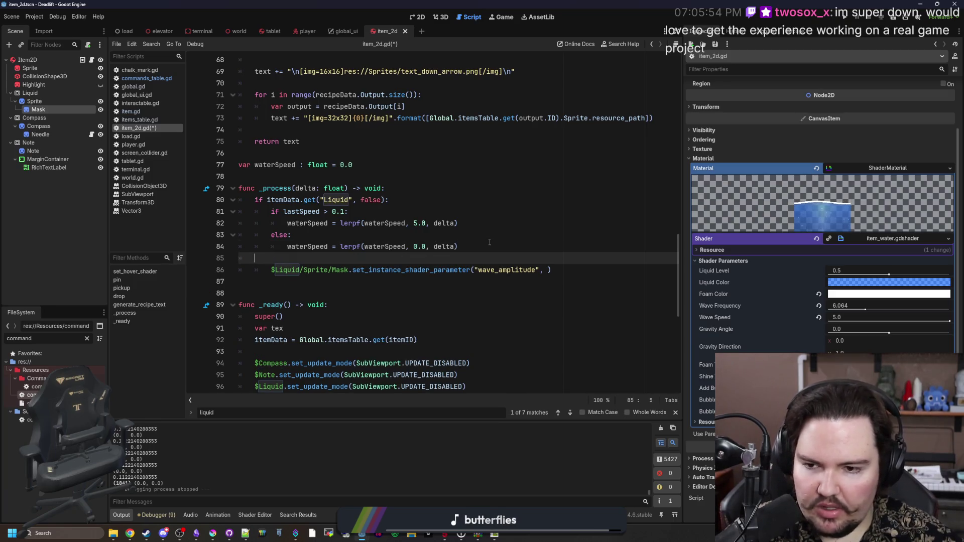
left_click(336, 232)
left_click(418, 223)
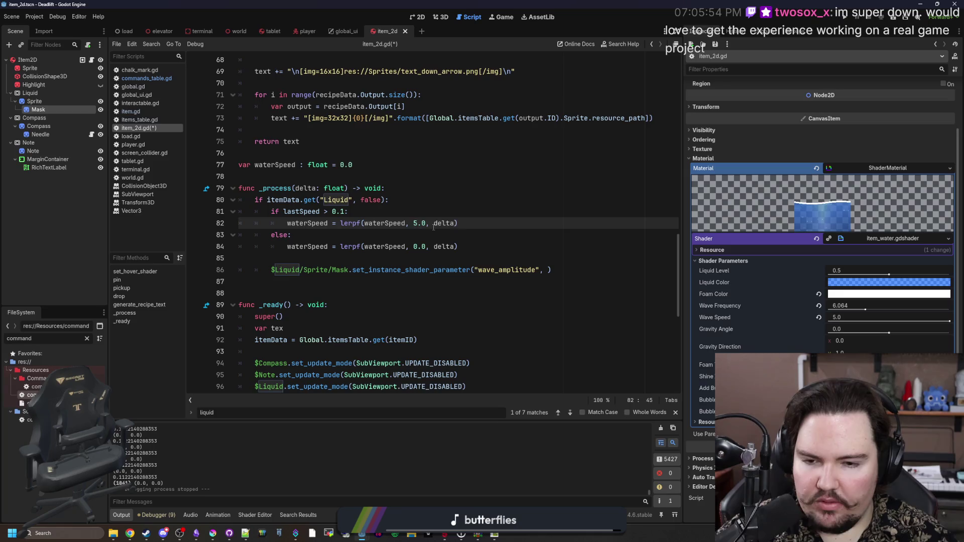
key("BackSpace")
left_click(434, 225)
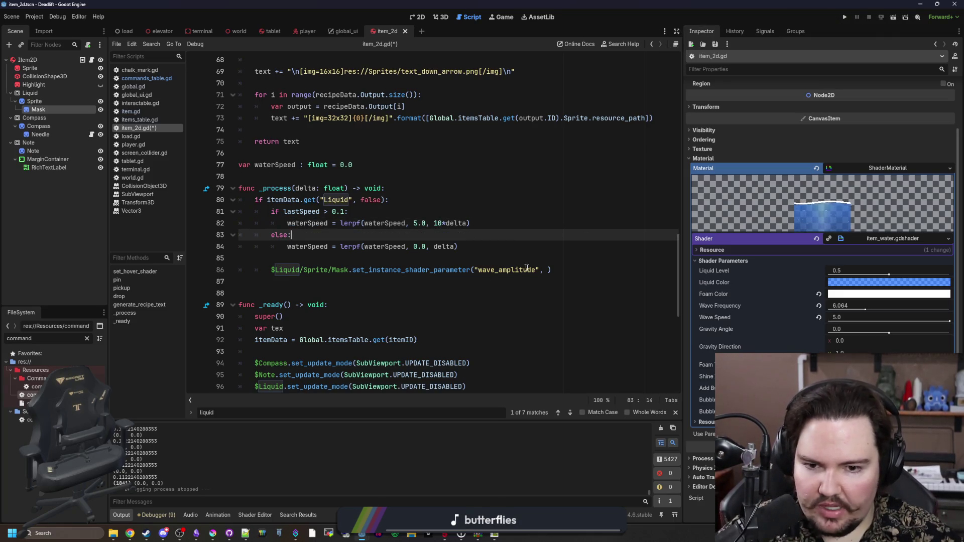
Pass waterSpeed as the wave_amplitude instance parameter value and save the script.
left_click(549, 270)
type("waterSpeed")
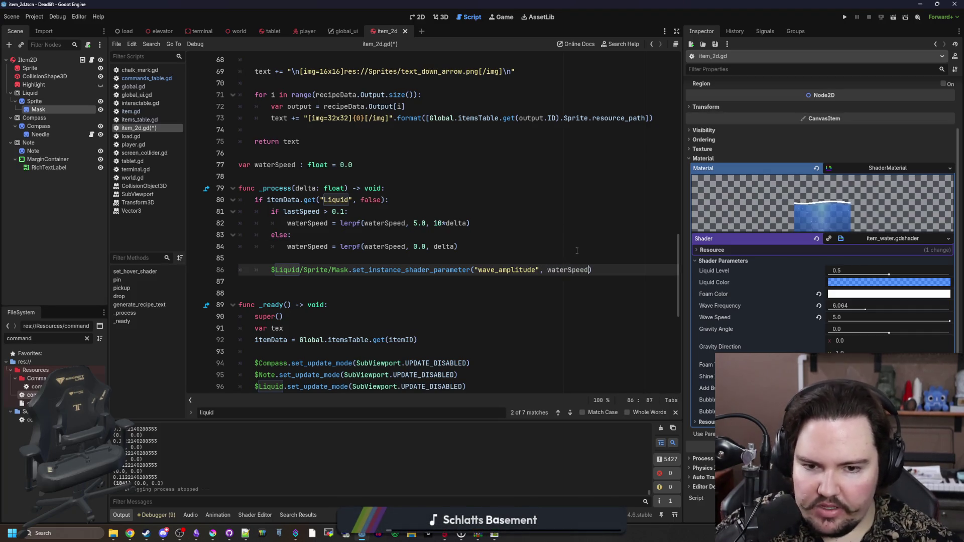
left_click(577, 250)
key("ctrl+s")
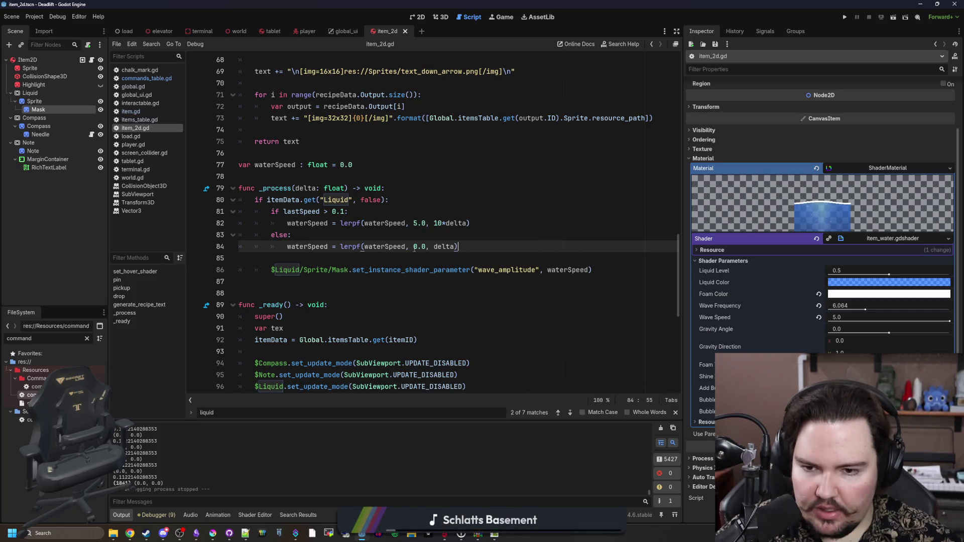
key("Down")
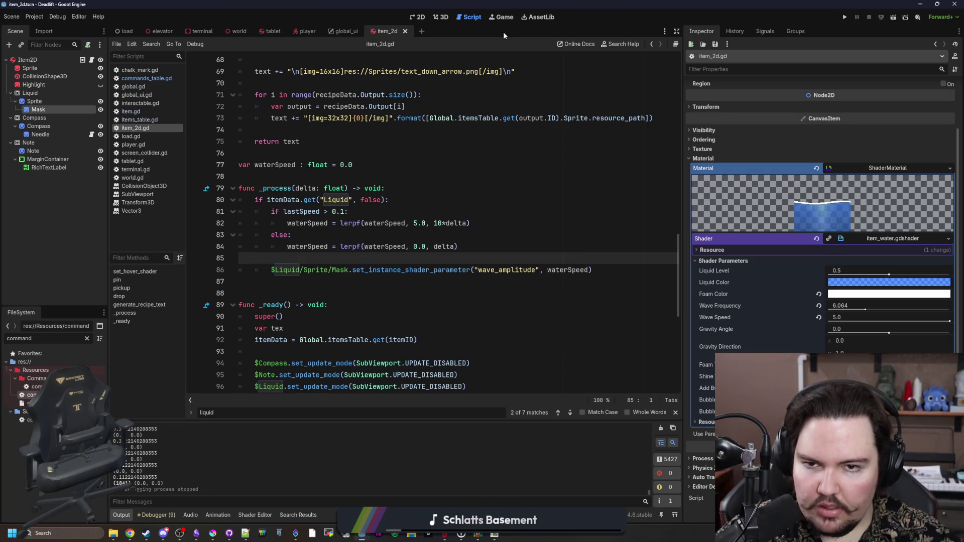
left_click(507, 17)
Launch the game in the editor and begin a new playthrough with default setup settings.
left_click(845, 16)
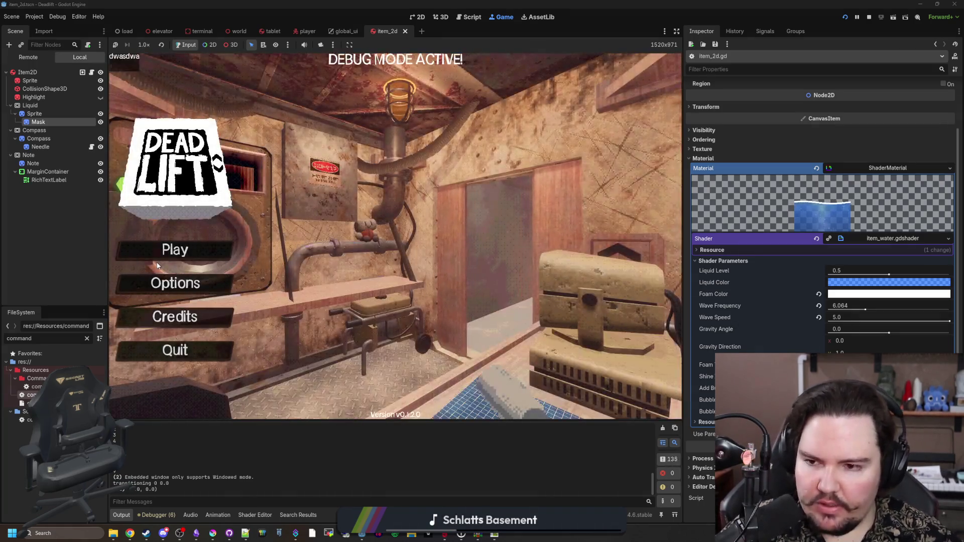
left_click(173, 248)
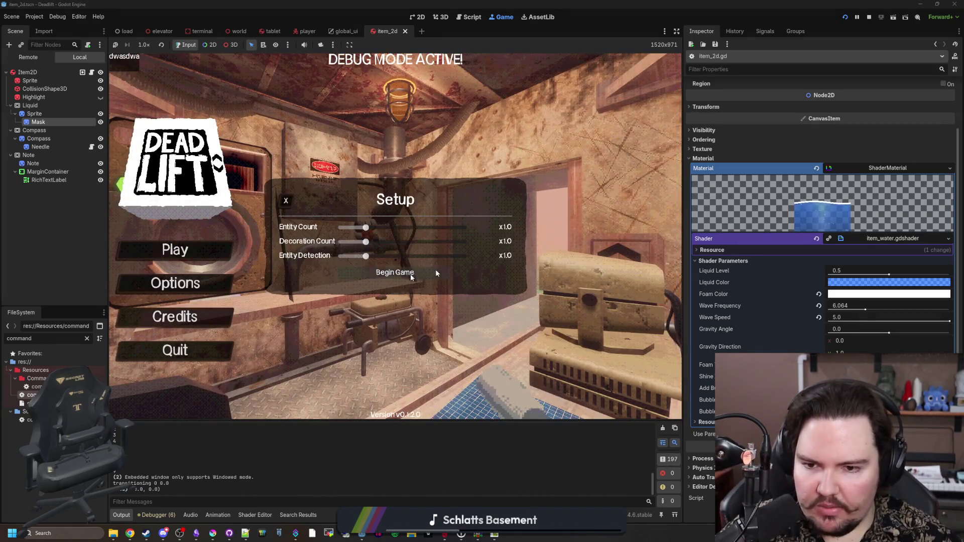
left_click(437, 271)
Walk the player through the corridor out to the forest path and back into the room.
key("w")
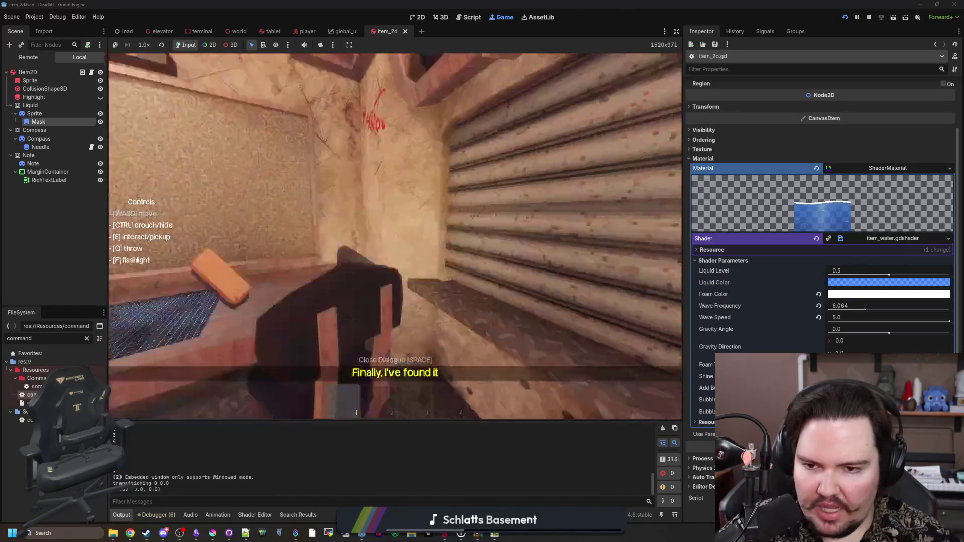
key("w")
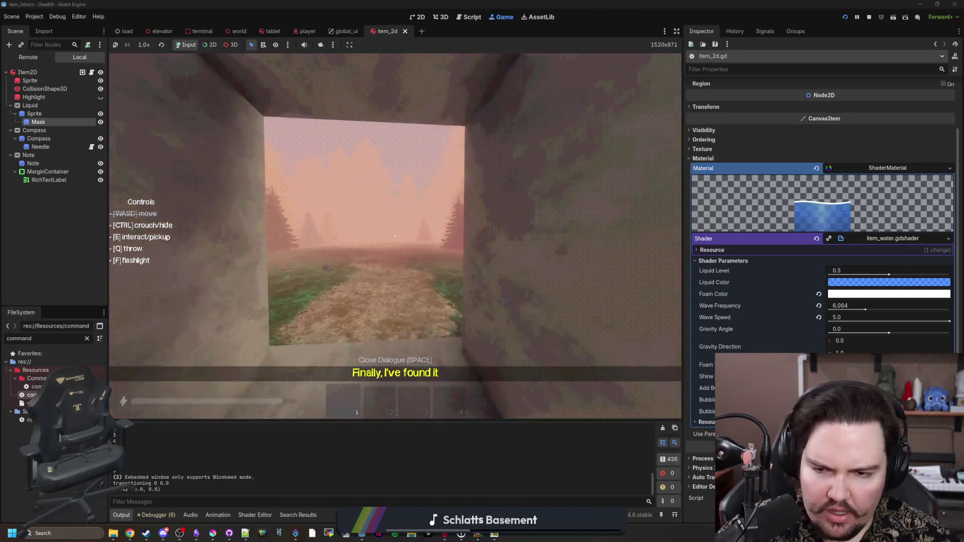
key("w")
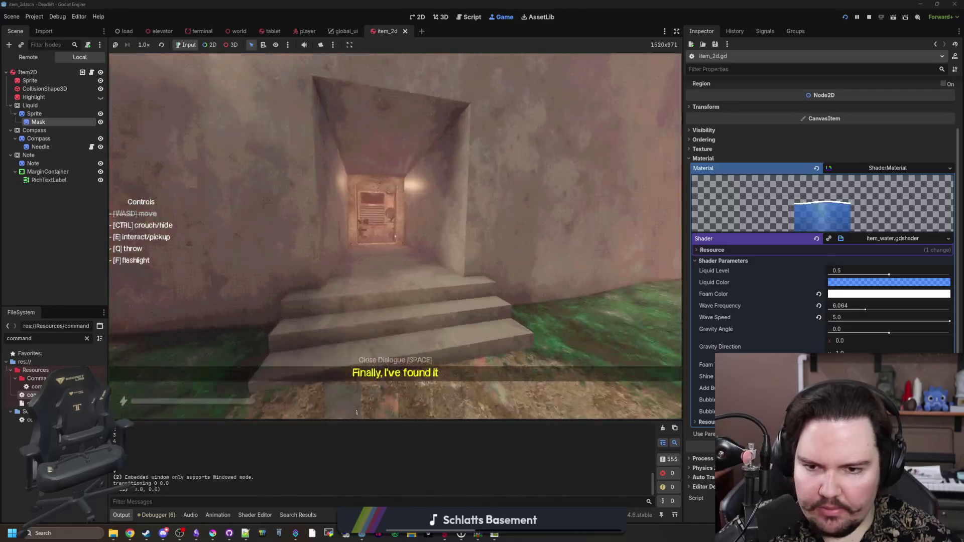
key("w")
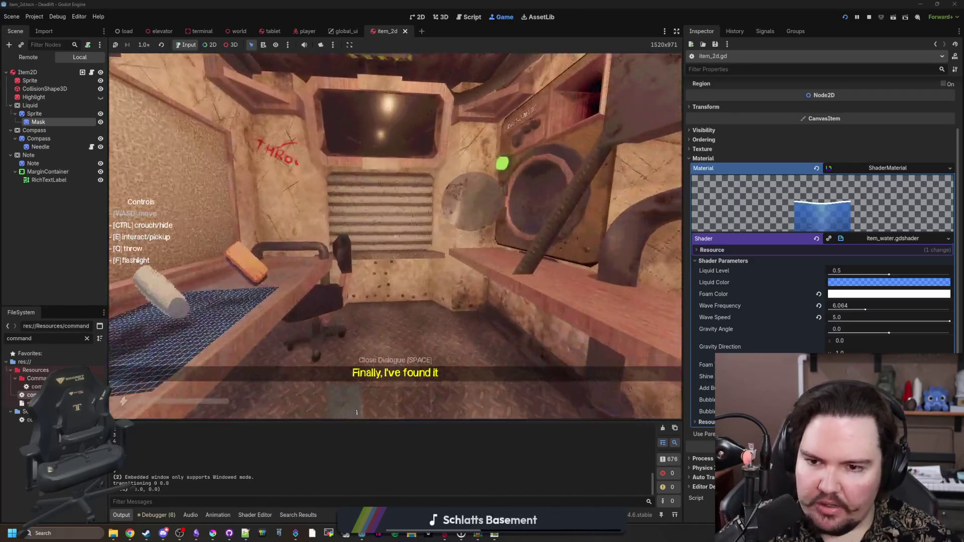
key("w")
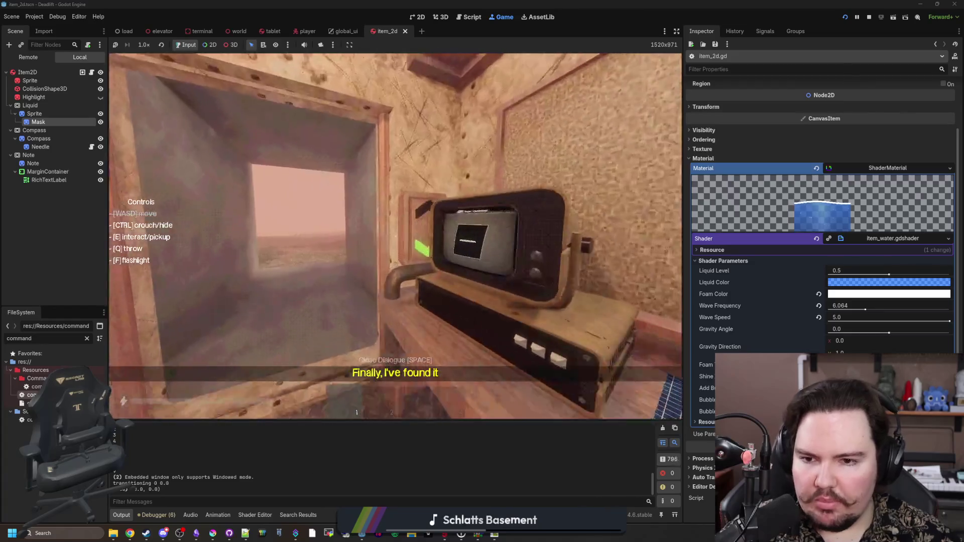
key("w")
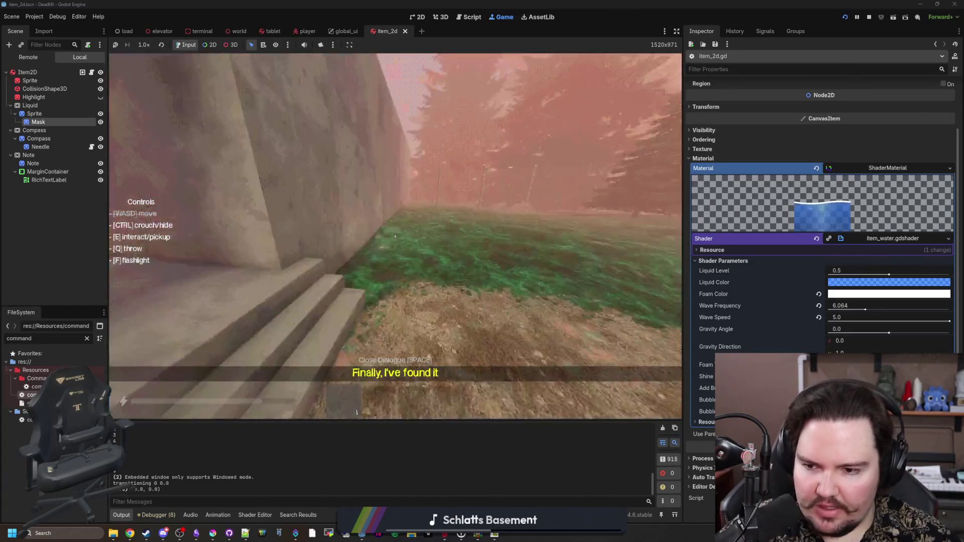
key("w")
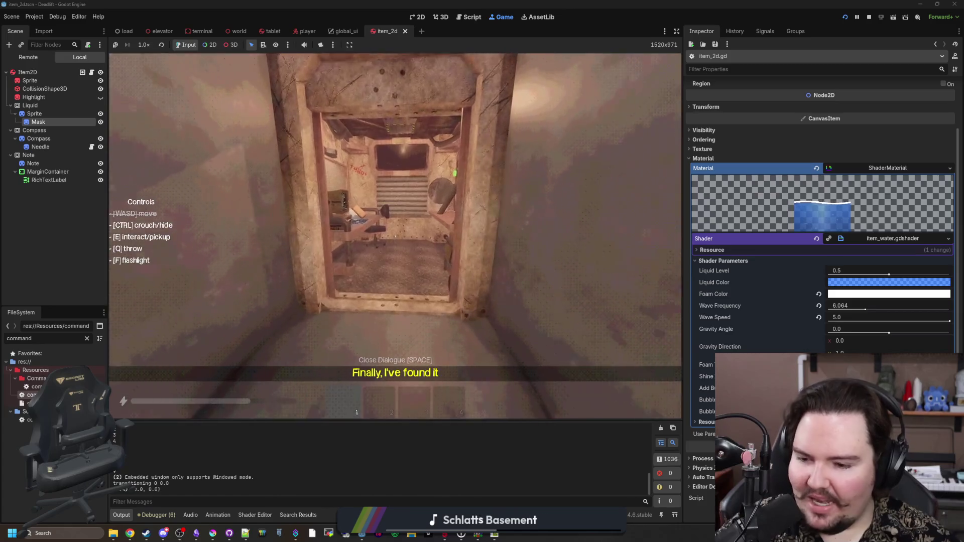
key("w")
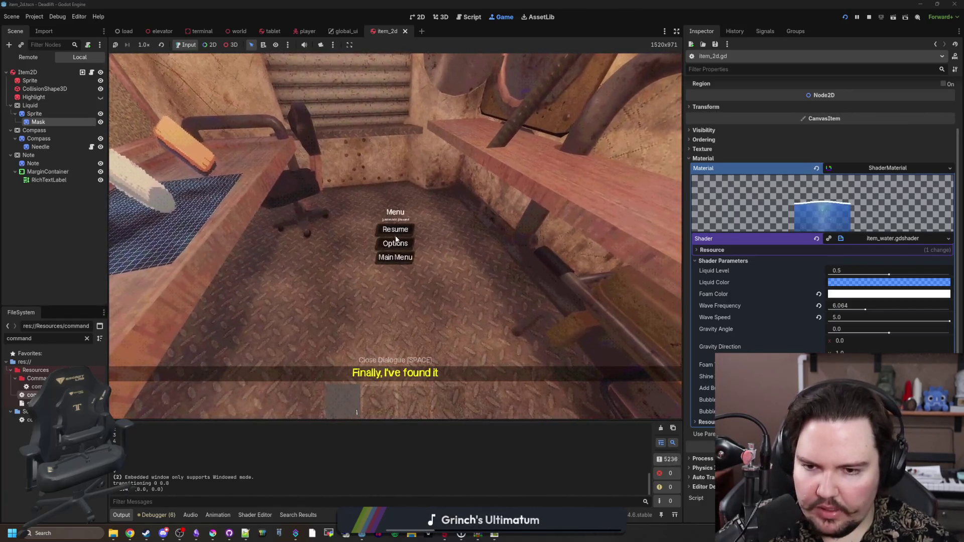
Spawn a water bottle with /give water, carry it outside, then return to the script and save.
type("/give ")
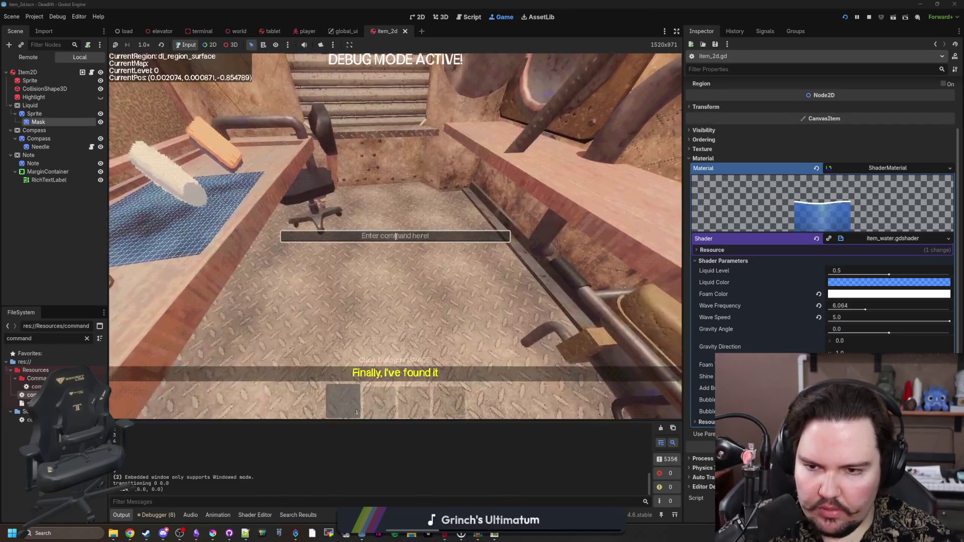
type("water")
key("Return")
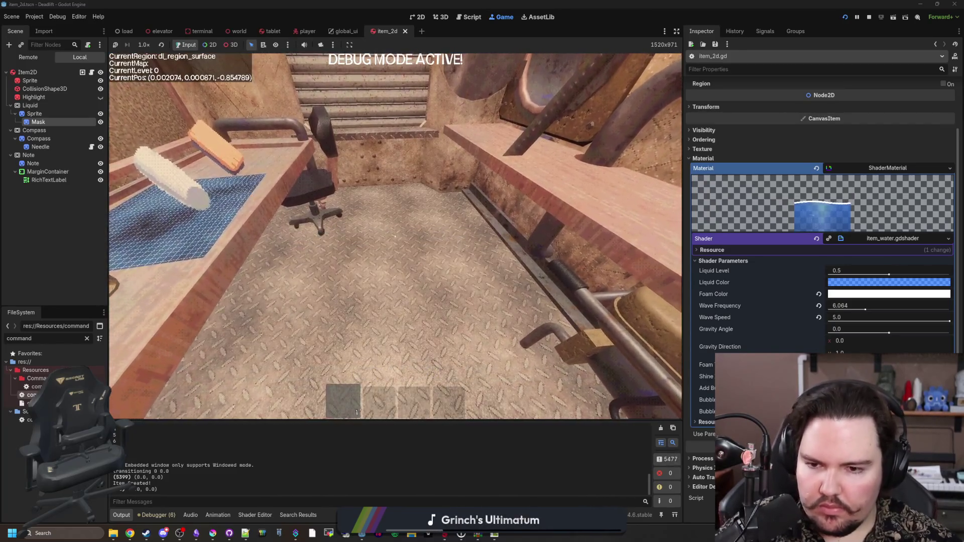
key("w")
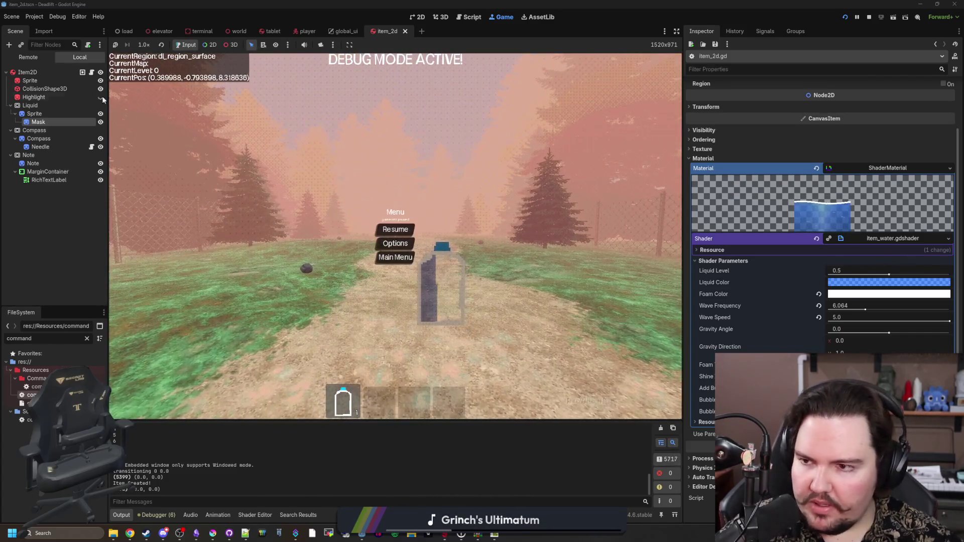
key("ctrl+F3")
key("ctrl+s")
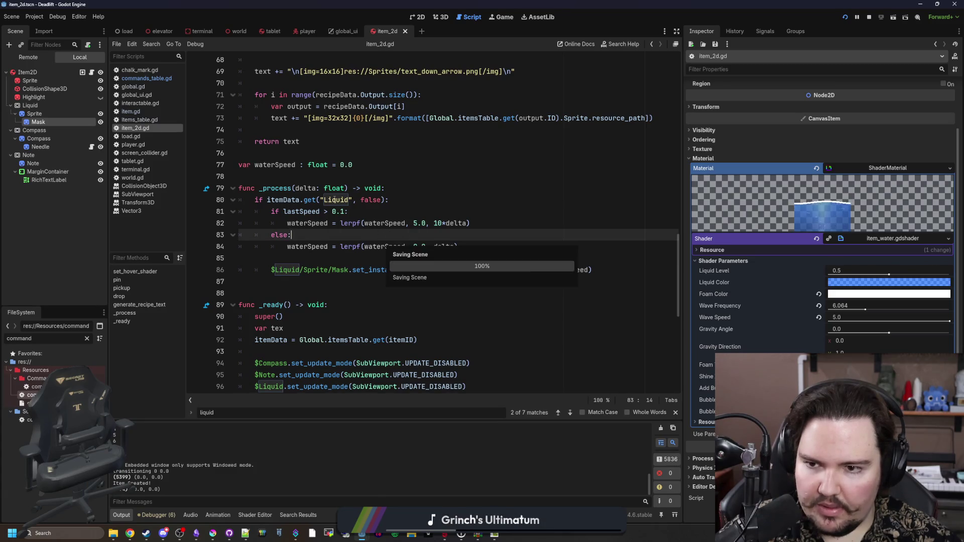
Temporarily add a print(lastSpeed) debug line in _process, then delete it.
left_click(326, 180)
key("ctrl+s")
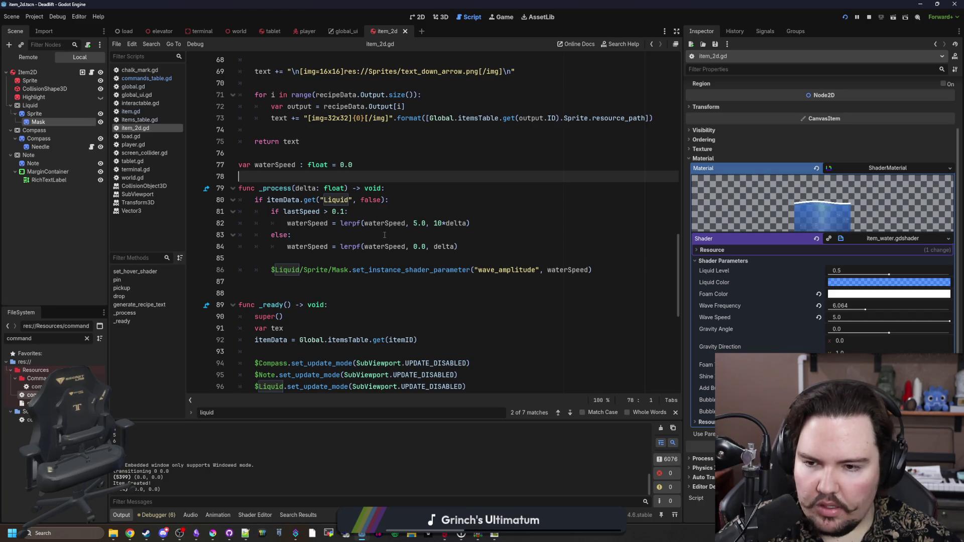
left_click(340, 236)
left_click(430, 201)
key("Return")
type("print(lastSpeed")
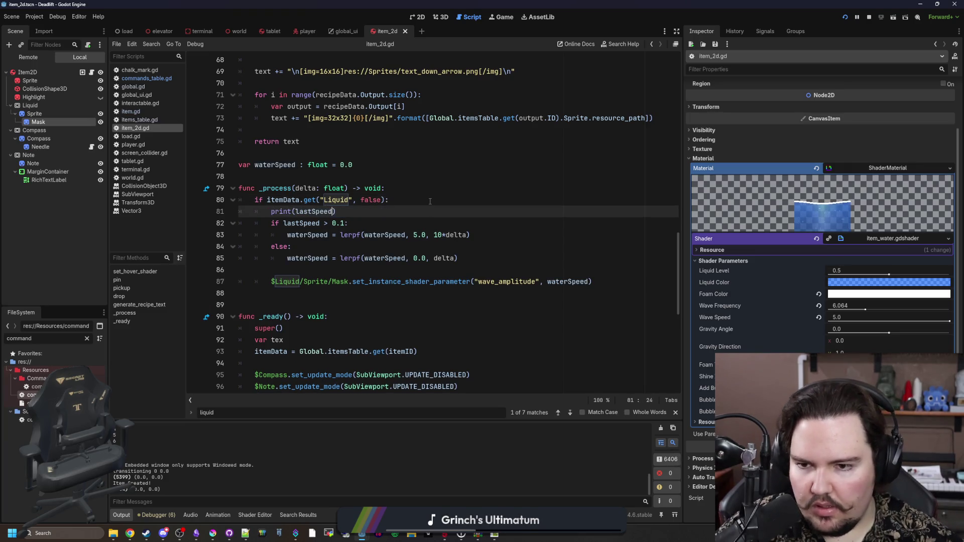
left_click(430, 201)
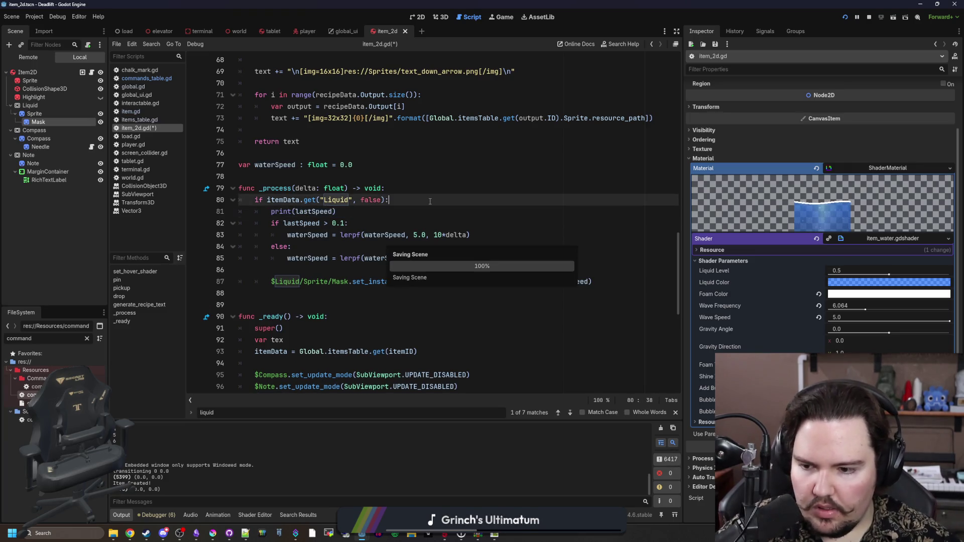
left_click_drag(336, 212, 205, 207)
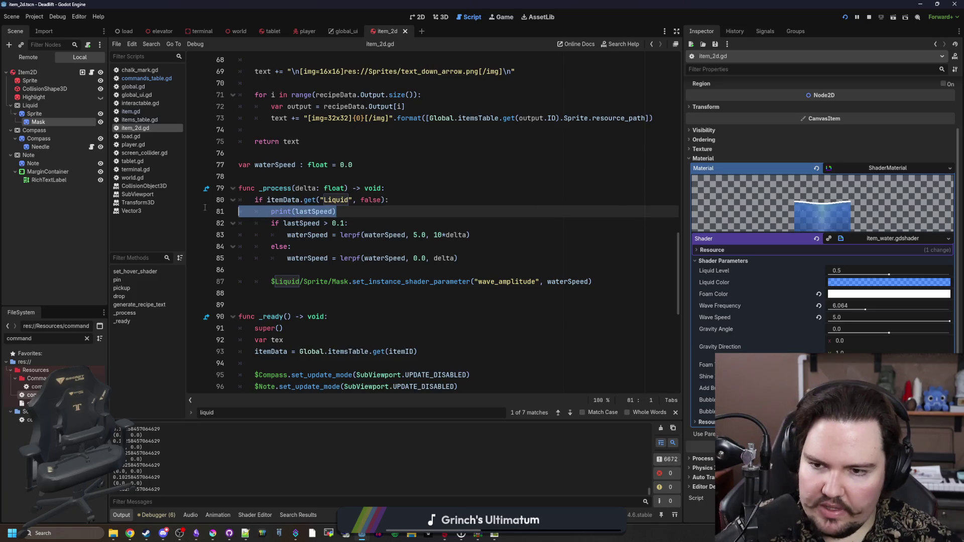
key("BackSpace")
key("BackSpace")
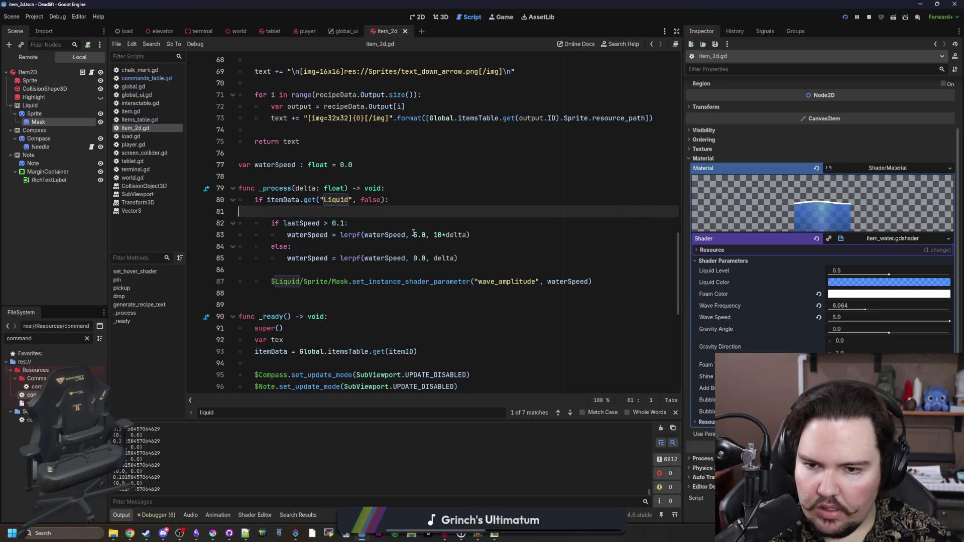
Change the moving target to 1.0, test lastSpeed/10.0 > 0.1, and run the game.
left_click(418, 224)
type("1")
left_click(427, 201)
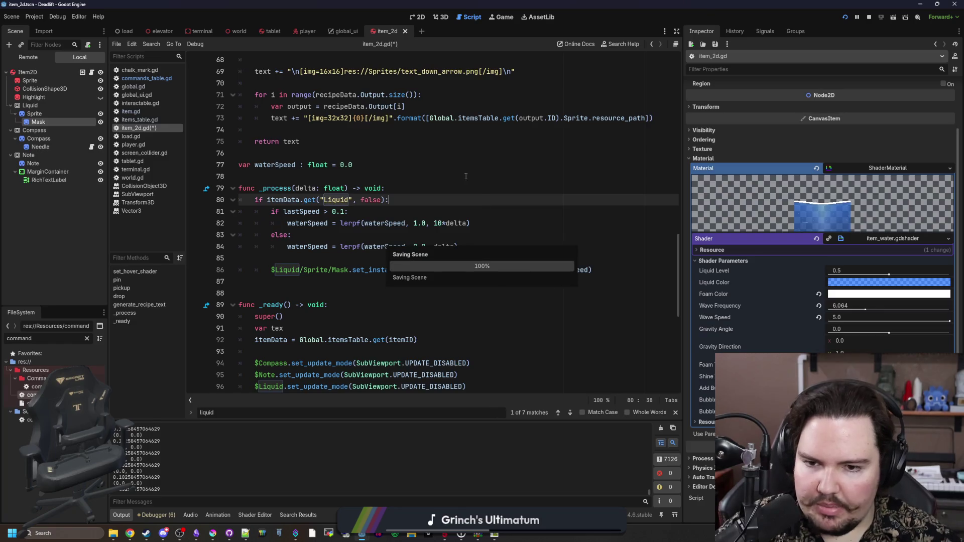
left_click(320, 212)
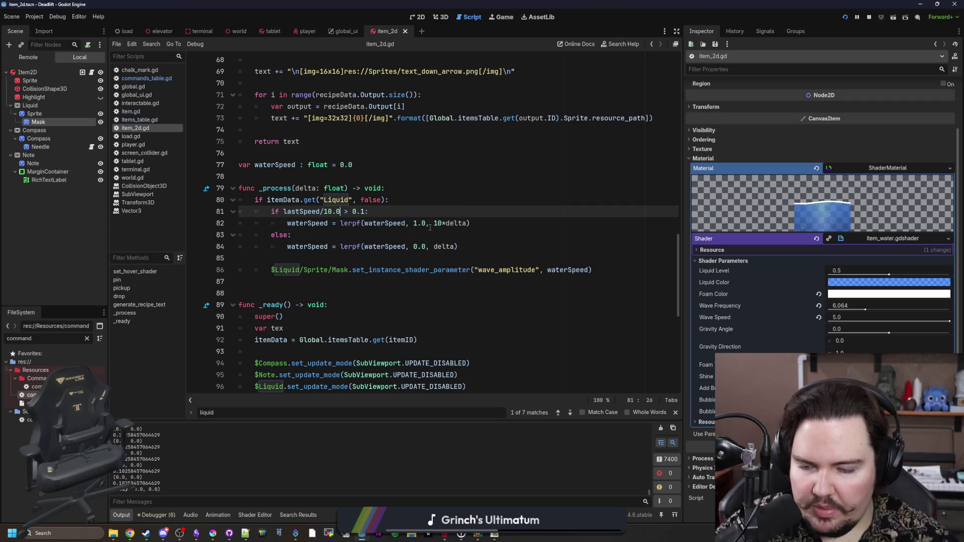
key("F5")
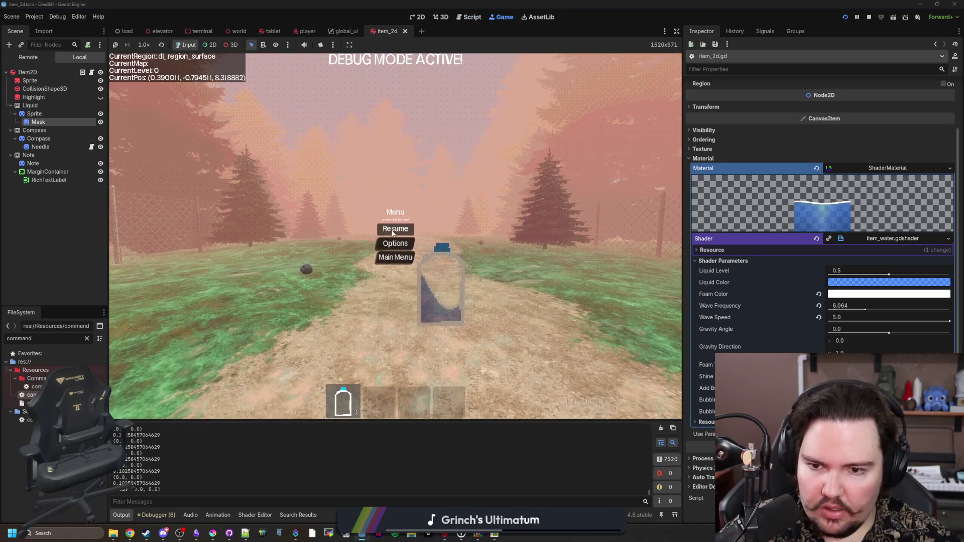
Test the running game, then change the moving wave target to 0.1 and relaunch.
left_click(394, 229)
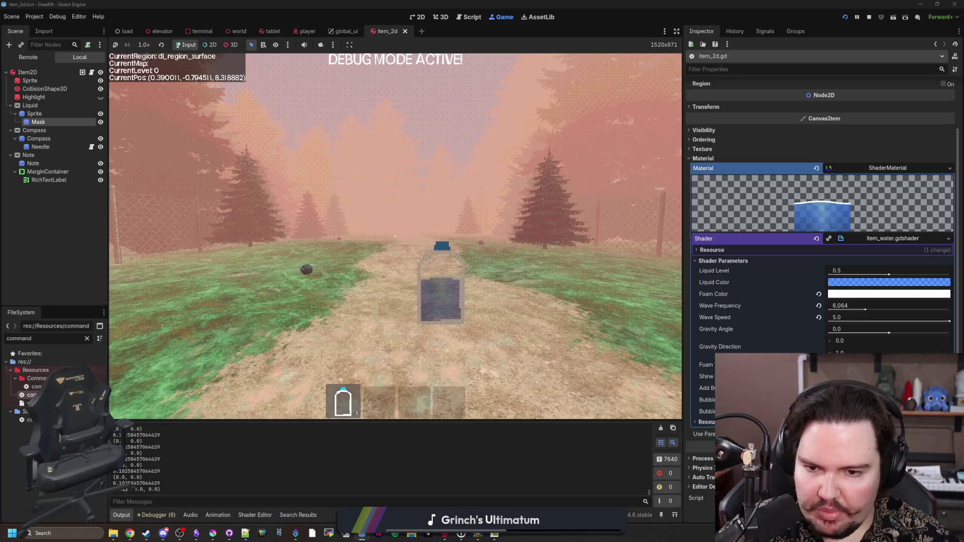
mouse_move(395, 236)
key("Escape")
key("F8")
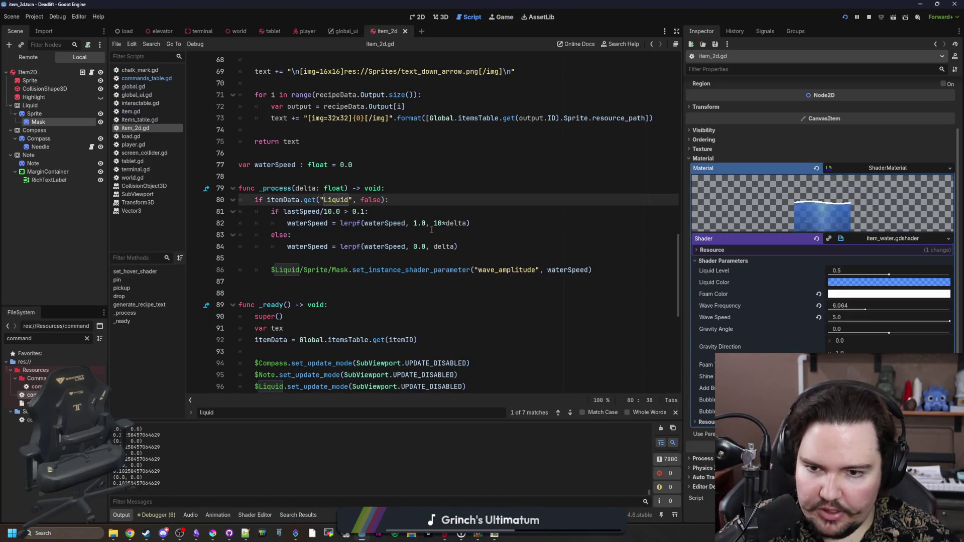
left_click(417, 223)
key("Right")
key("Right")
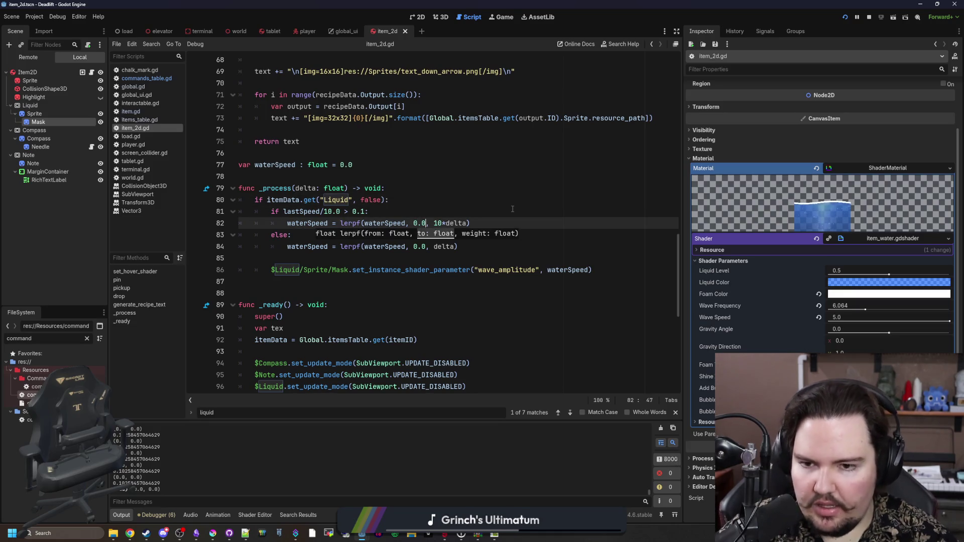
key("F5")
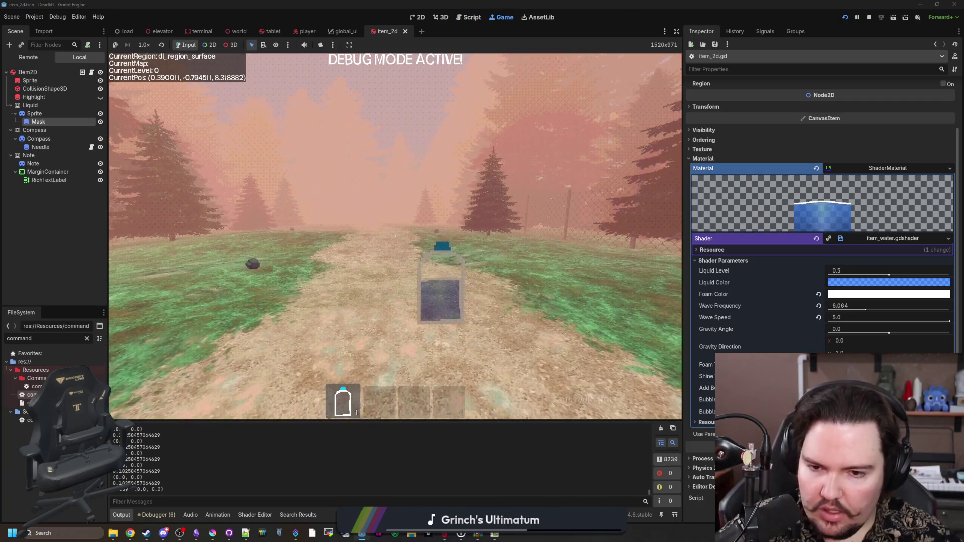
In item_2d.gd, set lerp weights to 8*delta while moving and 4*delta when settling.
left_click(91, 72)
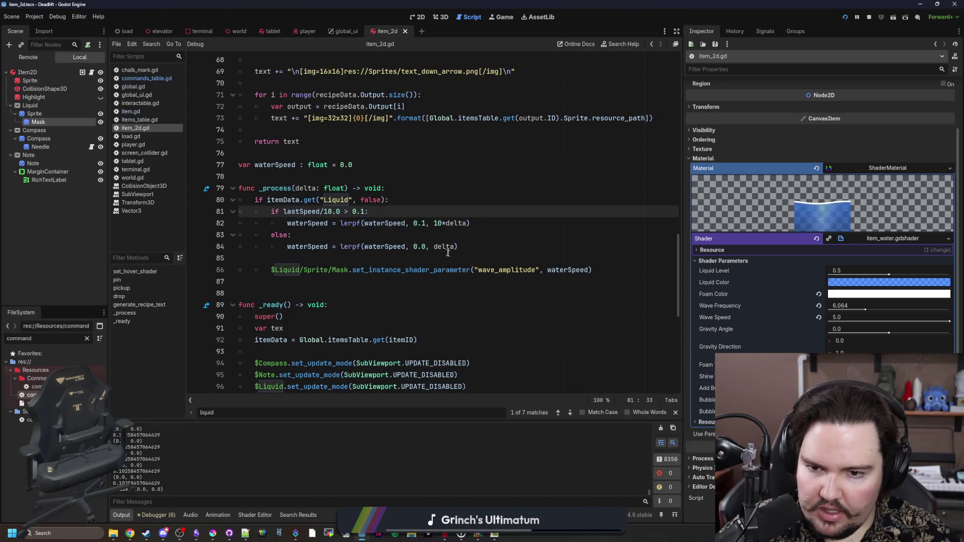
left_click(434, 246)
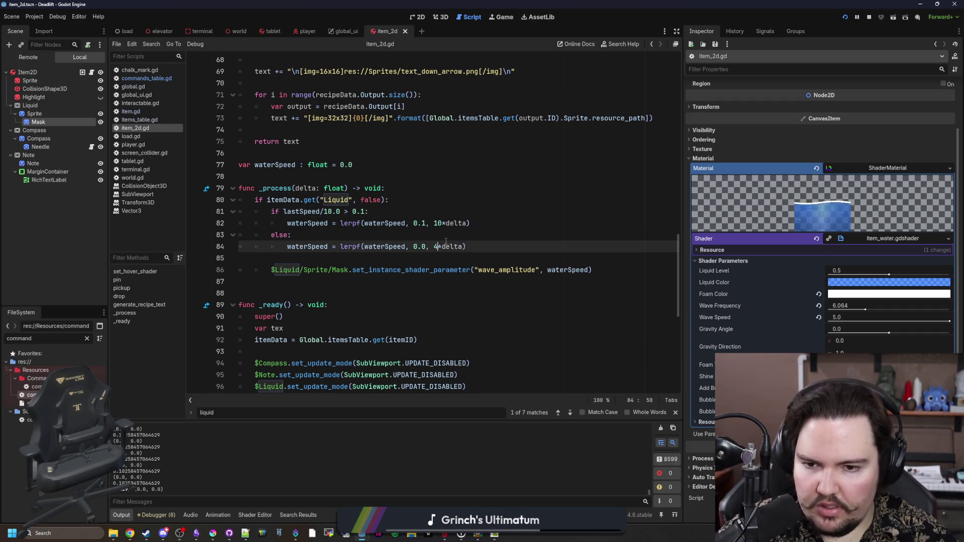
key("Up")
key("Up")
key("Right")
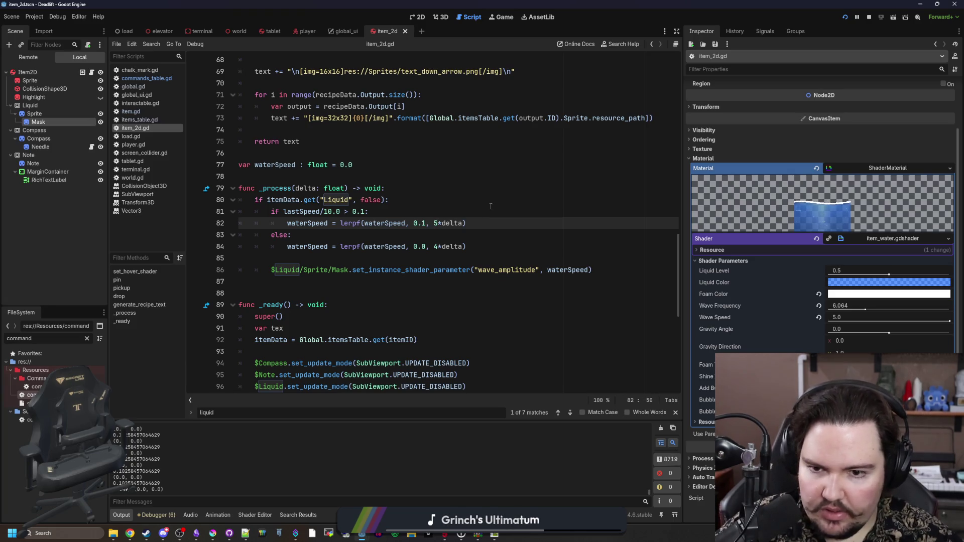
left_click(502, 18)
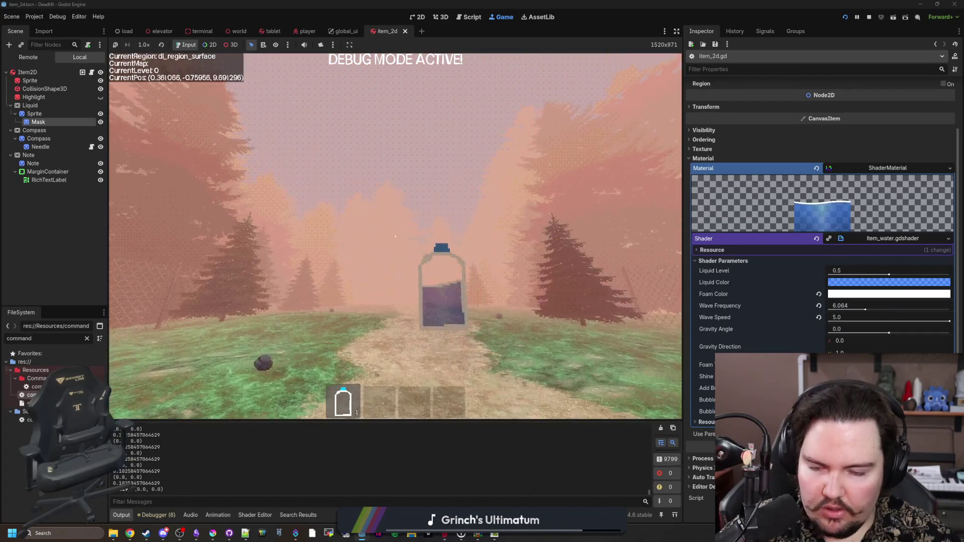
key("w")
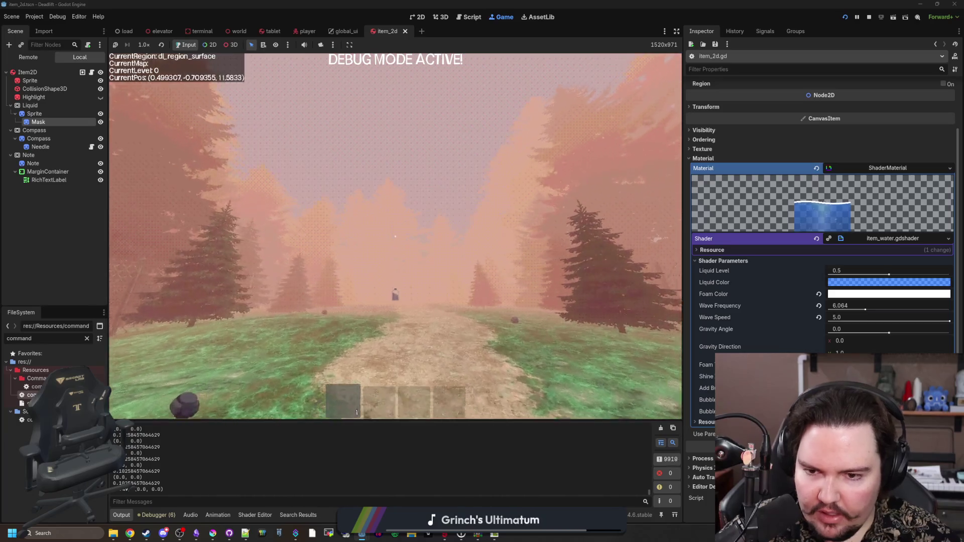
key("w")
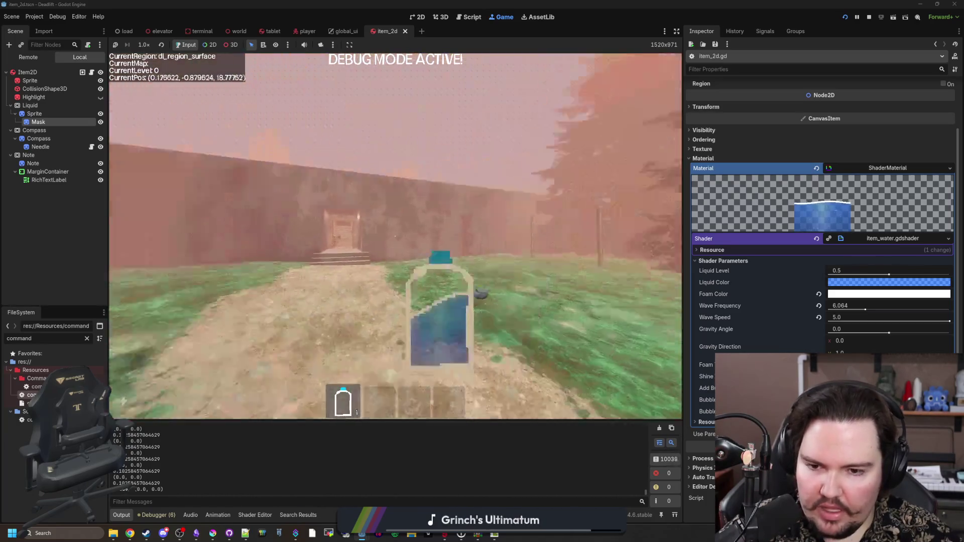
key("w")
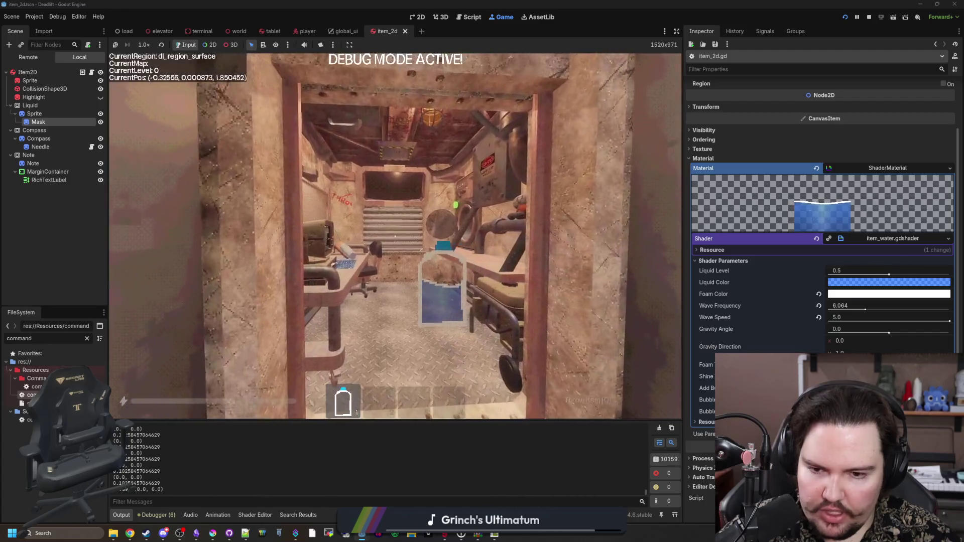
key("Escape")
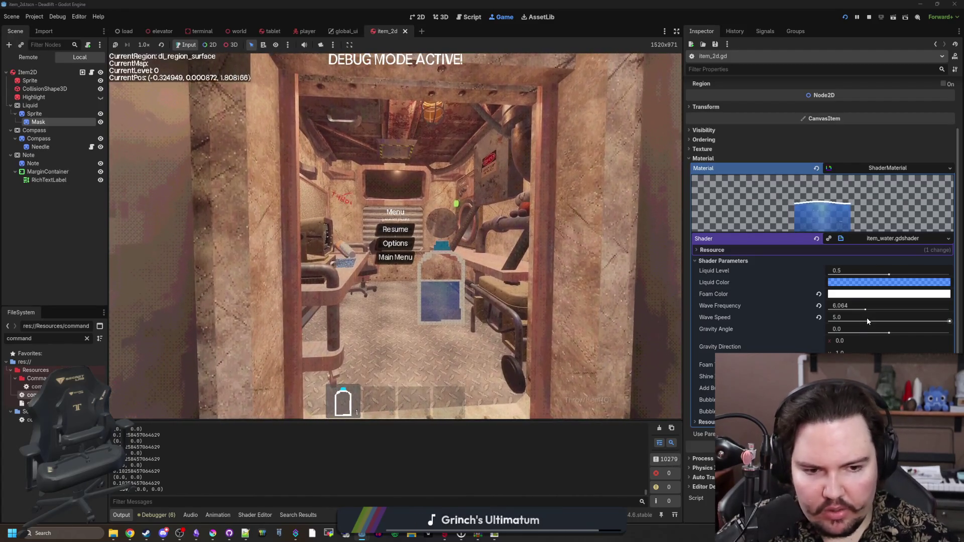
left_click(92, 75)
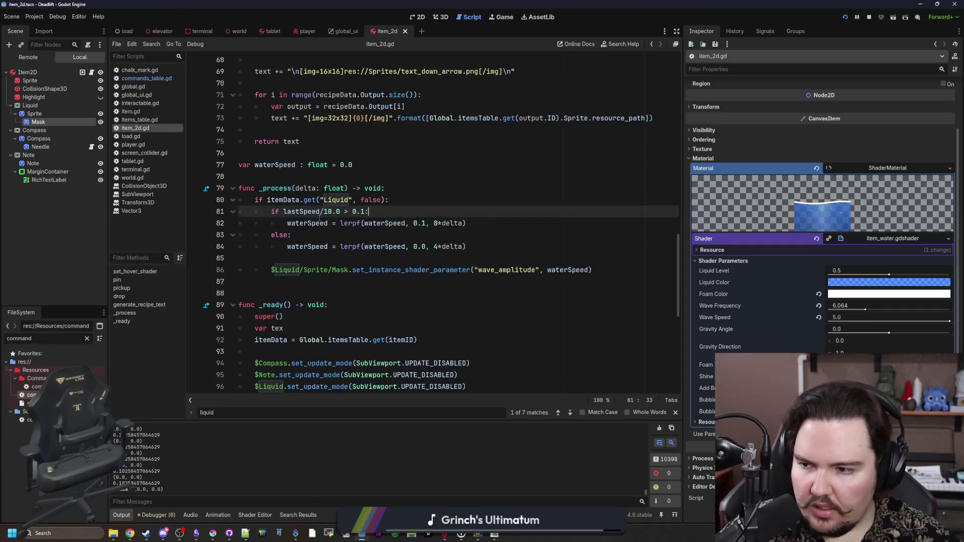
Duplicate the wave_amplitude parameter line as a wave_speed line that also passes waterSpeed.
left_click_drag(593, 270, 299, 270)
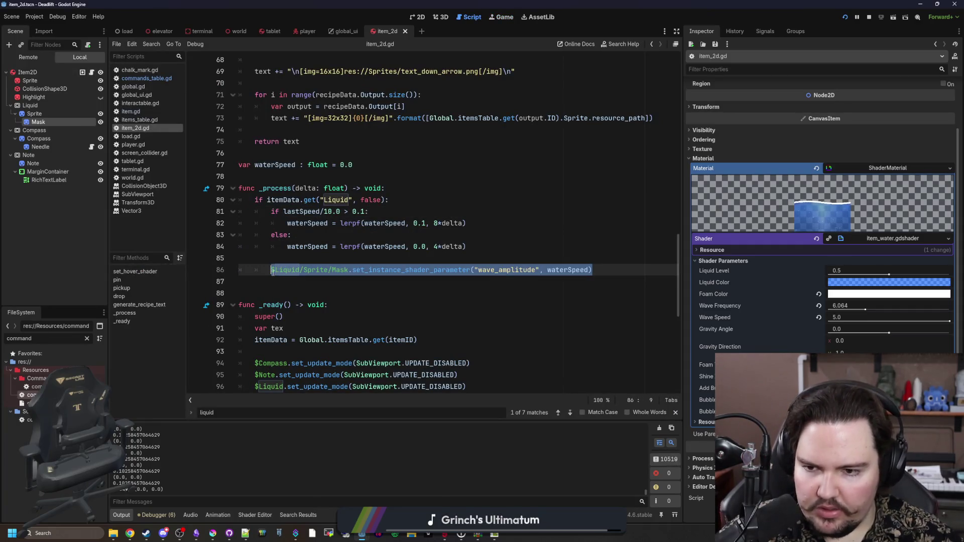
key("ctrl+c")
key("End")
key("Return")
key("ctrl+v")
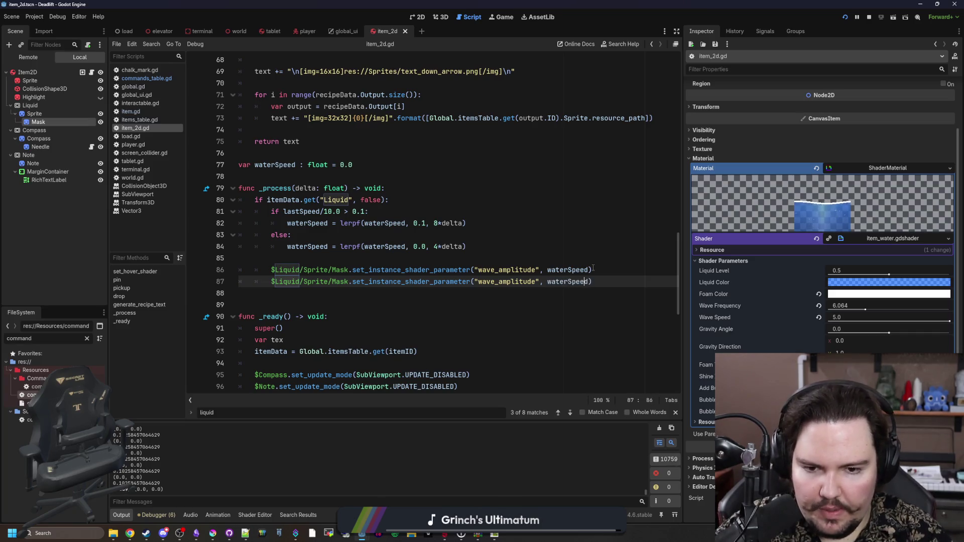
key("Left")
key("Left")
key("Left")
key("BackSpace")
key("BackSpace")
key("BackSpace")
type("d")
Save item_2d.gd and stop the running game.
left_click(470, 223)
key("ctrl+s")
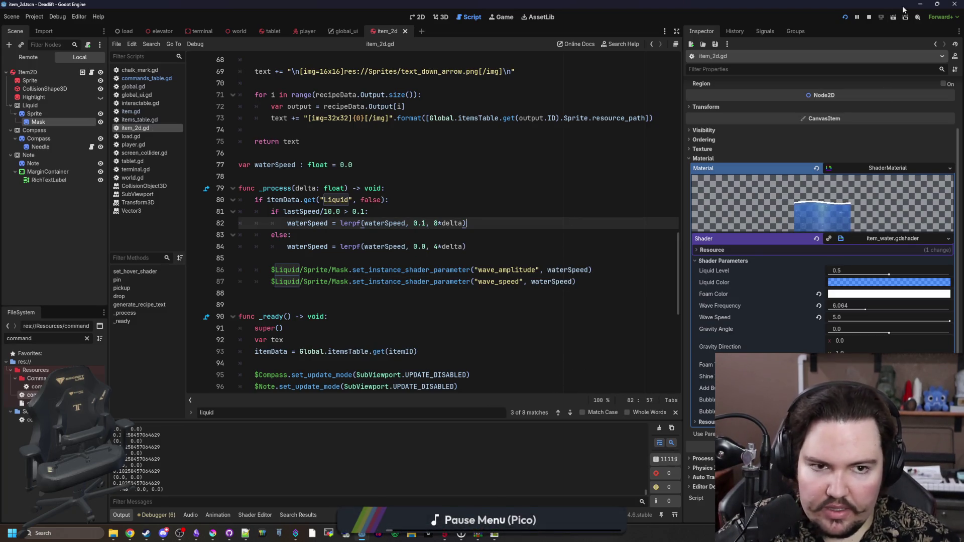
key("F8")
left_click(902, 252)
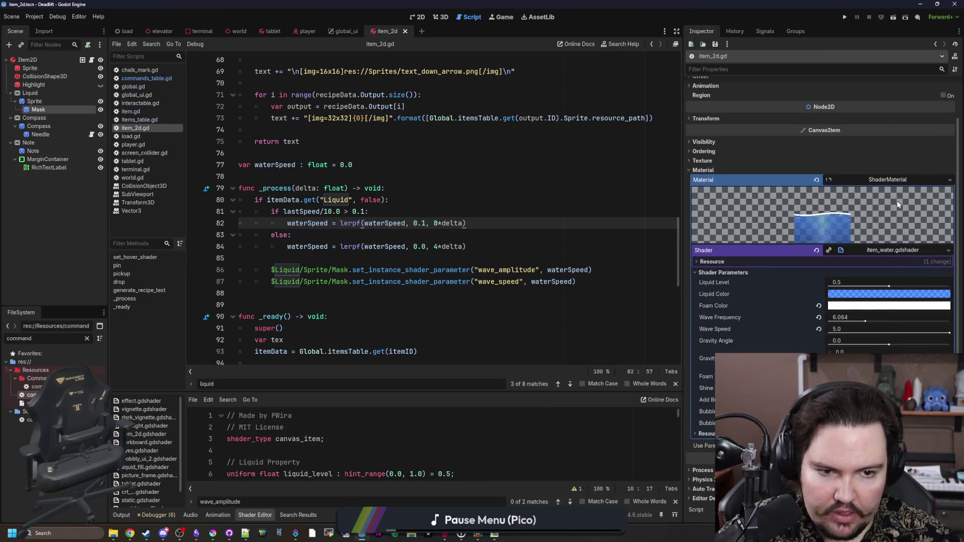
In item_water.gdshader, declare wave_speed as an instance uniform, then launch the game.
left_click_drag(320, 397, 321, 229)
key("ctrl+f")
type("speed")
left_click(244, 368)
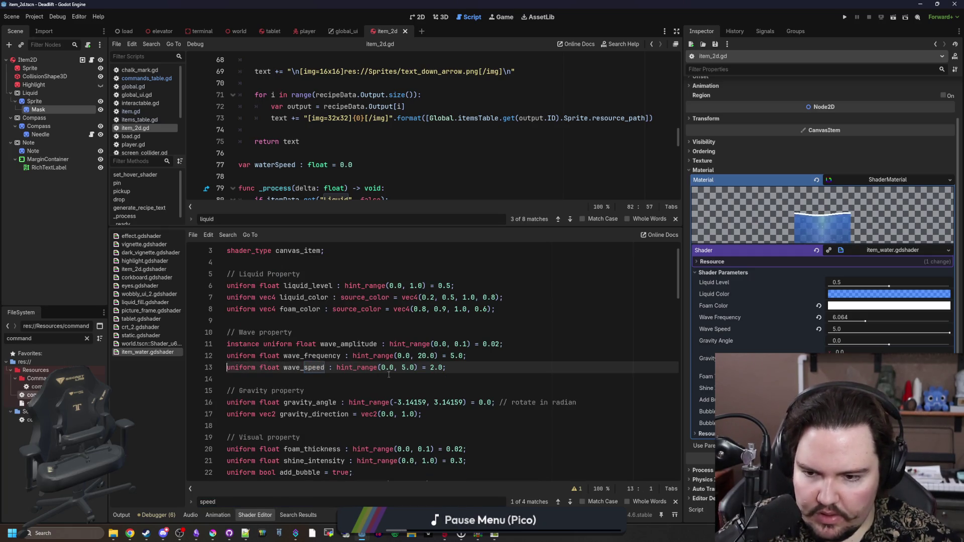
key("ctrl+shift+Right")
type("instance")
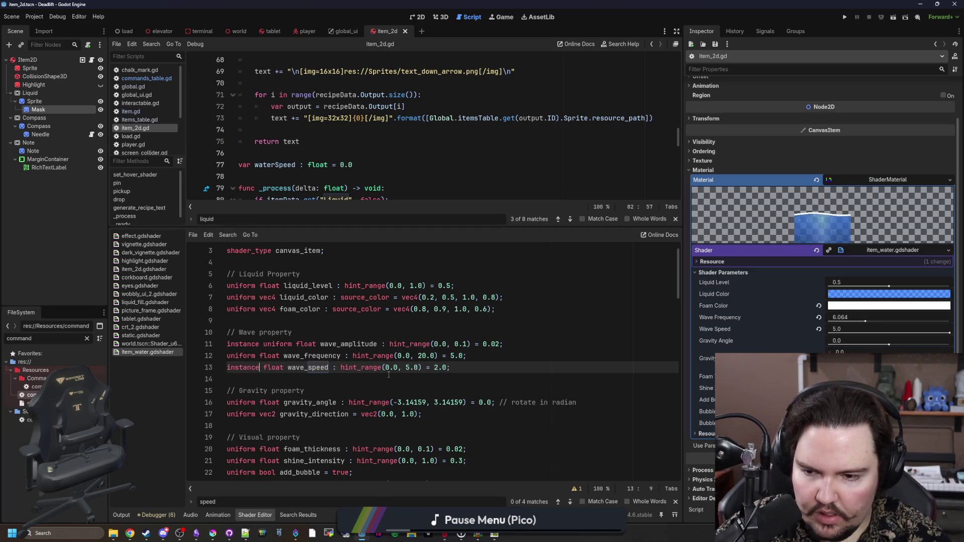
type(" uniform")
left_click(306, 378)
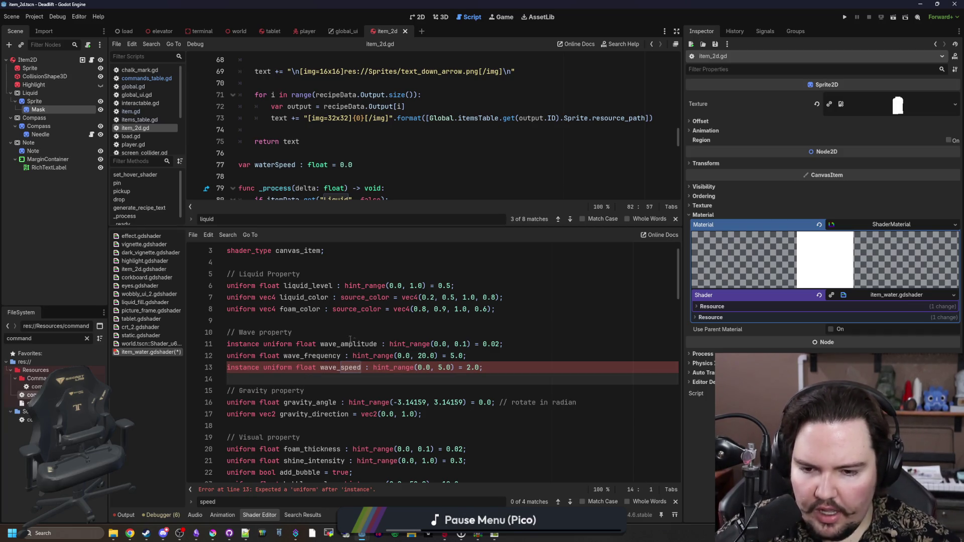
left_click(364, 330)
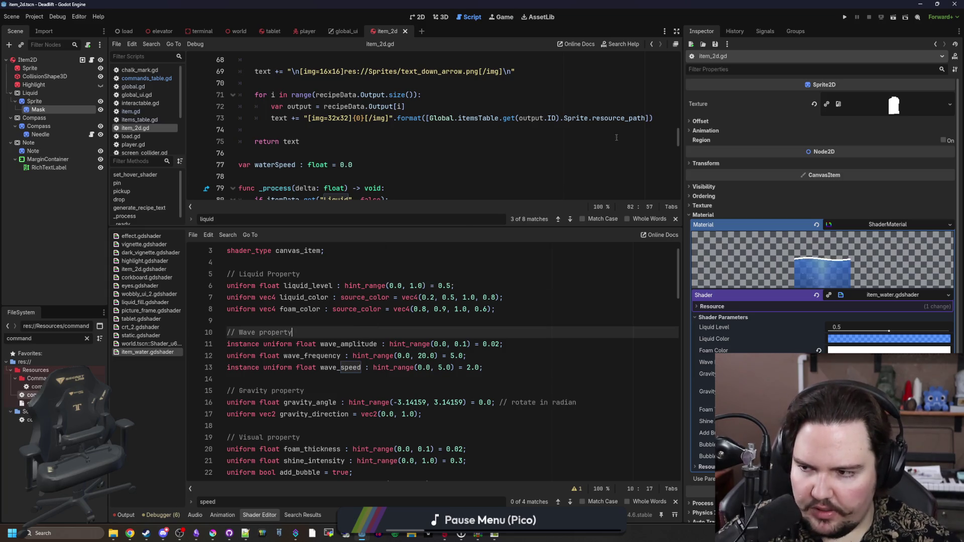
left_click(845, 17)
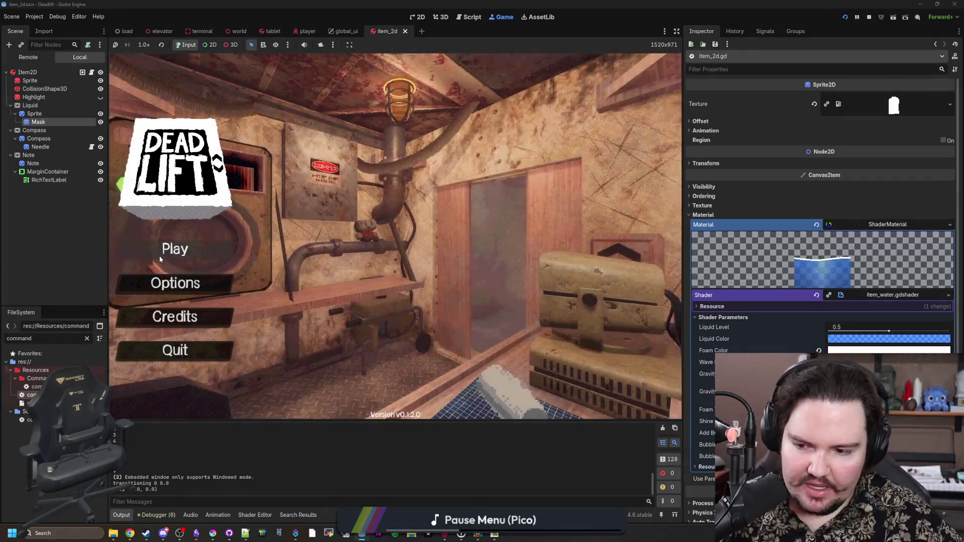
Start playing, spawn a water bottle with /give water, walk it into the forest, then reopen item_2d.gd.
left_click(161, 255)
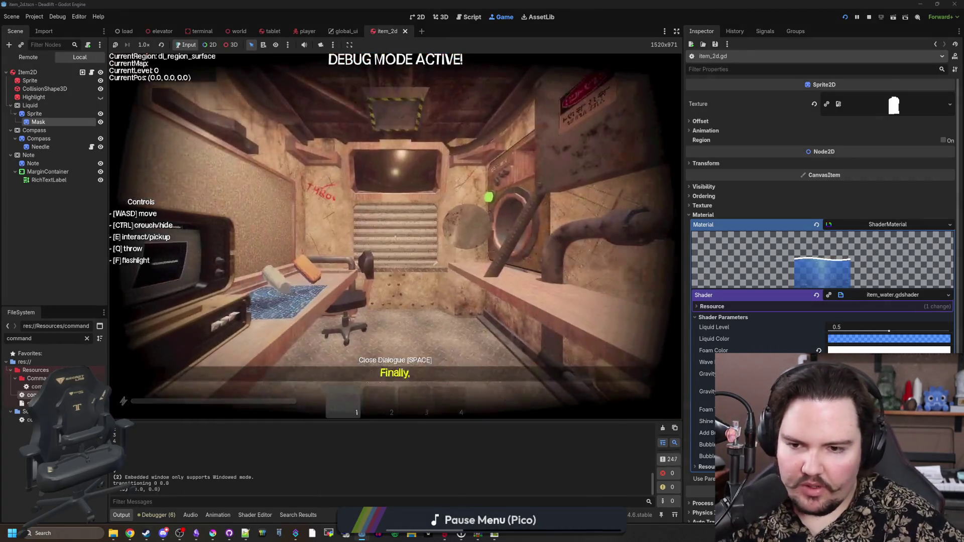
type("/give water")
key("Return")
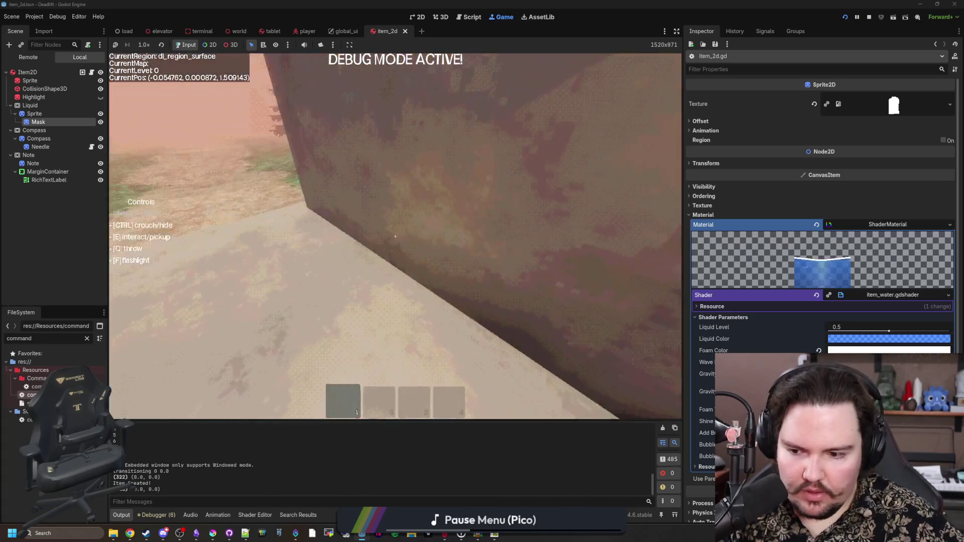
type("/give water")
key("Return")
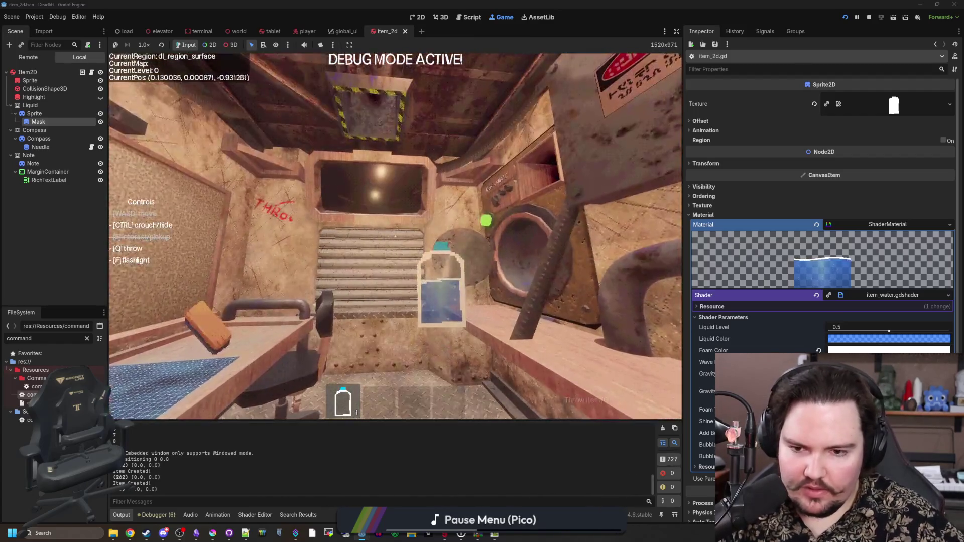
key("w")
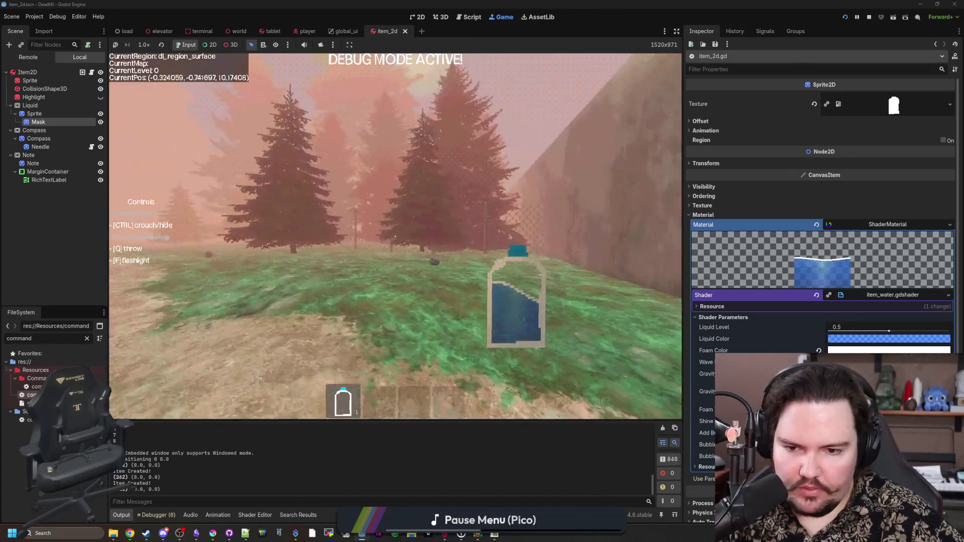
key("w")
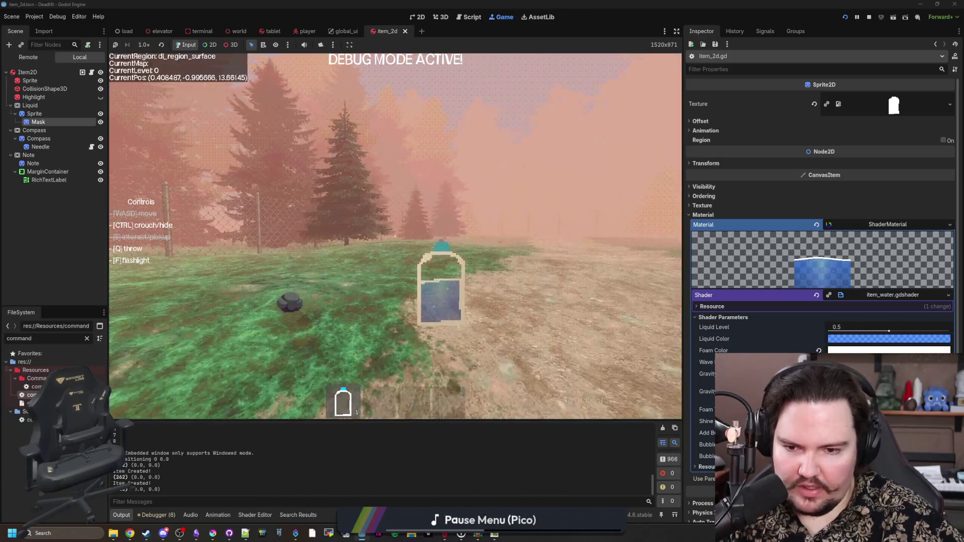
key("Escape")
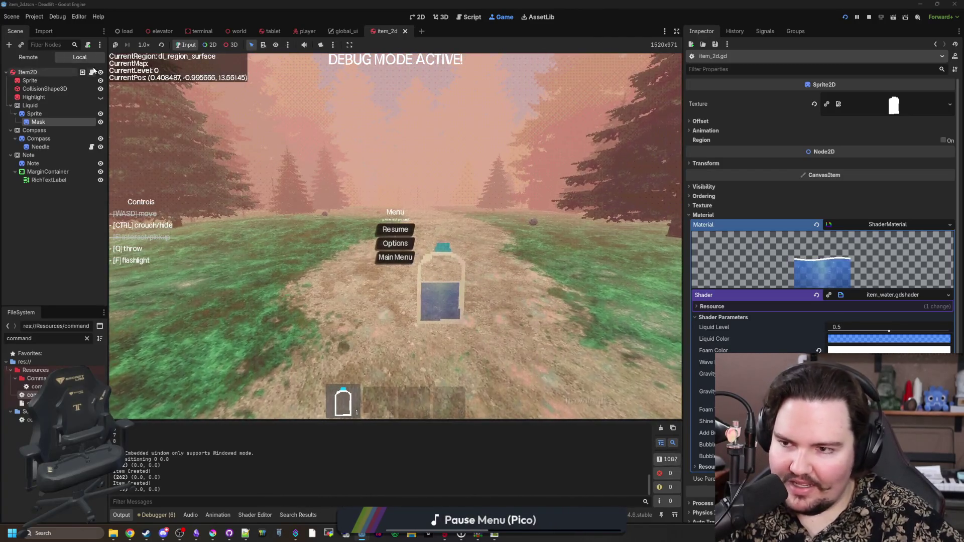
left_click(91, 72)
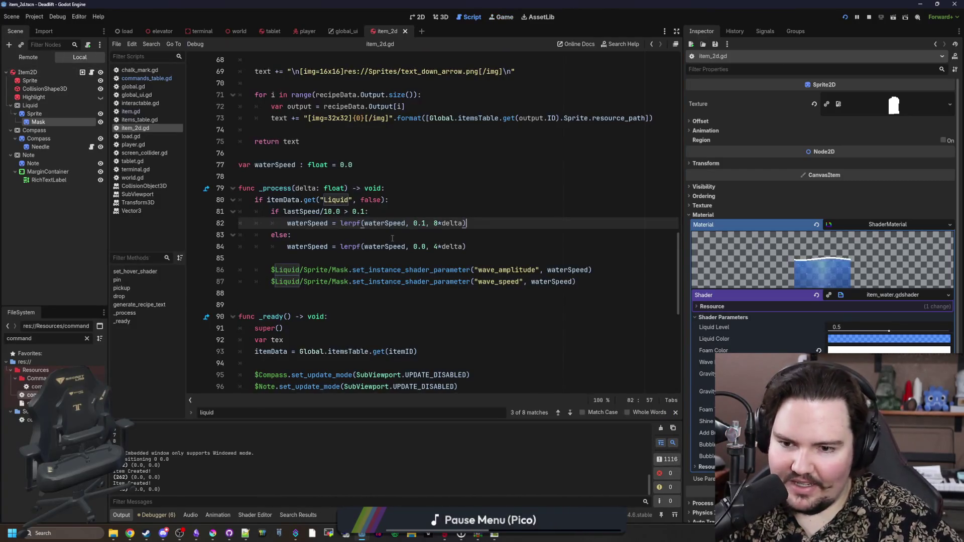
Pass waterSpeed*100.0 as the wave_speed argument and launch the game to test it.
left_click(438, 246)
left_click(573, 281)
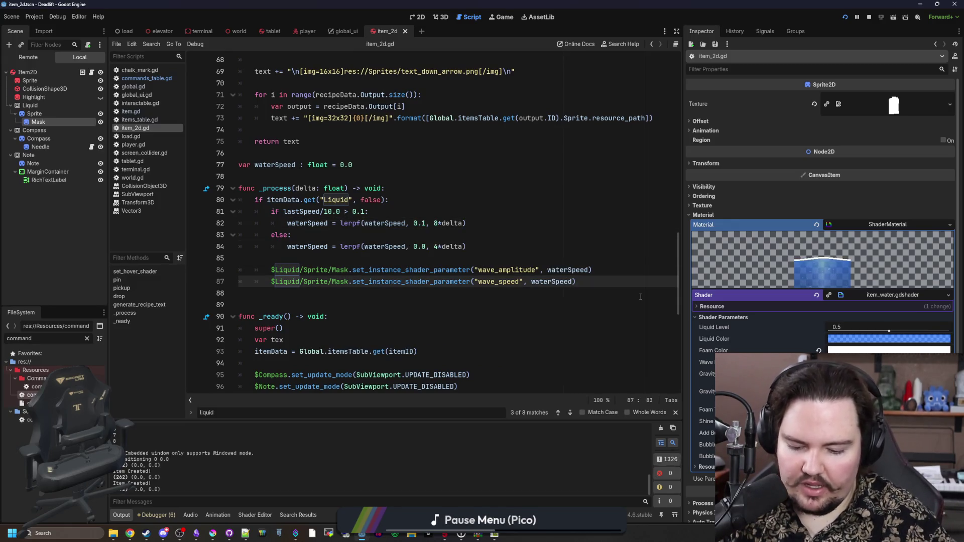
type("*100.0")
key("F5")
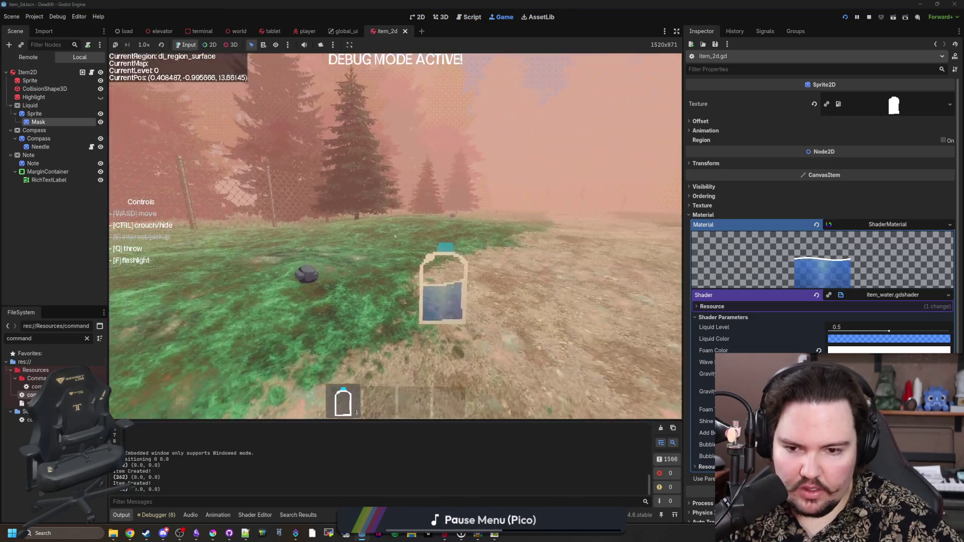
key("Escape")
Lower the wave_speed multiplier to 50.0 and walk with the bottle to watch the liquid.
left_click(92, 73)
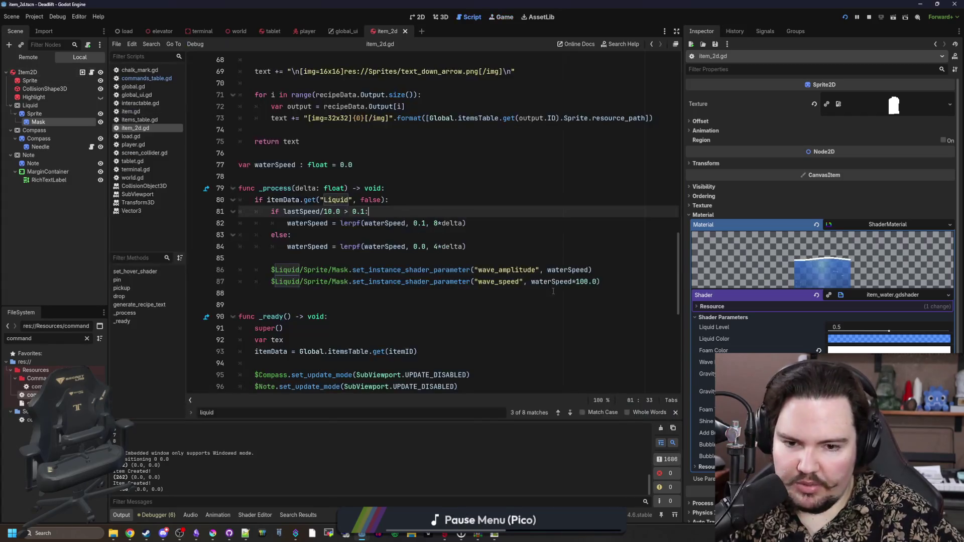
left_click(588, 282)
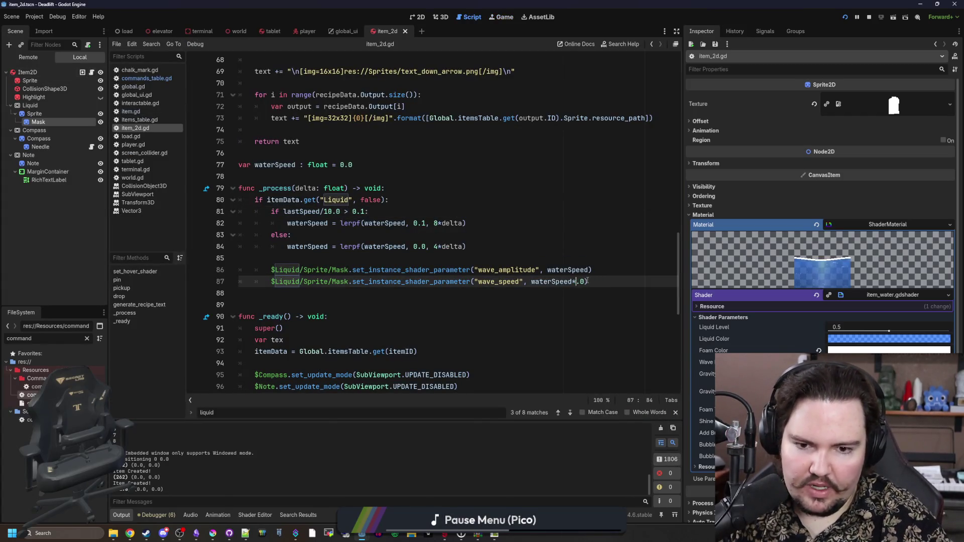
type("5")
left_click(505, 17)
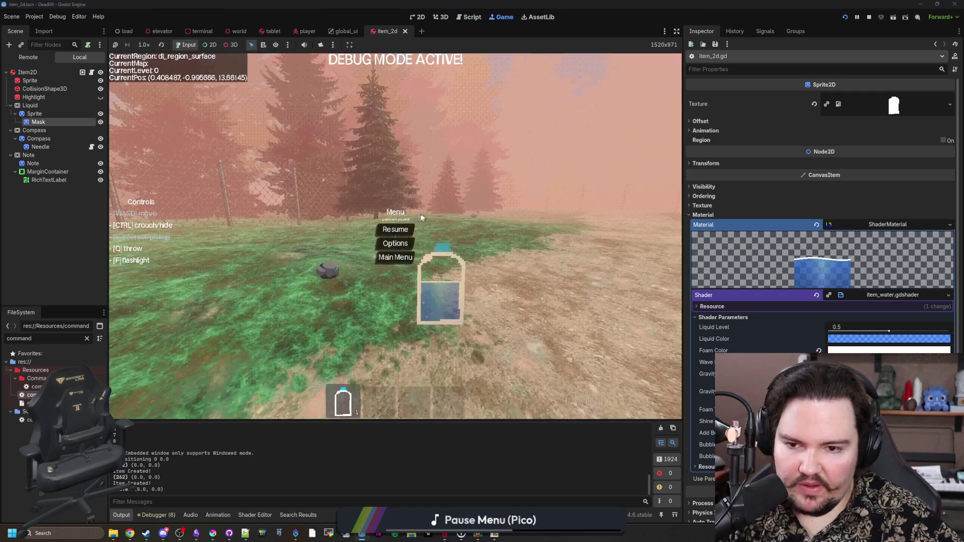
left_click(422, 234)
key("w")
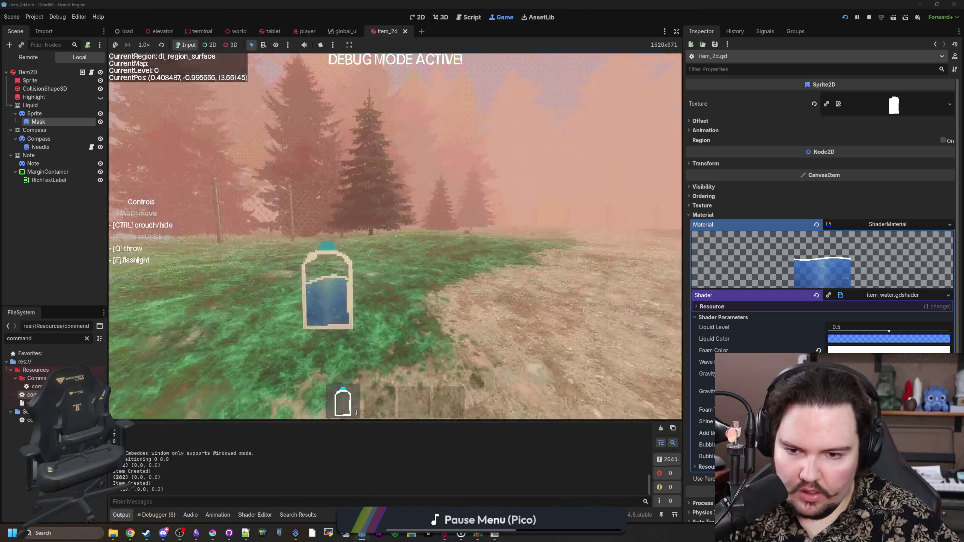
key("Escape")
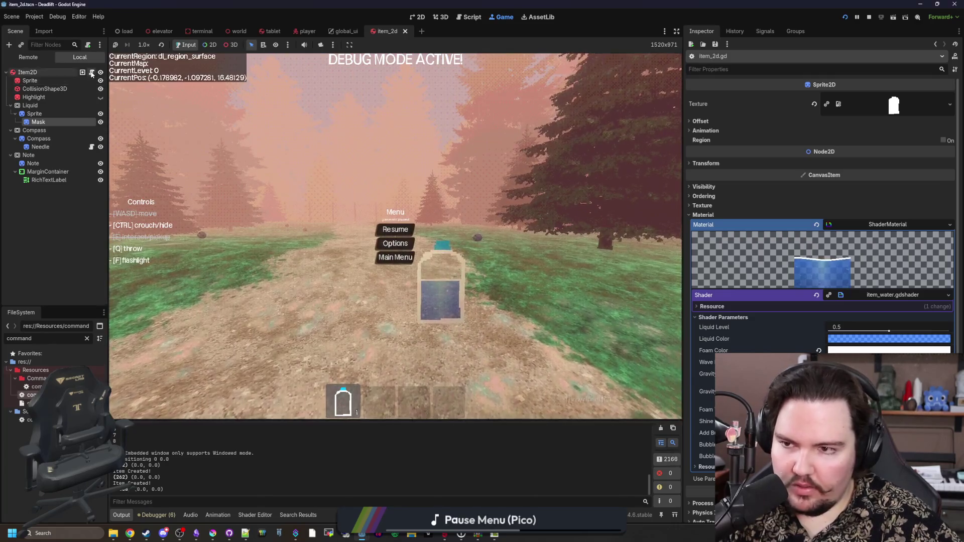
Try a 20.0 wave_speed multiplier and check the liquid in the running game.
key("ctrl+F3")
left_click(581, 282)
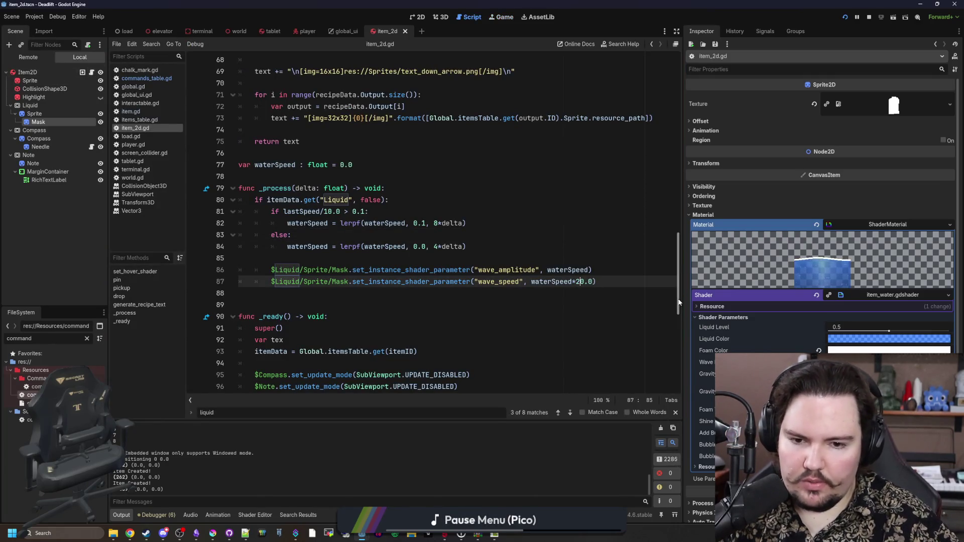
left_click(503, 18)
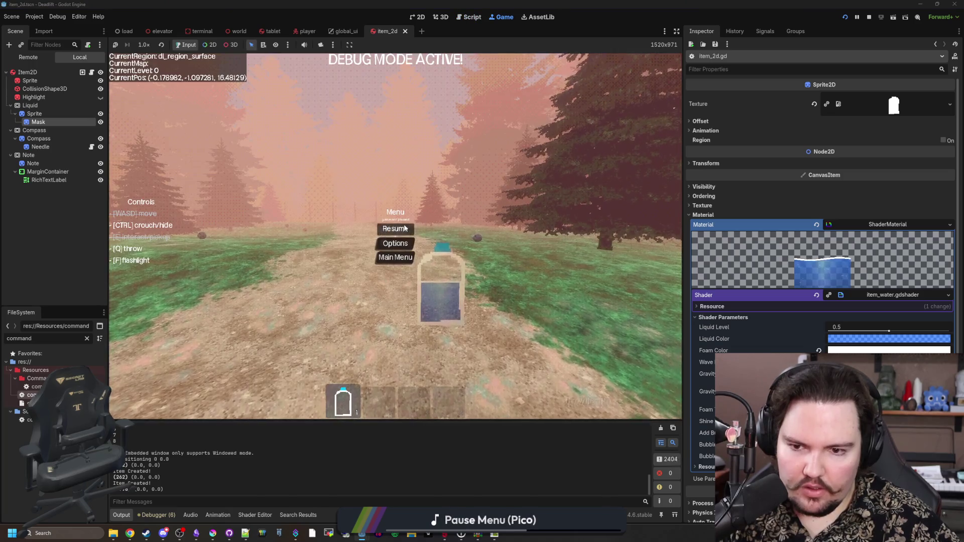
left_click(405, 228)
key("Escape")
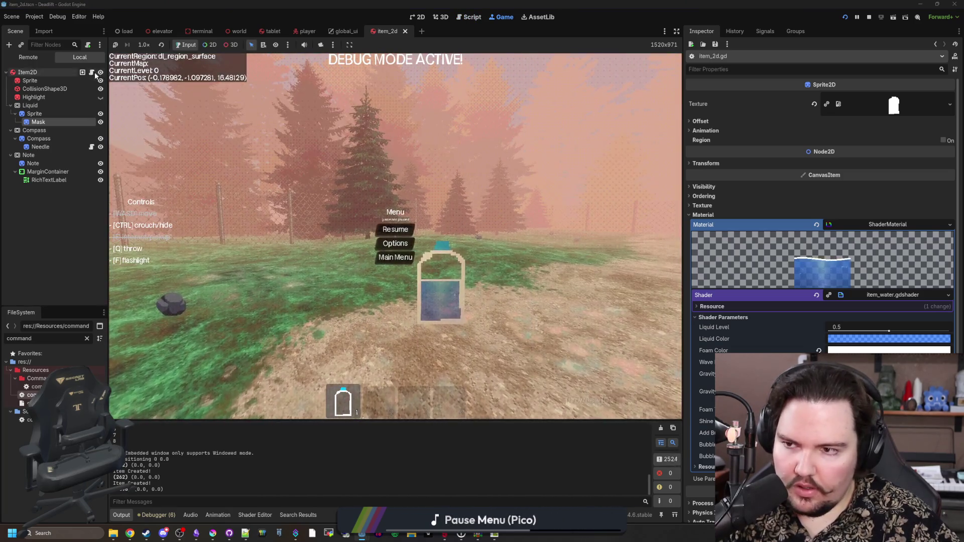
Settle on waterSpeed*5.0 for wave_speed and walk through the forest watching the waves.
left_click(92, 73)
left_click(579, 282)
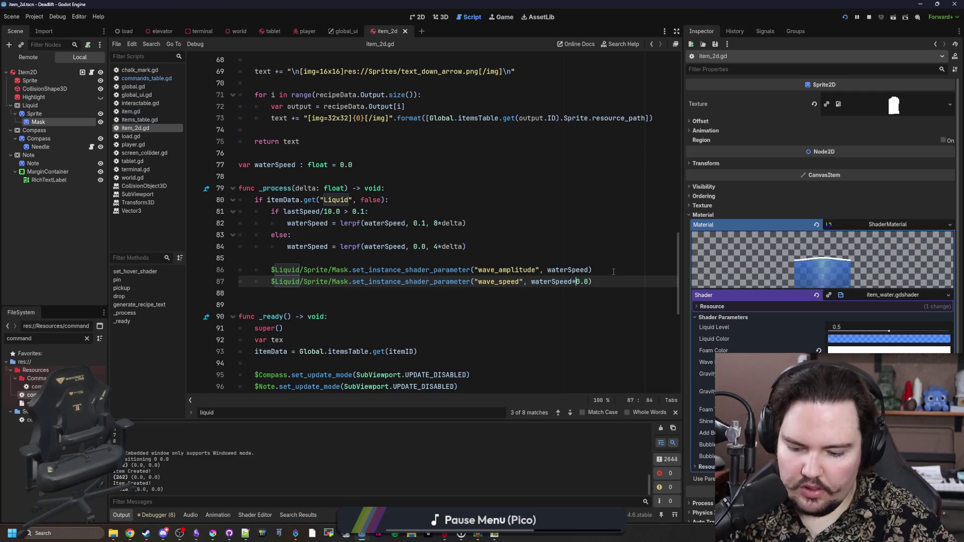
left_click(505, 16)
left_click(395, 229)
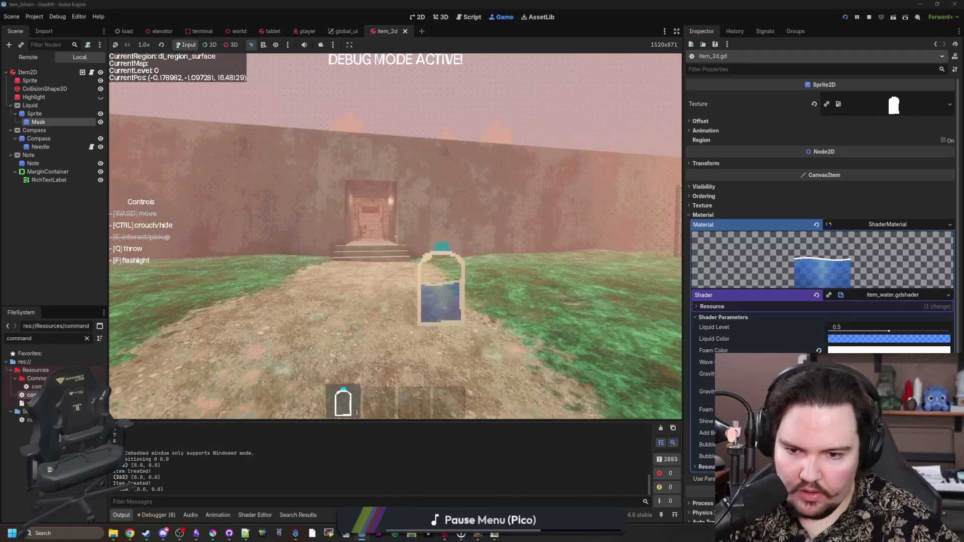
key("w")
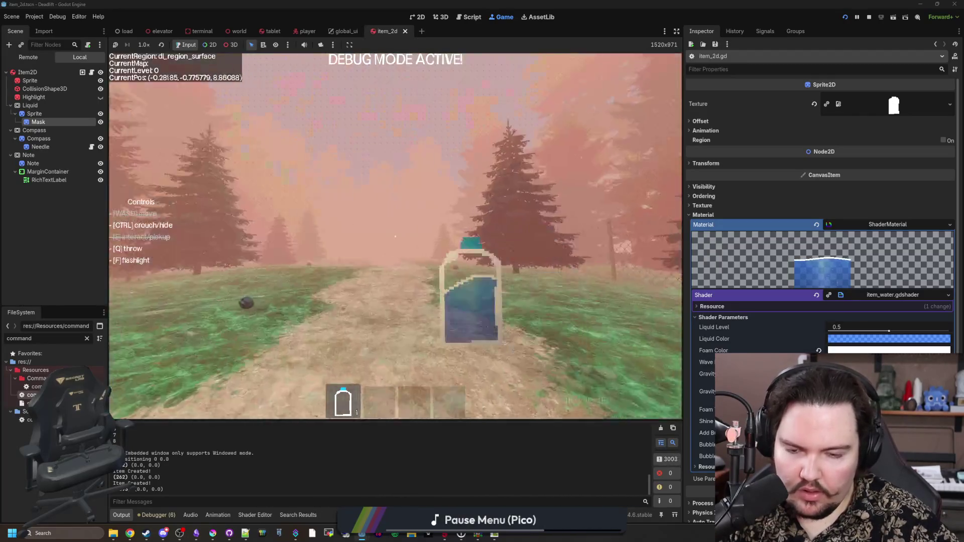
key("w")
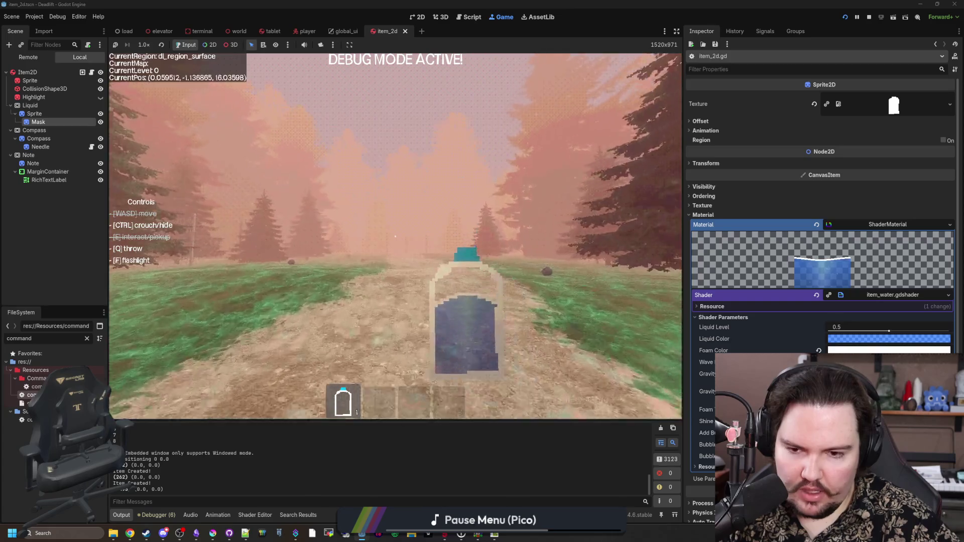
key("w")
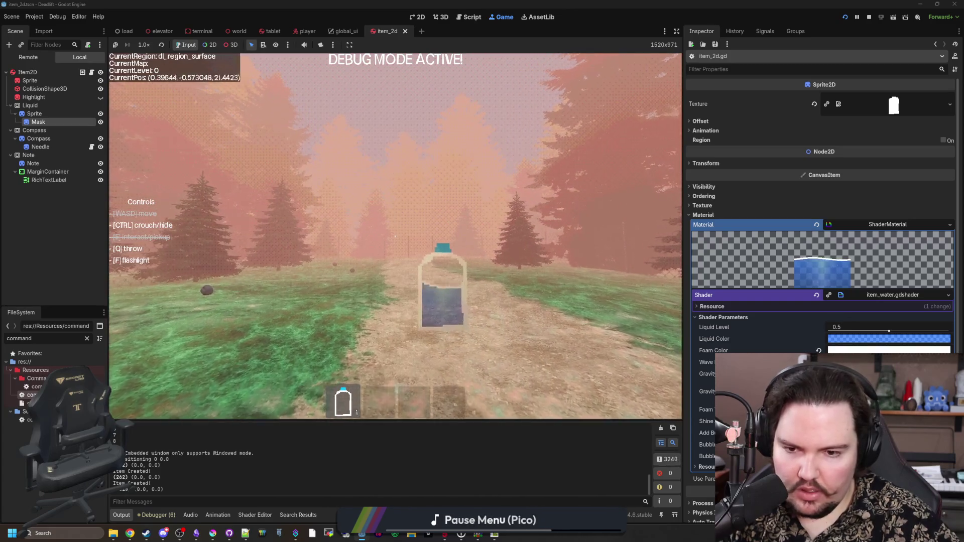
key("w")
key("Escape")
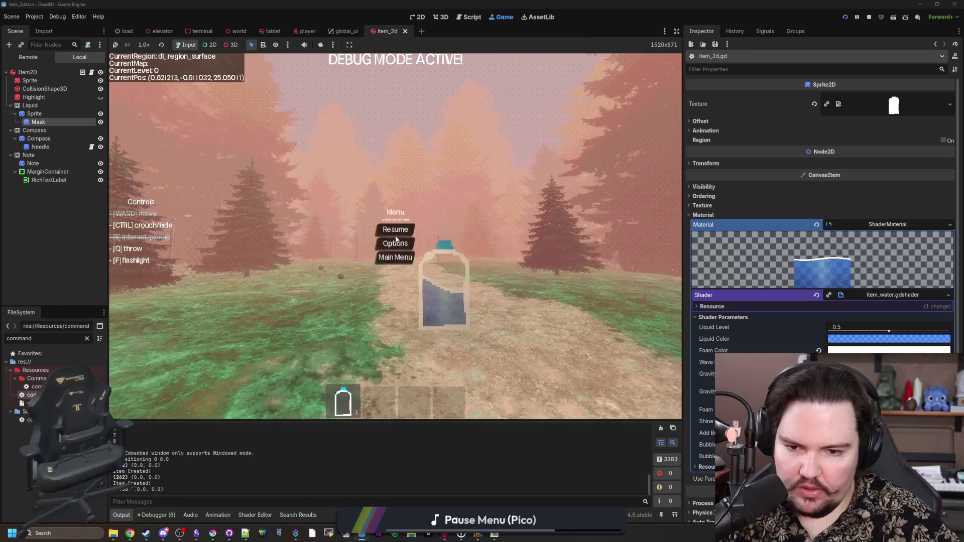
left_click(92, 72)
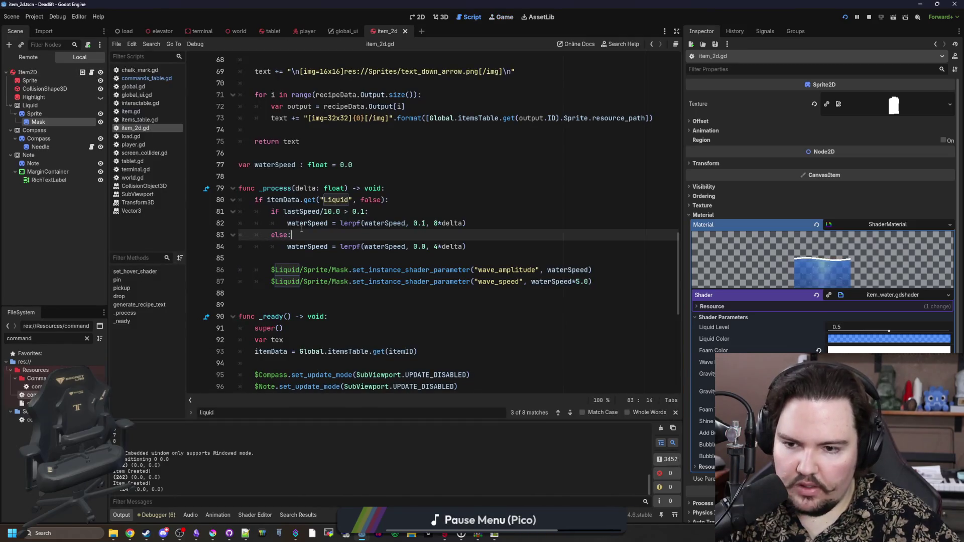
Add a print(waterSpeed) line above the set_instance_shader_parameter calls in item_2d.gd.
left_click(315, 257)
key("Return")
key("Return")
key("Up")
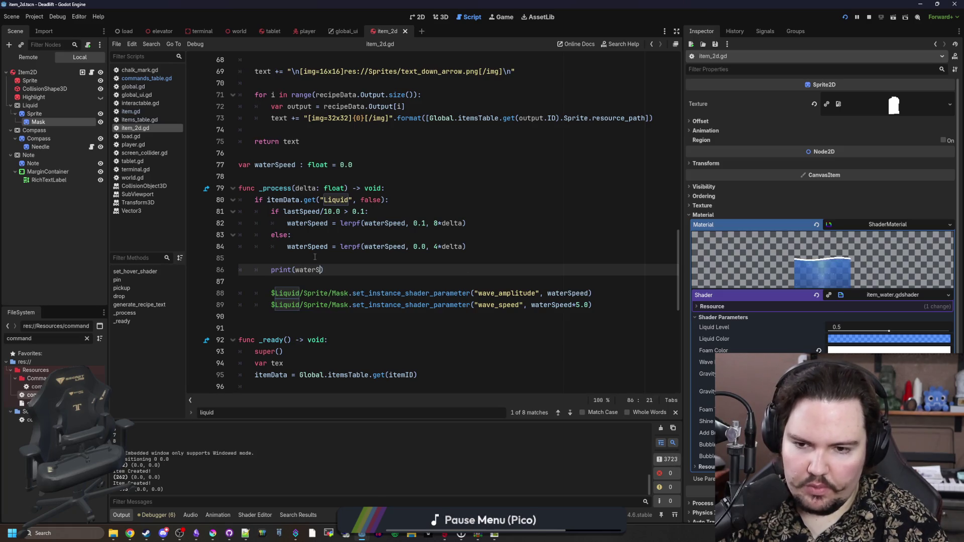
type("peed")
left_click(315, 257)
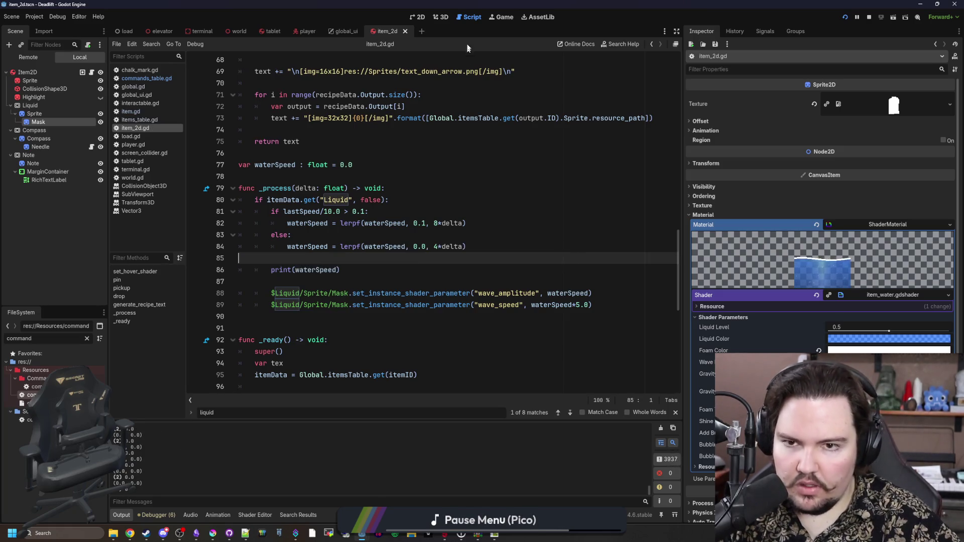
Walk back and forth along the forest path while watching the printed waterSpeed values.
left_click(501, 17)
key("w")
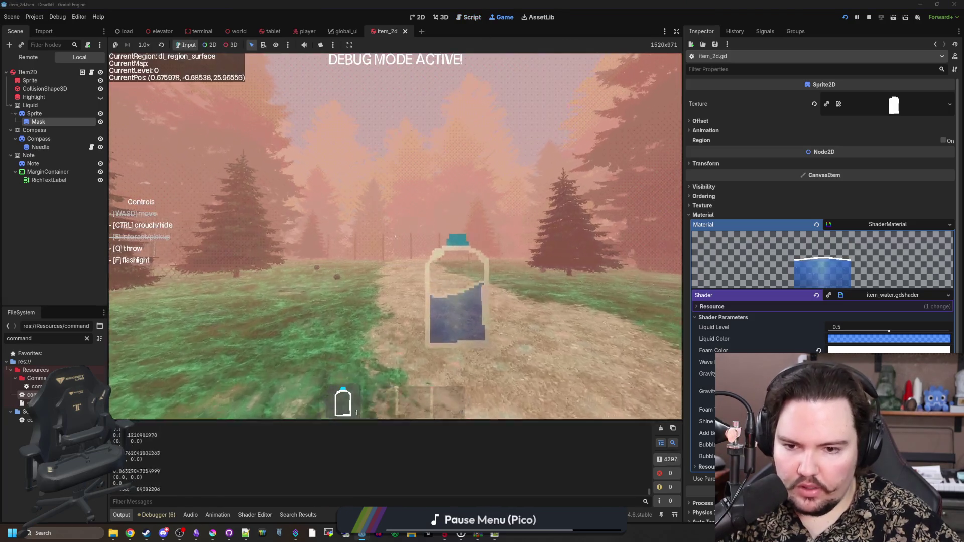
key("w")
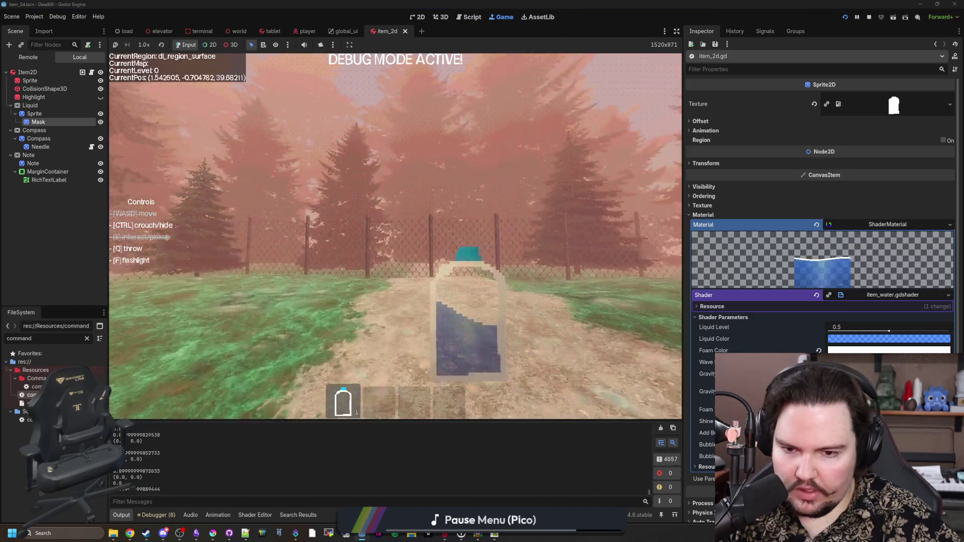
key("s")
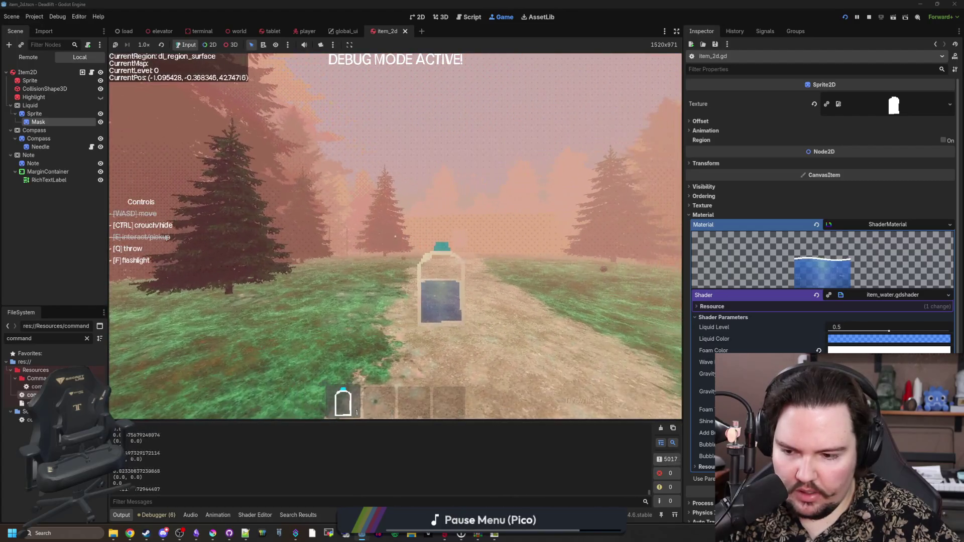
key("s")
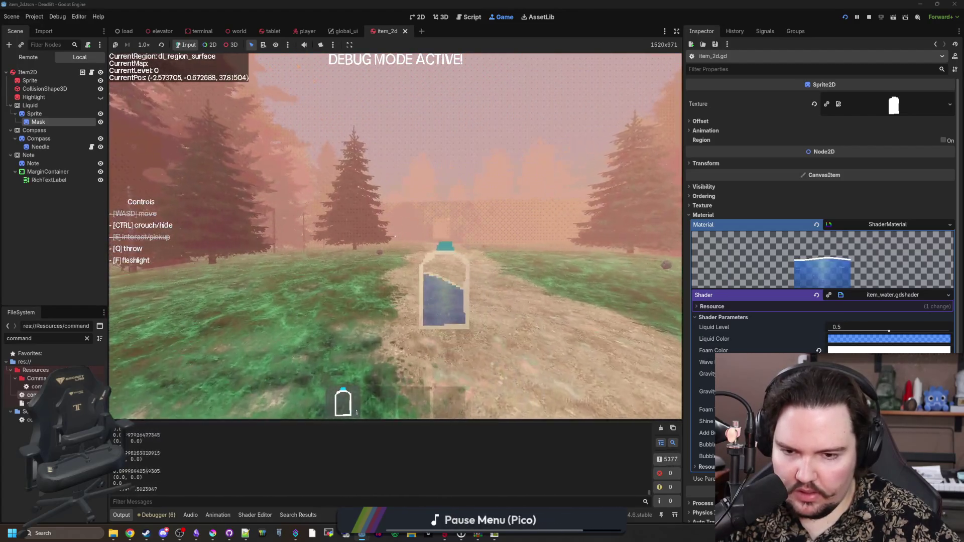
key("s")
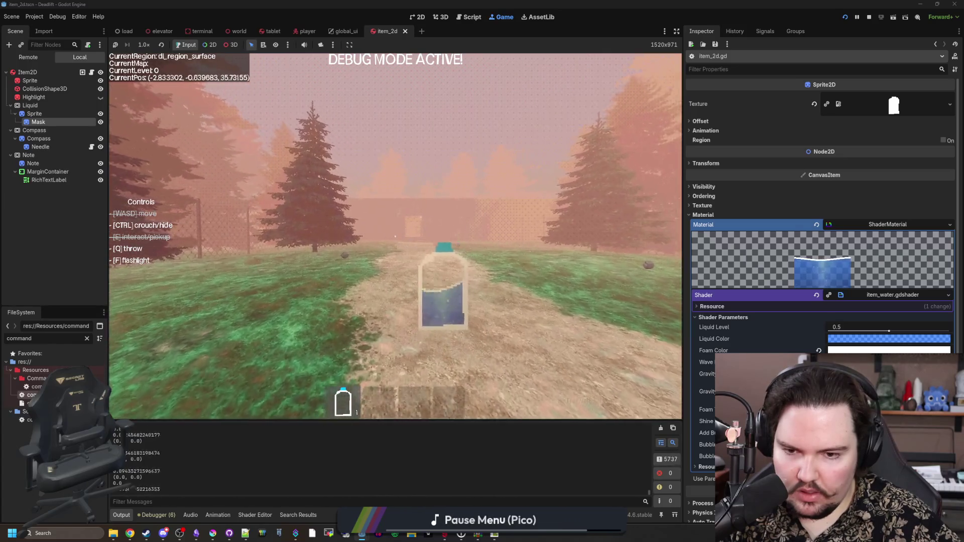
key("s")
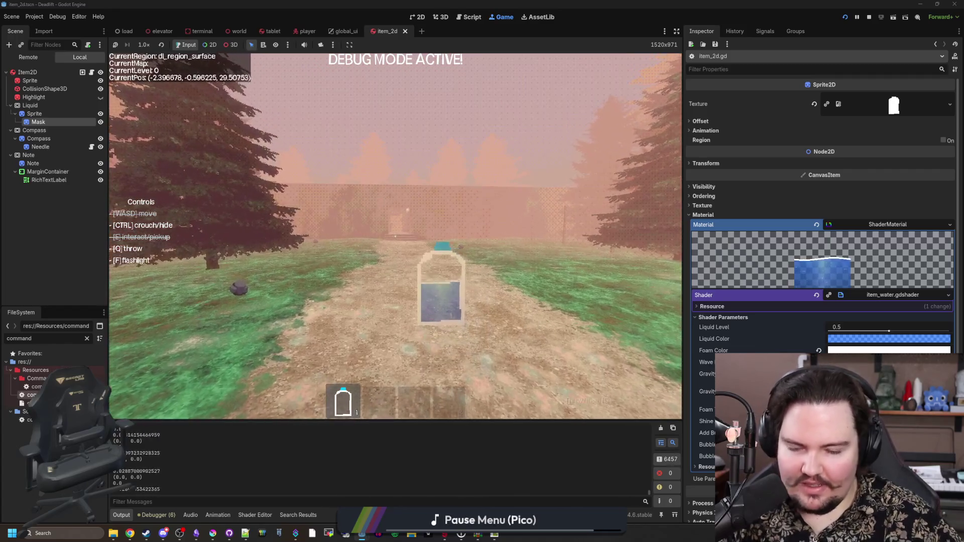
key("Escape")
left_click(417, 16)
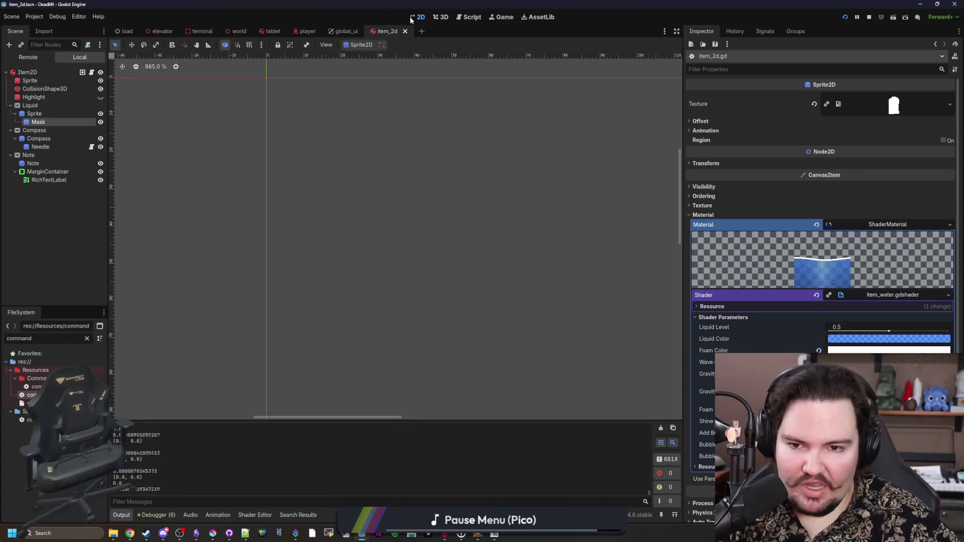
Show the item_2d bottle scene in the 3D editor and collapse the shader's resource details.
left_click(436, 19)
scroll(571, 287, "up", 5)
scroll(490, 284, "down", 5)
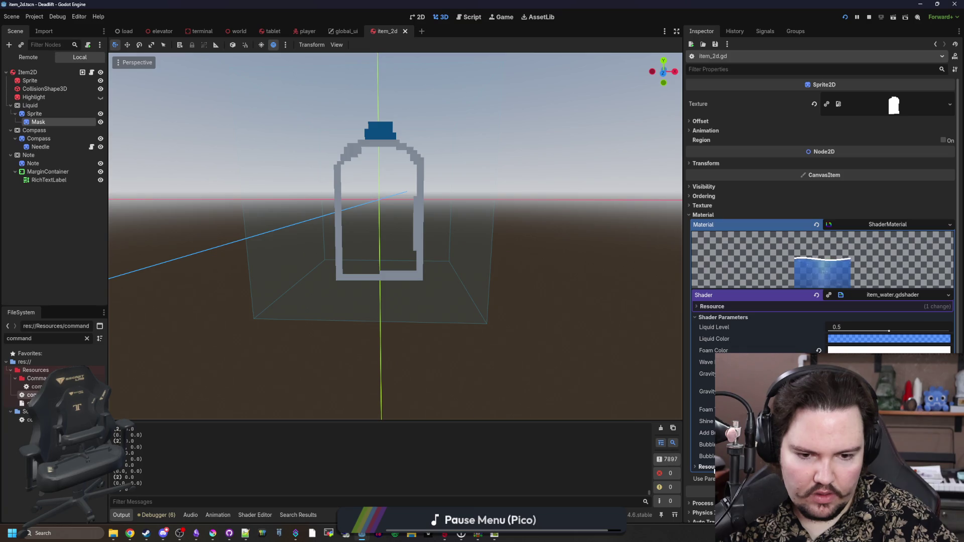
left_click(898, 296)
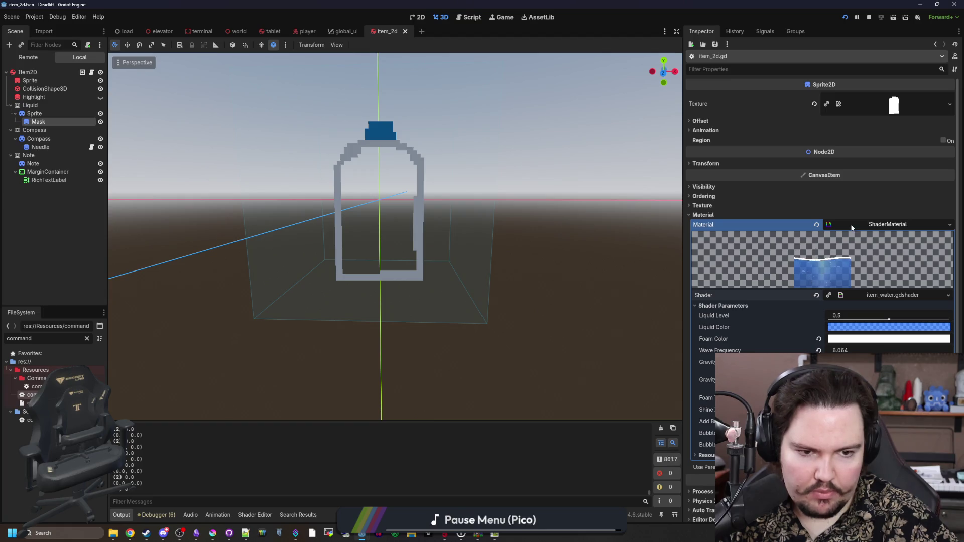
Open item_water.gdshader from the material's Inspector and go to the wave_speed declaration.
scroll(748, 165, "down", 1)
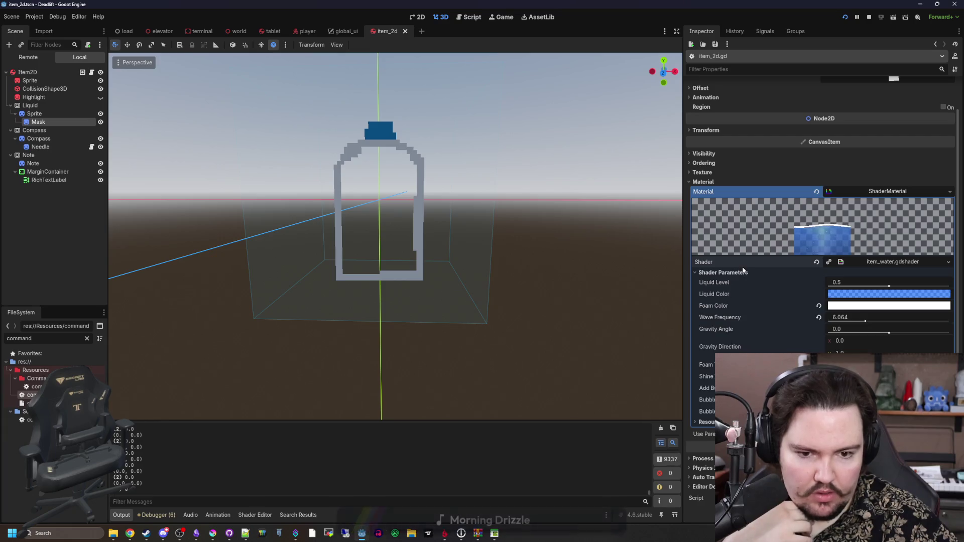
scroll(737, 273, "up", 1)
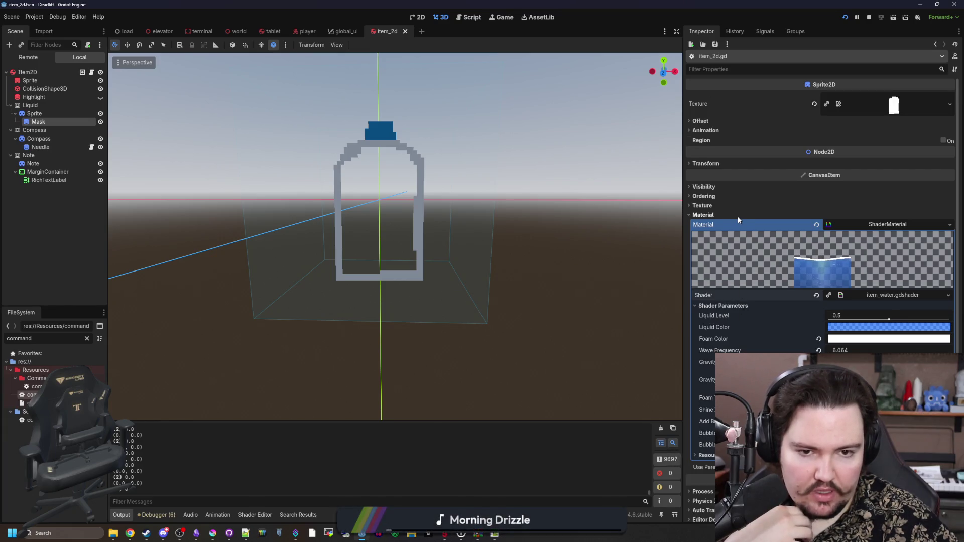
scroll(728, 213, "down", 1)
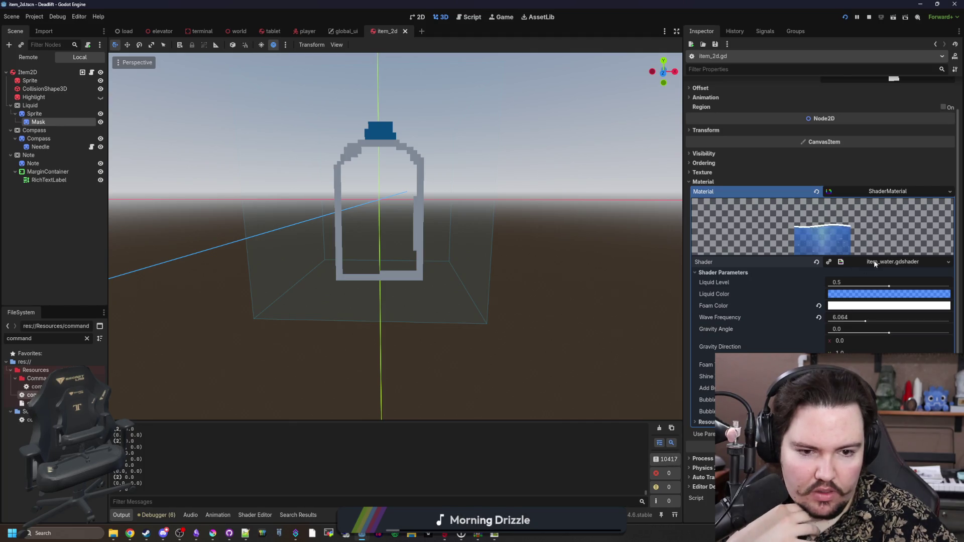
scroll(733, 275, "up", 1)
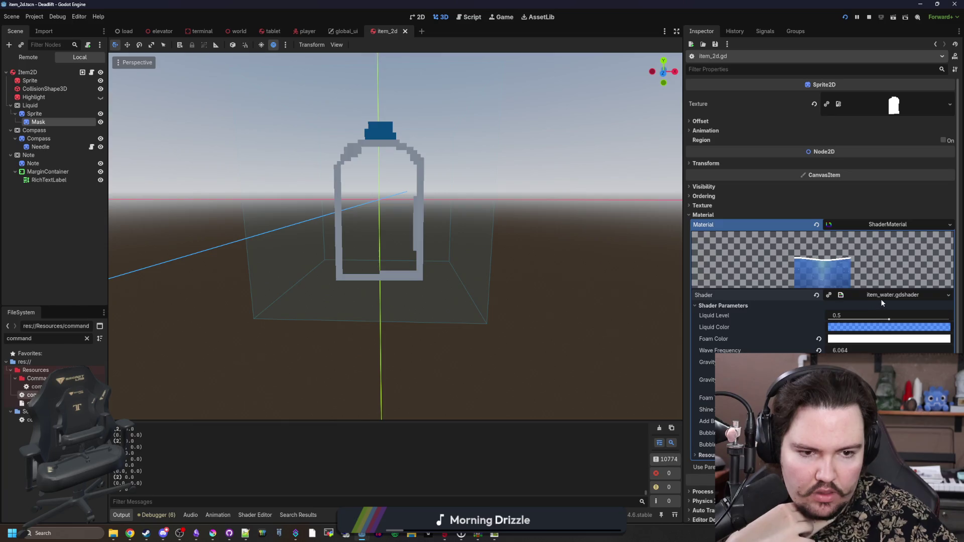
left_click(880, 300)
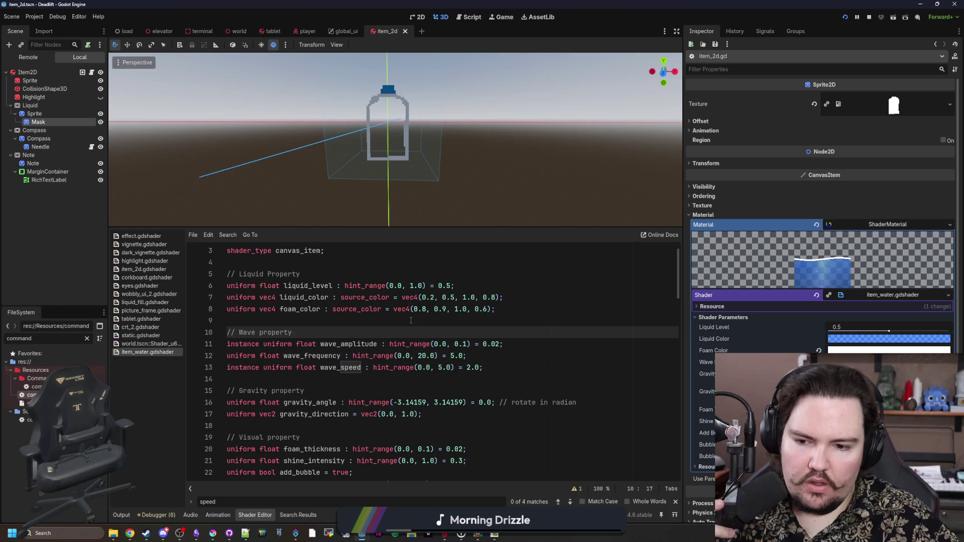
left_click(452, 368)
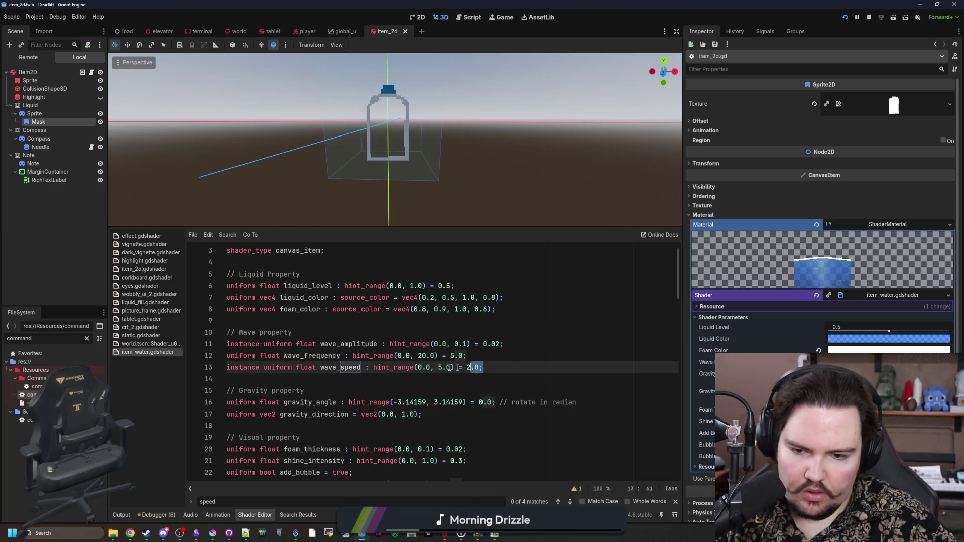
Delete the hint_range and default values from wave_speed, wave_frequency and wave_amplitude, then save.
left_click_drag(481, 367, 368, 368)
key("BackSpace")
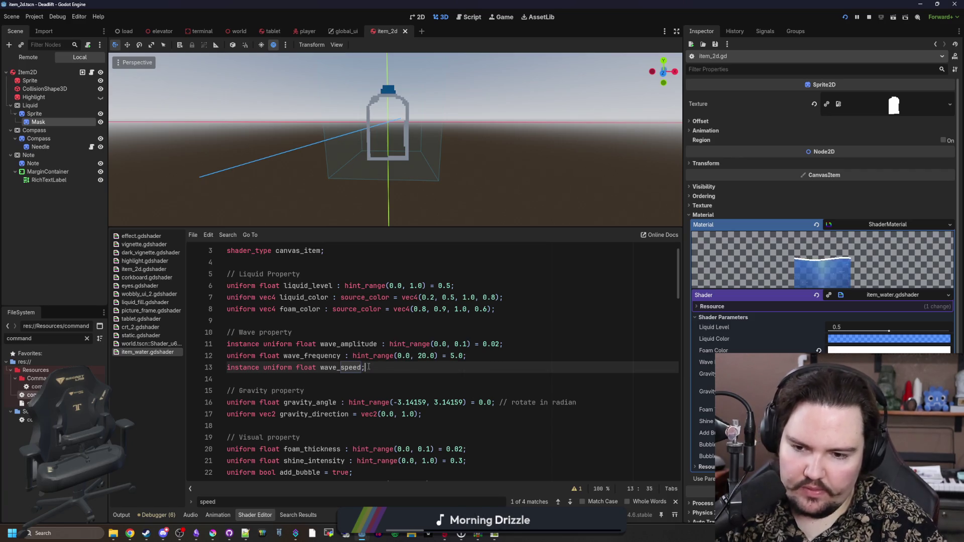
left_click(402, 322)
key("ctrl+s")
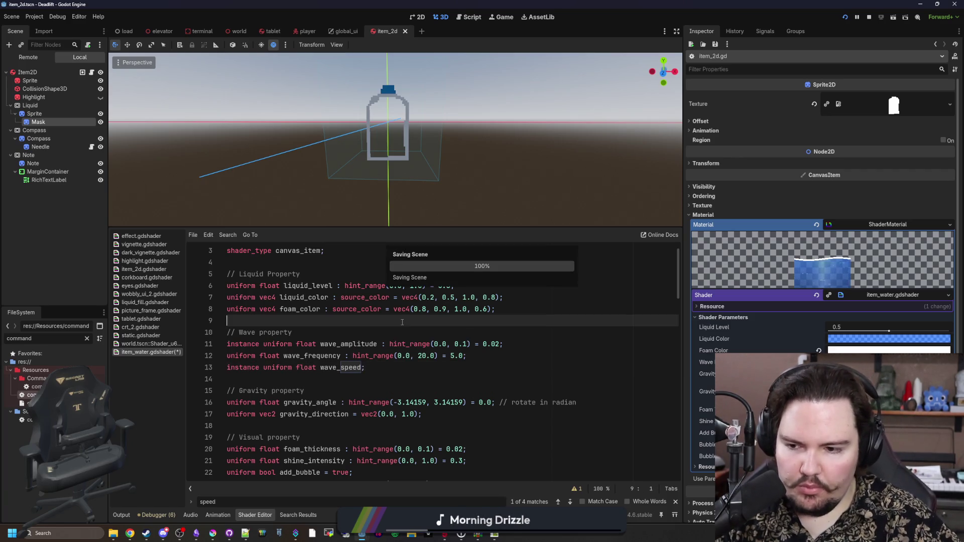
left_click_drag(467, 356, 345, 357)
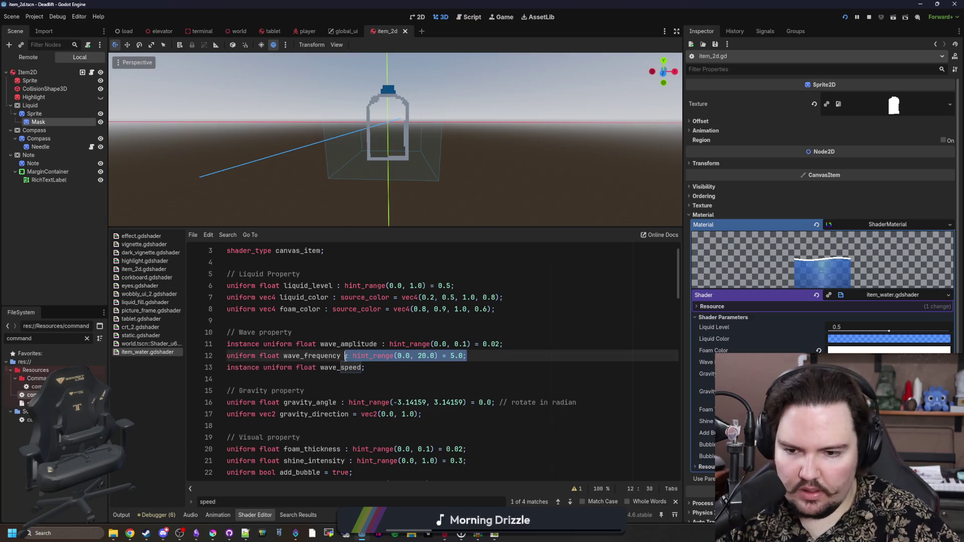
key("BackSpace")
mouse_move(503, 344)
left_mouse_down()
mouse_move(316, 344)
mouse_move(386, 344)
left_mouse_up()
key("BackSpace")
key("BackSpace")
key("BackSpace")
type(";")
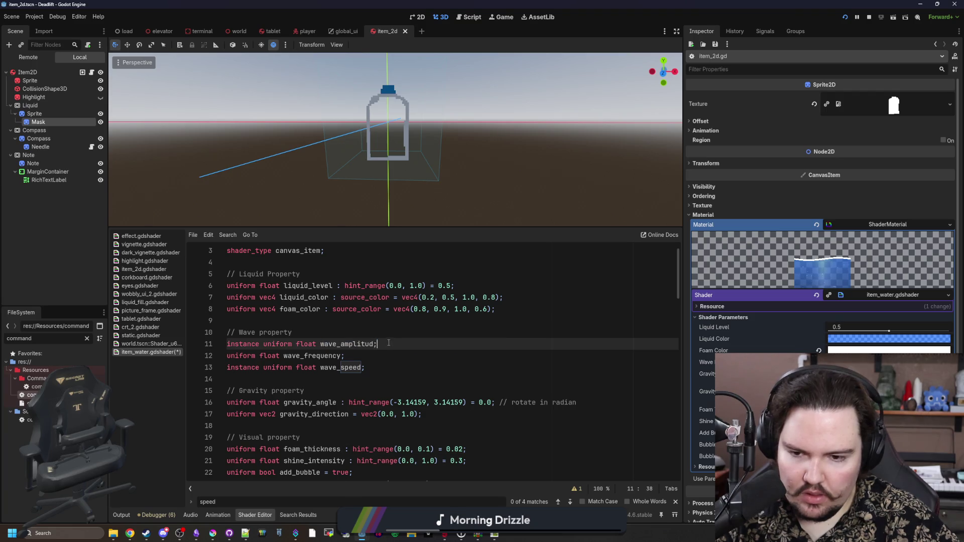
type("e")
key("ctrl+s")
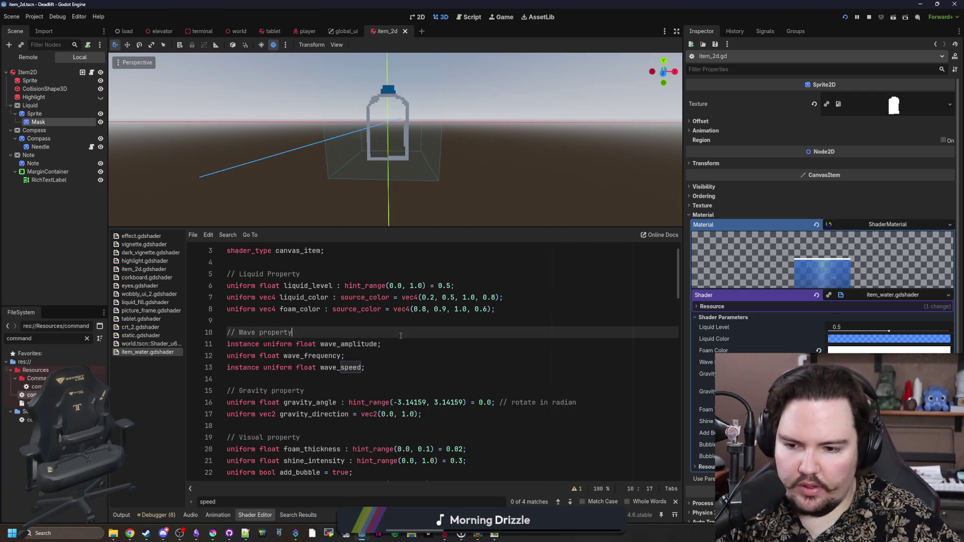
Run the project to test the edited shader.
left_click(406, 358)
scroll(406, 360, "down", 3)
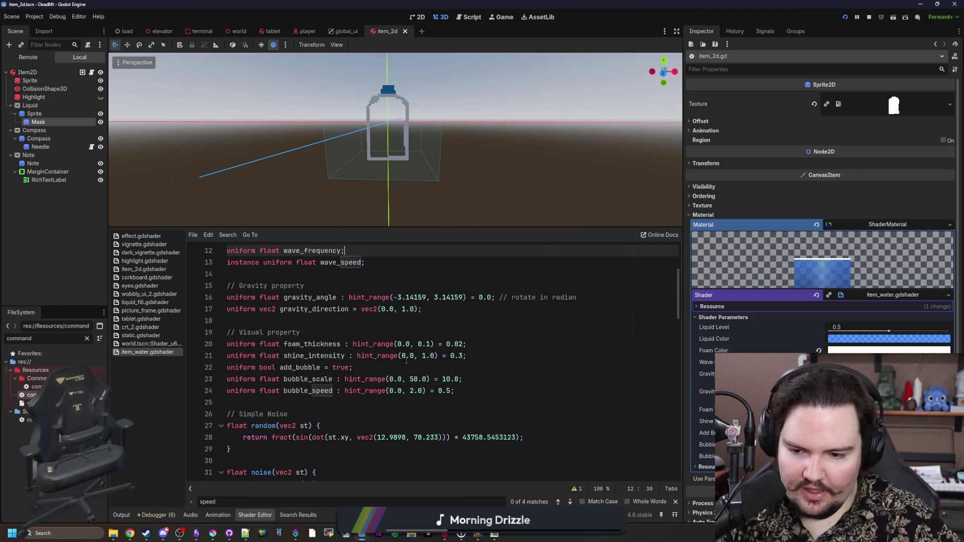
left_click(402, 403)
left_click(846, 17)
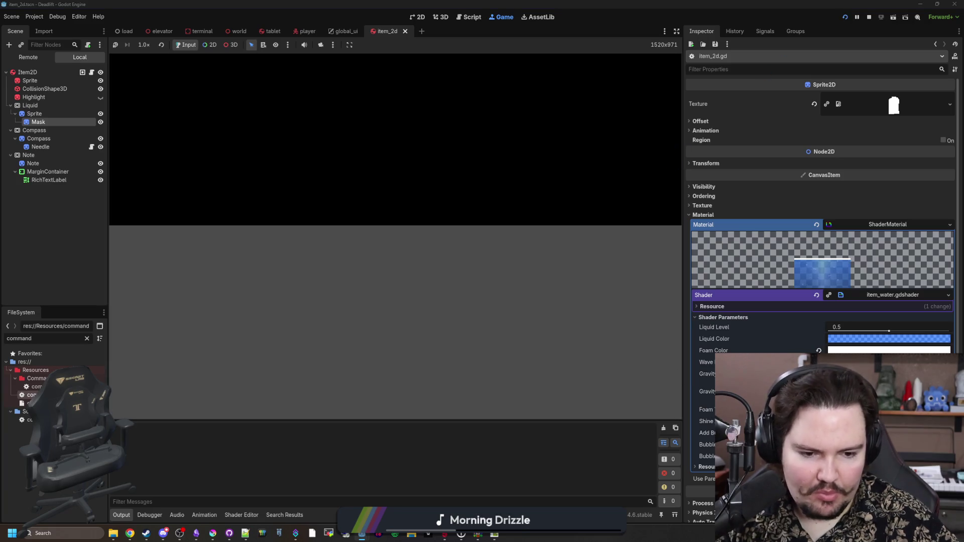
Begin a new game and enter 'give w' in the debug console.
scroll(820, 211, "down", 2)
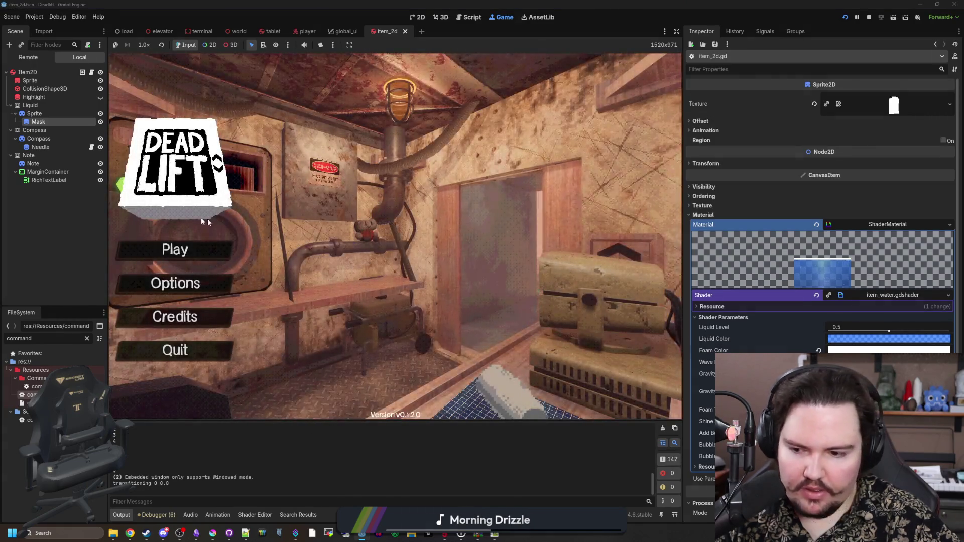
left_click(176, 249)
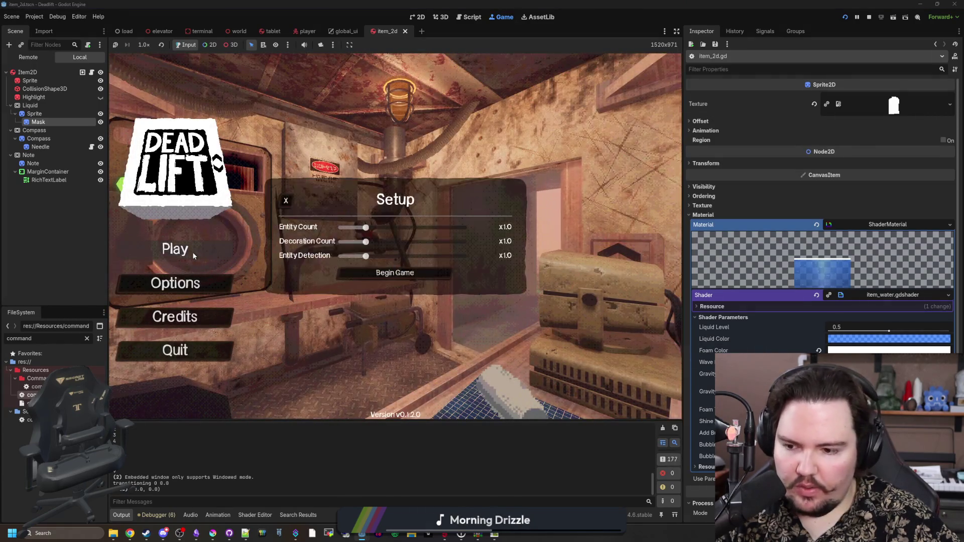
left_click(386, 271)
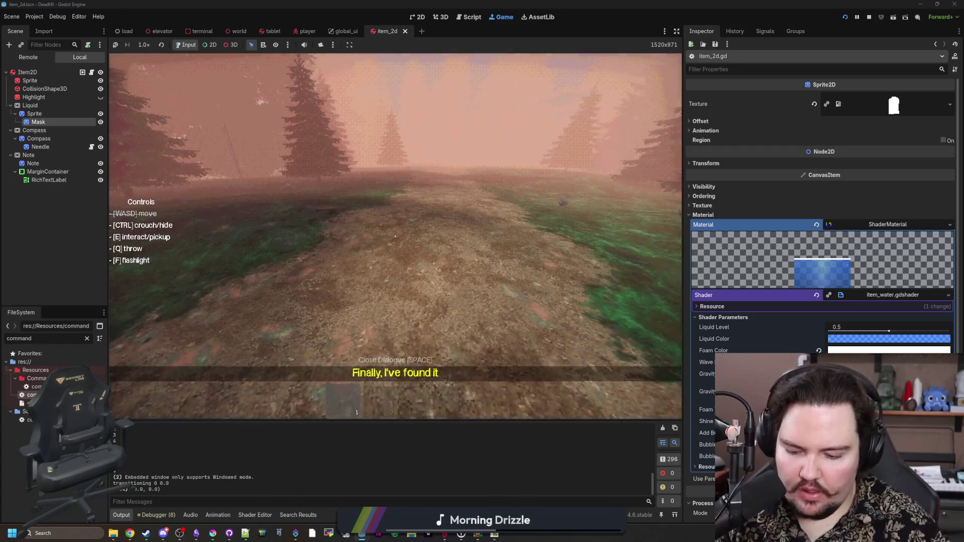
key("grave")
type("give w")
key("Return")
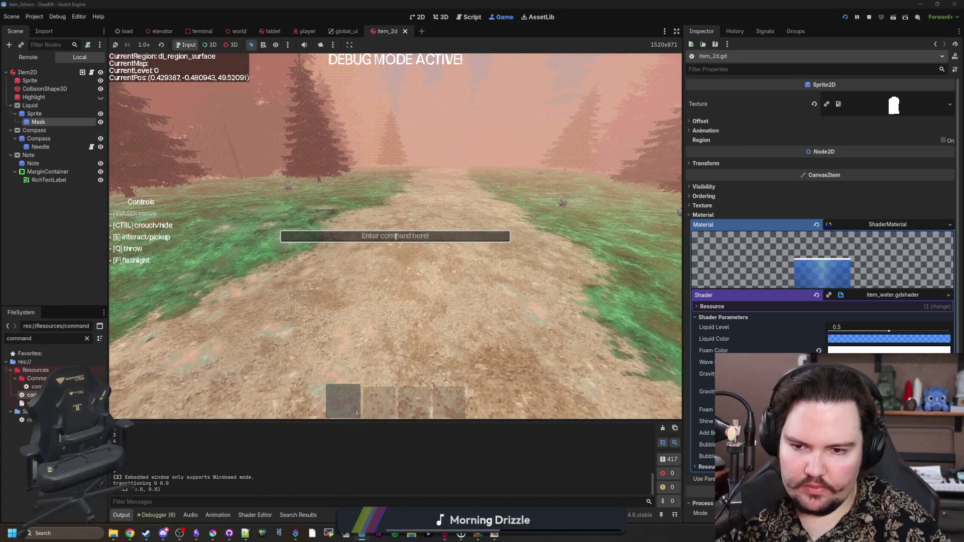
key("grave")
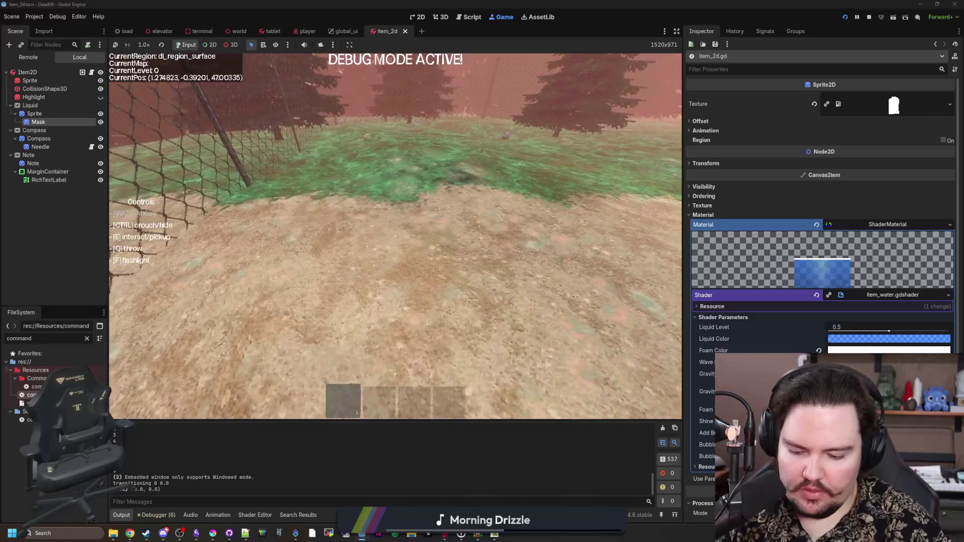
Give the player a water bottle with 'give w' again and walk forward to test sloshing.
key("grave")
type("give wa")
key("Return")
key("grave")
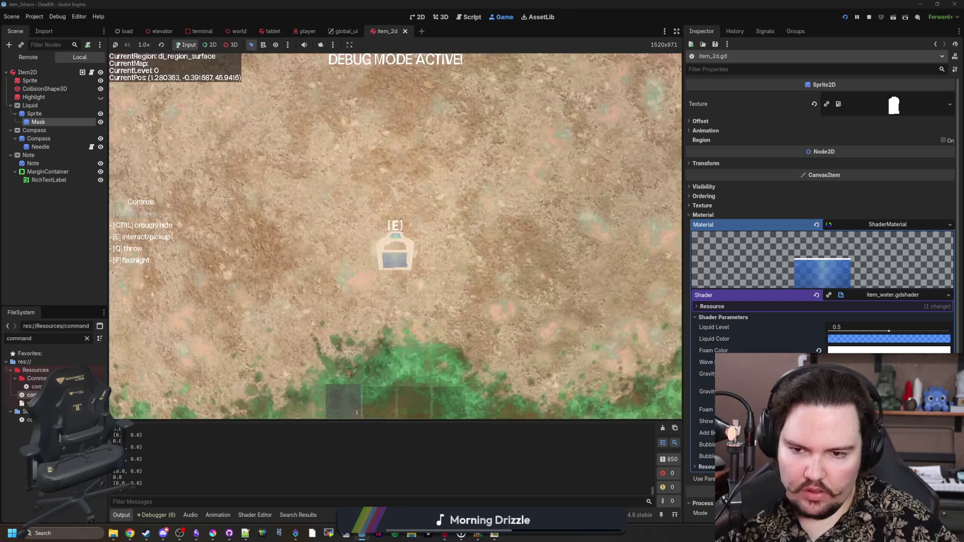
key("w")
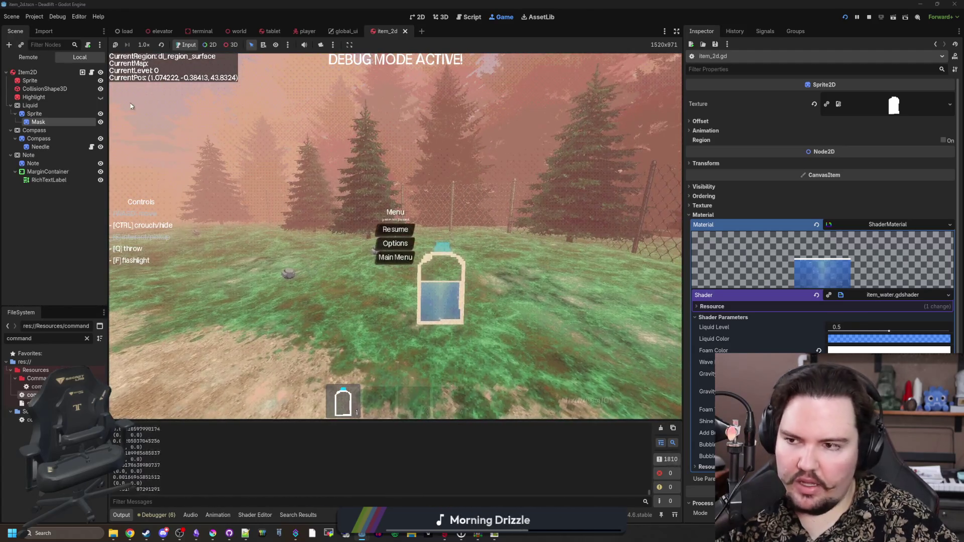
key("ctrl+F3")
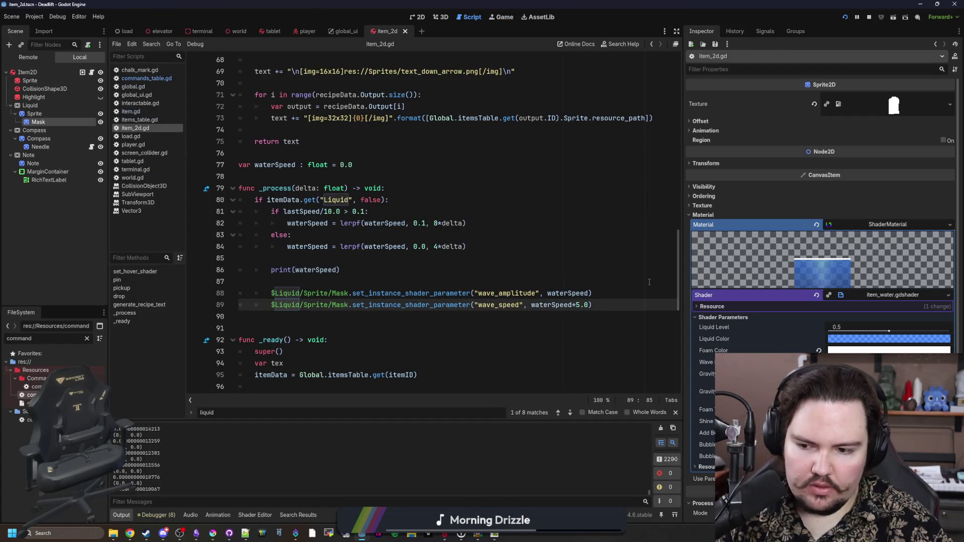
Walk and turn with the bottle in the running game to watch the liquid move.
left_click(499, 18)
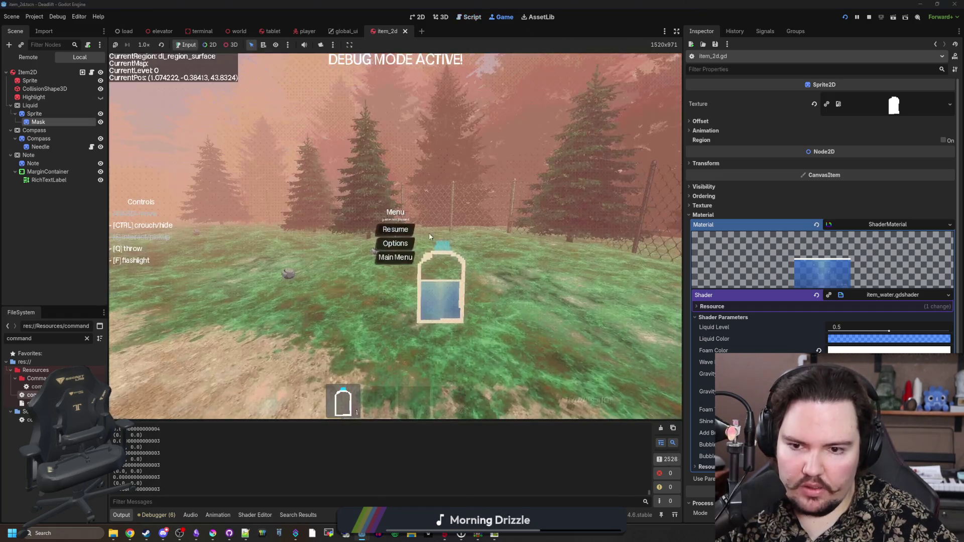
key("w")
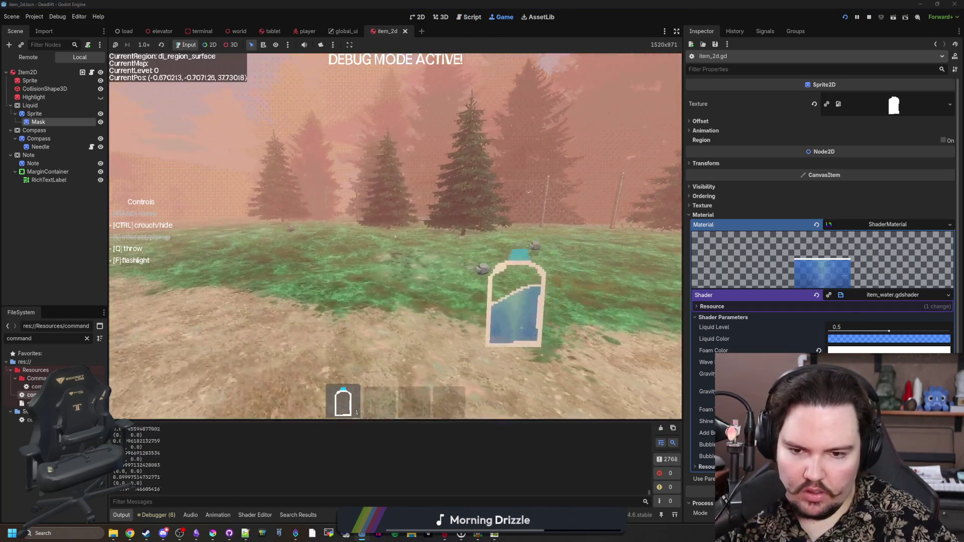
key("w")
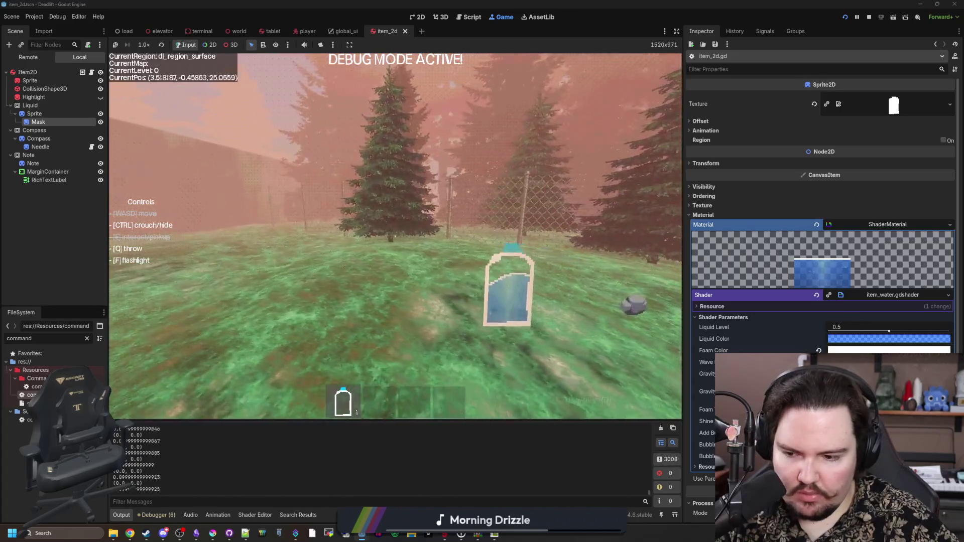
key("w")
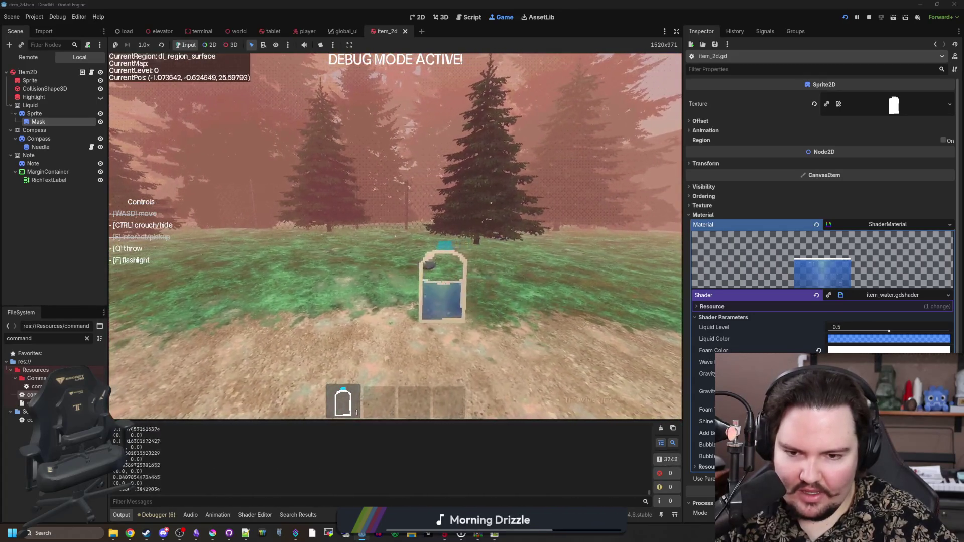
key("w")
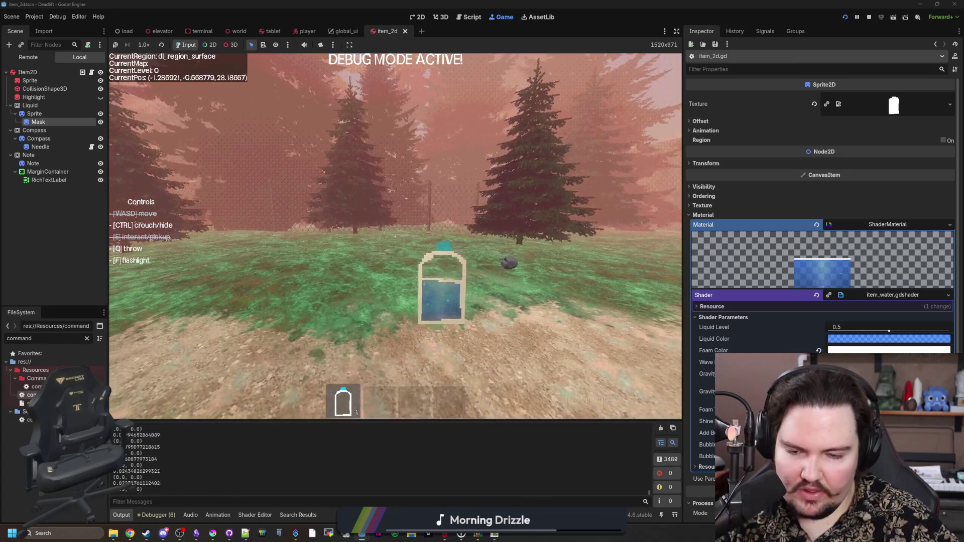
key("Escape")
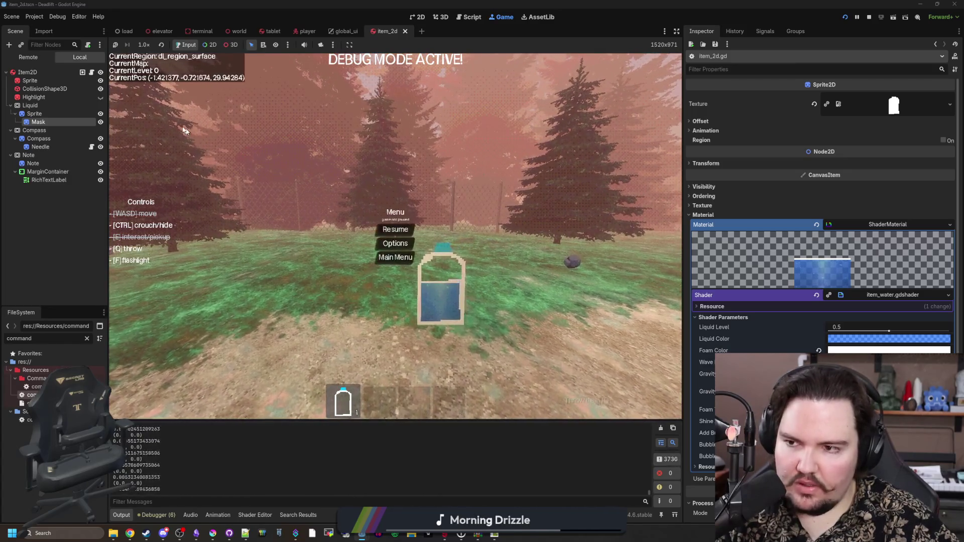
Pass a constant 0.0 as the Mask's wave_speed in item_2d.gd, save, and retest in game.
left_click(92, 72)
left_click(376, 292)
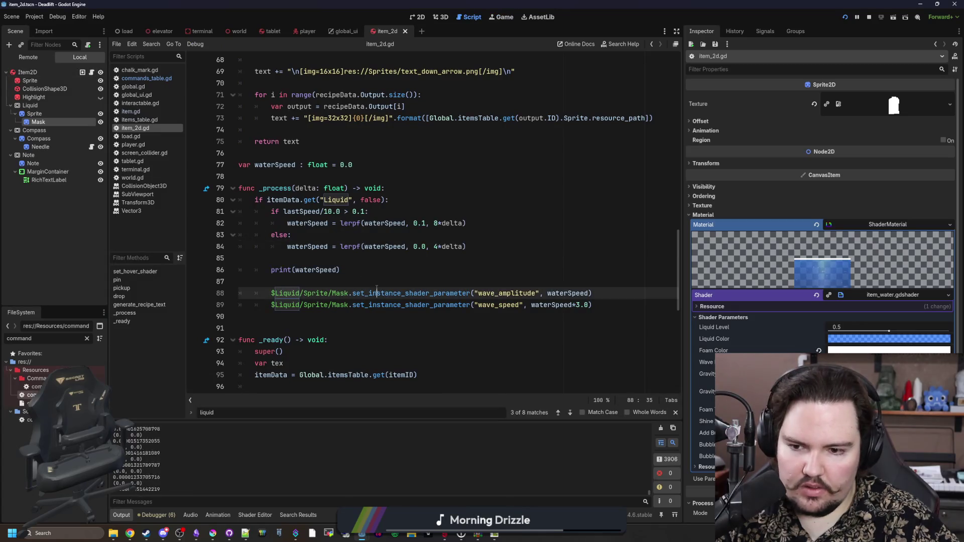
left_click(590, 304)
type("0")
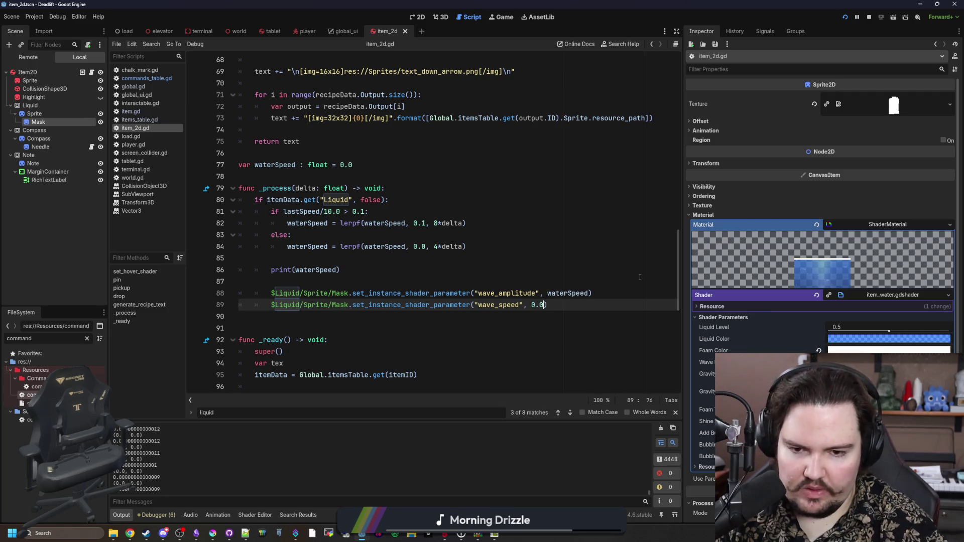
key("ctrl+s")
key("ctrl+F4")
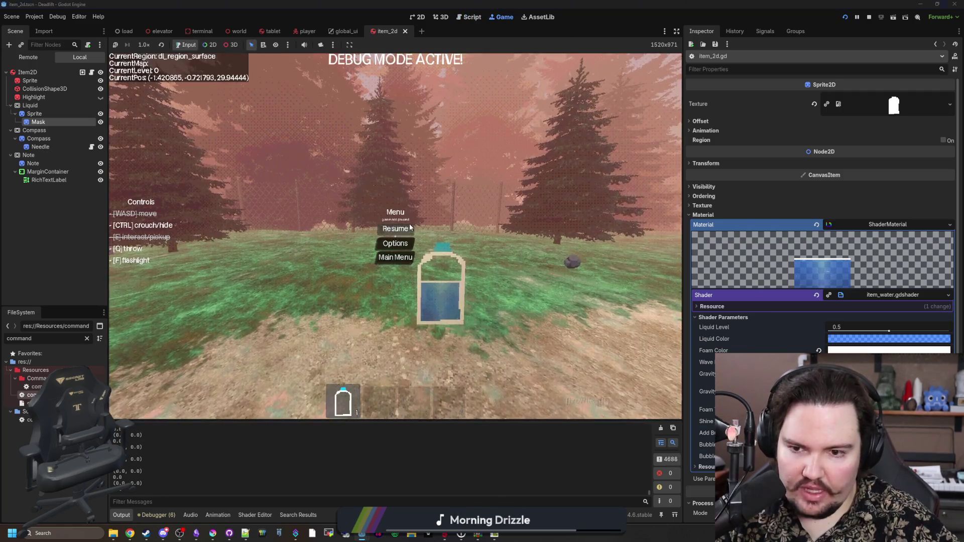
left_click(395, 228)
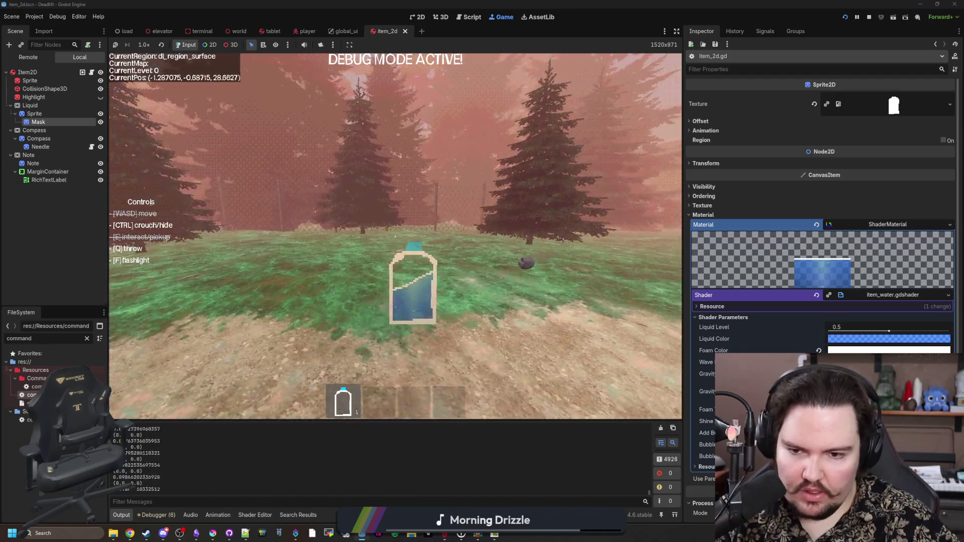
key("Escape")
key("ctrl+F3")
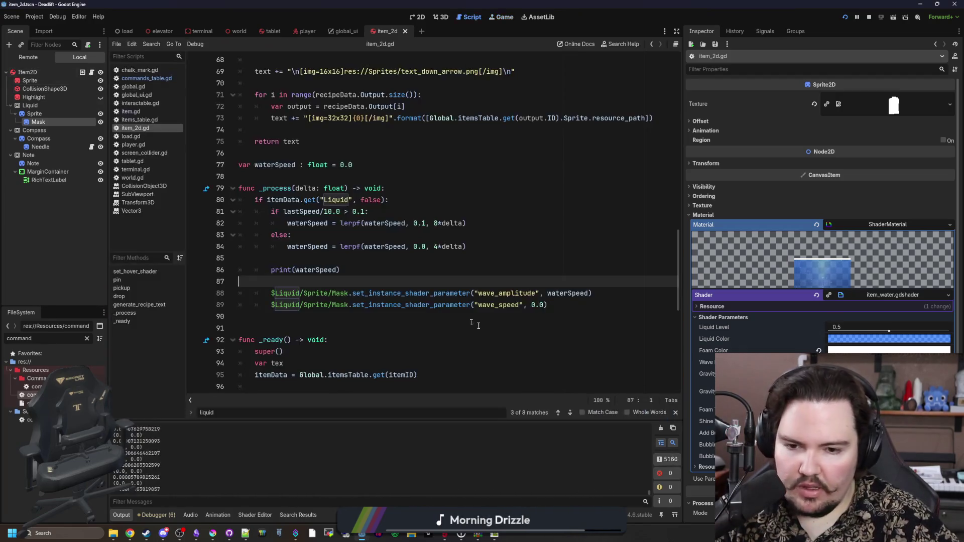
left_click(544, 307)
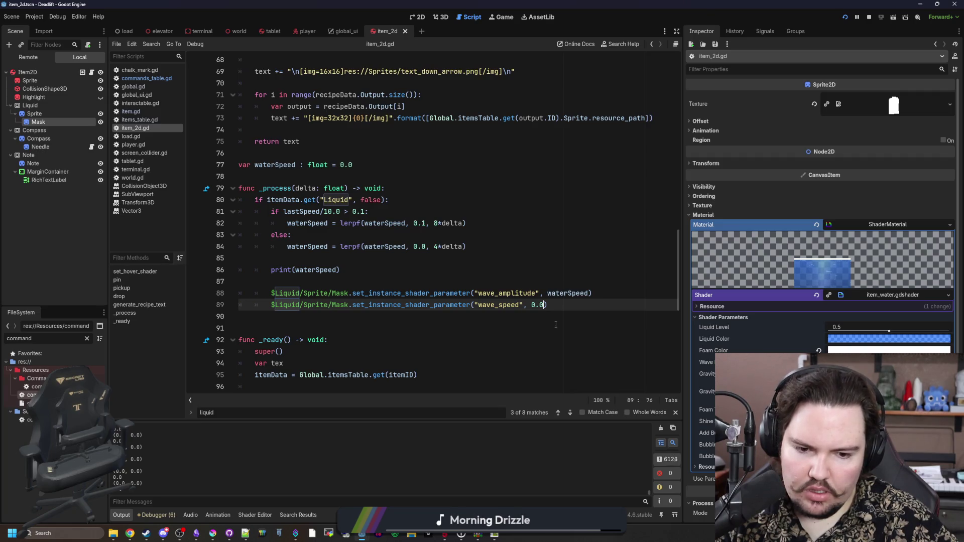
Filter the Inspector for 'instance' to show Mask's Wave Amplitude and Wave Speed, then drag Sprite out of Liquid.
left_click(731, 215)
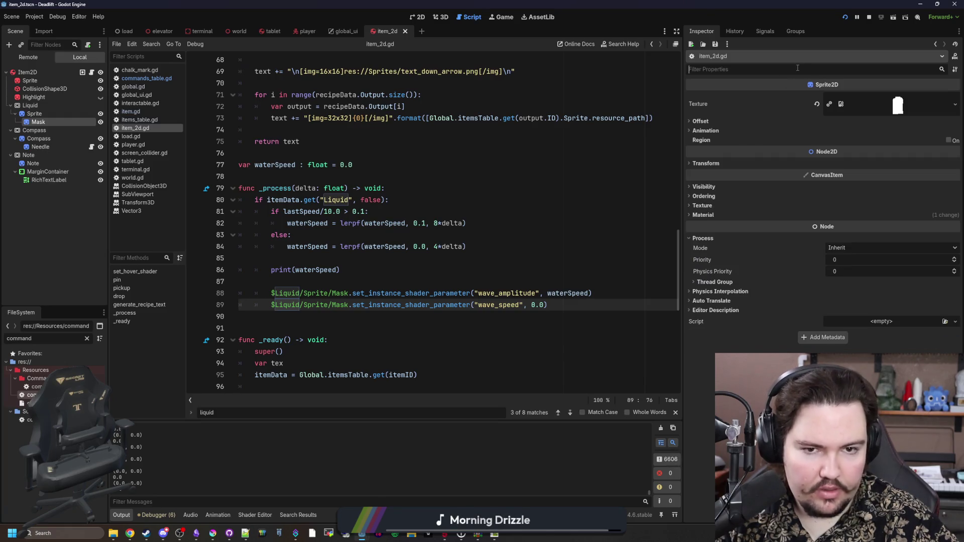
type("i")
key("BackSpace")
key("BackSpace")
key("BackSpace")
type("nstance")
left_click(703, 122)
left_click(733, 131)
left_click(441, 17)
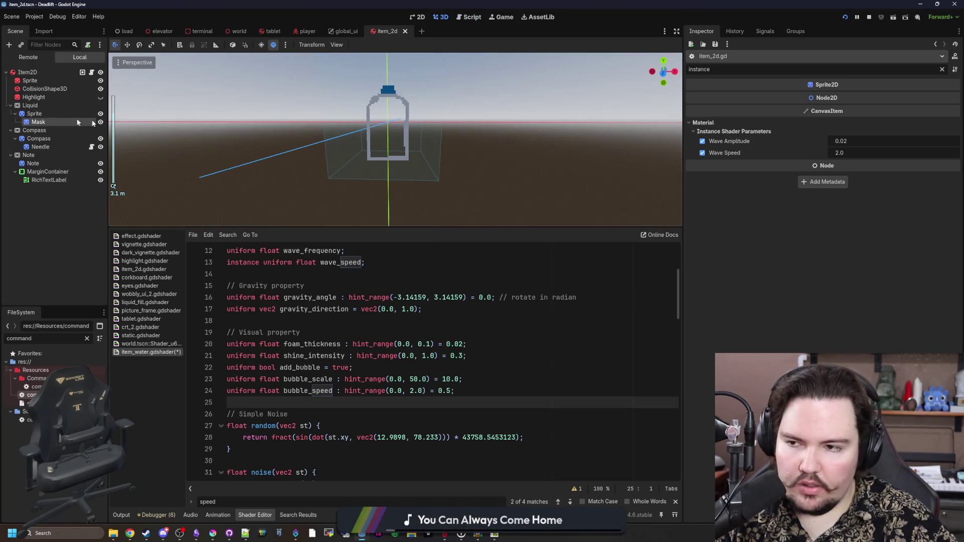
left_click_drag(34, 114, 38, 105)
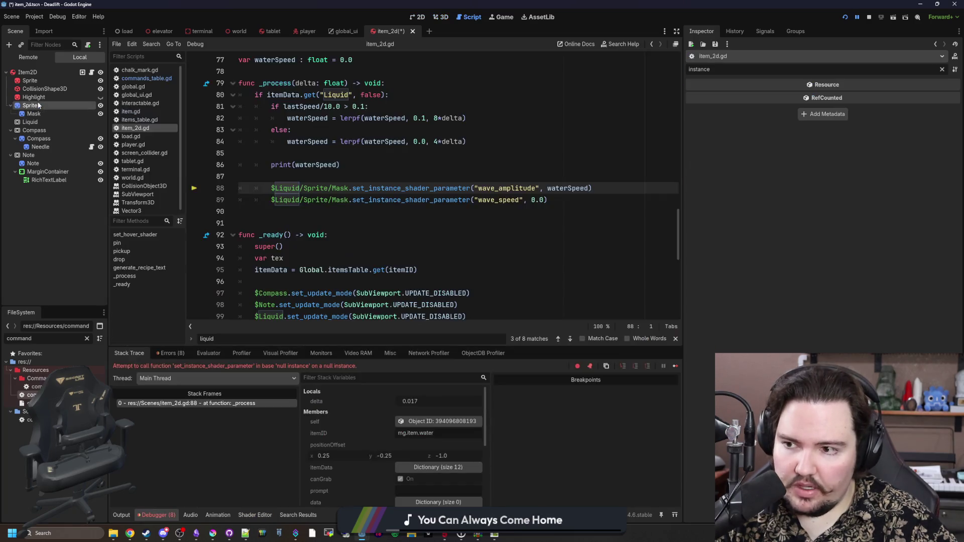
Stop the game and set the Mask's Wave Speed instance parameter to 0.175.
left_click(438, 18)
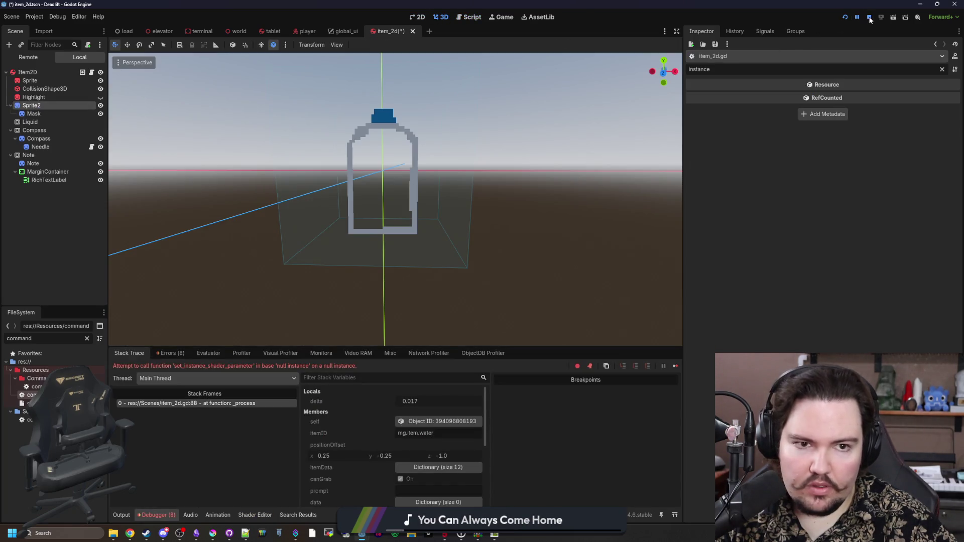
left_click(41, 93)
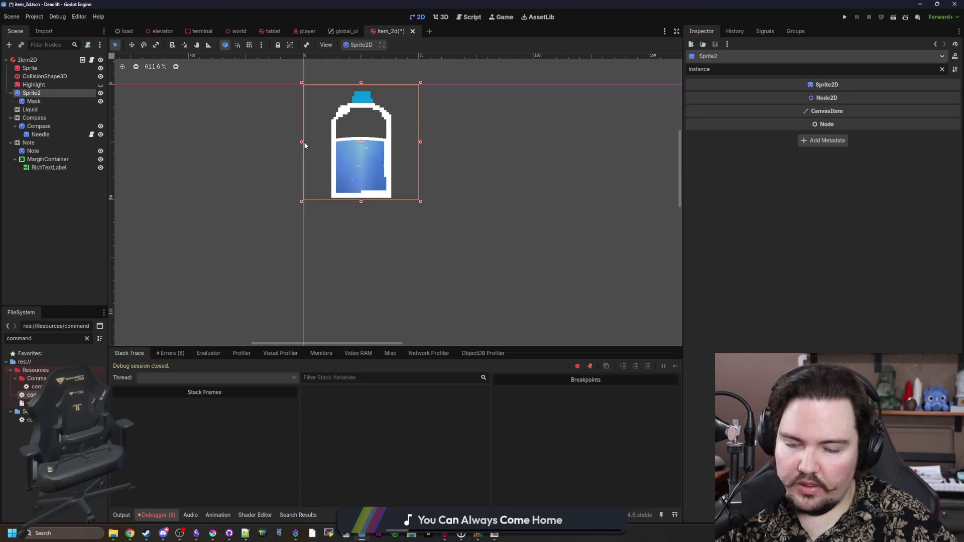
left_click(34, 101)
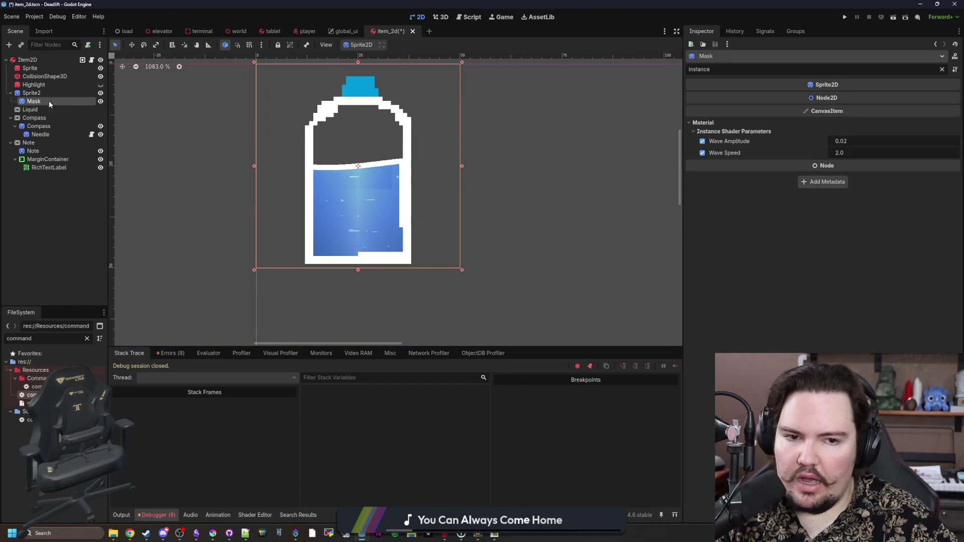
scroll(385, 134, "up", 6)
mouse_move(854, 151)
left_mouse_down()
mouse_move(863, 152)
mouse_move(826, 151)
left_mouse_up()
left_click(861, 151)
type("0.175")
key("Return")
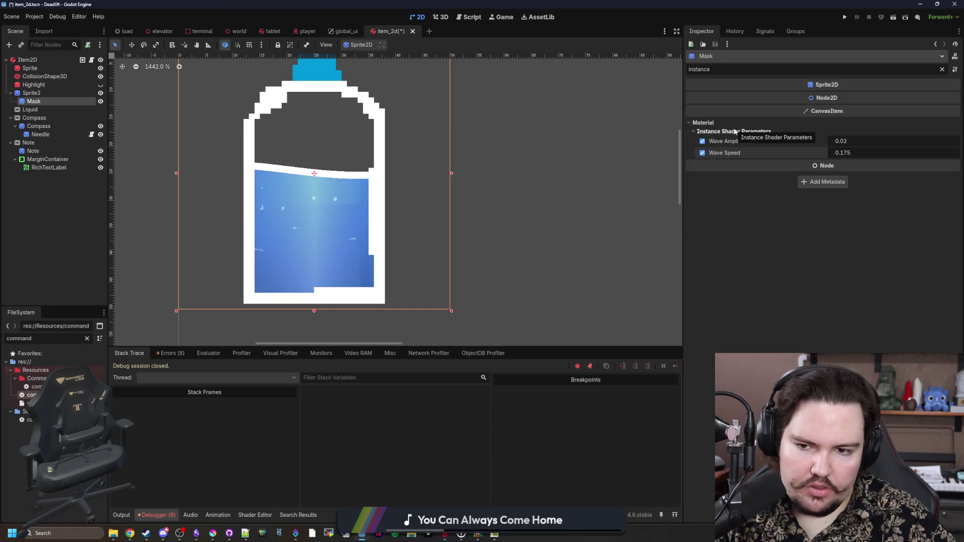
left_click(735, 132)
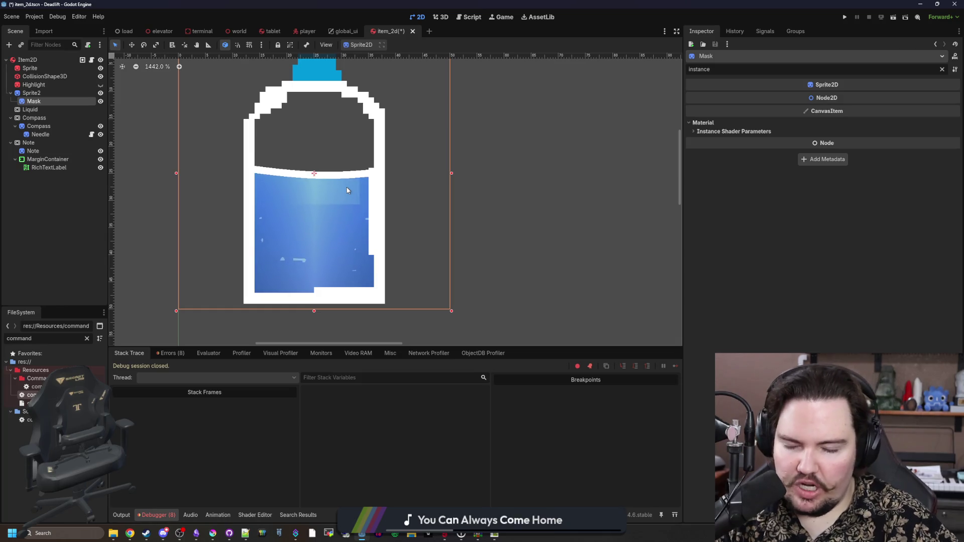
left_click(742, 132)
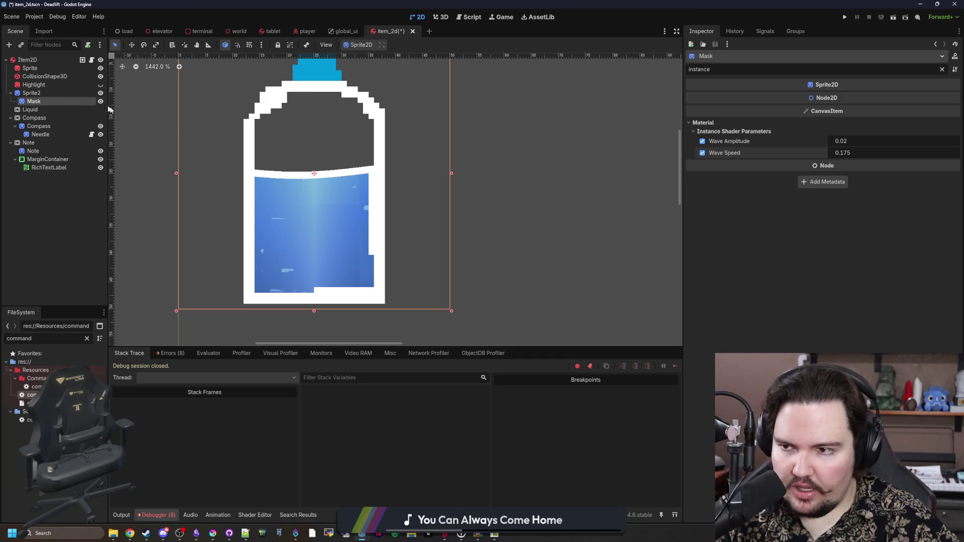
Move Sprite2 back under Liquid, rename it Sprite, and clear the Mask's Inspector filter.
left_click_drag(31, 93, 36, 110)
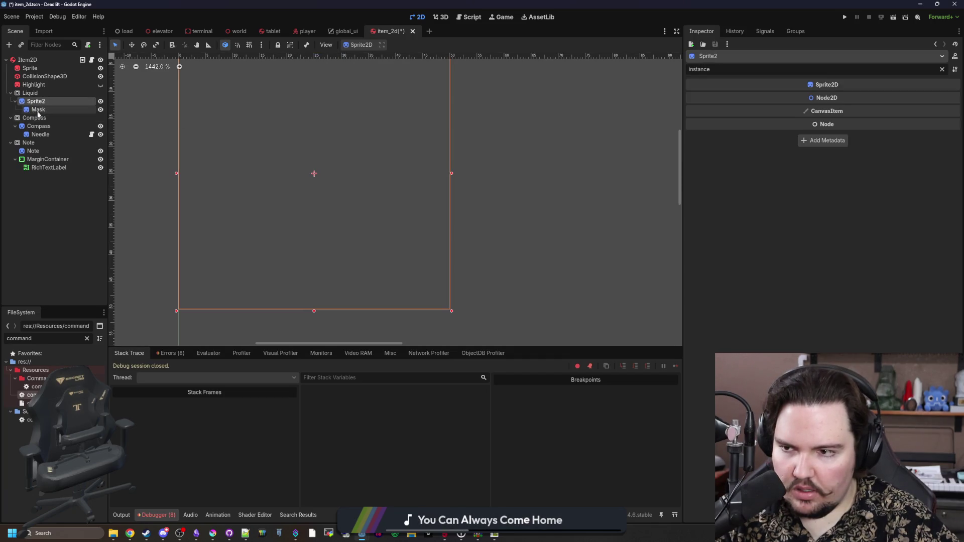
left_click(92, 60)
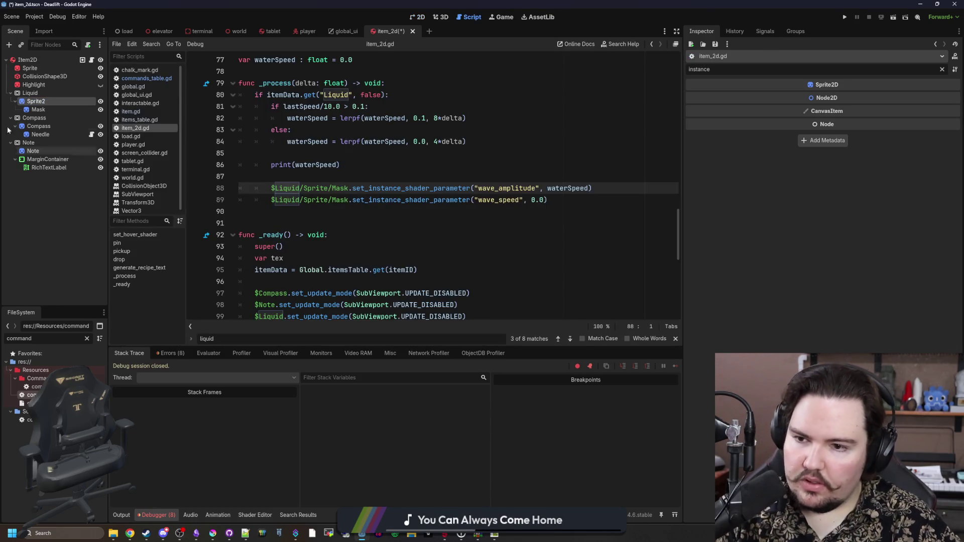
left_click(46, 100)
type("Sprite")
key("Return")
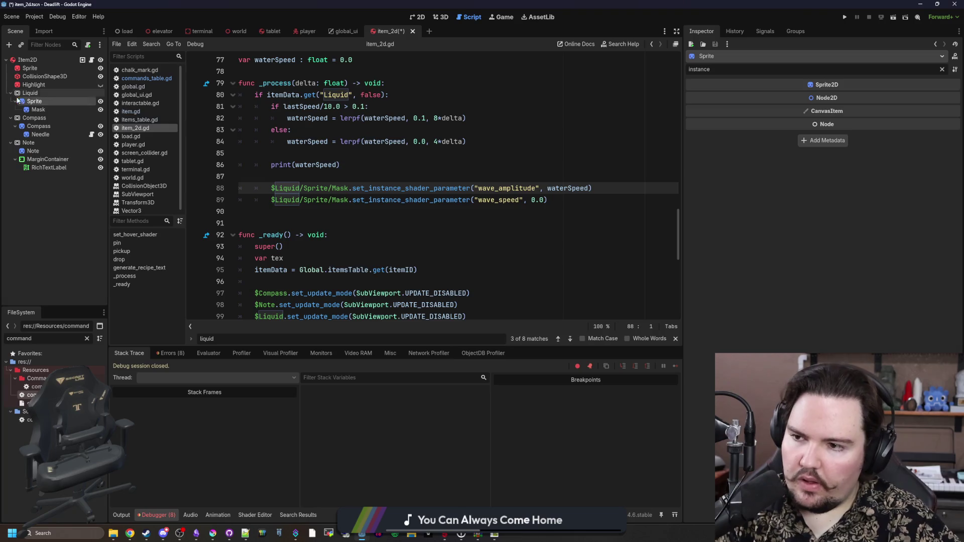
left_click(50, 110)
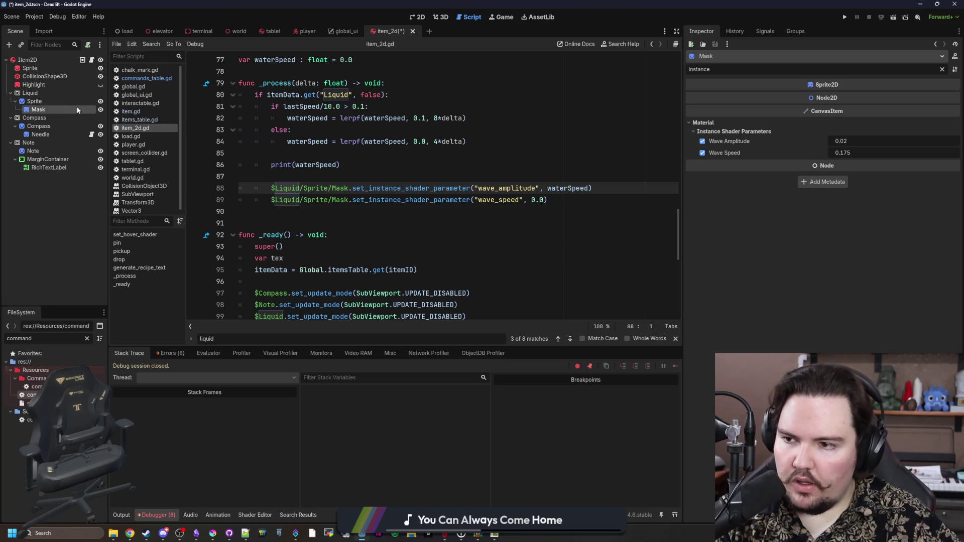
left_click(942, 70)
left_click(369, 321)
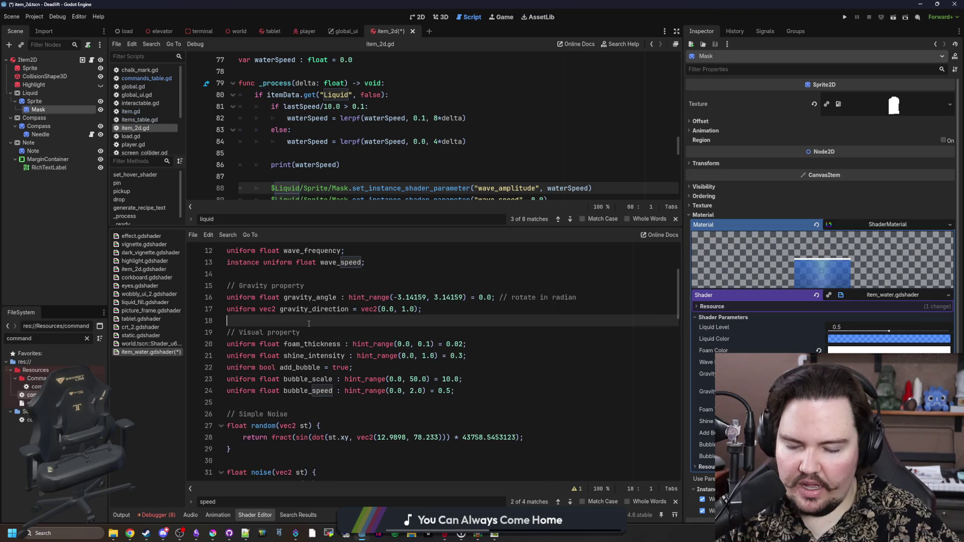
scroll(374, 328, "down", 11)
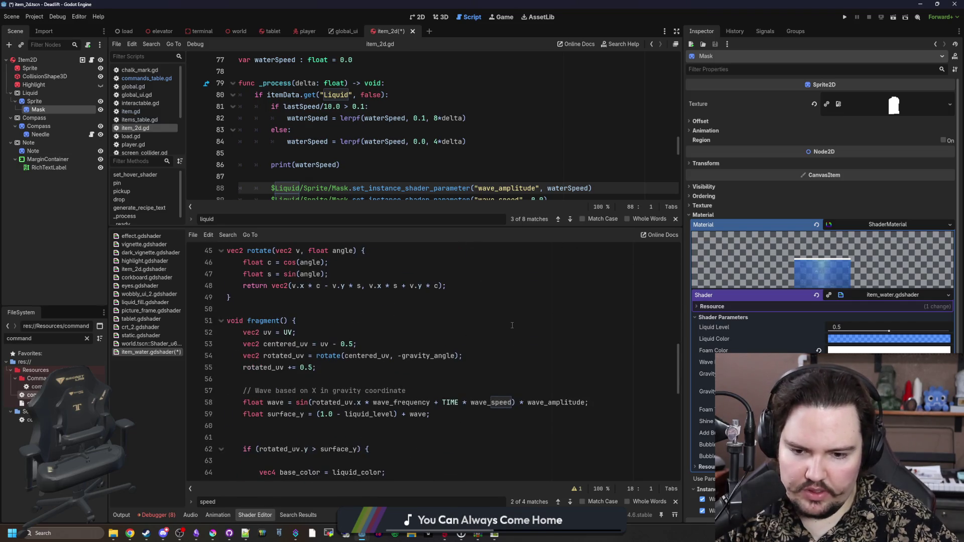
Save item_water.gdshader and the scene with Ctrl+S.
scroll(512, 326, "down", 1)
scroll(456, 361, "down", 1)
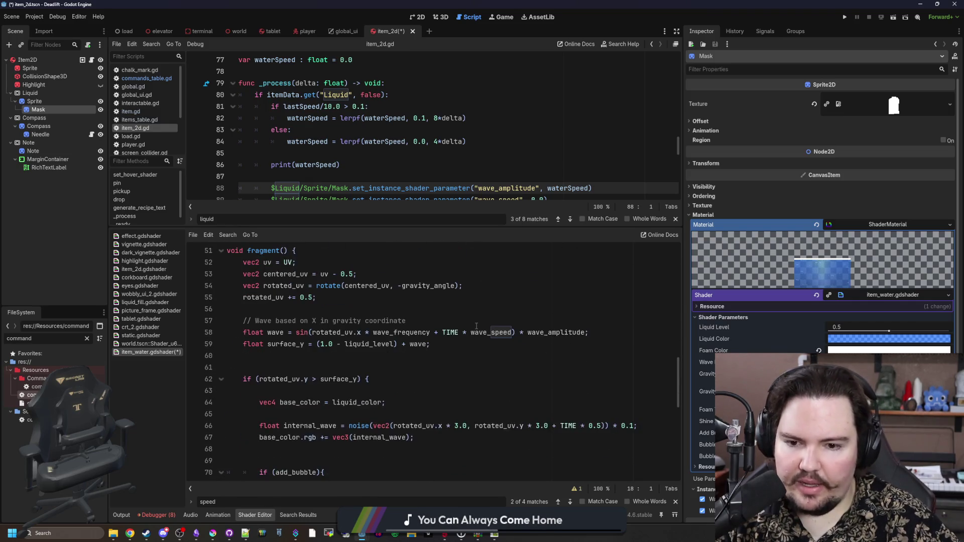
left_click(443, 321)
left_click(383, 308)
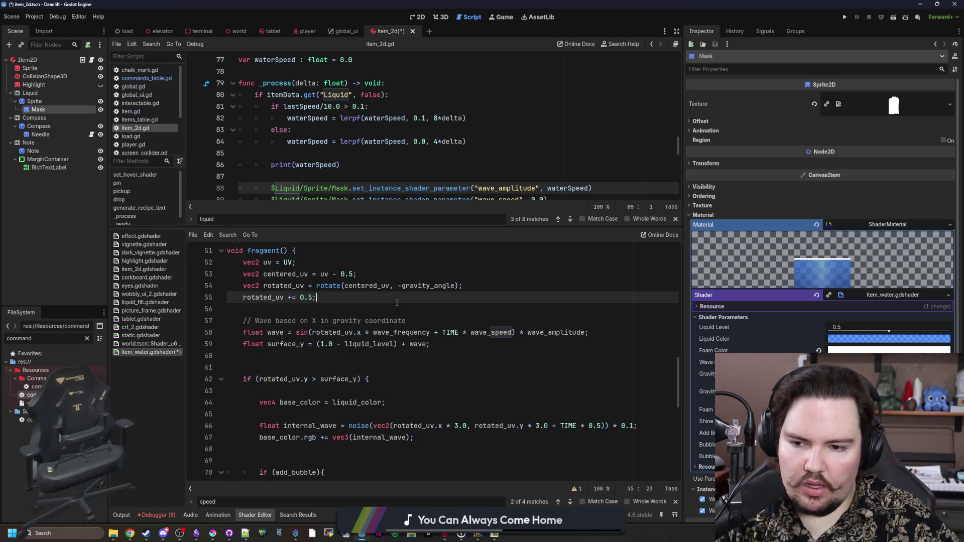
key("ctrl+s")
Drag Sprite out from under Liquid again in the Scene dock.
scroll(458, 388, "up", 2)
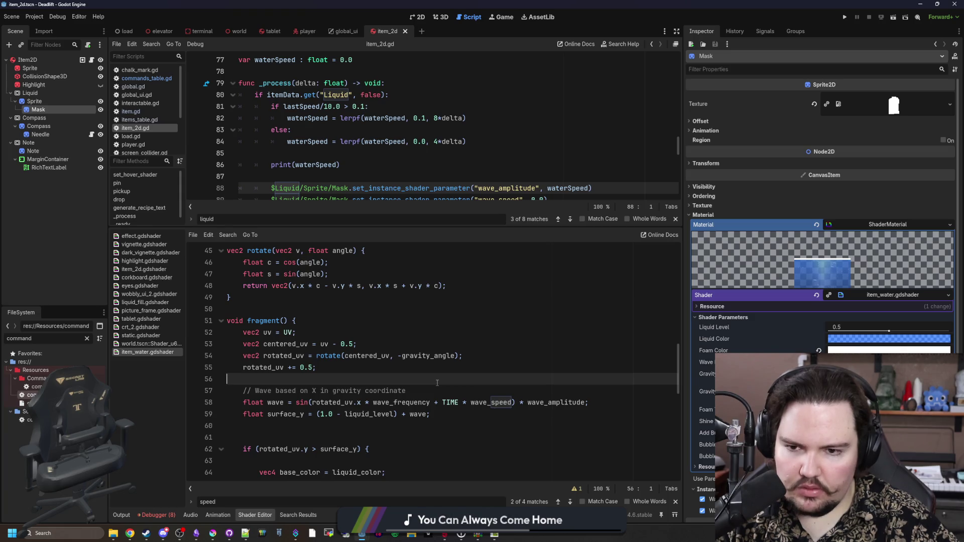
left_click(337, 172)
scroll(388, 146, "down", 2)
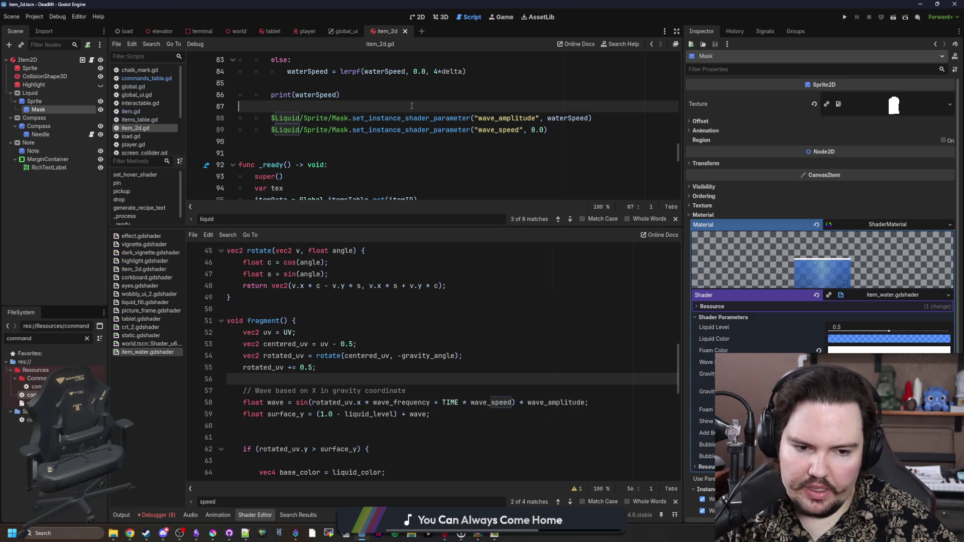
left_click(422, 17)
left_click(440, 17)
left_click_drag(41, 103, 48, 91)
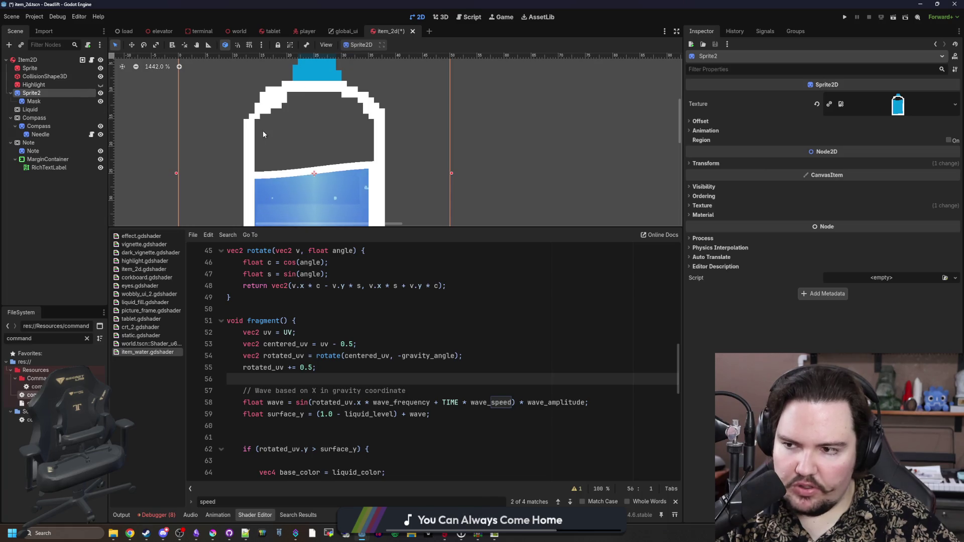
Undo the earlier Sprite move and review the water shader code around lines 50-57.
key("ctrl+z")
left_click(431, 17)
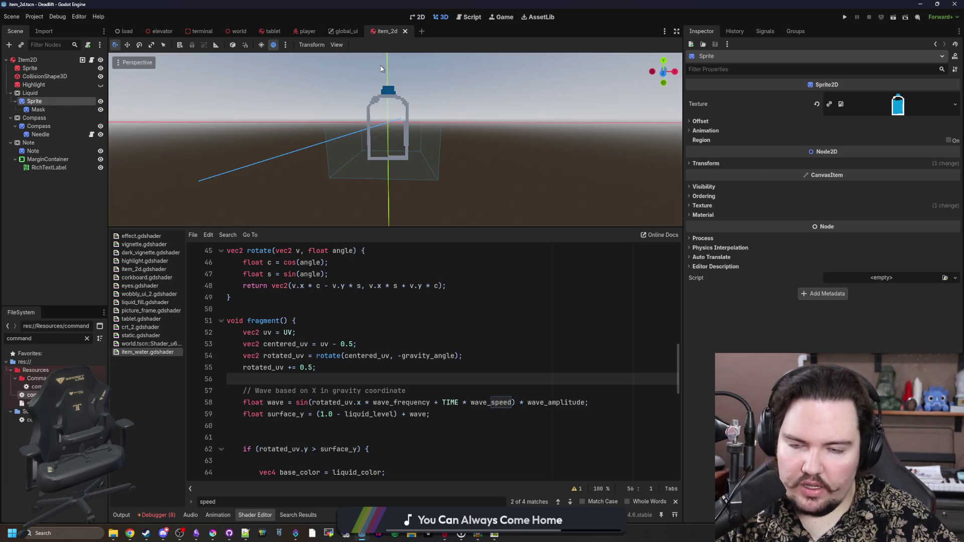
left_click(421, 14)
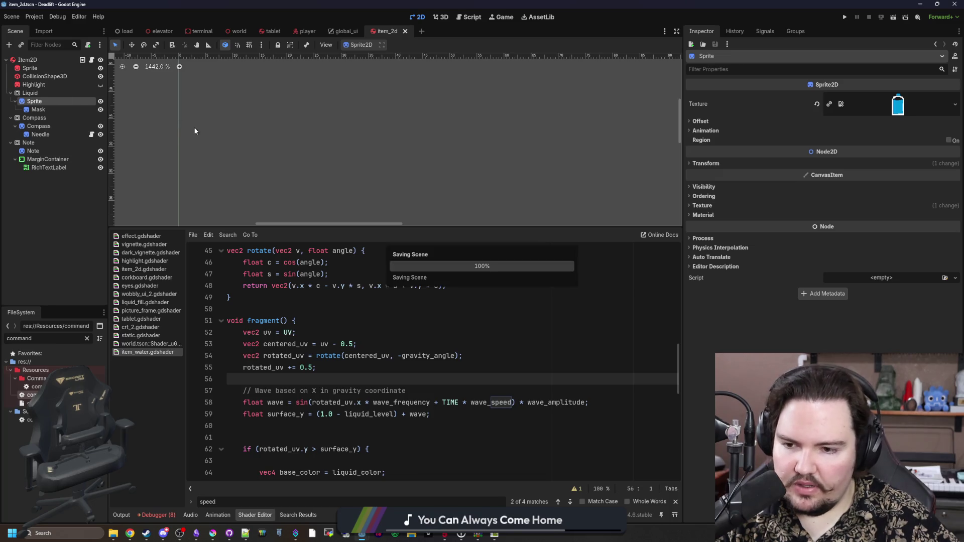
left_click(268, 308)
scroll(268, 308, "down", 2)
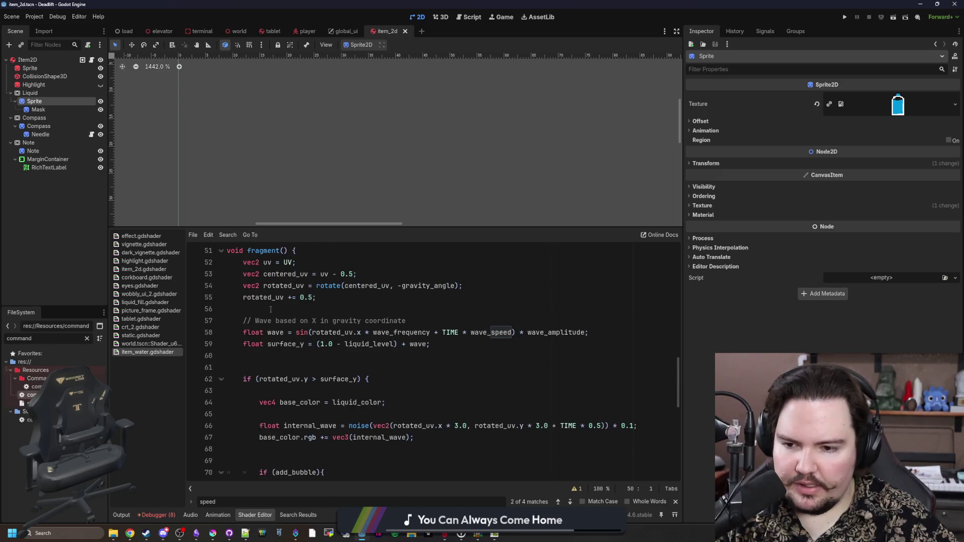
scroll(252, 137, "down", 1)
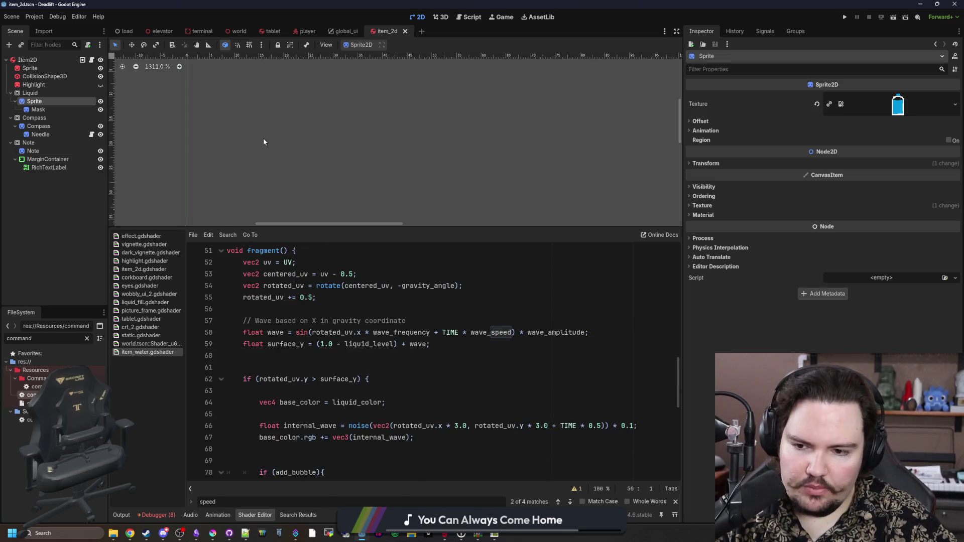
left_click(353, 320)
left_click(396, 312)
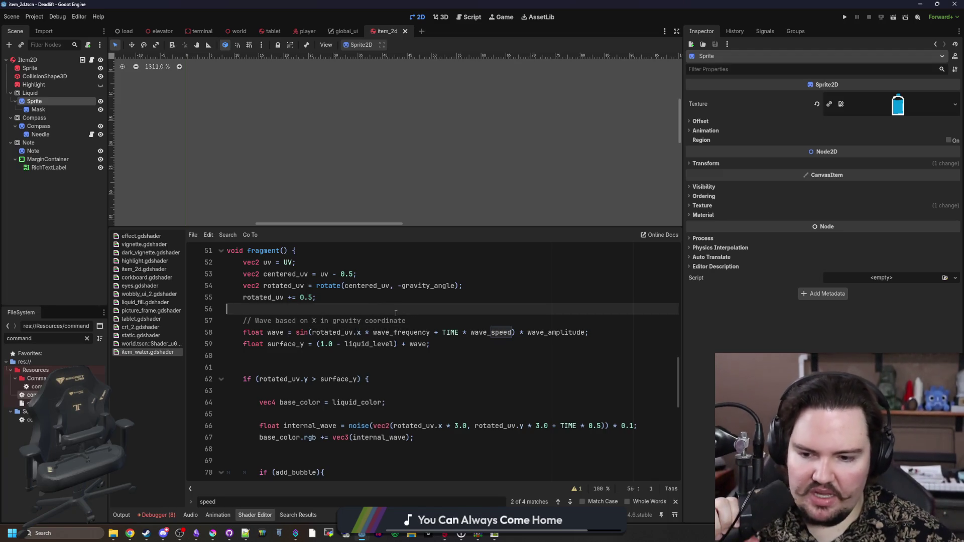
scroll(399, 327, "up", 1)
left_click(402, 335)
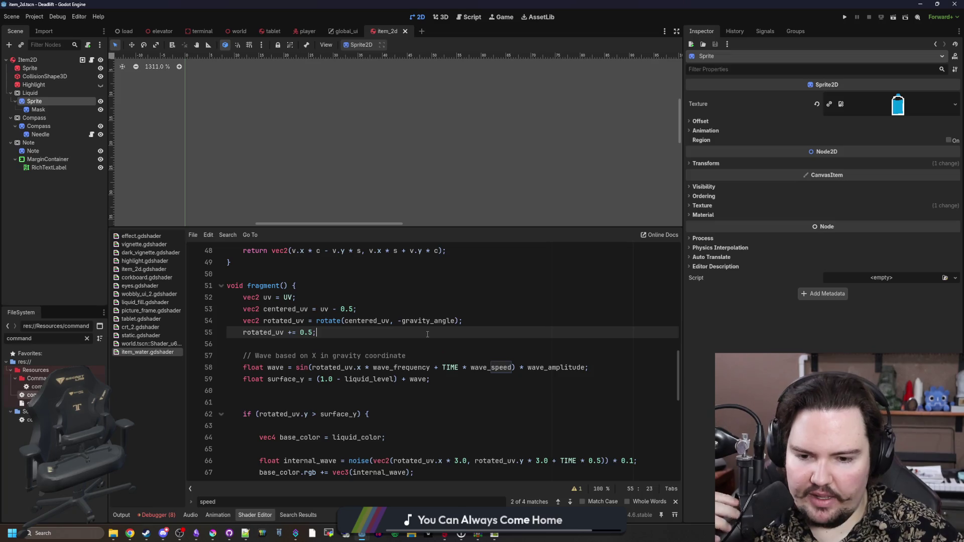
scroll(427, 334, "down", 1)
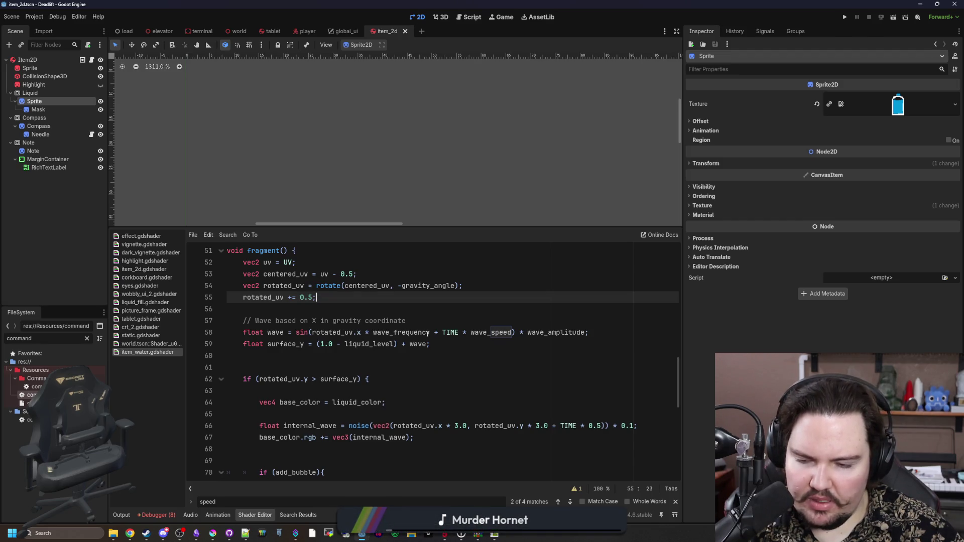
Drag the bottle Sprite out of Liquid up to the Item2D level as Sprite2.
left_click(38, 110)
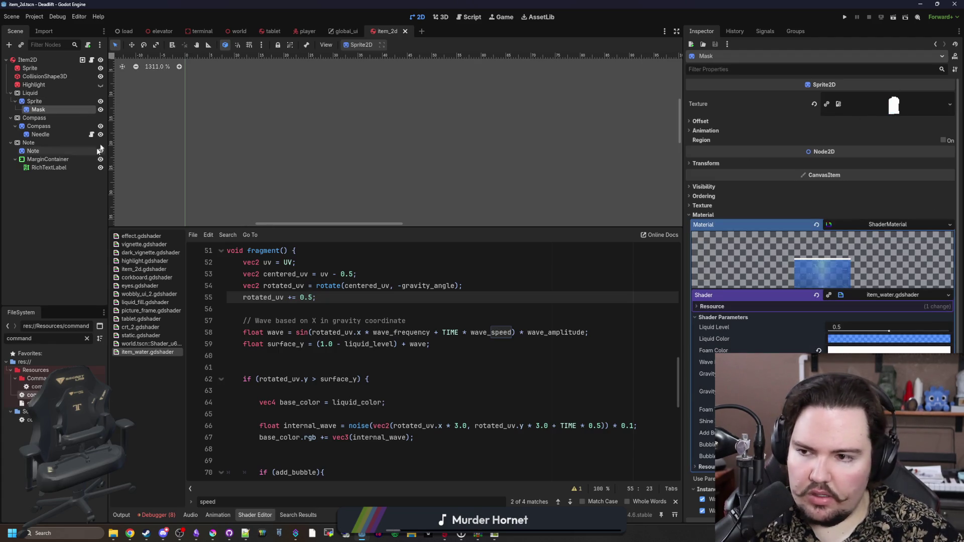
left_click(440, 17)
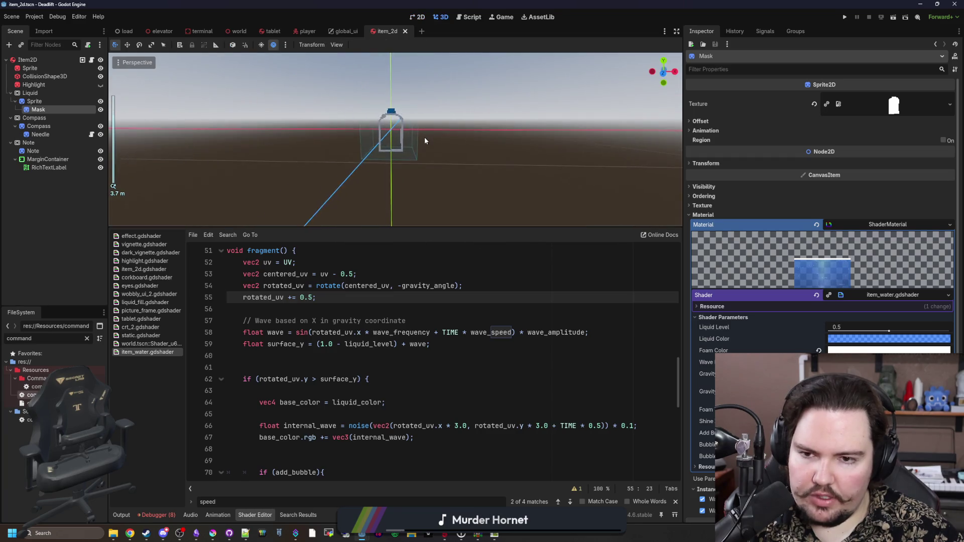
scroll(425, 140, "up", 2)
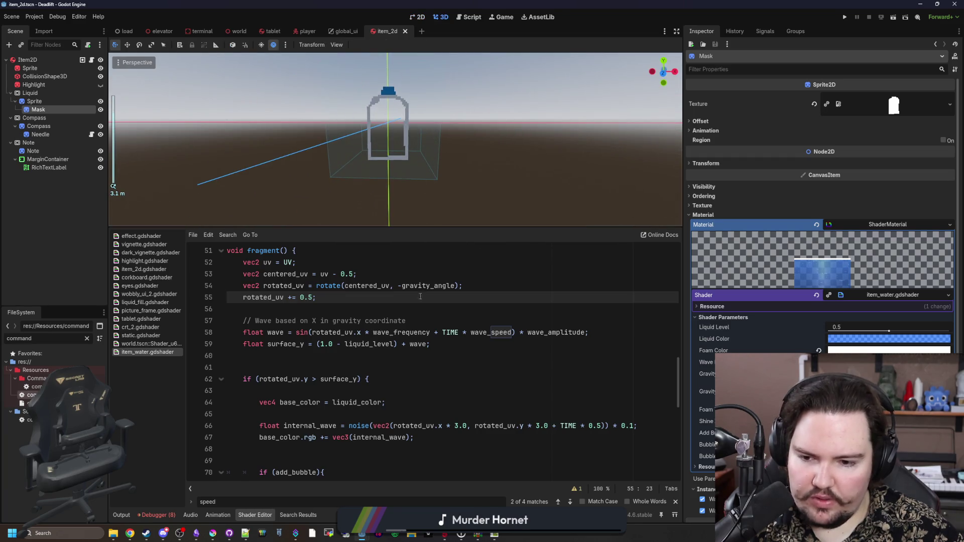
left_click(392, 379)
left_click(389, 367)
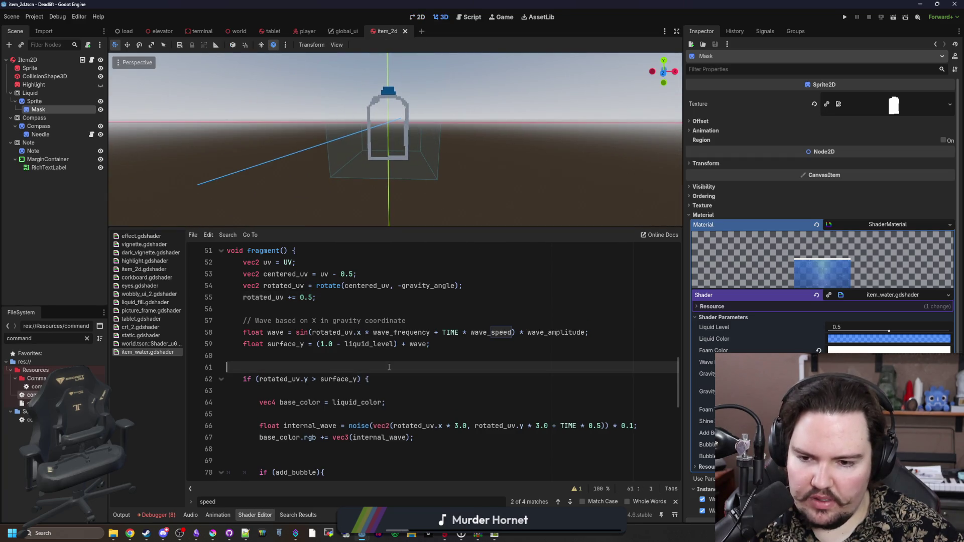
left_click_drag(55, 101, 61, 88)
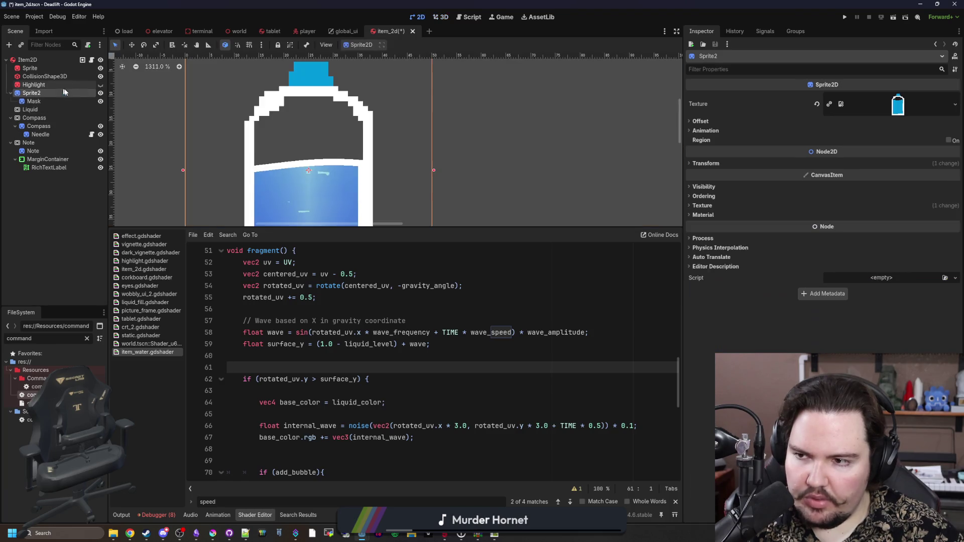
scroll(301, 148, "up", 3)
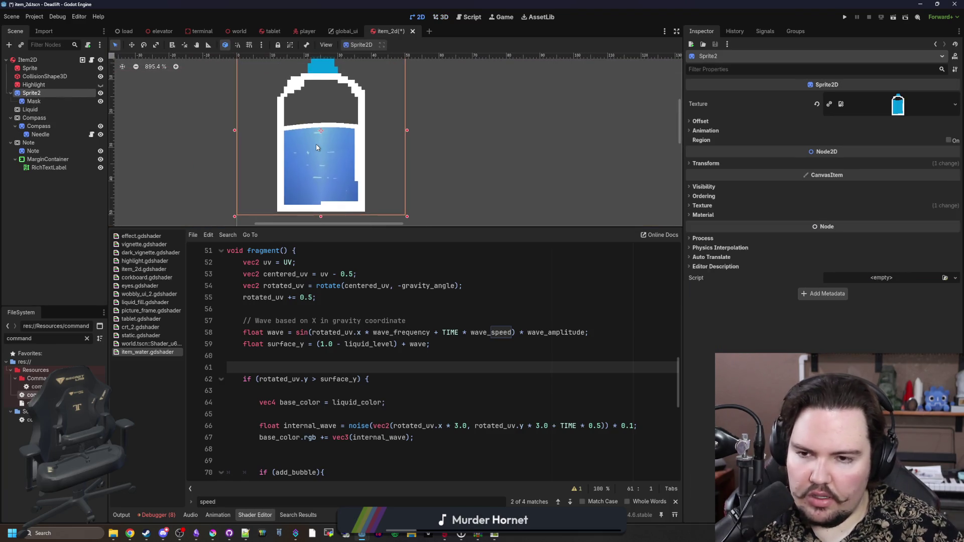
key("Up")
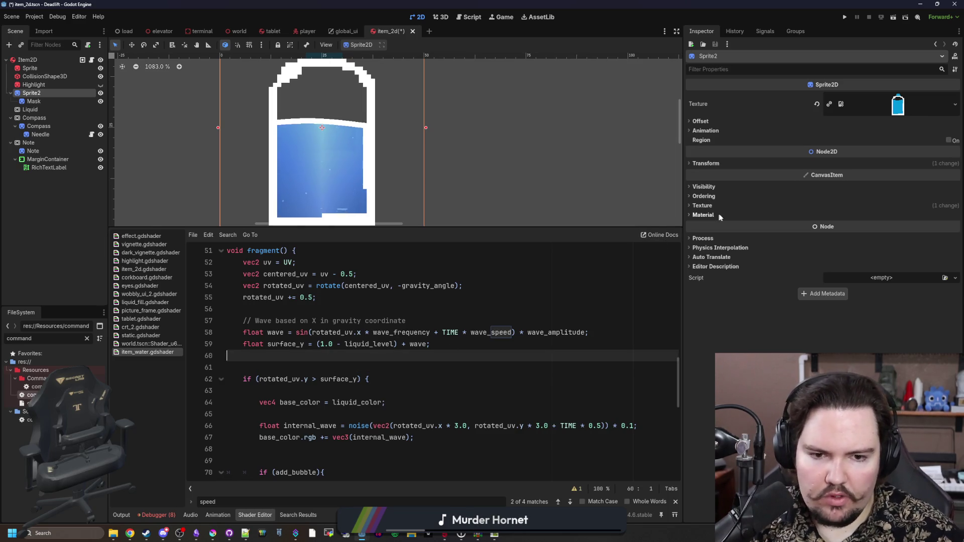
Expand the sprite's Material, check the Mask node's shader, and save item_2d.
left_click(703, 215)
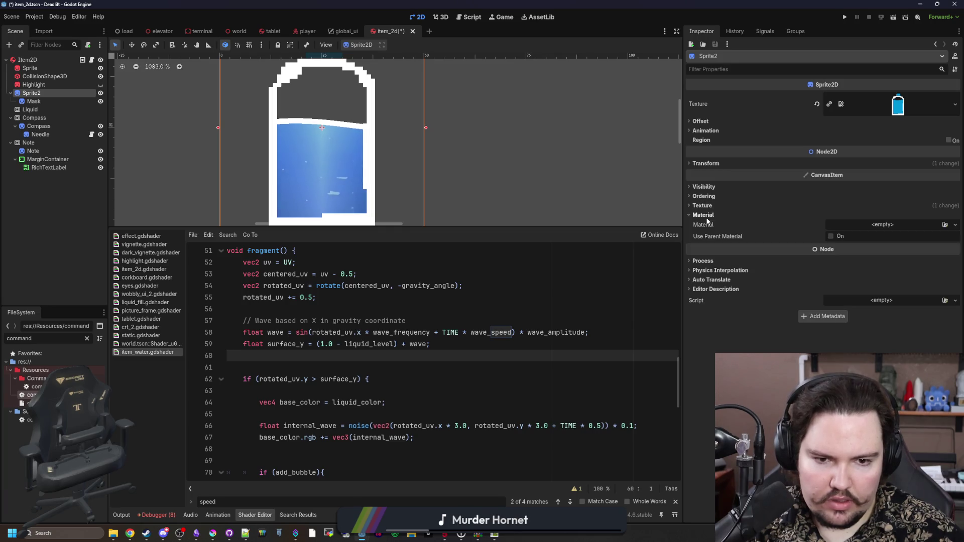
left_click(41, 100)
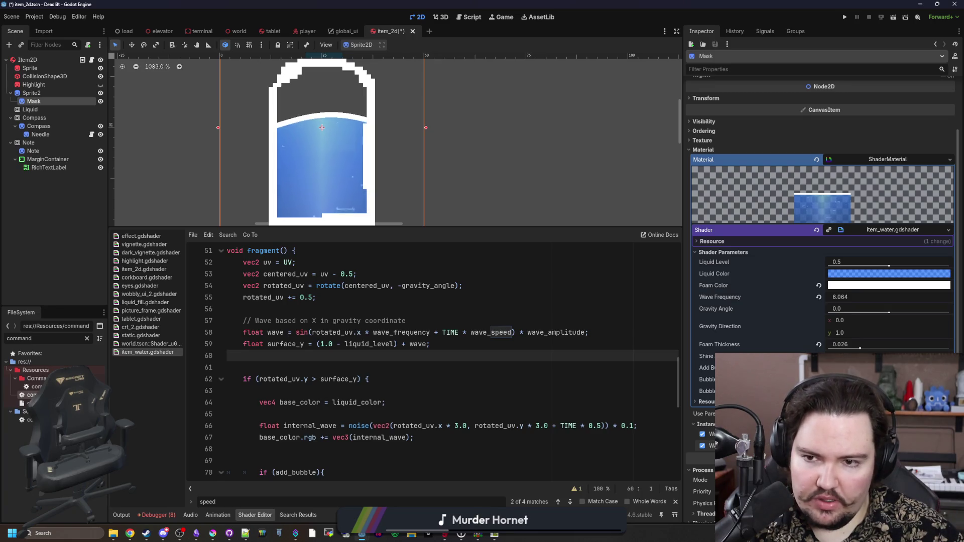
key("ctrl+s")
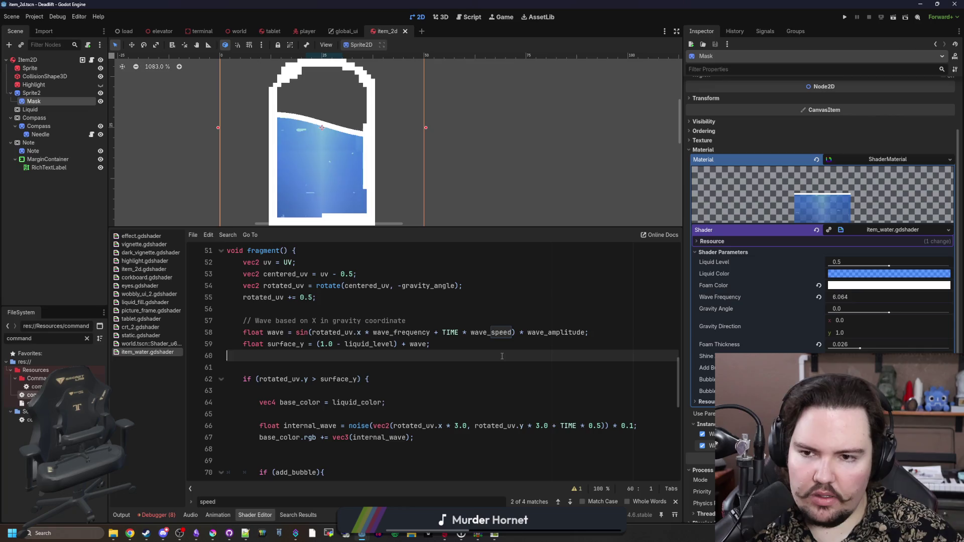
double_click(502, 335)
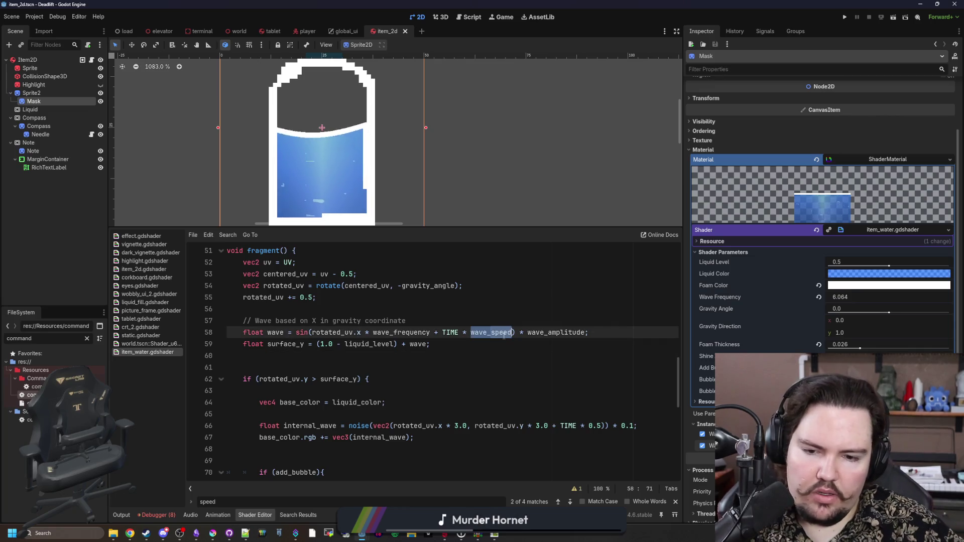
Try clampf, wrap and clamp before TIME on line 58, removing each attempt.
left_click(446, 341)
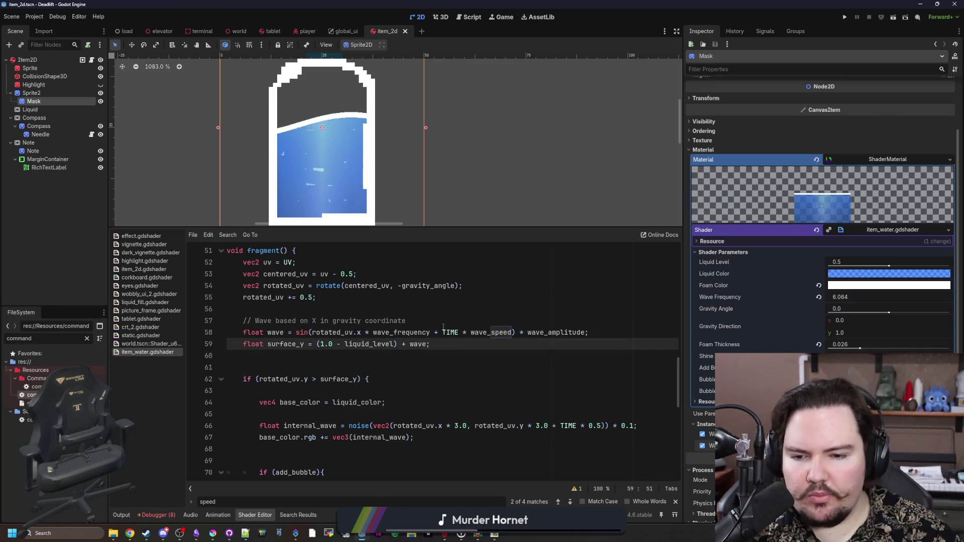
left_click(442, 332)
type("clampf(")
key("BackSpace")
key("BackSpace")
key("BackSpace")
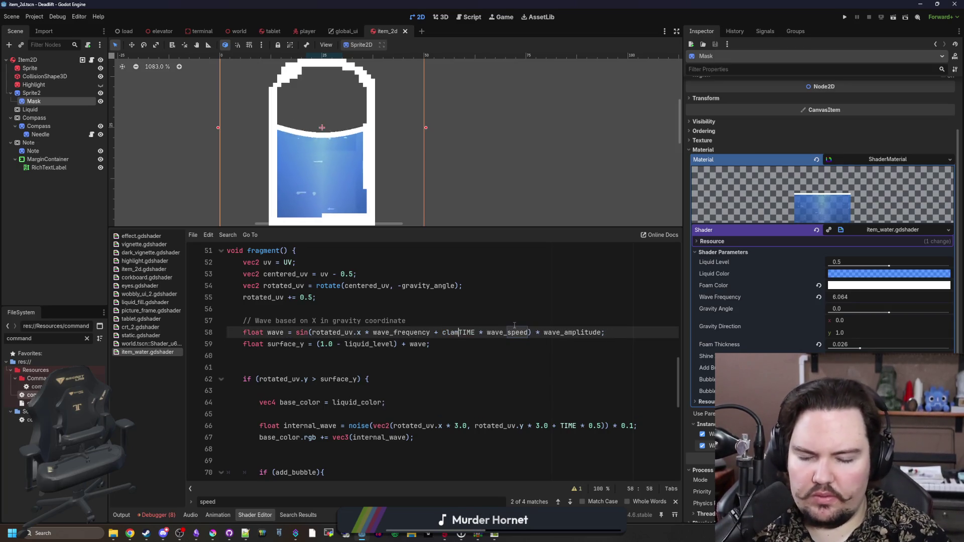
type("w")
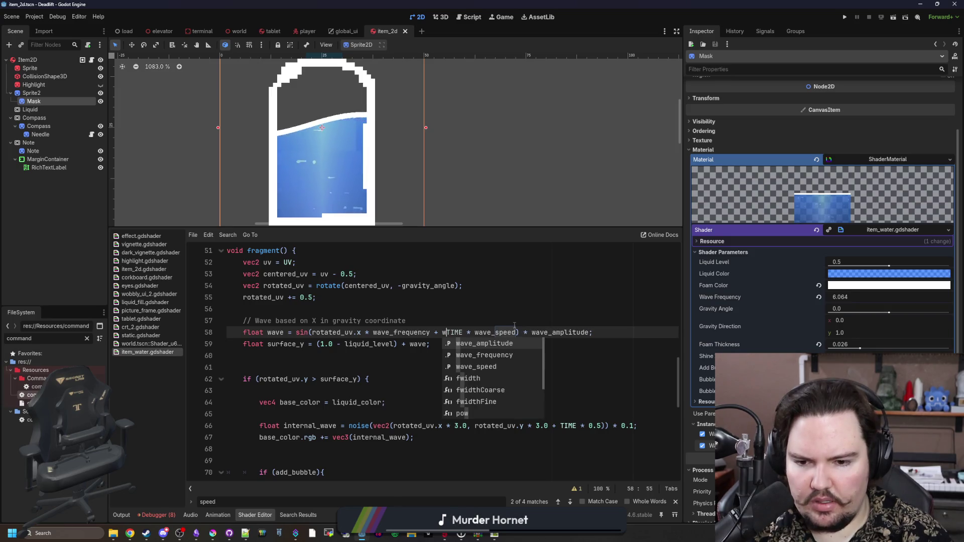
key("BackSpace")
type("wrap")
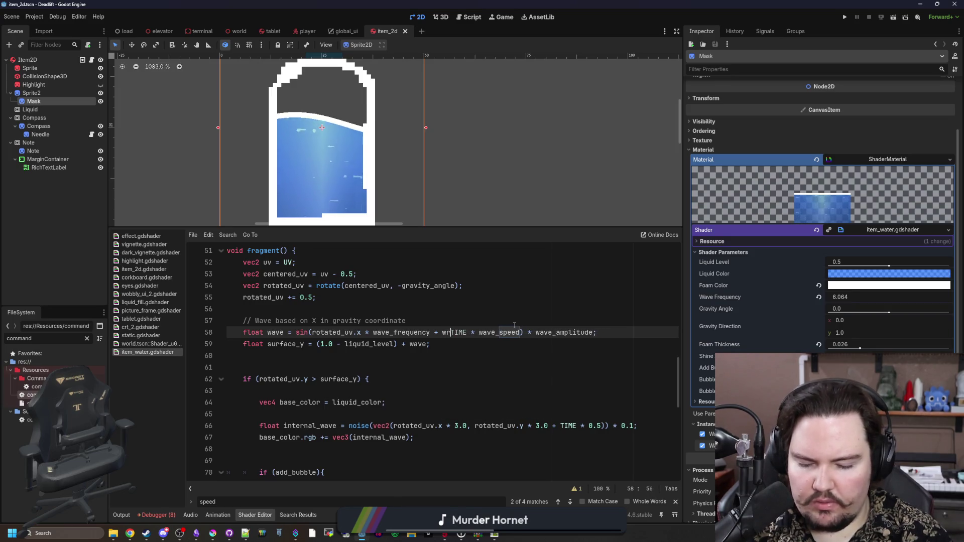
key("BackSpace")
key("BackSpace")
key("BackSpace")
type("clamp")
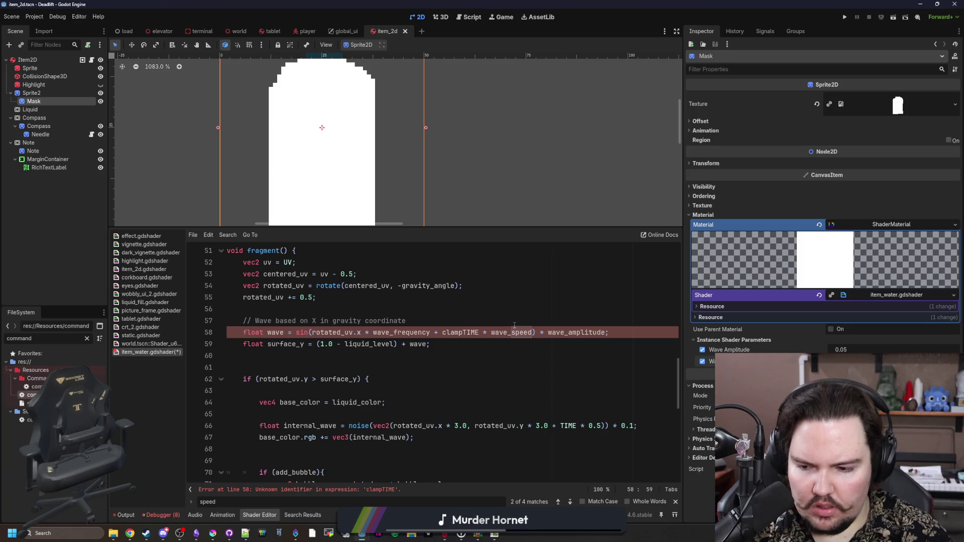
key("BackSpace")
key("BackSpace")
key("BackSpace")
Wrap TIME * wave_speed in modf with wave_frequency as the second argument.
type("modf(")
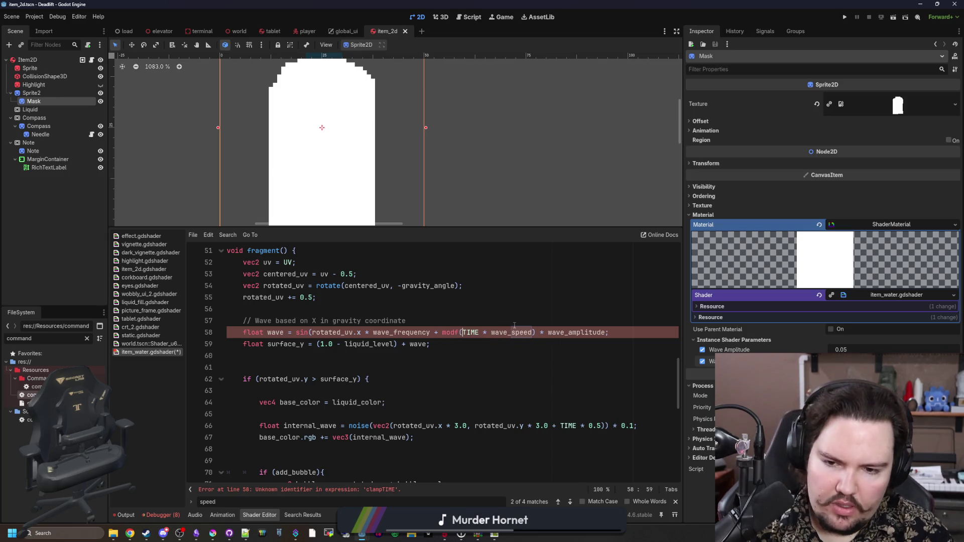
key("Right")
key("Right")
key("Right")
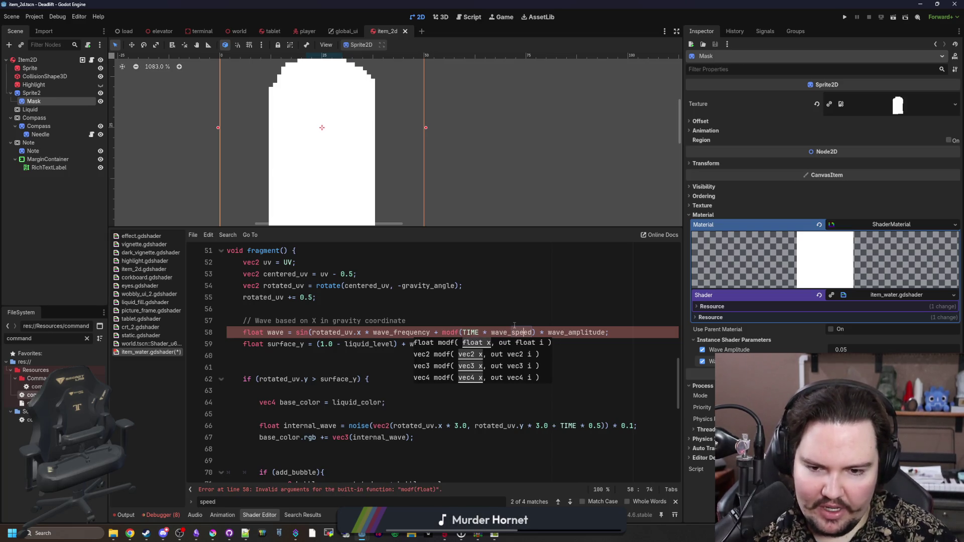
key("Right")
key("Right")
type(", PI")
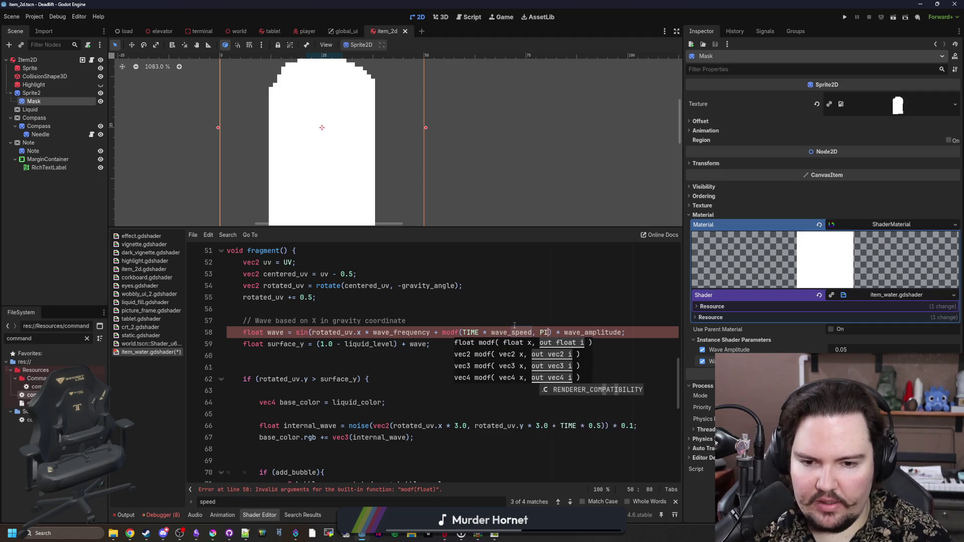
key("BackSpace")
key("BackSpace")
type("wave_fre")
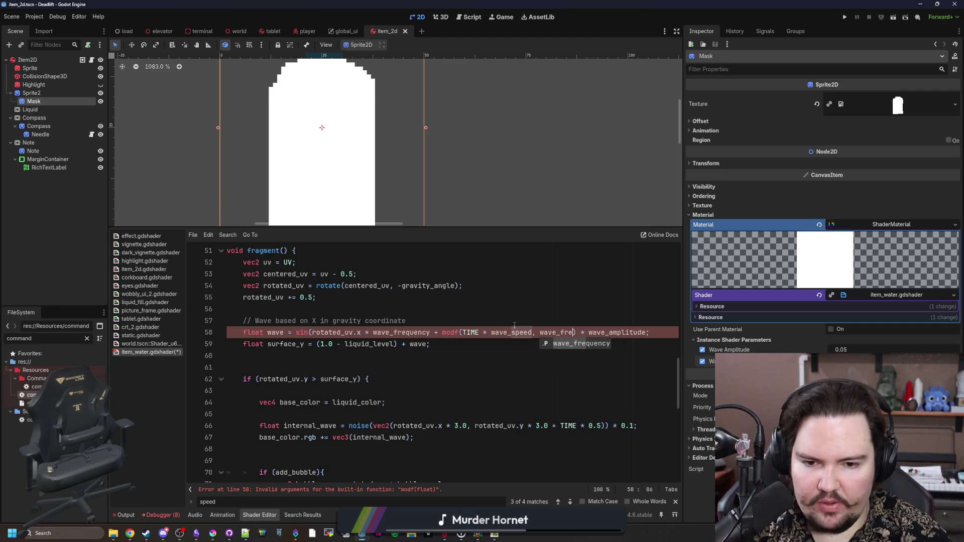
key("Return")
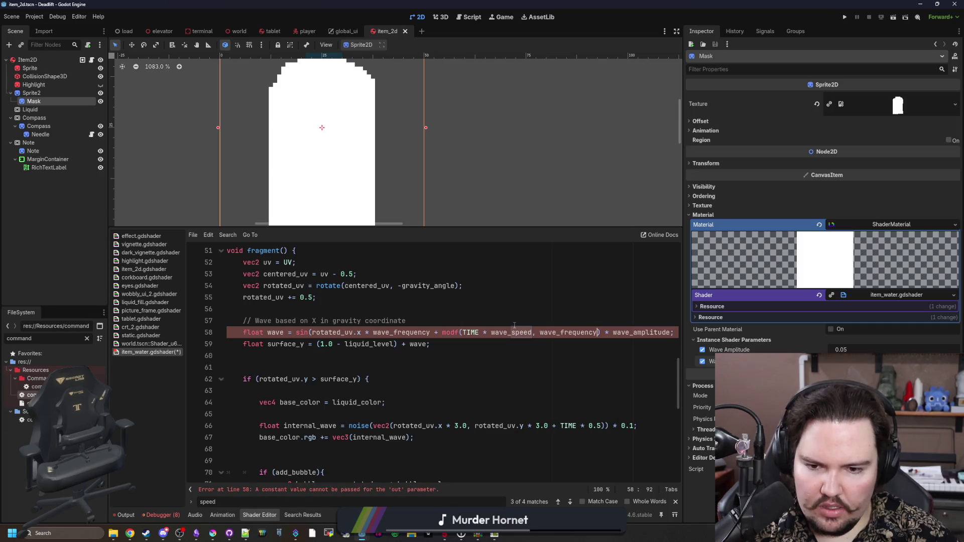
Widen the code area by narrowing the Inspector and test modf() on empty line 56.
left_click(514, 326)
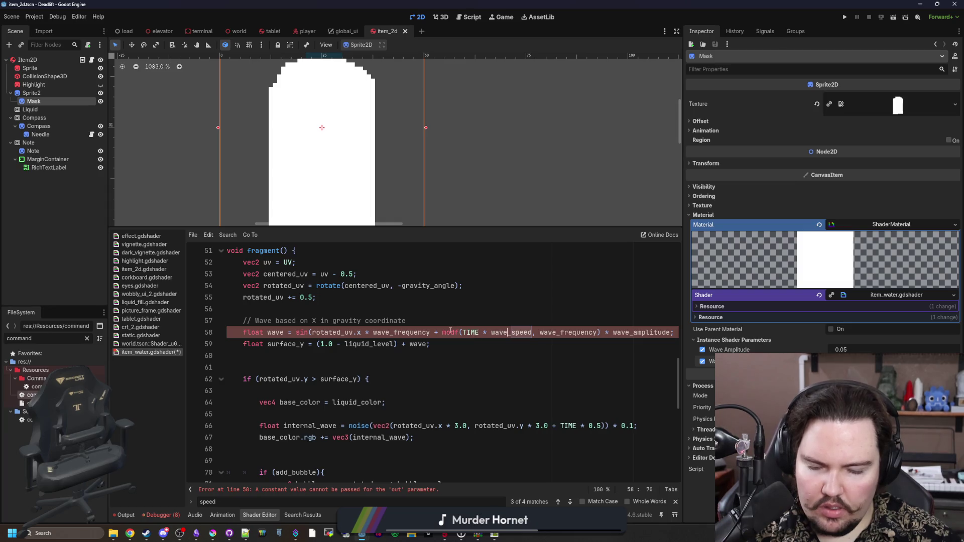
scroll(508, 332, "up", 1)
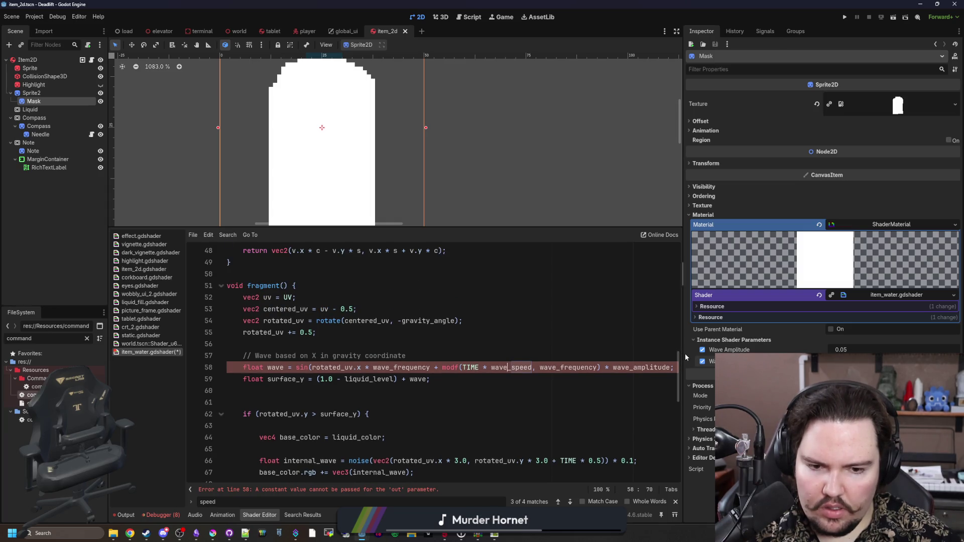
left_click_drag(685, 353, 777, 352)
left_click(323, 344)
type("modf(")
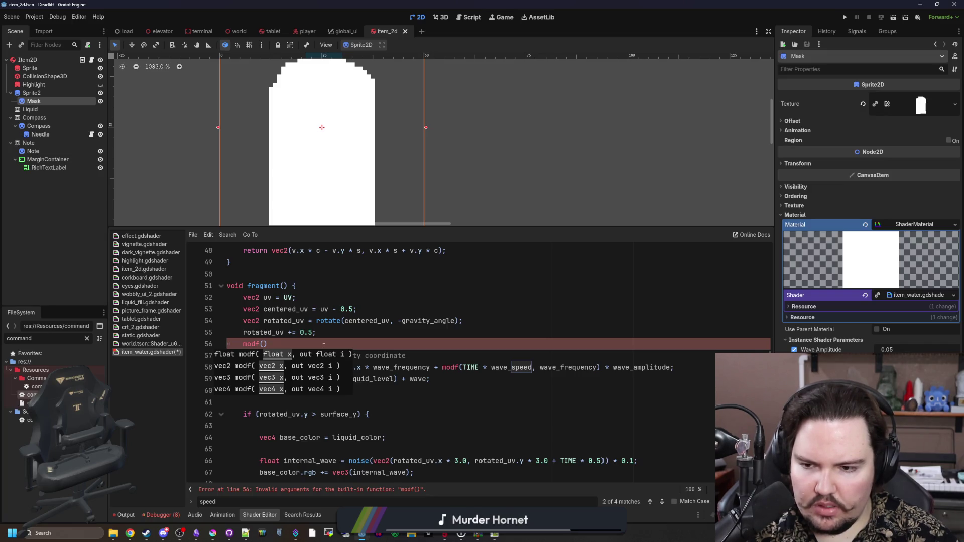
key("BackSpace")
key("BackSpace")
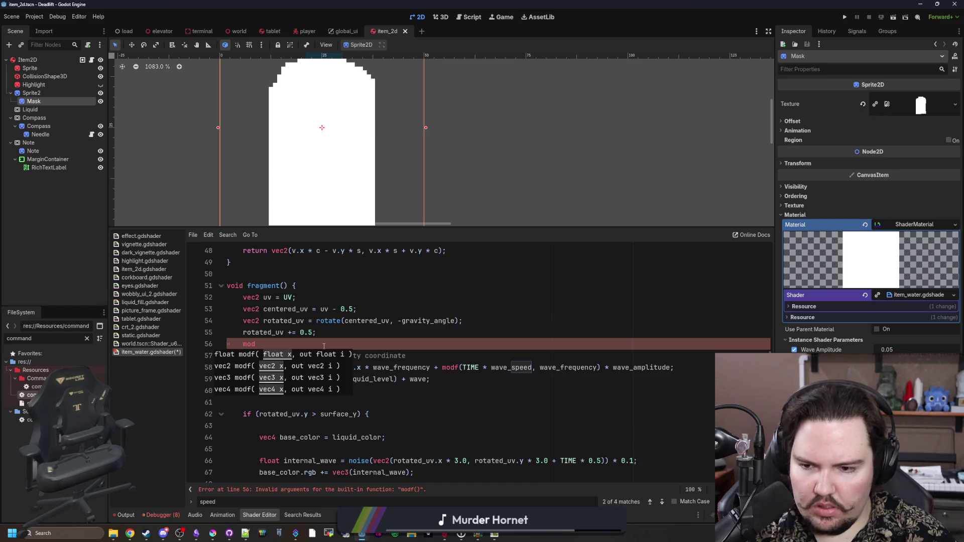
type("(")
key("BackSpace")
key("BackSpace")
key("BackSpace")
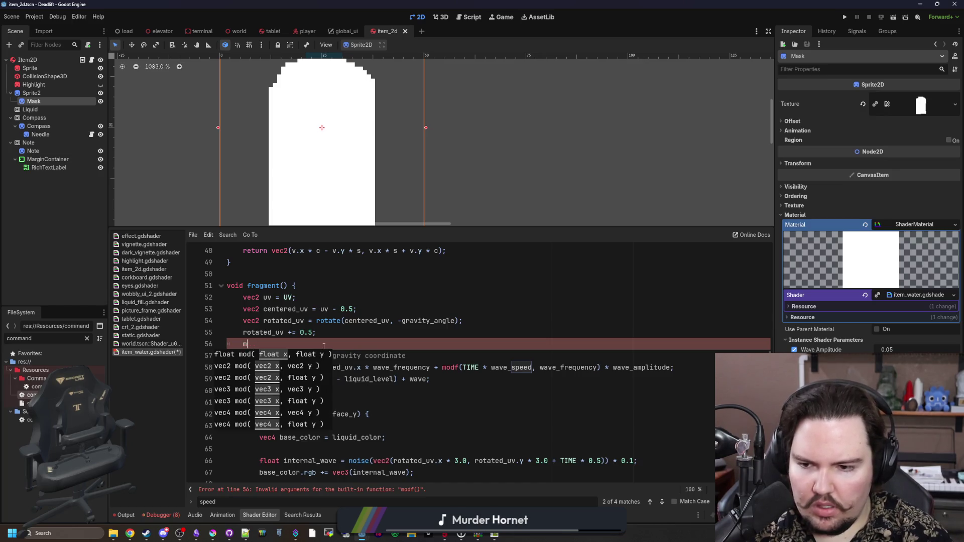
Change modf to mod on line 58 and place the closing parenthesis after wave_frequency.
left_click(458, 367)
key("BackSpace")
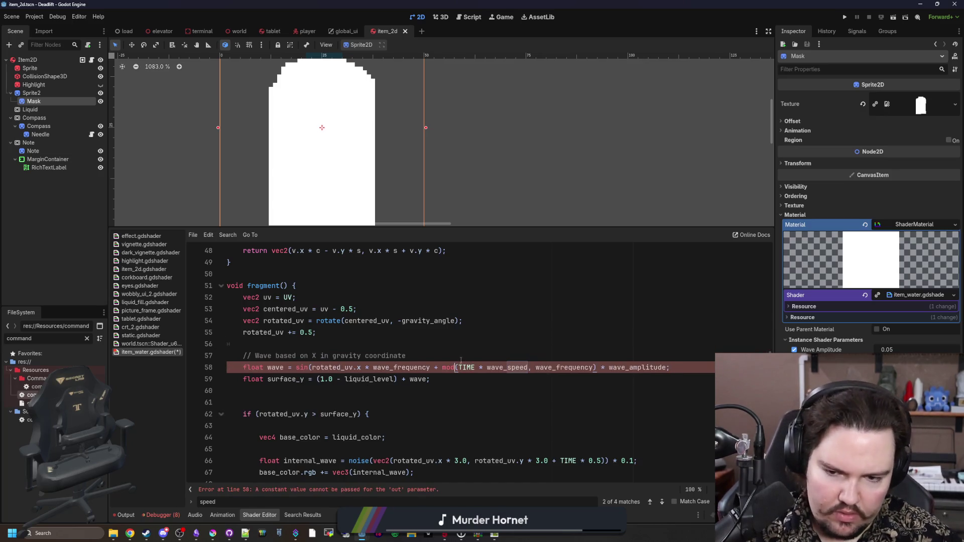
left_click(465, 355)
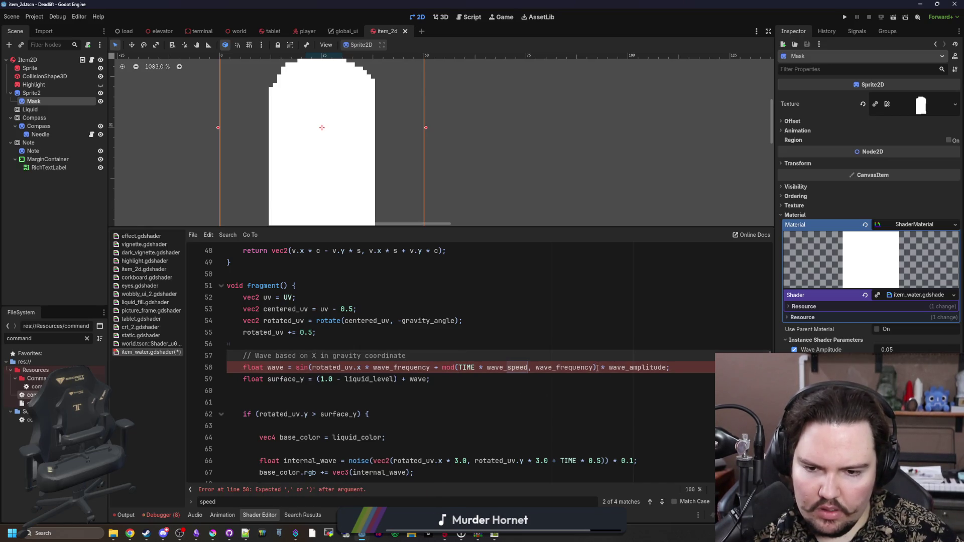
left_click(667, 367)
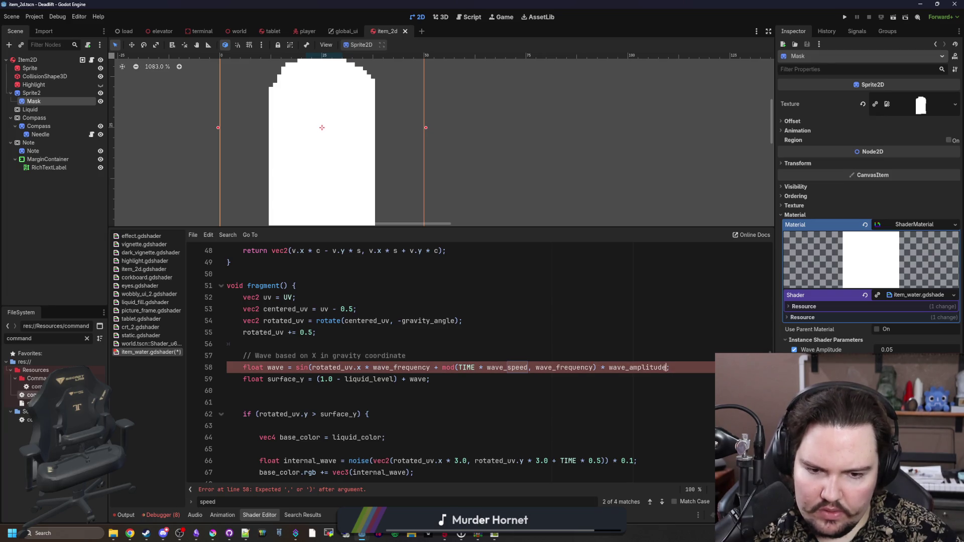
type(")")
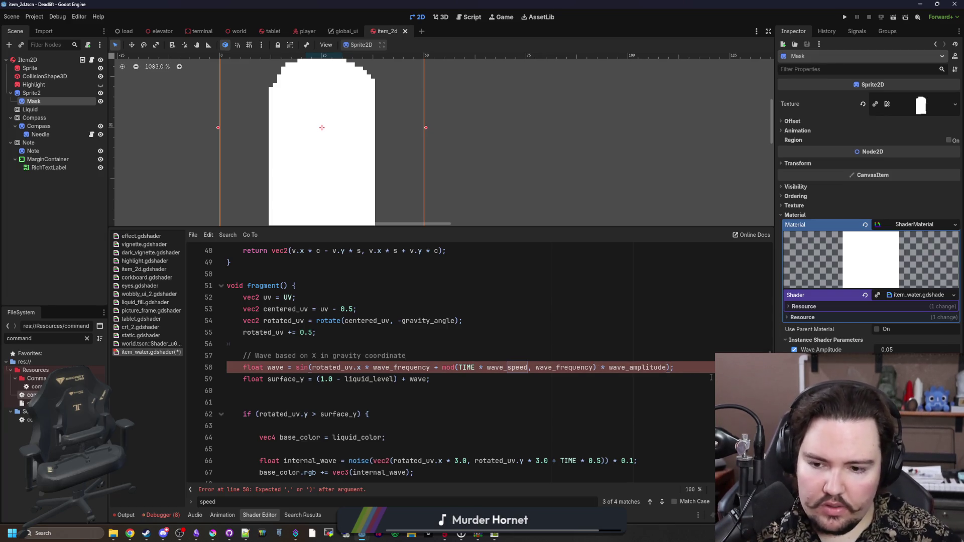
key("BackSpace")
left_click(597, 367)
type(")")
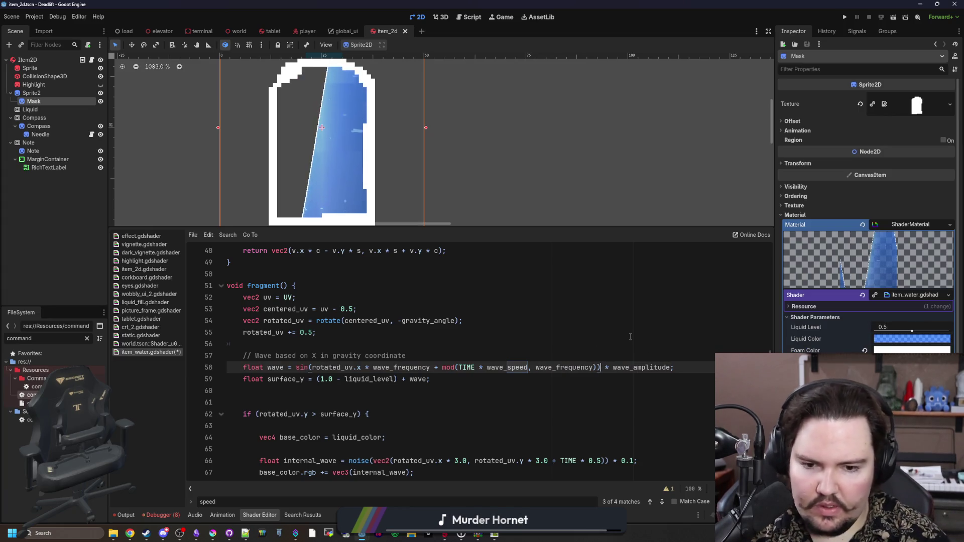
left_click(630, 336)
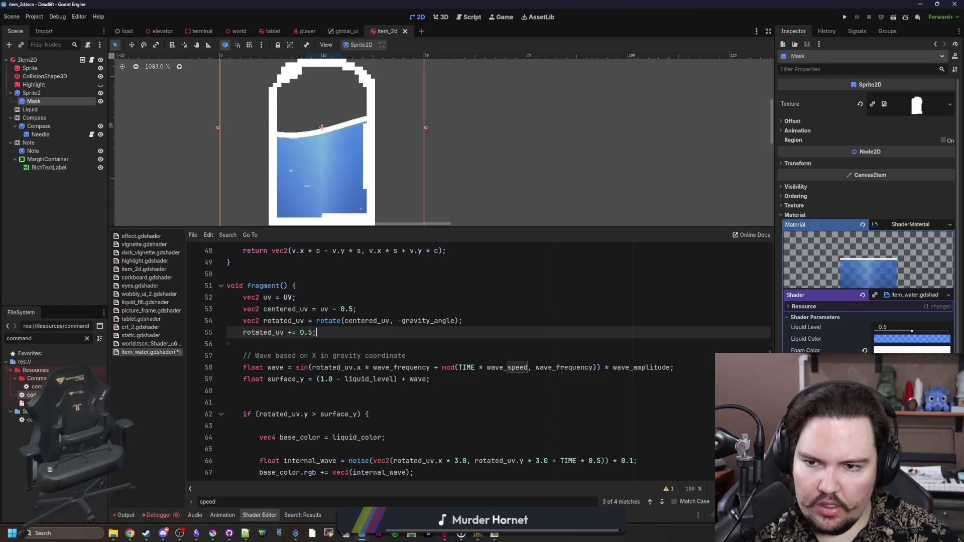
Rewrite line 58 as mod(TIME, wave_frequency)*wave_speed, applying speed after the wrap.
left_click(594, 368)
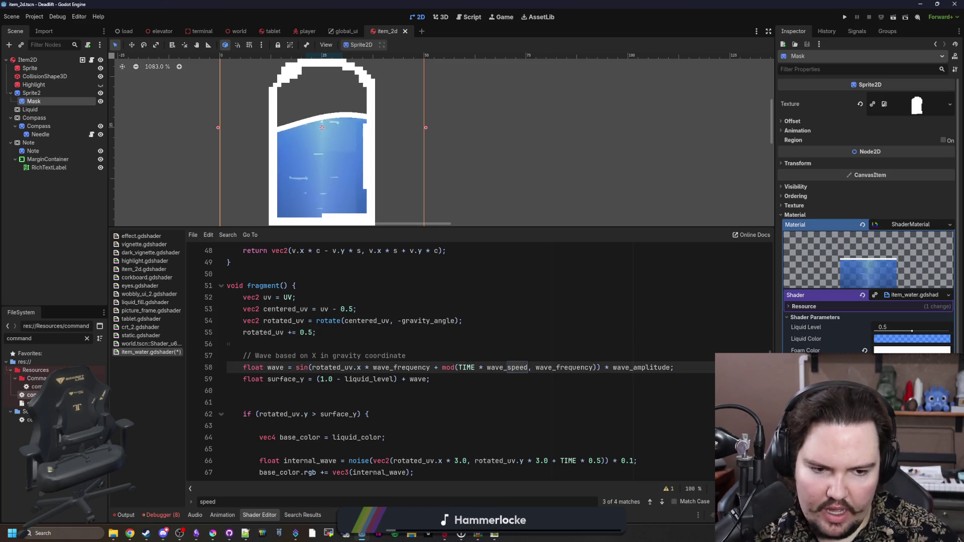
scroll(866, 201, "down", 3)
type(")")
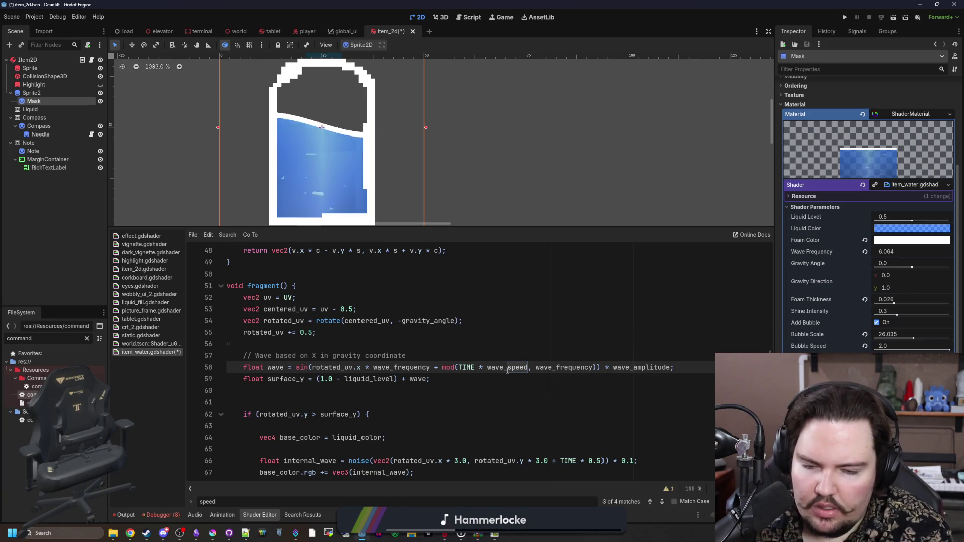
double_click(507, 368)
key("BackSpace")
key("BackSpace")
key("BackSpace")
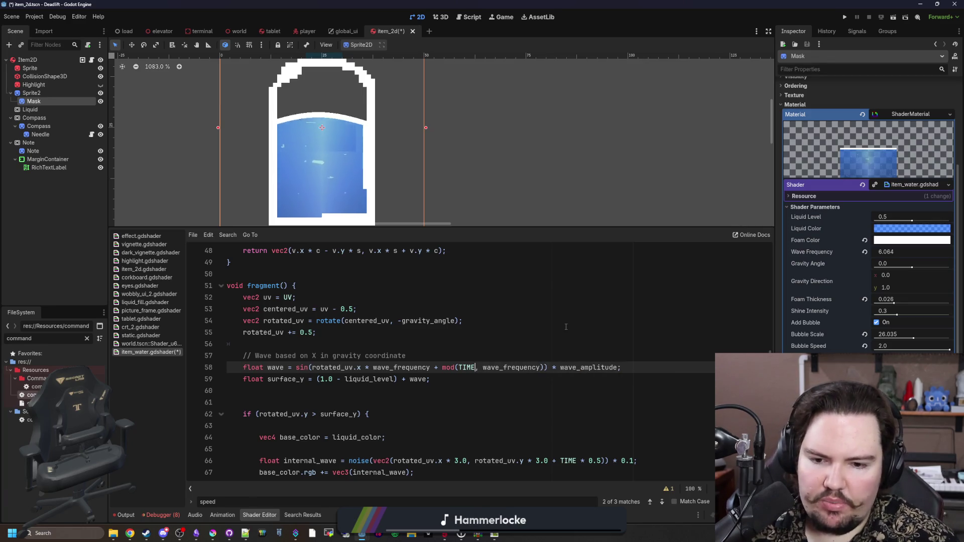
type(")*wave_speed")
left_click(575, 329)
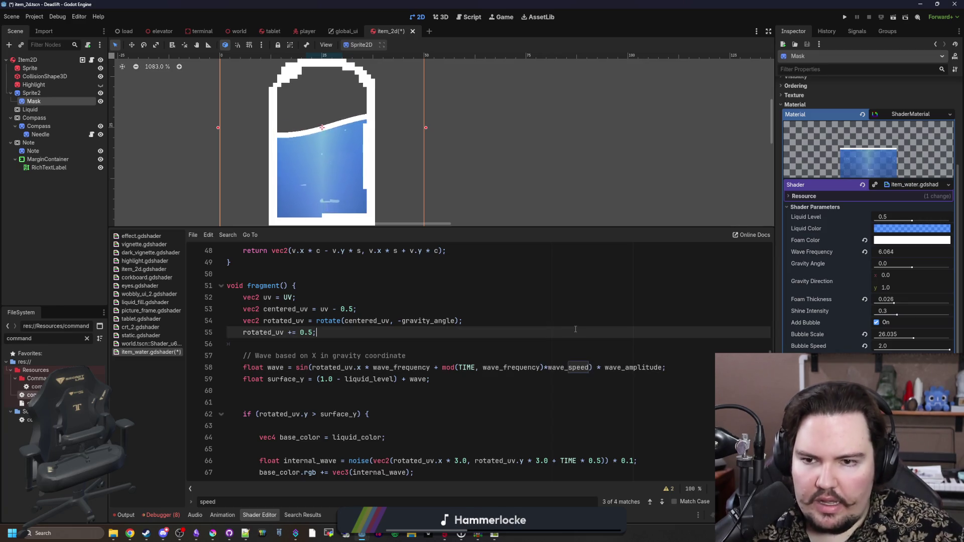
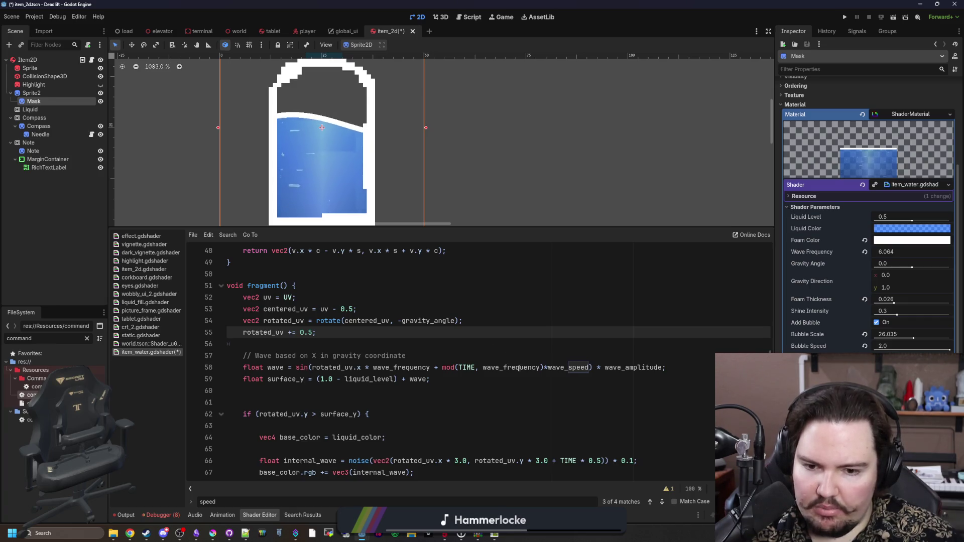
Replace wave_frequency in the wave line's mod(TIME, …) call with PI, then TAU.
left_click(542, 368)
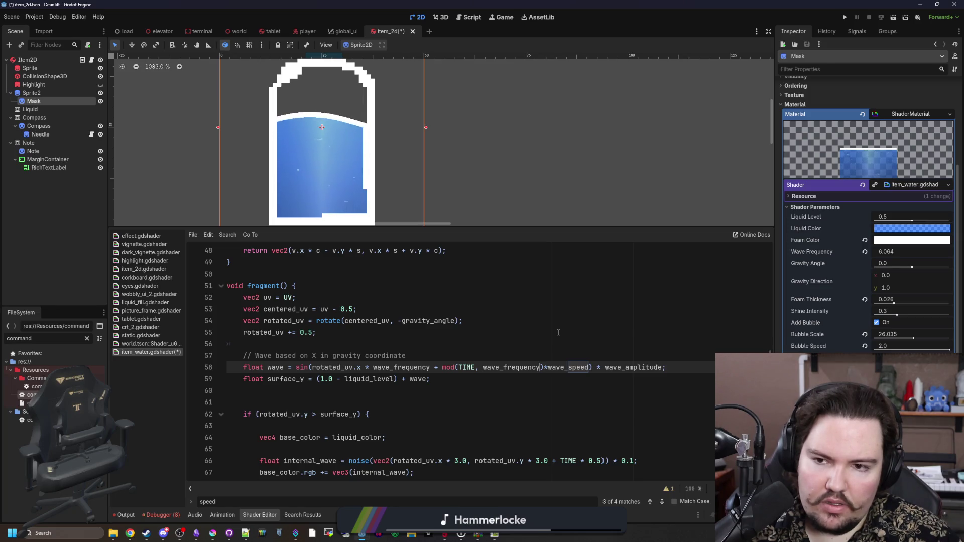
key("BackSpace")
key("BackSpace")
key("BackSpace")
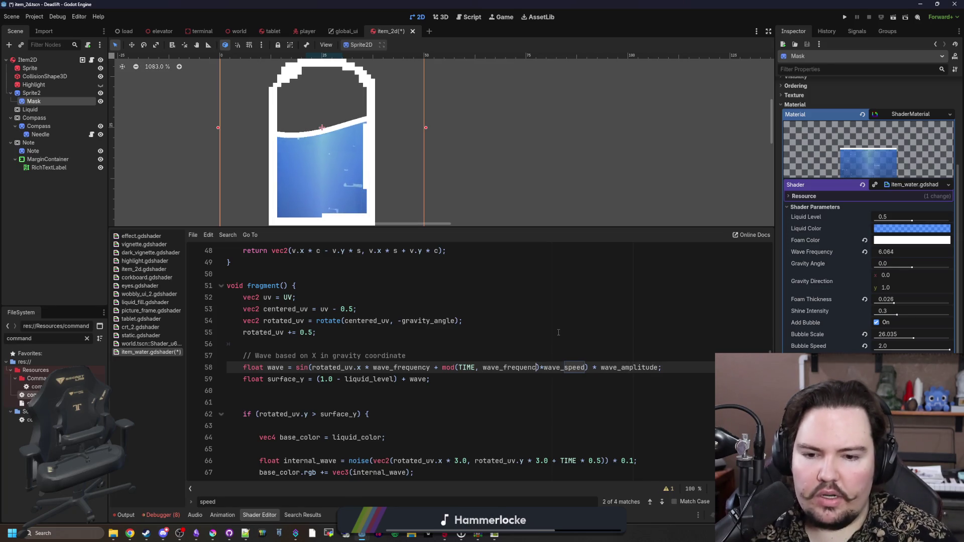
type("PI")
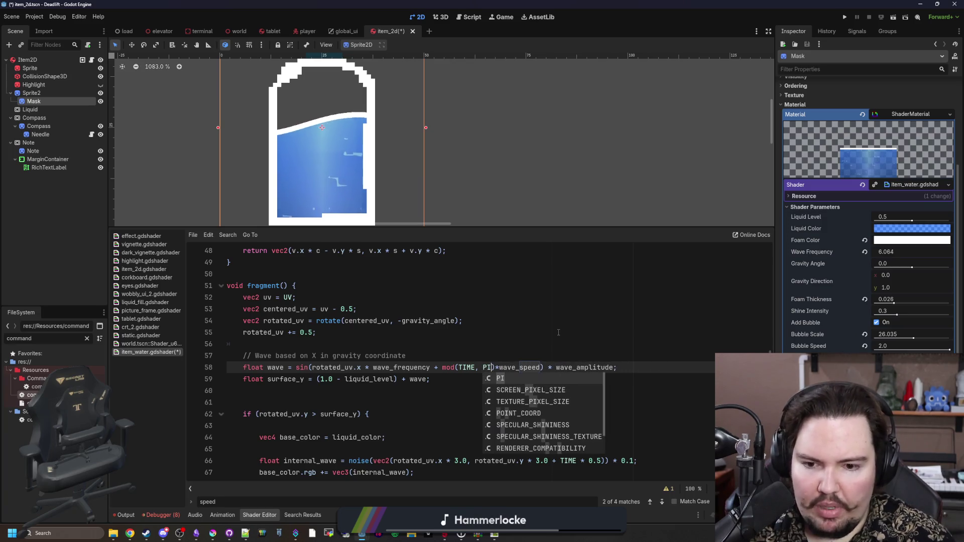
type(")")
left_click(558, 332)
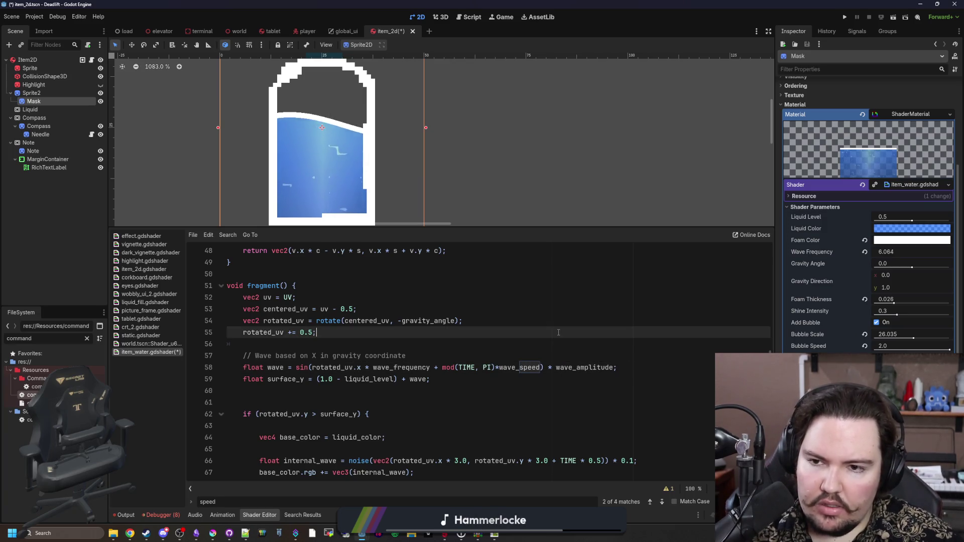
left_click(494, 367)
key("BackSpace")
key("BackSpace")
type("TAU")
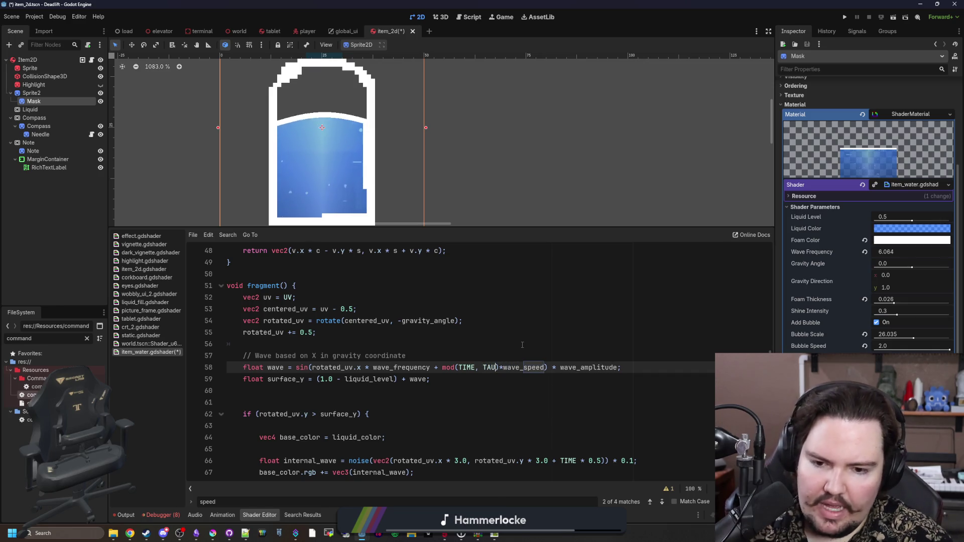
left_click(522, 345)
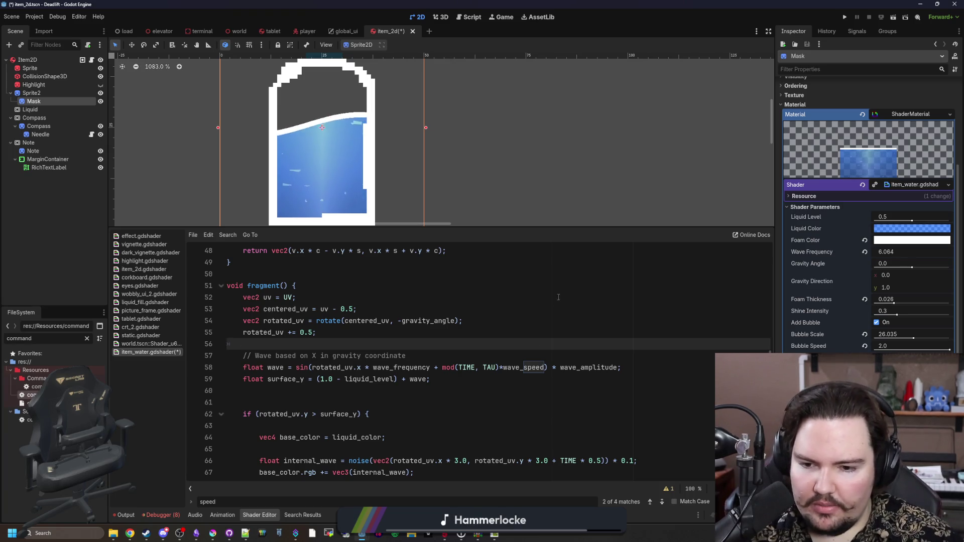
Try 1.0, then 1.5, then 1.6 as the mod period on the wave line.
double_click(495, 368)
key("BackSpace")
type("1.0")
left_click(479, 342)
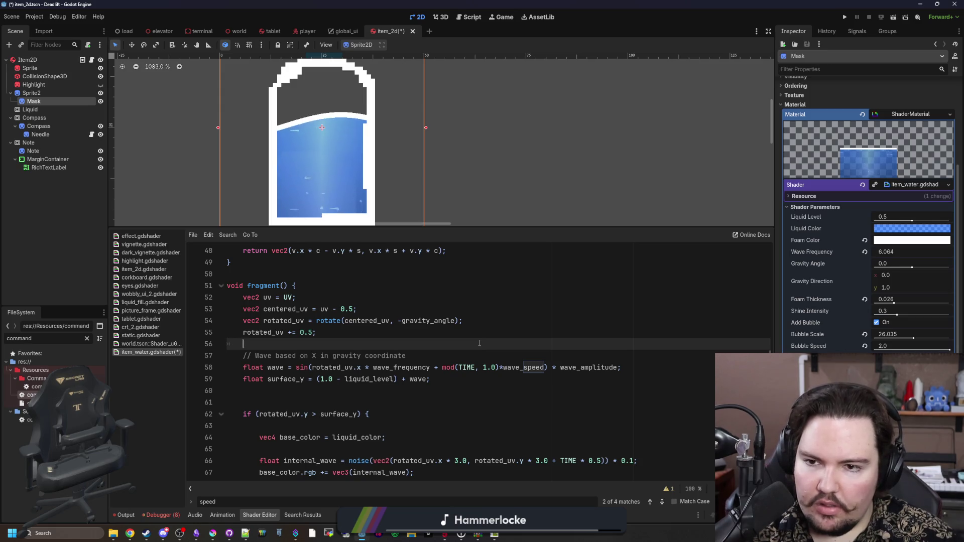
left_click(488, 367)
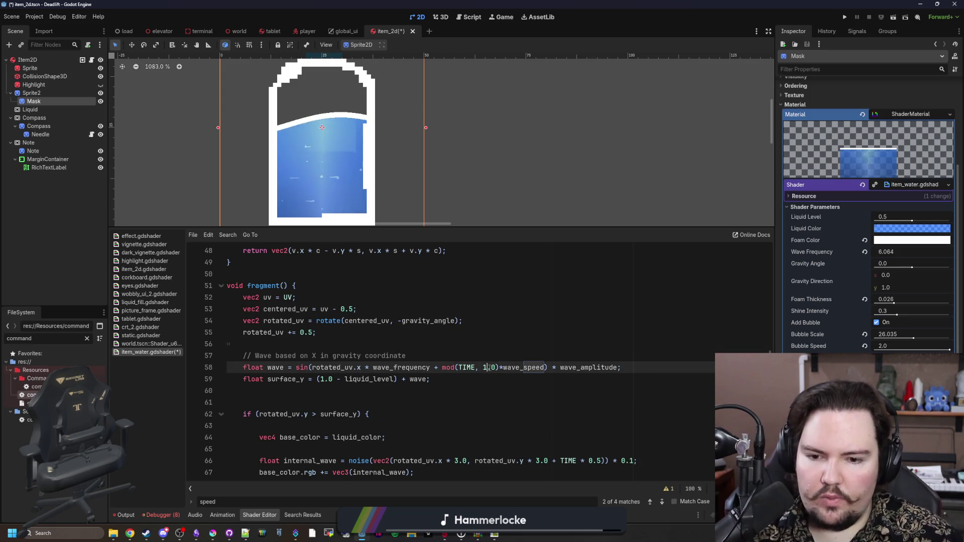
key("BackSpace")
type("5")
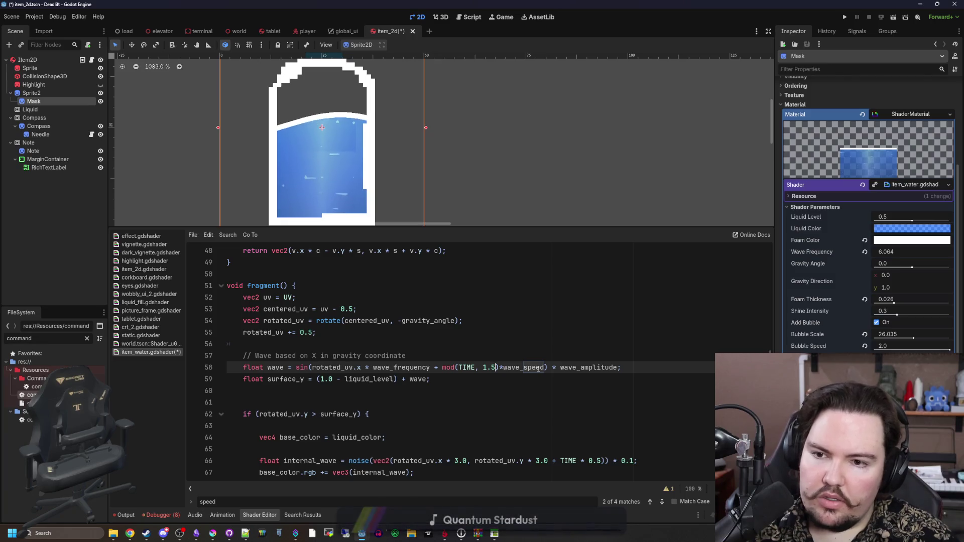
key("BackSpace")
type("6")
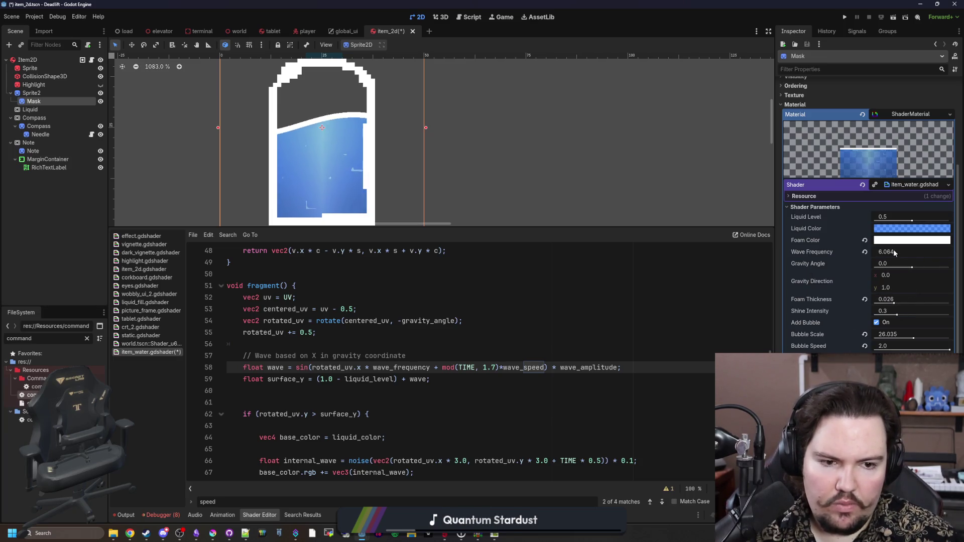
Drag Wave Frequency up to 13.929 in the Inspector and bring up the web browser.
left_click_drag(893, 249, 942, 249)
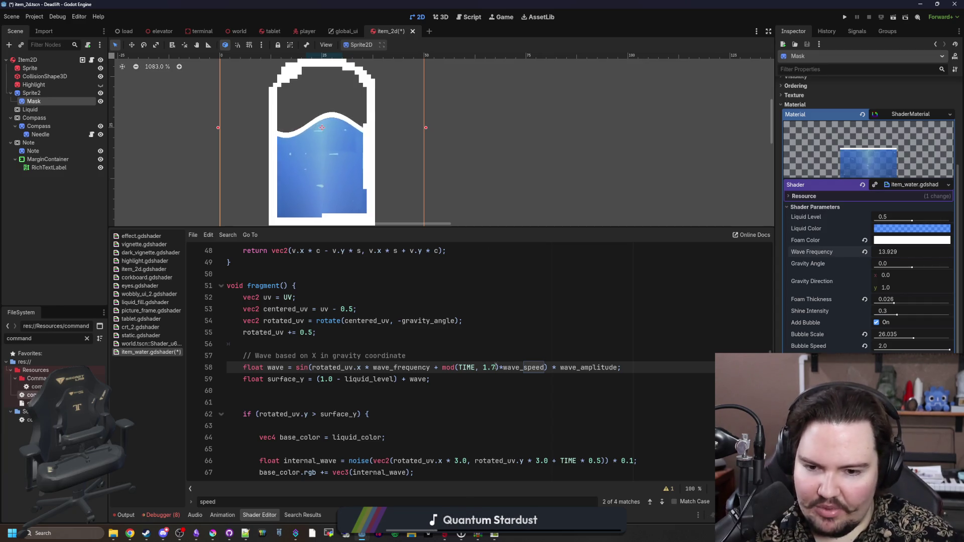
left_click(516, 343)
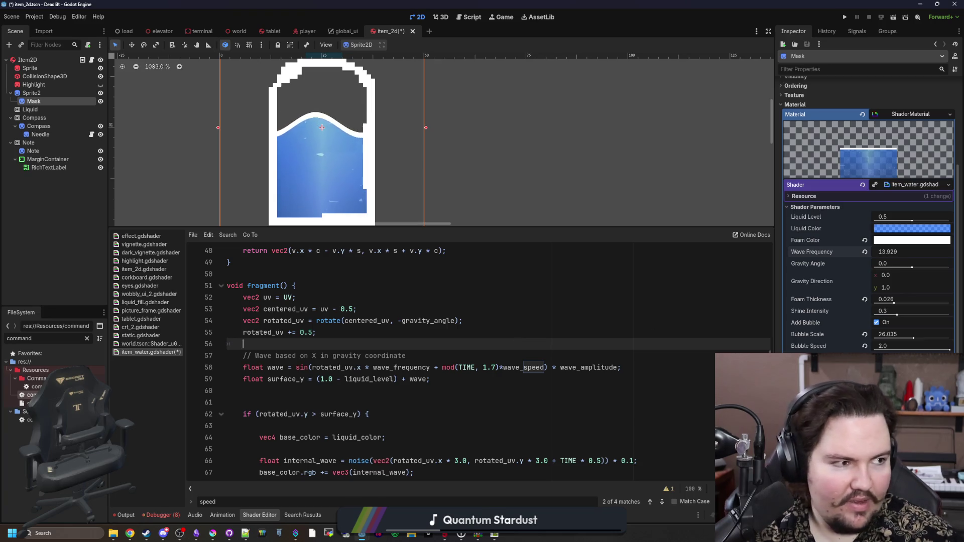
left_click(129, 533)
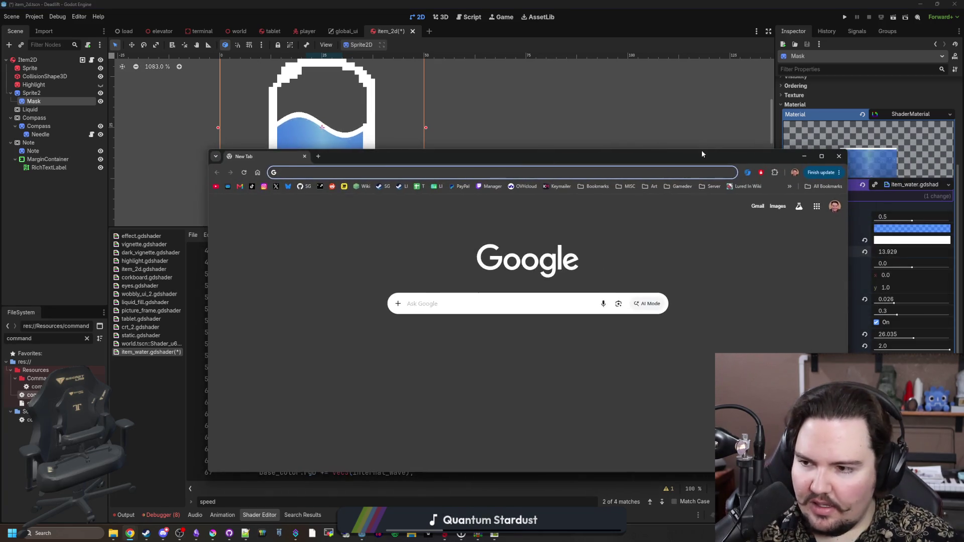
Open the Desmos graphing calculator, evaluate pi/2 (1.5708), and switch back to Godot.
type("desmos")
key("Return")
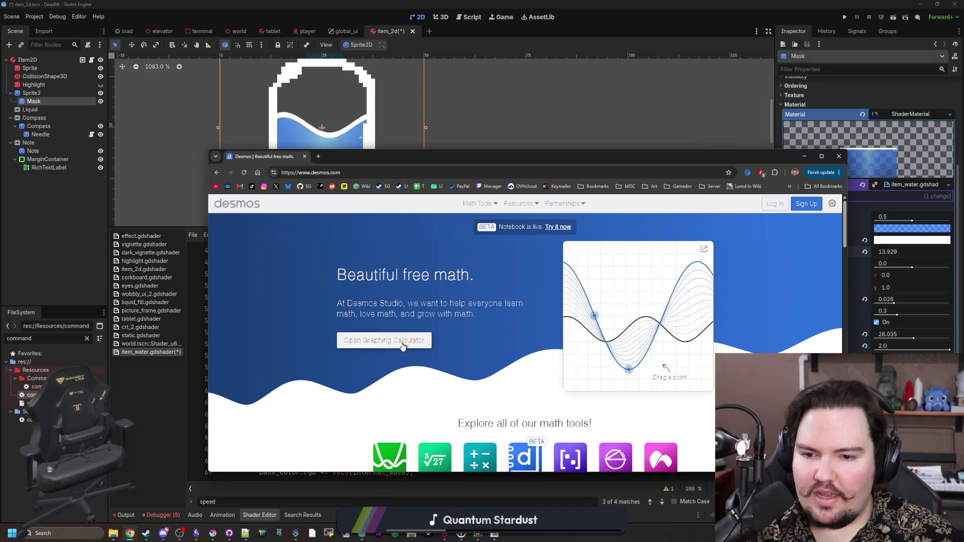
left_click(403, 348)
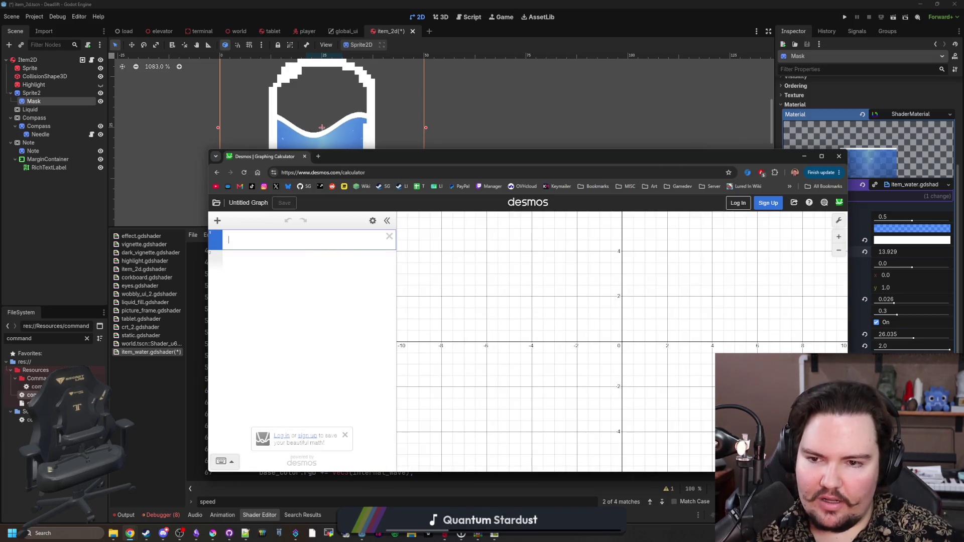
type("a")
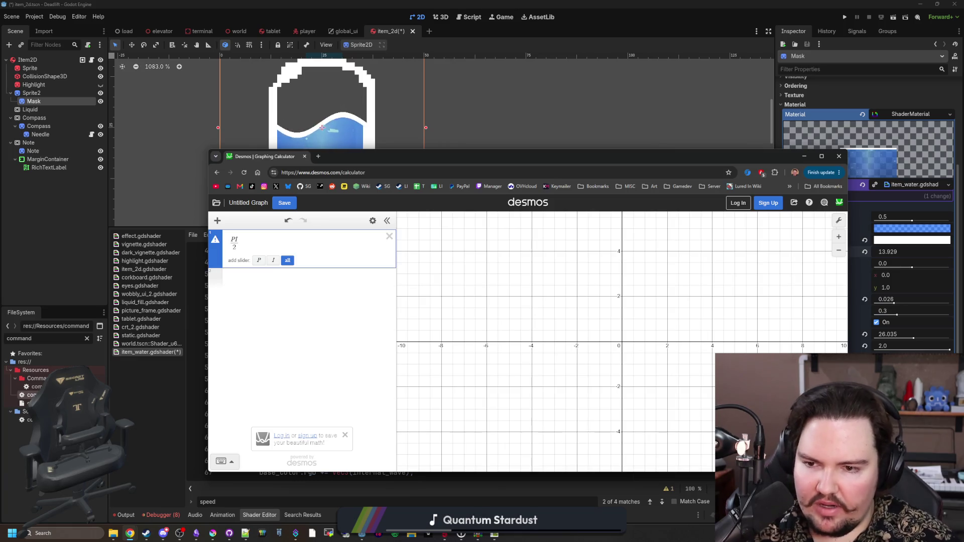
key("BackSpace")
type("pi/2")
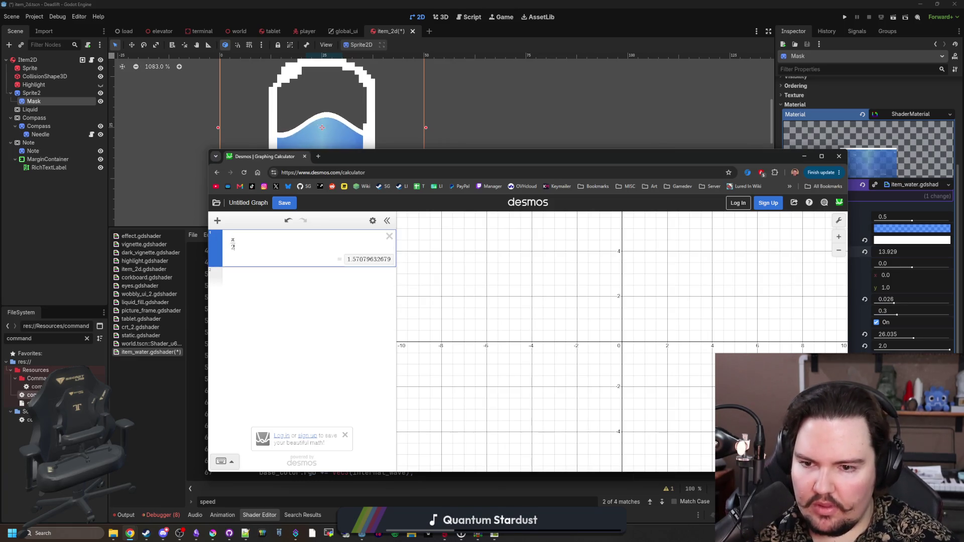
key("alt+Tab")
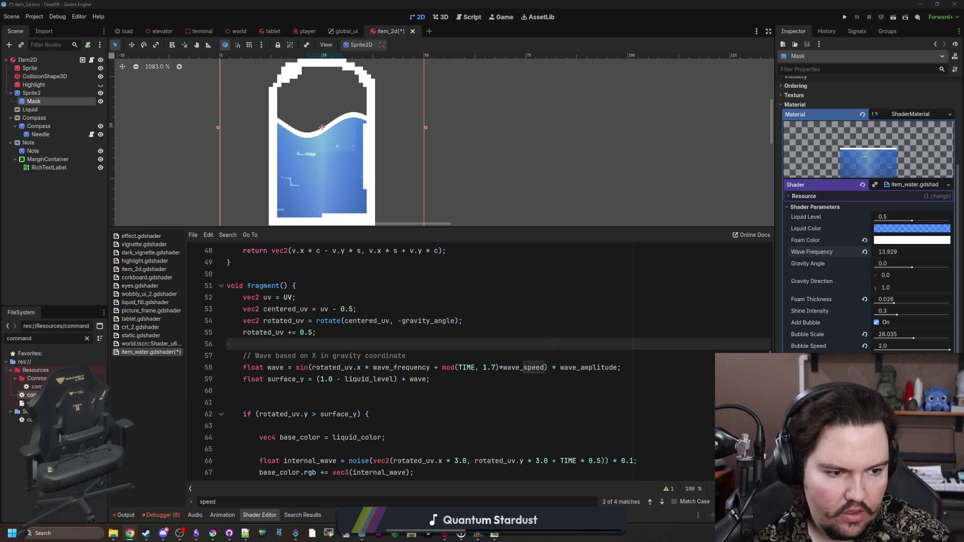
key("alt+Tab")
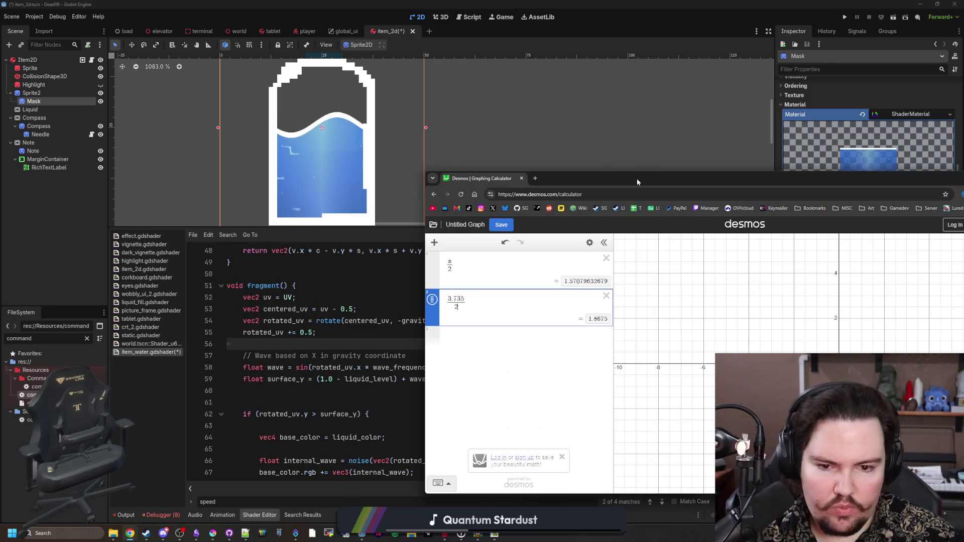
key("alt+Tab")
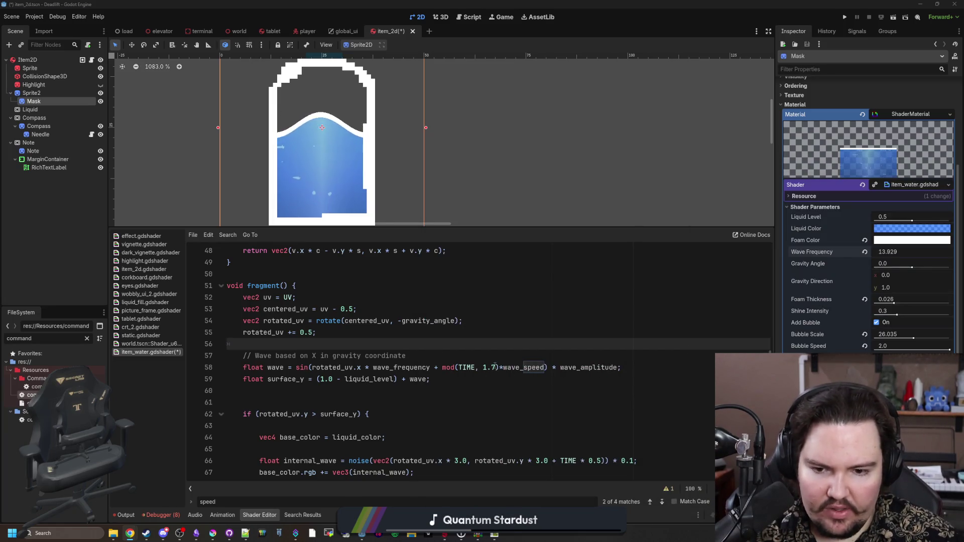
left_click(495, 367)
key("BackSpace")
type("8675")
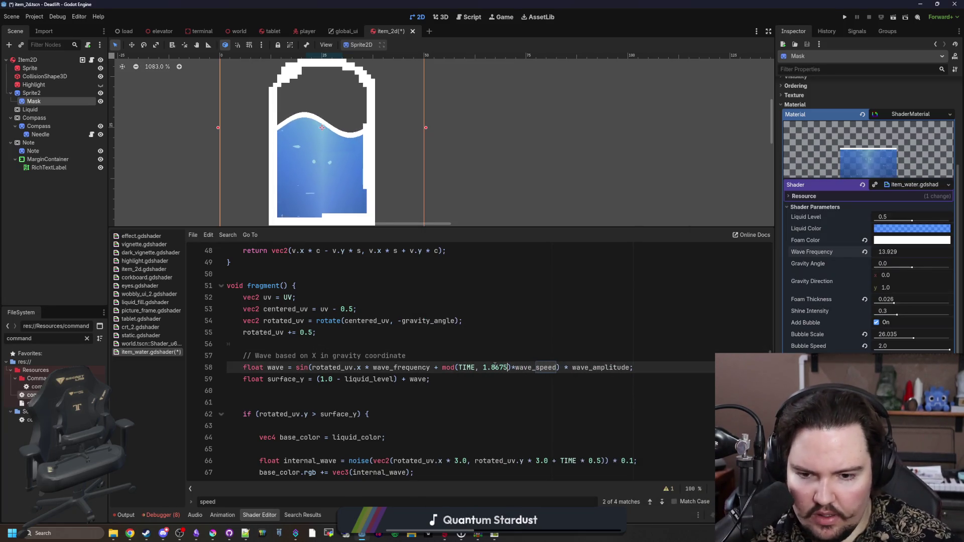
left_click(519, 346)
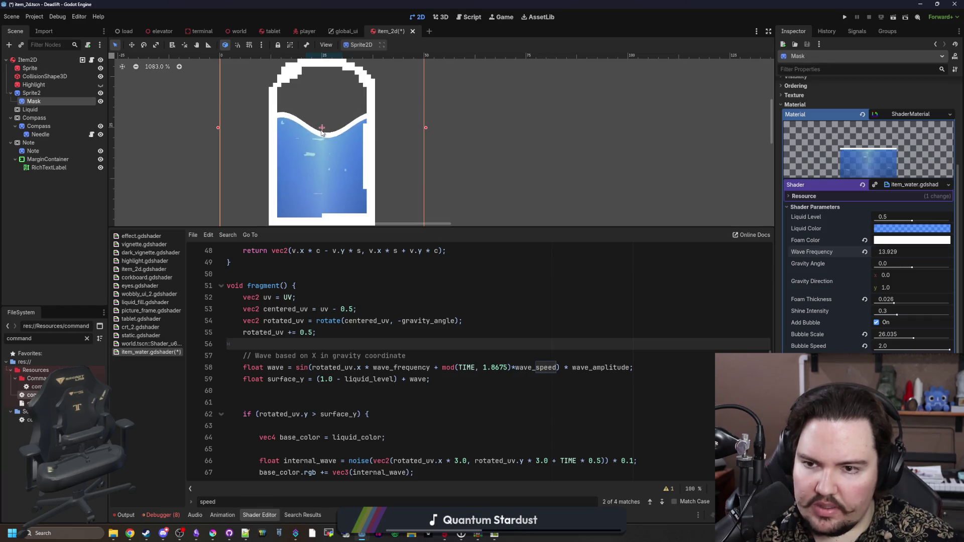
key("ctrl+z")
key("ctrl+z")
key("ctrl+z")
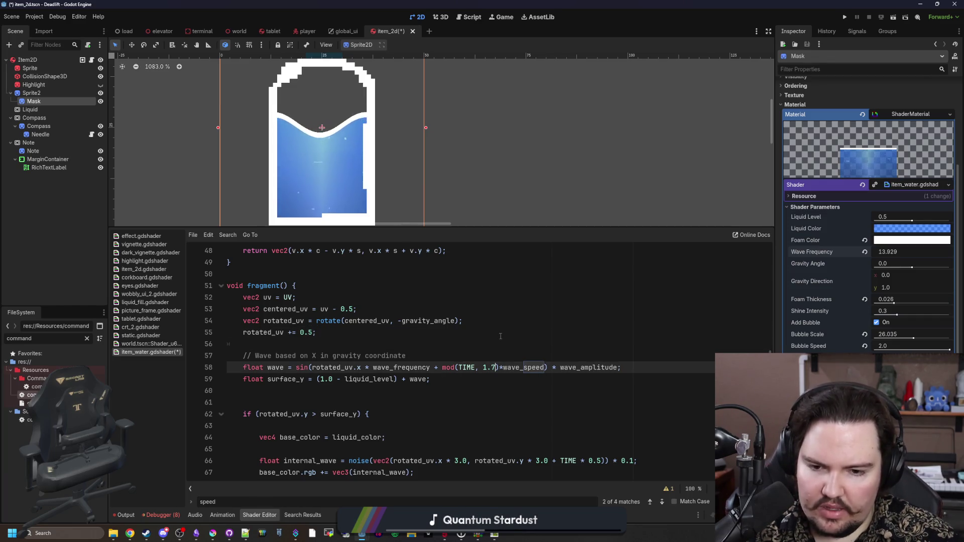
left_click(506, 346)
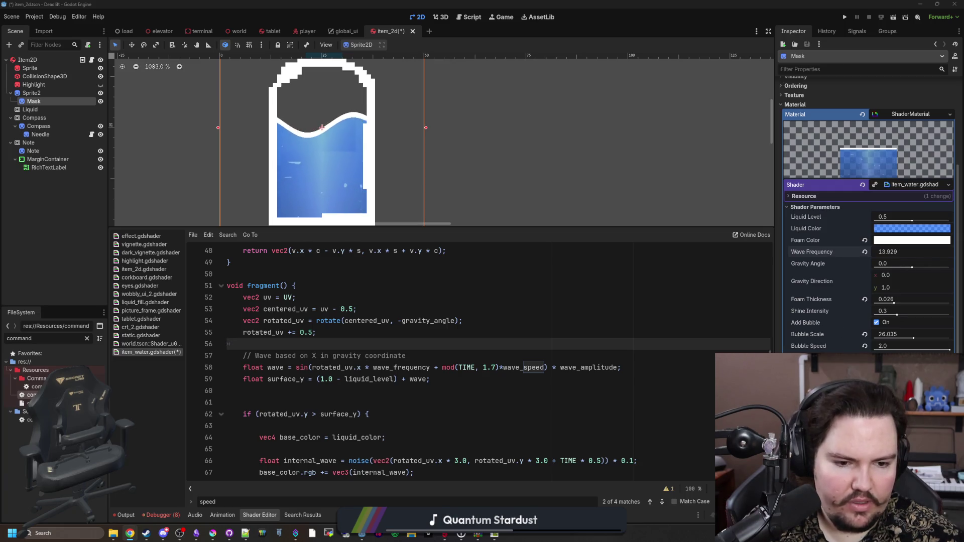
key("alt+Tab")
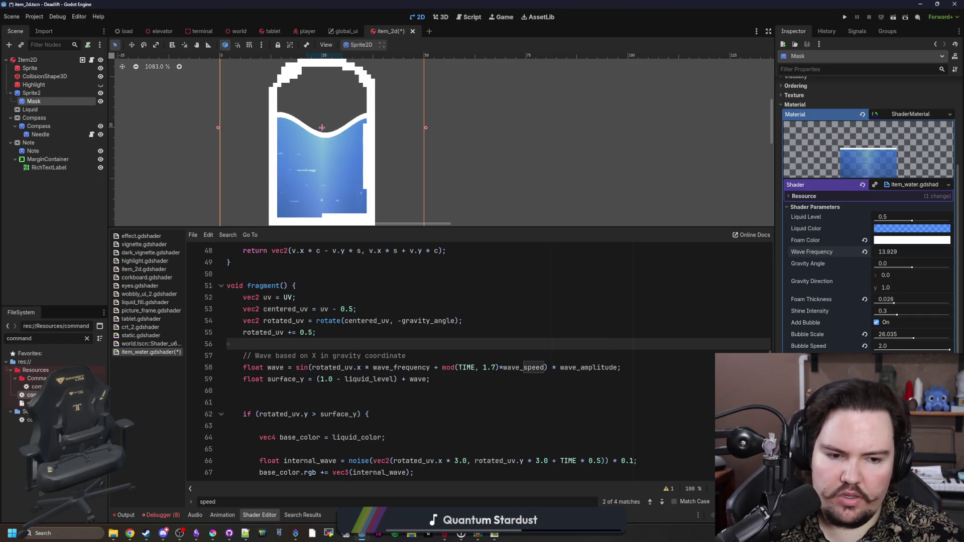
left_click(527, 379)
left_click(497, 369)
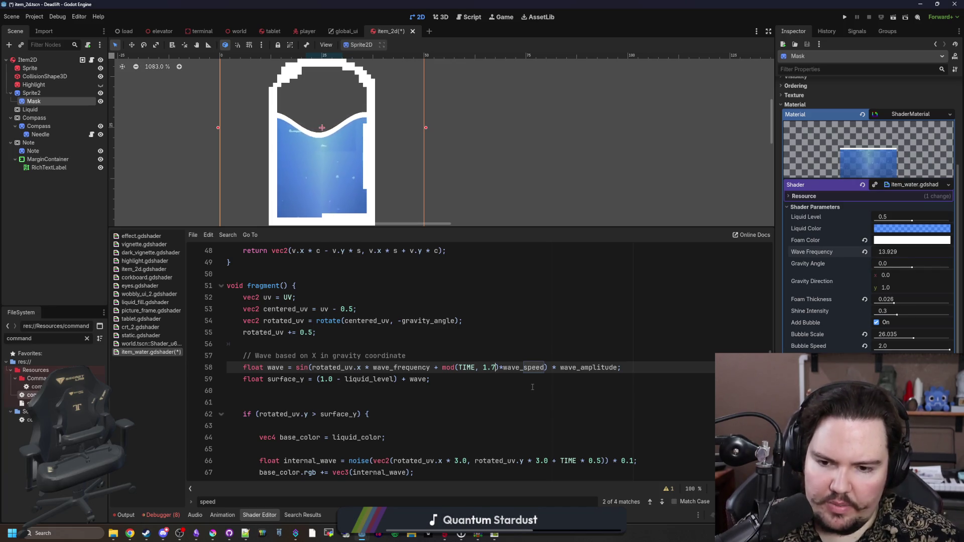
key("alt+Tab")
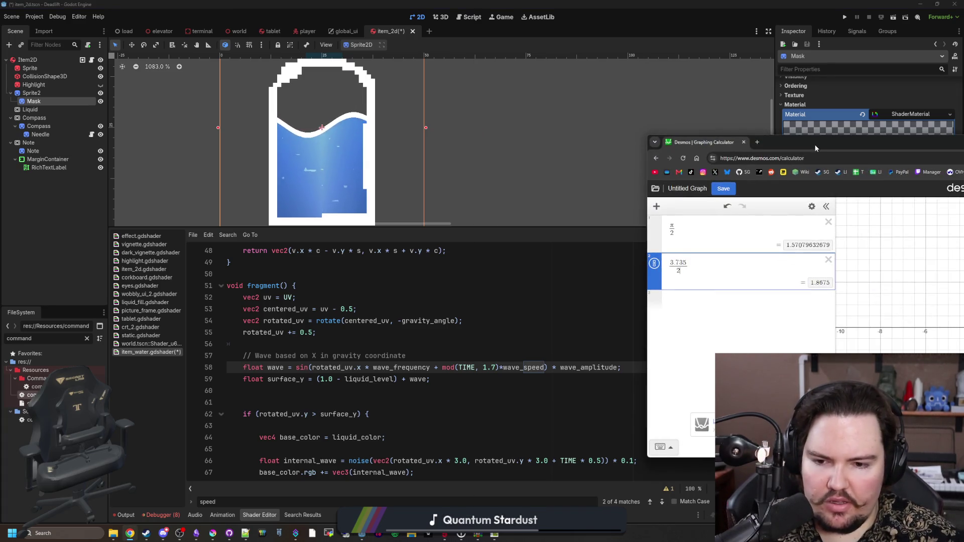
Define f = 13.929 in a new Desmos expression, checking Wave Frequency in Godot.
left_click_drag(814, 144, 798, 143)
left_click(675, 297)
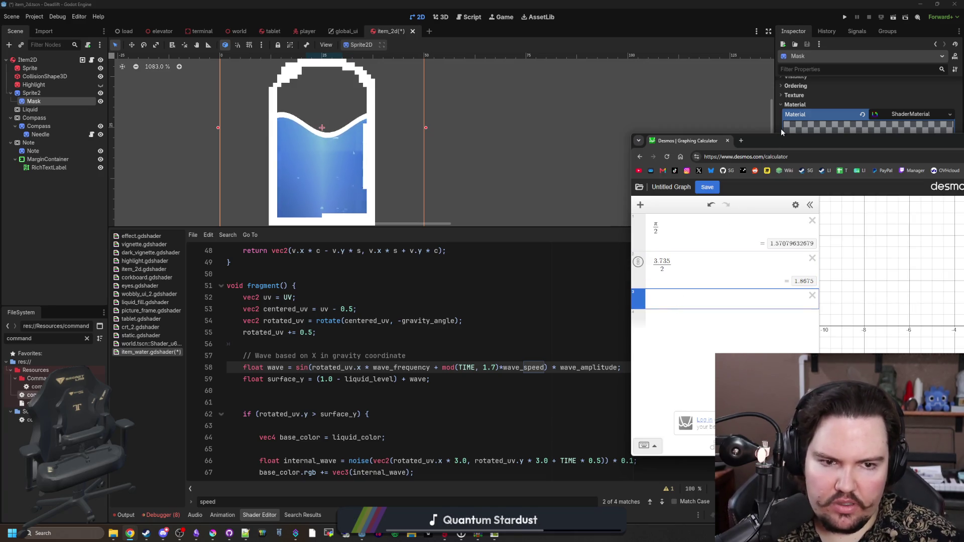
mouse_move(781, 139)
left_mouse_down()
mouse_move(813, 133)
mouse_move(804, 128)
left_mouse_up()
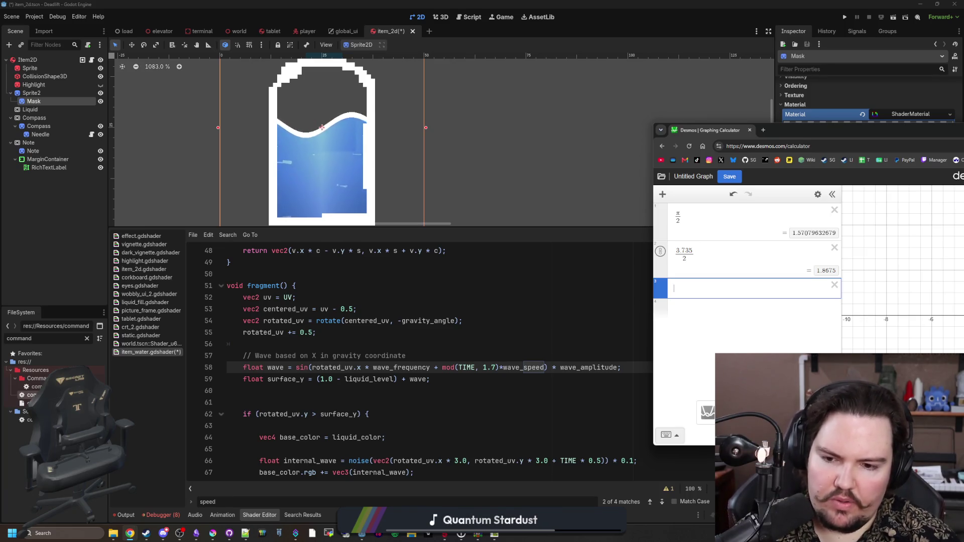
type("wave_f")
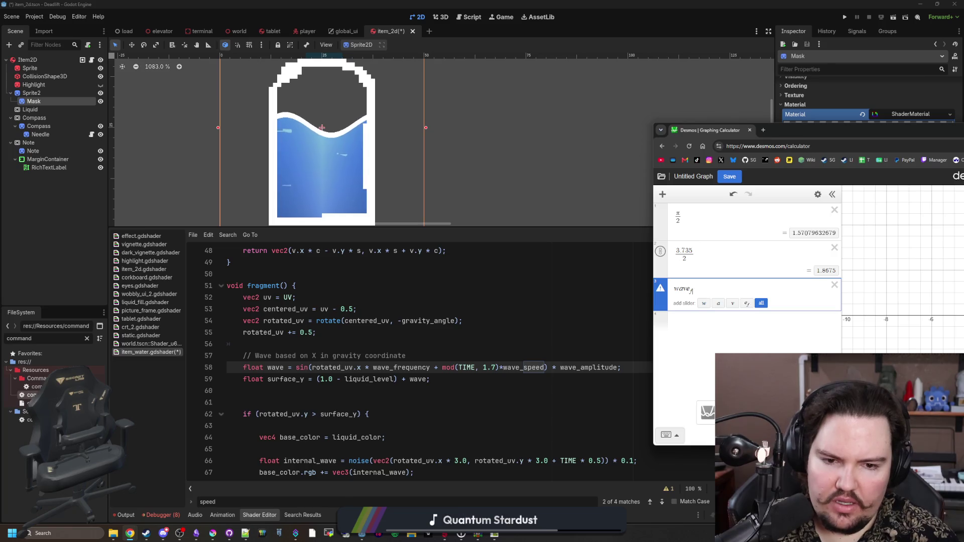
key("BackSpace")
key("BackSpace")
type("f")
key("BackSpace")
type("f")
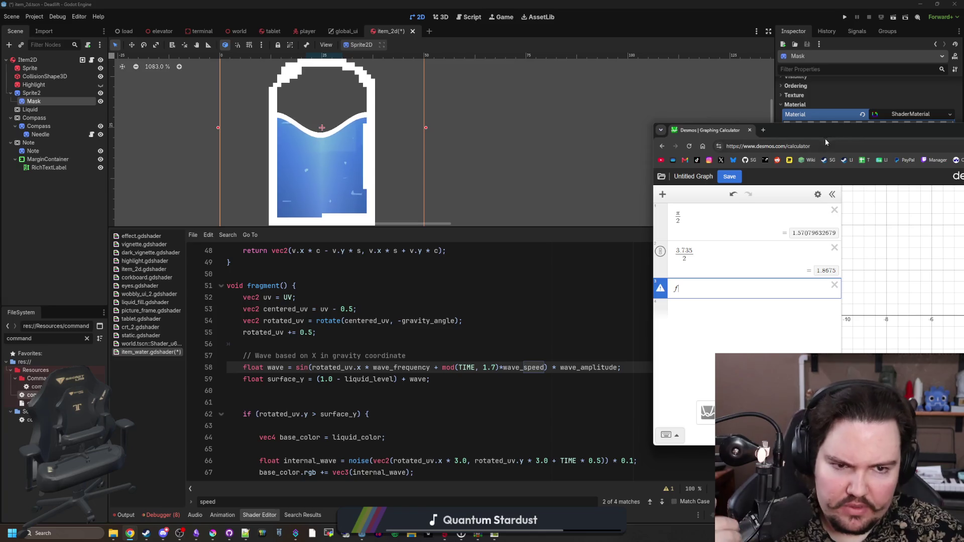
left_click(824, 121)
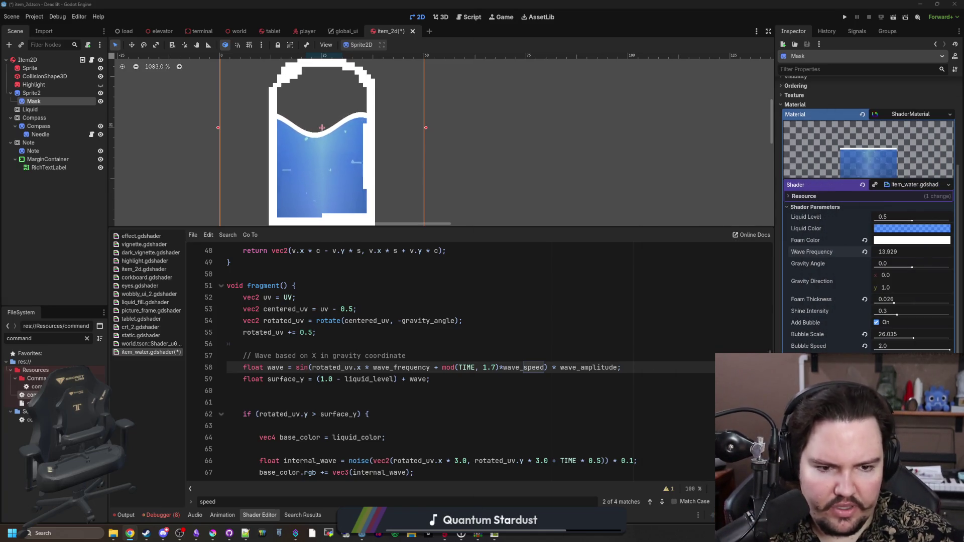
key("alt+Tab")
left_click_drag(426, 153, 334, 200)
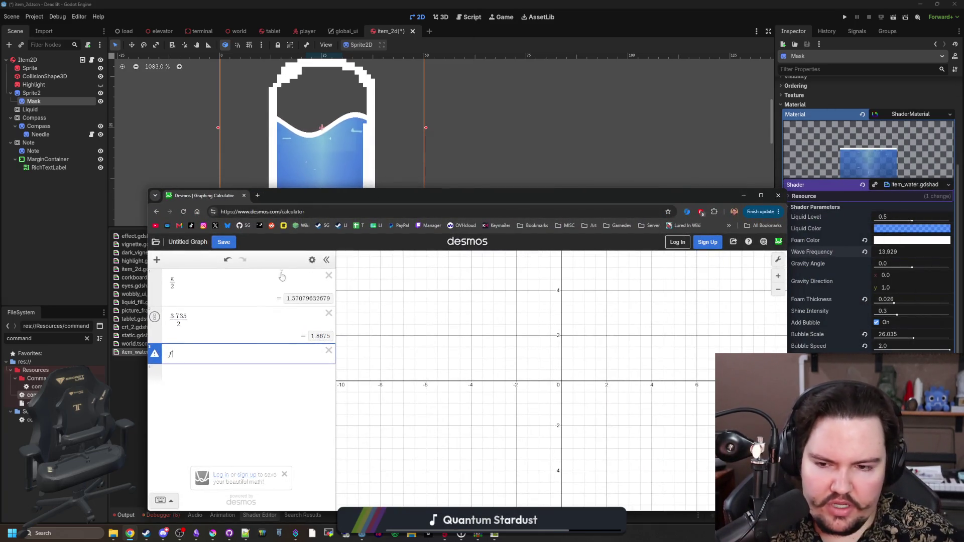
type(" = 13")
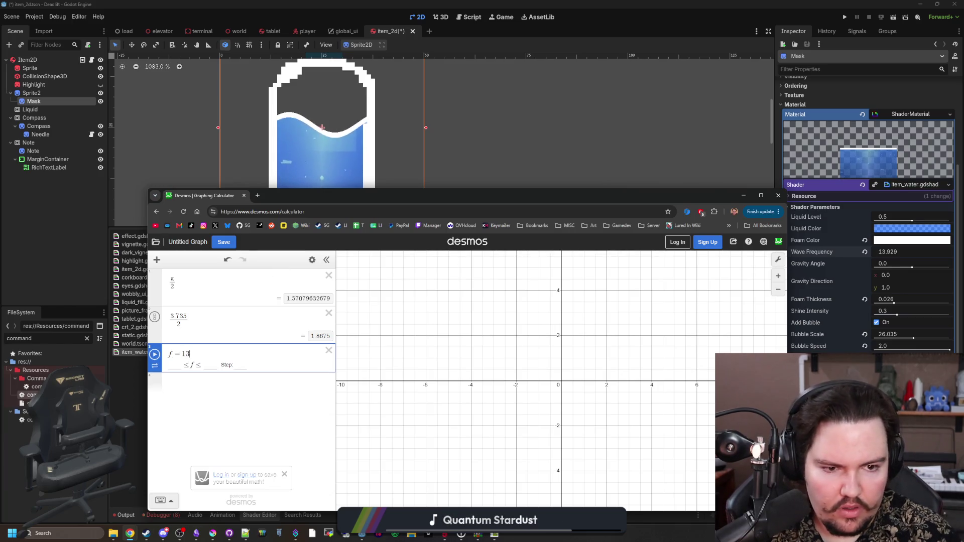
type(".929")
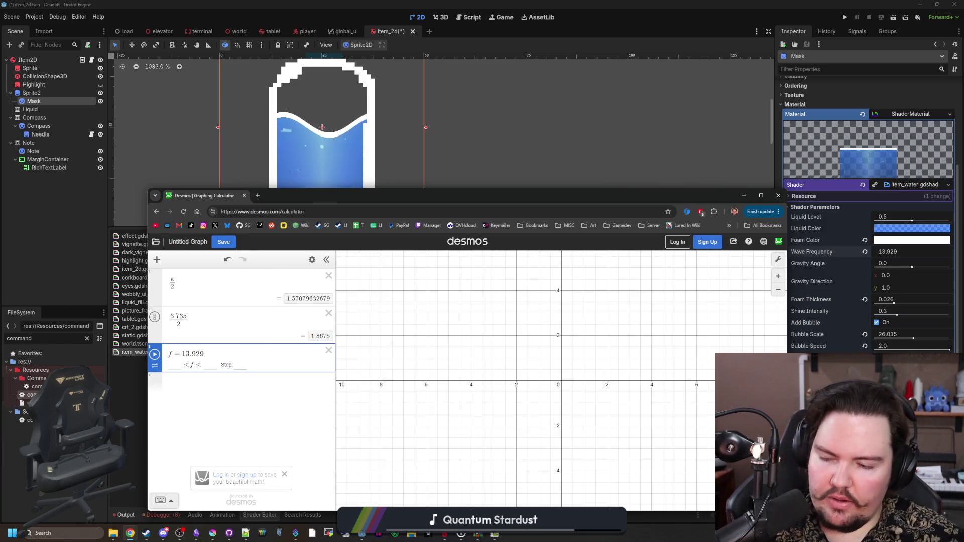
key("Return")
Add f/s, delete the π/2 and 3.735/2 rows, and set s = 1.25.
left_click_drag(302, 200, 777, 137)
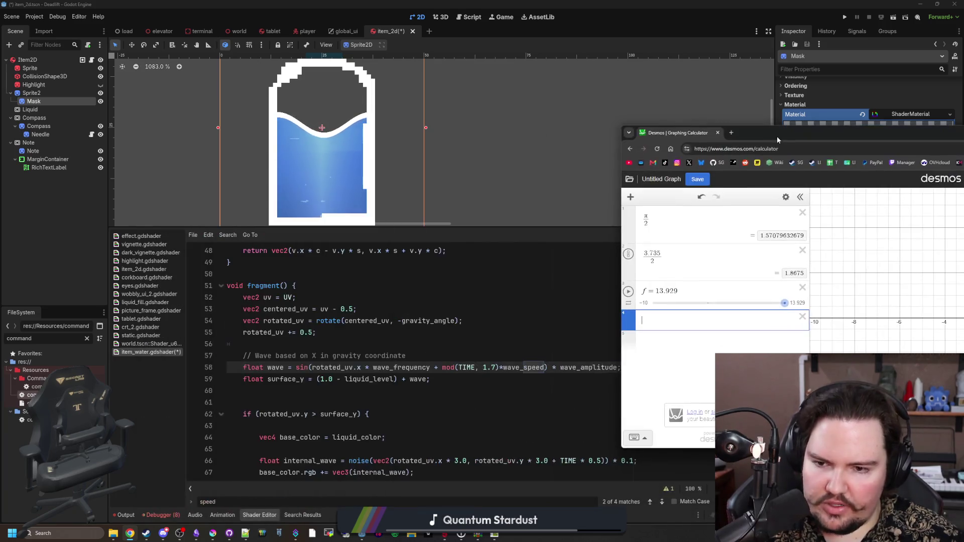
type("f/")
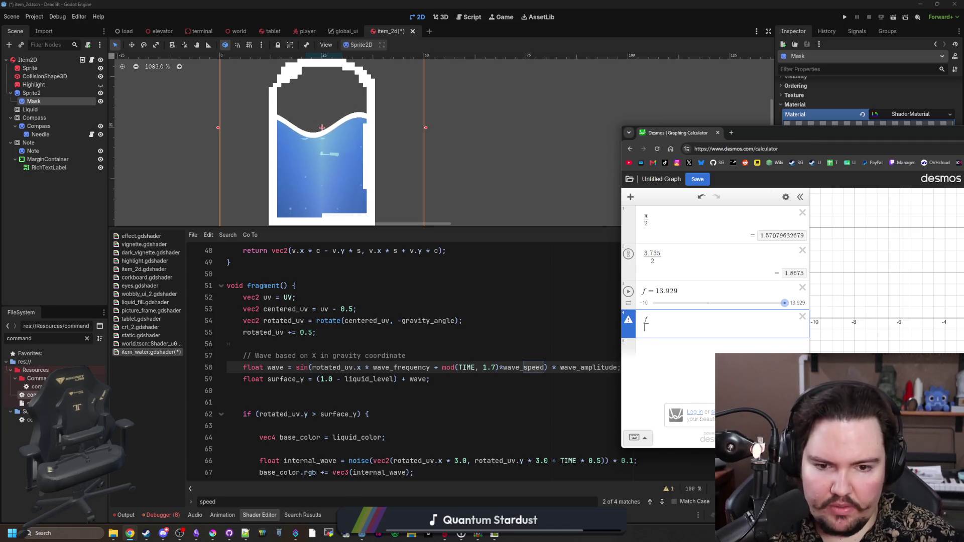
type("s")
key("Return")
left_click(803, 250)
left_click(802, 212)
type("s=")
mouse_move(693, 132)
left_mouse_down()
mouse_move(251, 216)
mouse_move(297, 149)
left_mouse_up()
type("1.25")
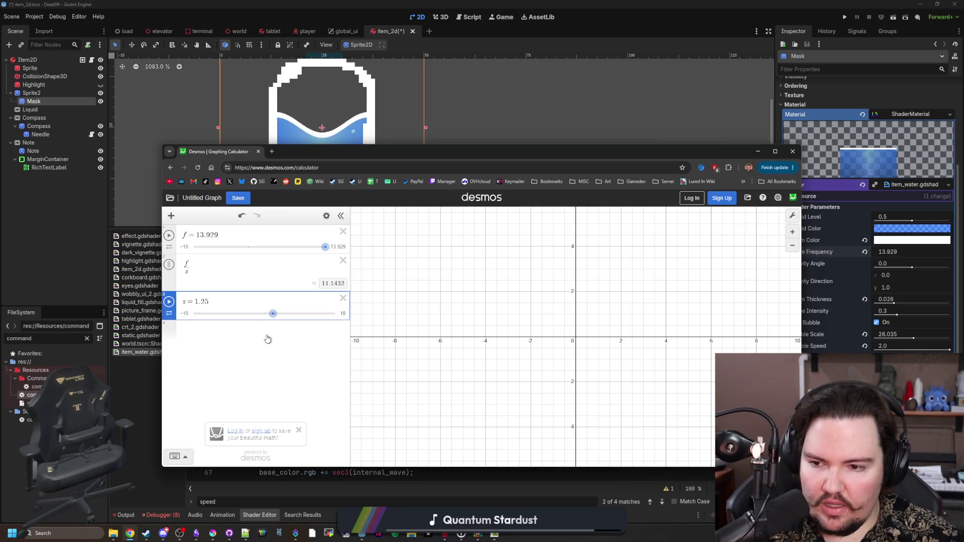
left_click(391, 135)
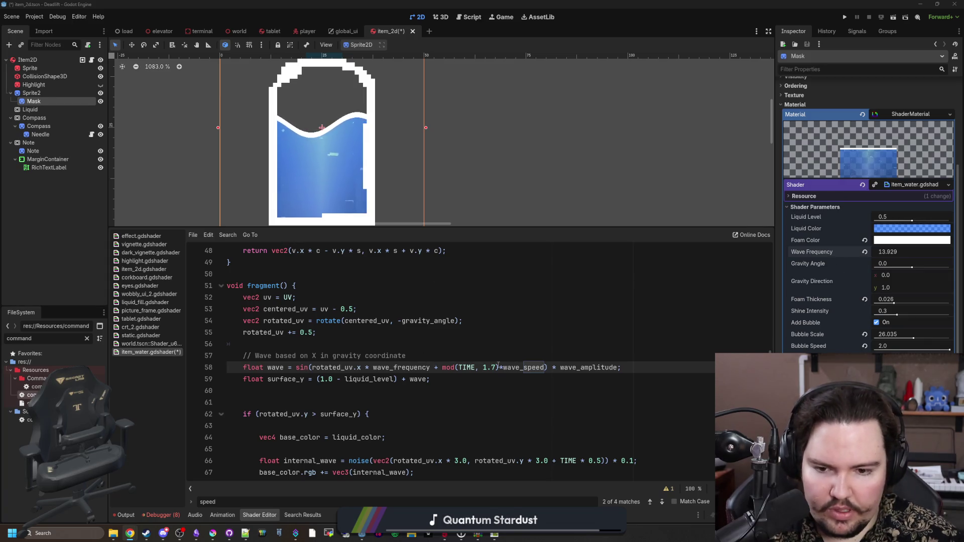
Change the mod period on line 58 to 11.1432, then 1.0544, and save the shader.
key("BackSpace")
key("BackSpace")
key("BackSpace")
type("11.")
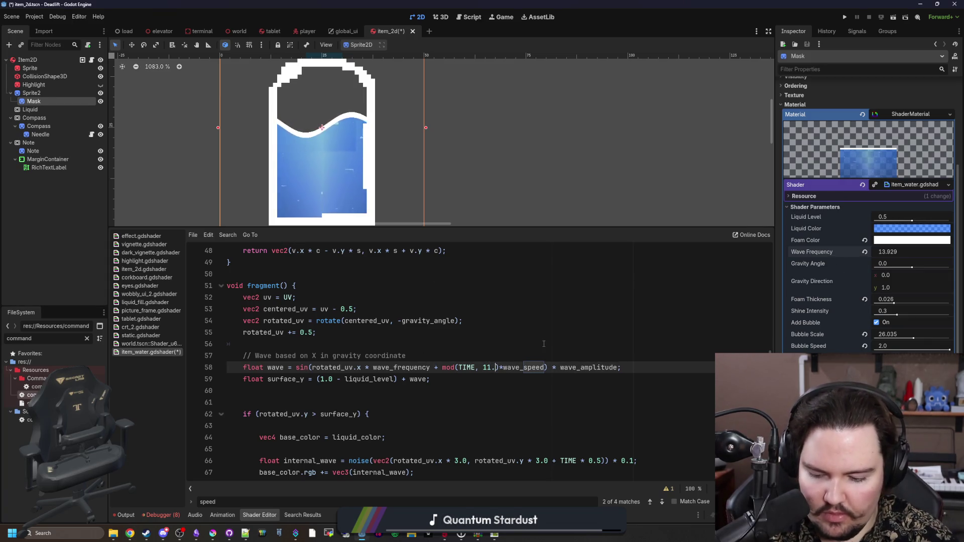
type("1432")
left_click(544, 344)
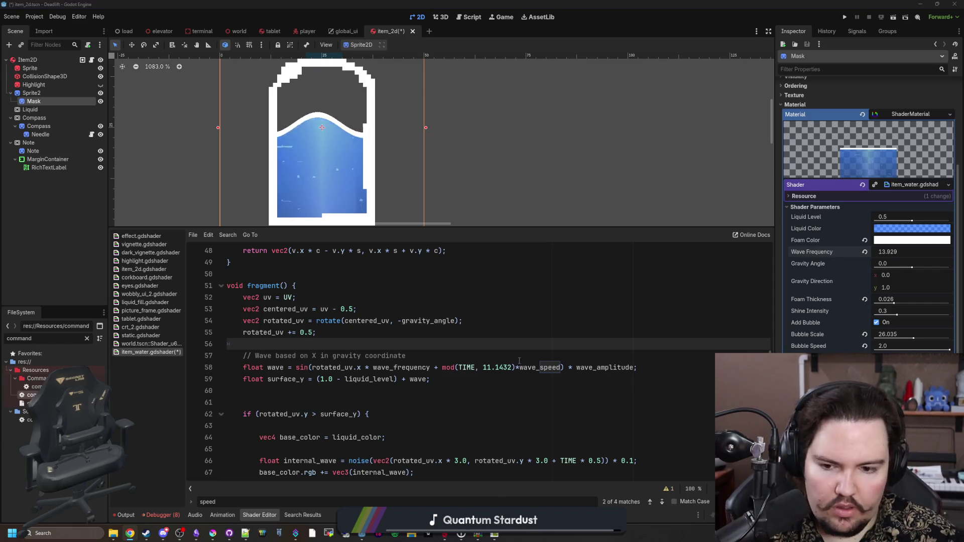
left_click(517, 391)
left_click(515, 367)
key("BackSpace")
key("BackSpace")
key("BackSpace")
type("1.0544")
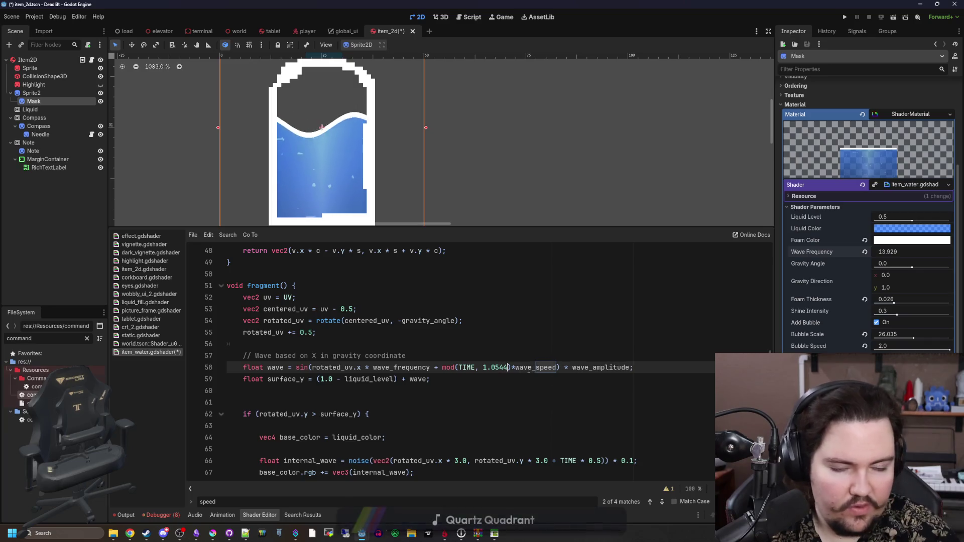
left_click(553, 328)
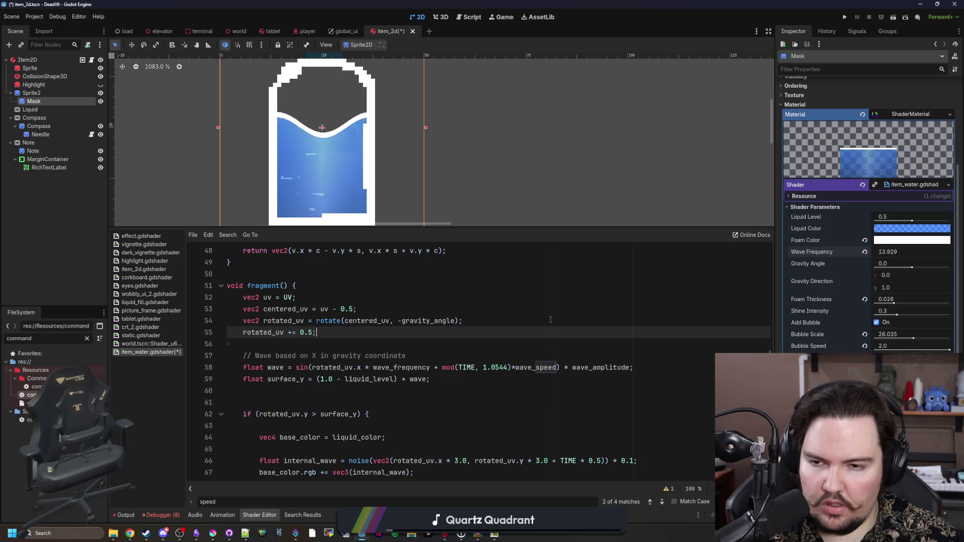
left_click(492, 345)
key("ctrl+s")
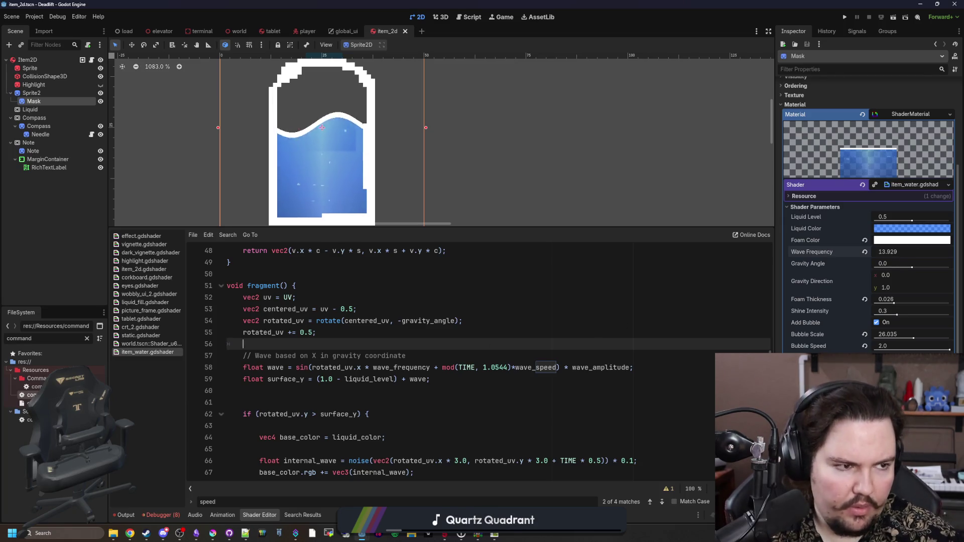
Confirm s = 13.21 in Desmos, then maximize the Godot Shaders 'water' search results.
key("alt+Tab")
key("Return")
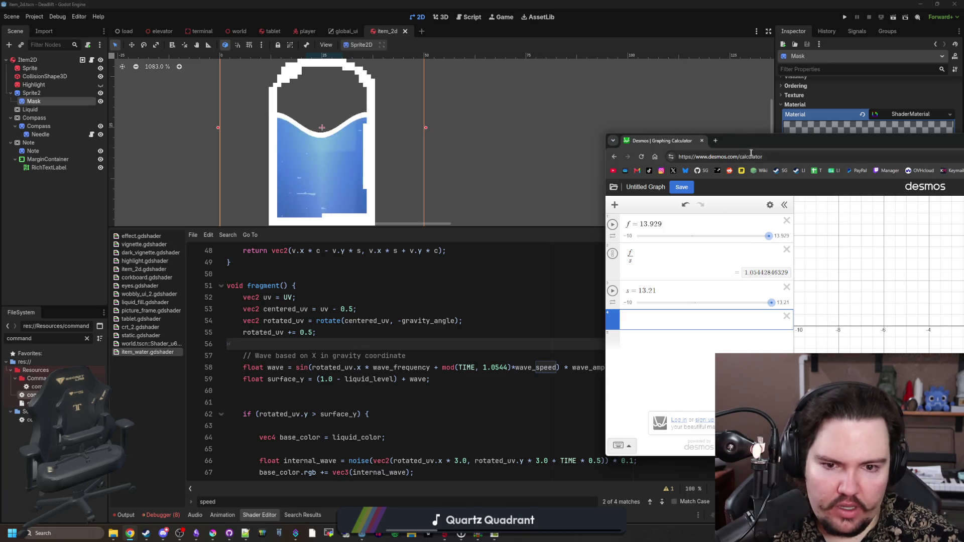
mouse_move(751, 142)
left_mouse_down()
mouse_move(402, 328)
mouse_move(287, 293)
left_mouse_up()
key("alt+Tab")
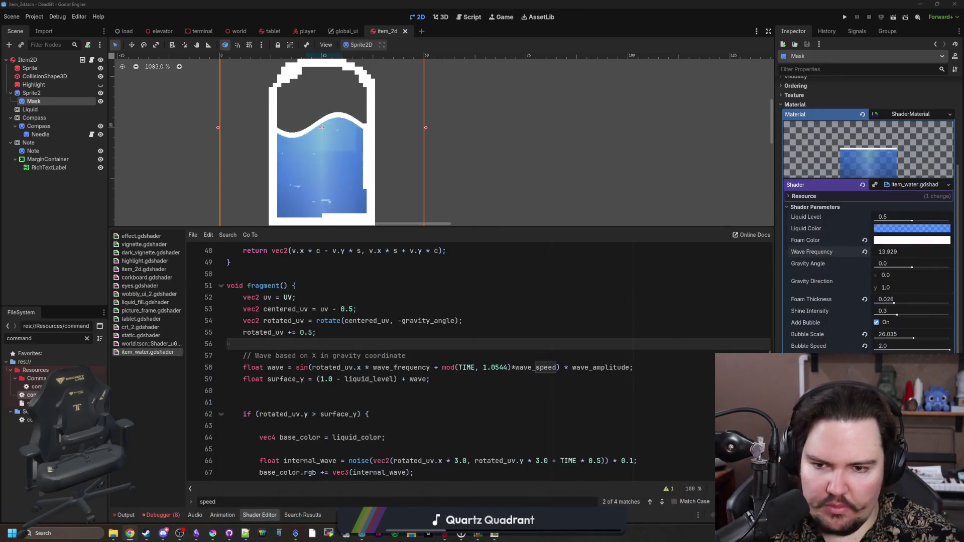
key("alt+Tab")
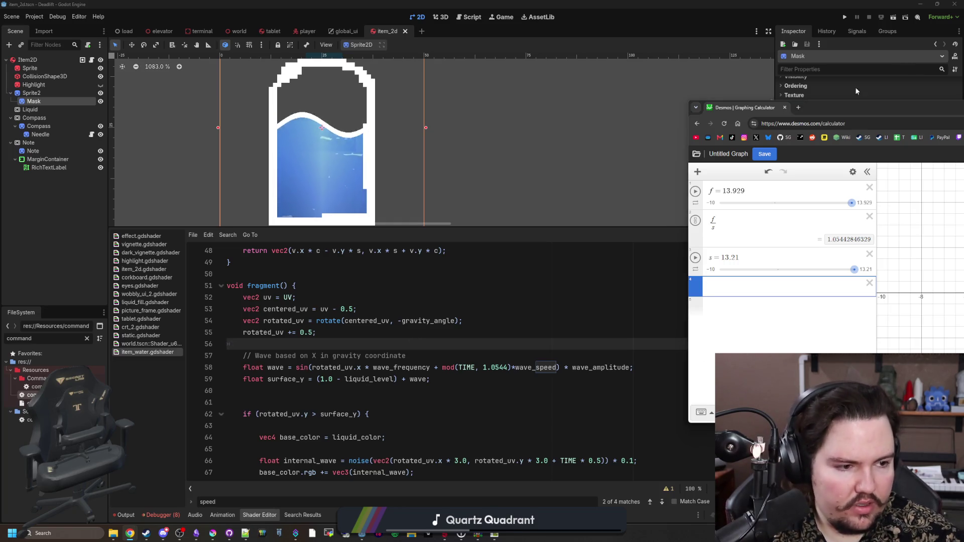
left_click_drag(433, 207, 416, 3)
scroll(386, 185, "up", 10)
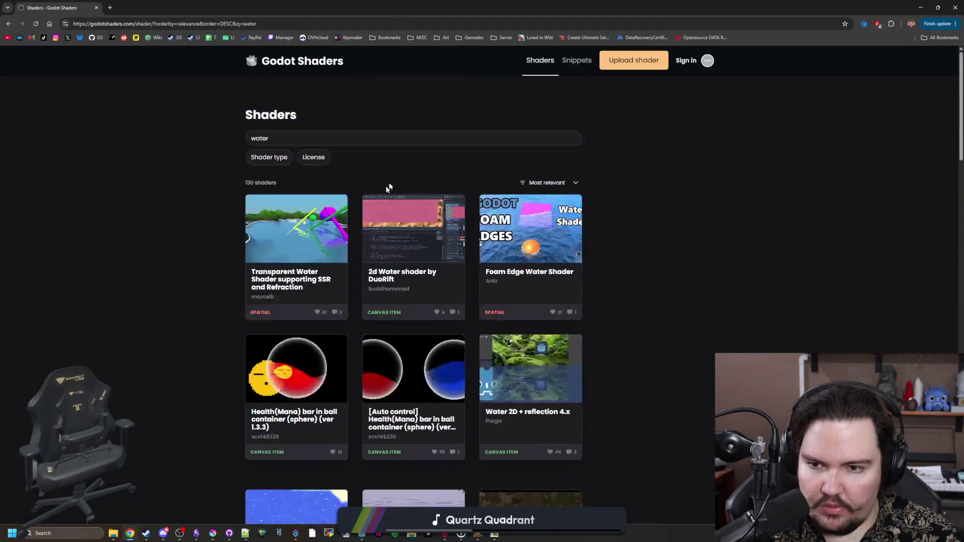
Replace 'water' with 'wave' in the search and open Wave Line Shader in a new tab.
double_click(259, 87)
type("wave")
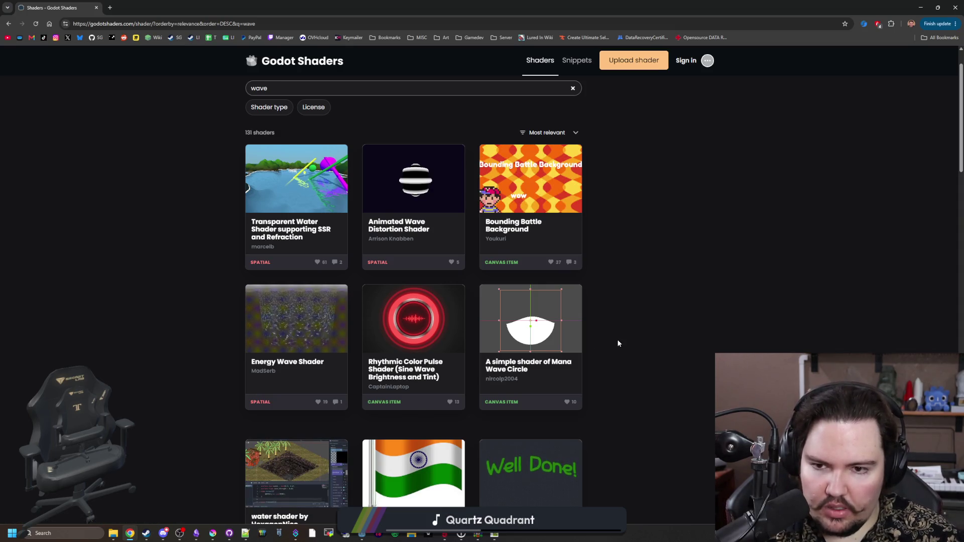
scroll(619, 344, "down", 5)
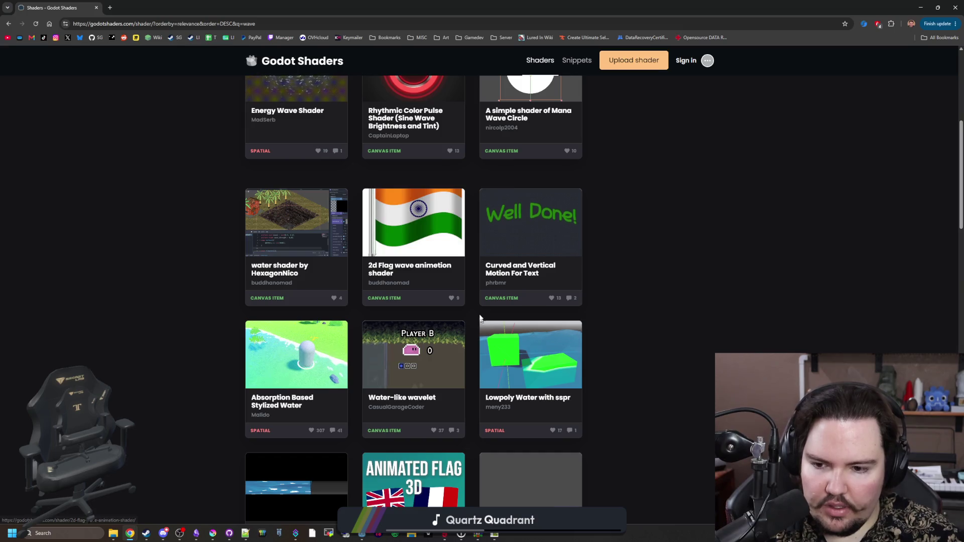
scroll(538, 279, "down", 7)
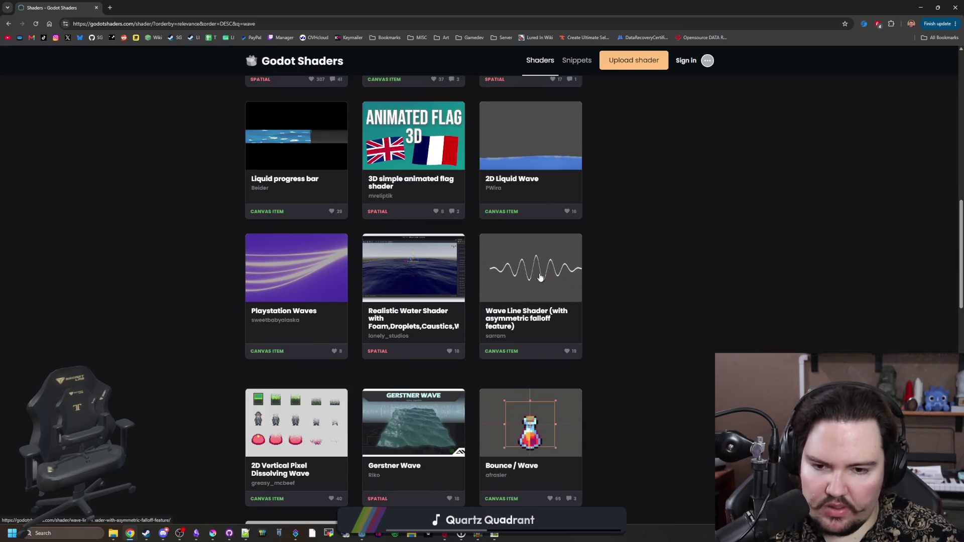
middle_click(402, 135)
key("ctrl+Tab")
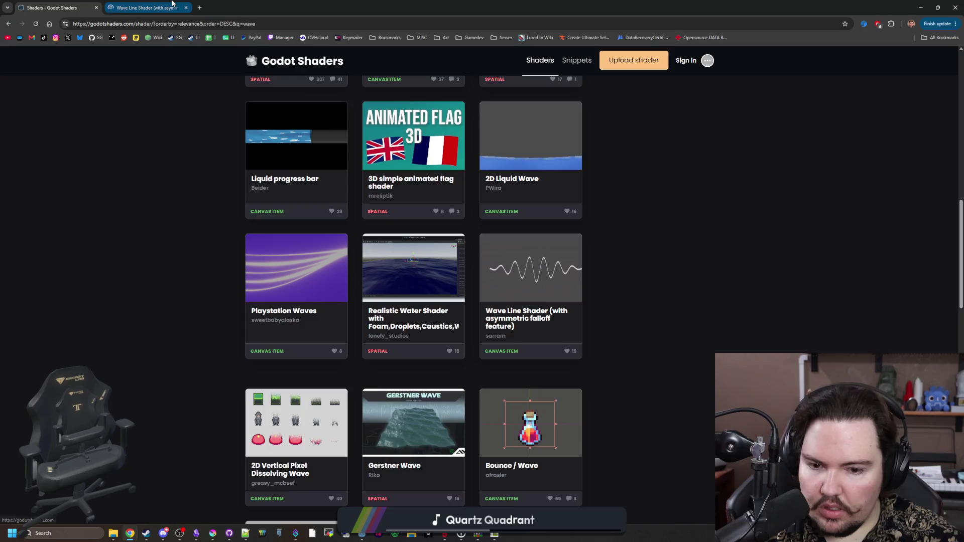
scroll(399, 265, "down", 4)
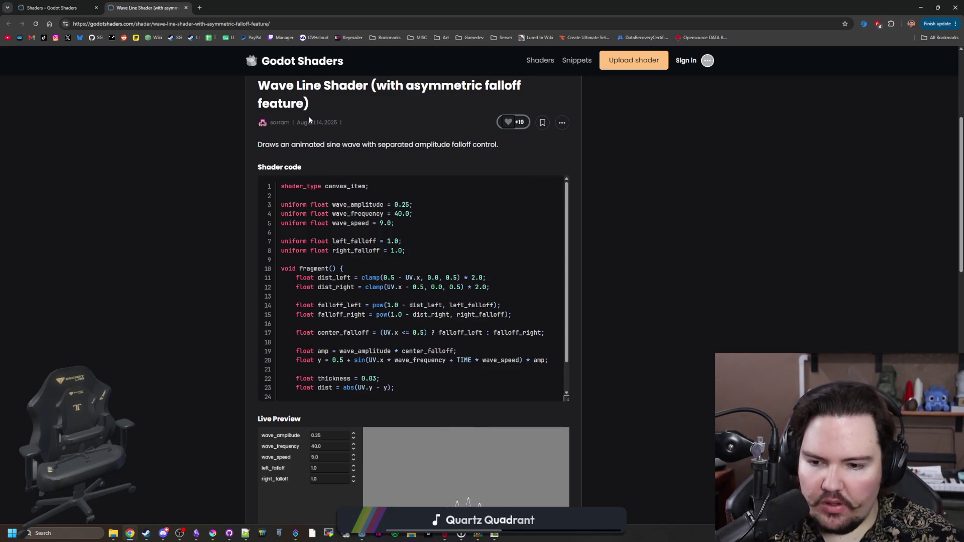
Set the Wave Line Shader preview's wave_speed to 15.0, then 321.0, and return to the results.
scroll(435, 224, "down", 1)
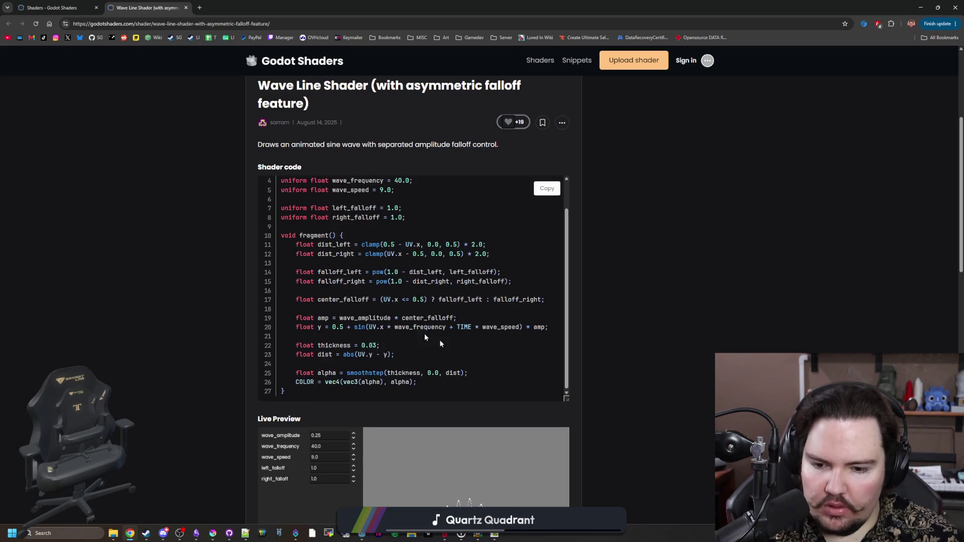
scroll(477, 354, "down", 3)
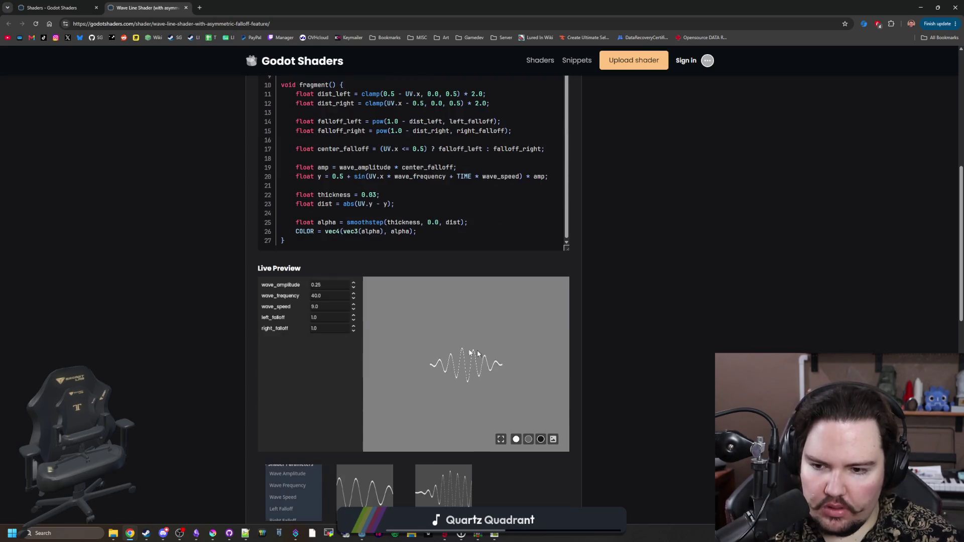
left_click(318, 308)
type("5")
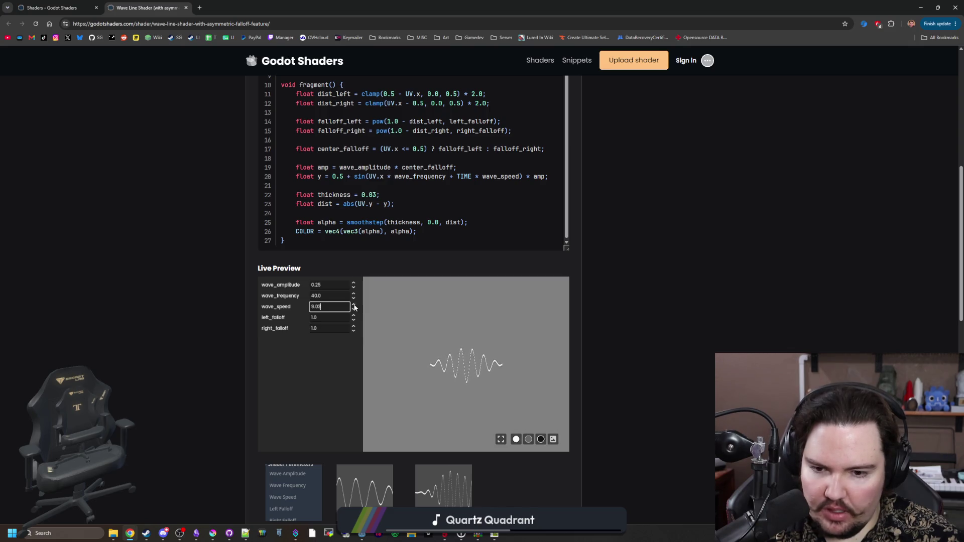
left_click(354, 305)
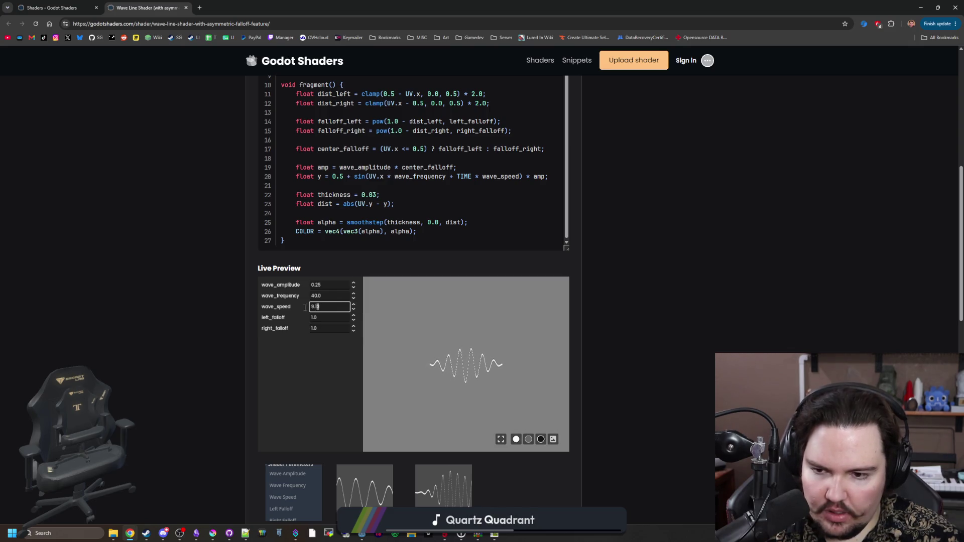
type("15.0")
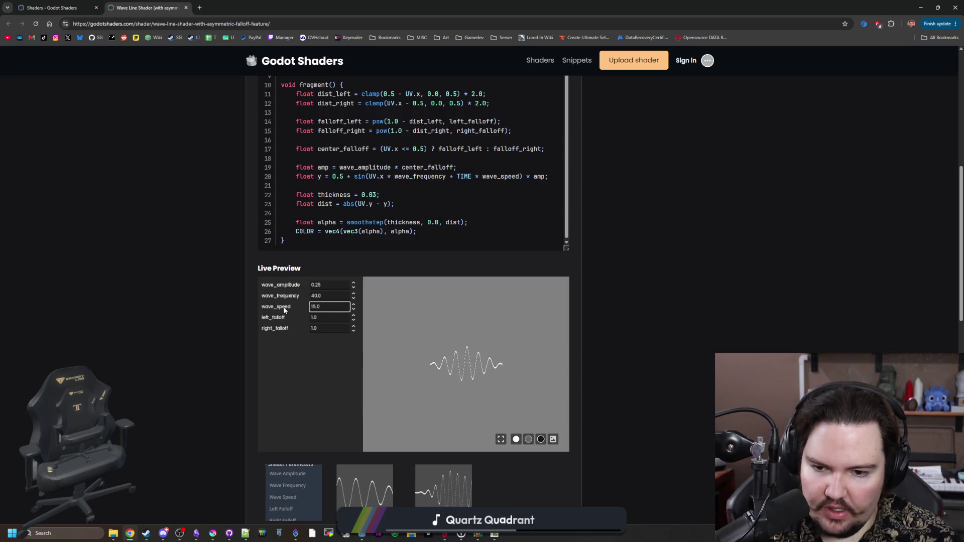
double_click(319, 307)
type("321.0")
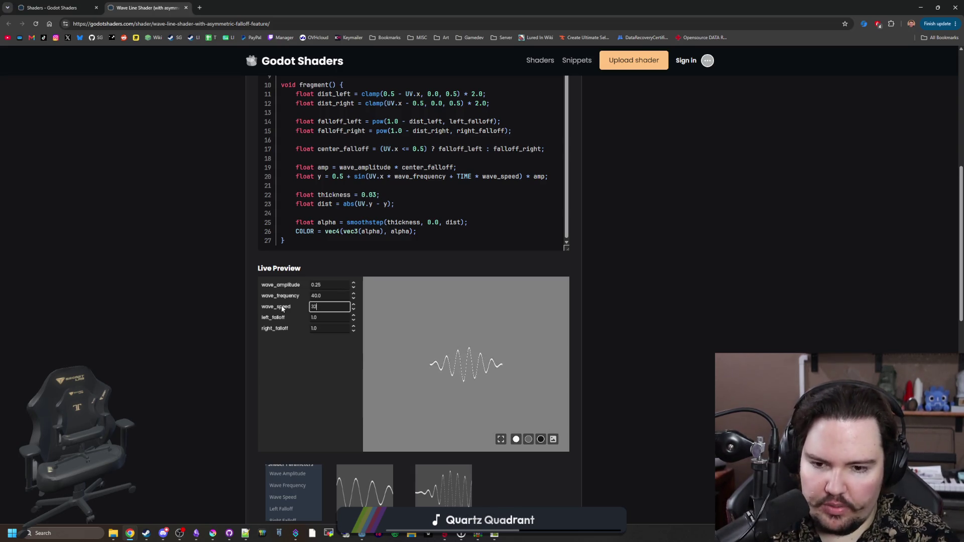
scroll(208, 271, "down", 4)
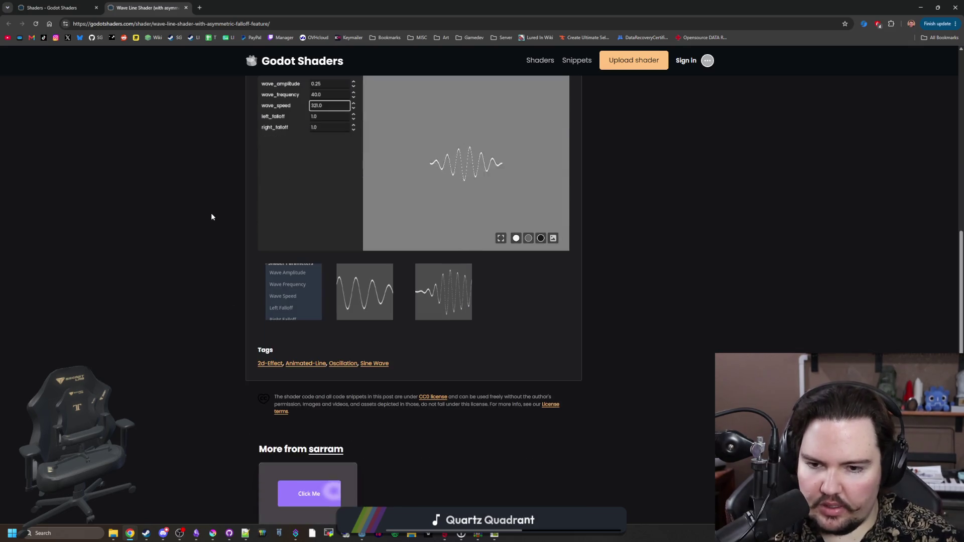
scroll(211, 214, "up", 10)
left_click(60, 7)
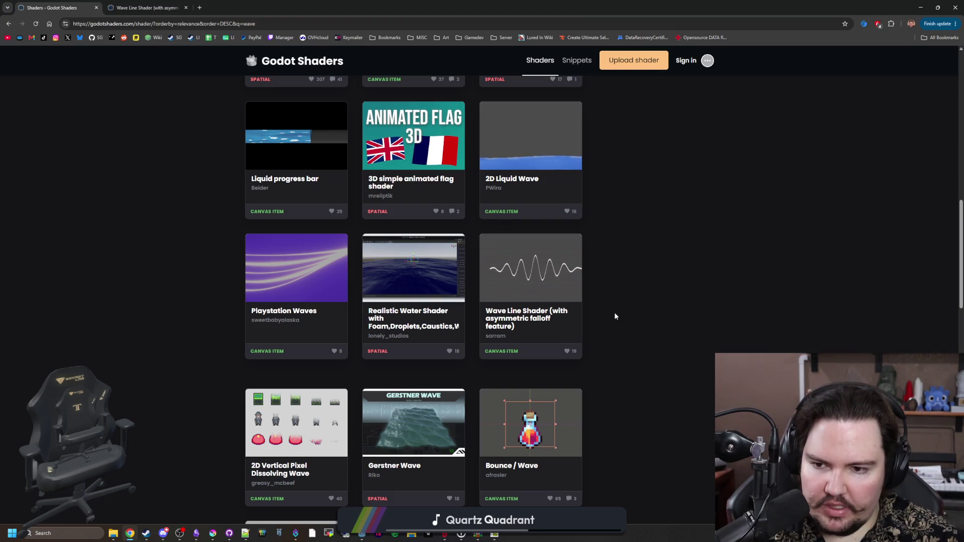
Open the Playstation Waves shader in a new tab, look it over, and return to the results.
scroll(615, 317, "up", 3)
middle_click(312, 398)
left_click(232, 7)
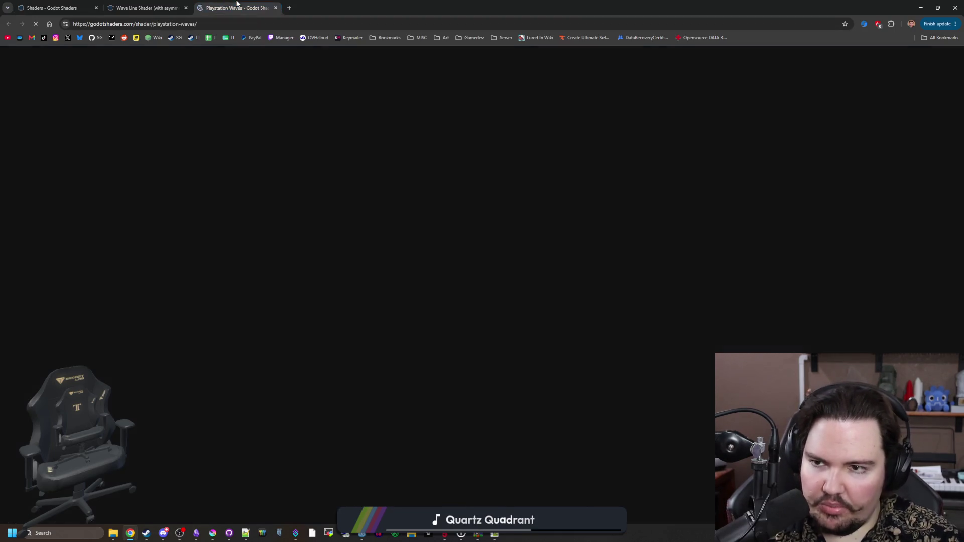
scroll(307, 103, "down", 10)
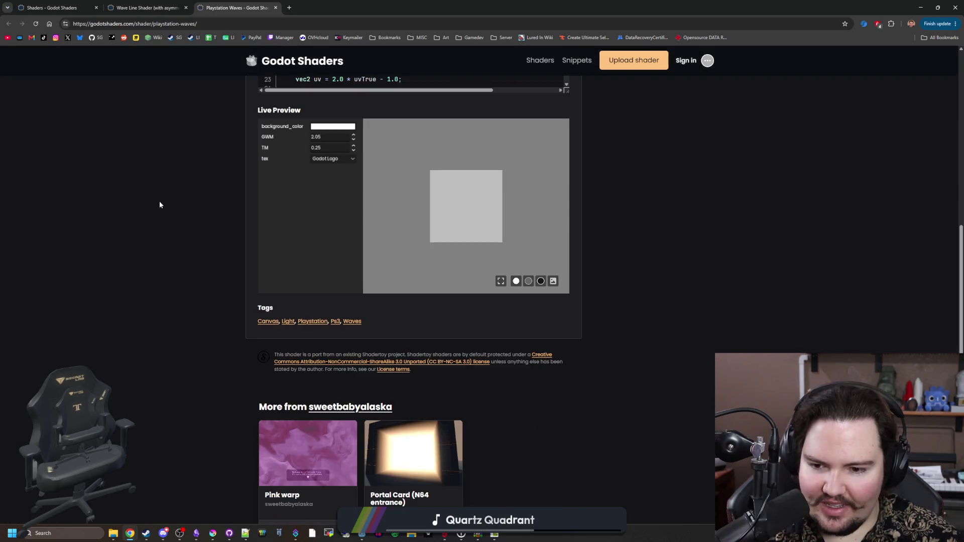
left_click(36, 4)
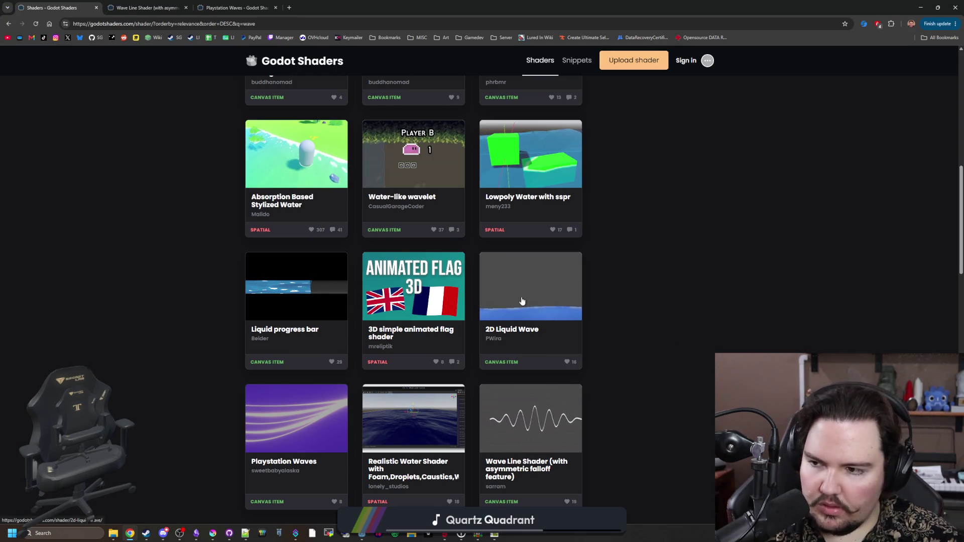
Browse further down the wave shader results, then switch back to the water shader code.
scroll(522, 301, "down", 5)
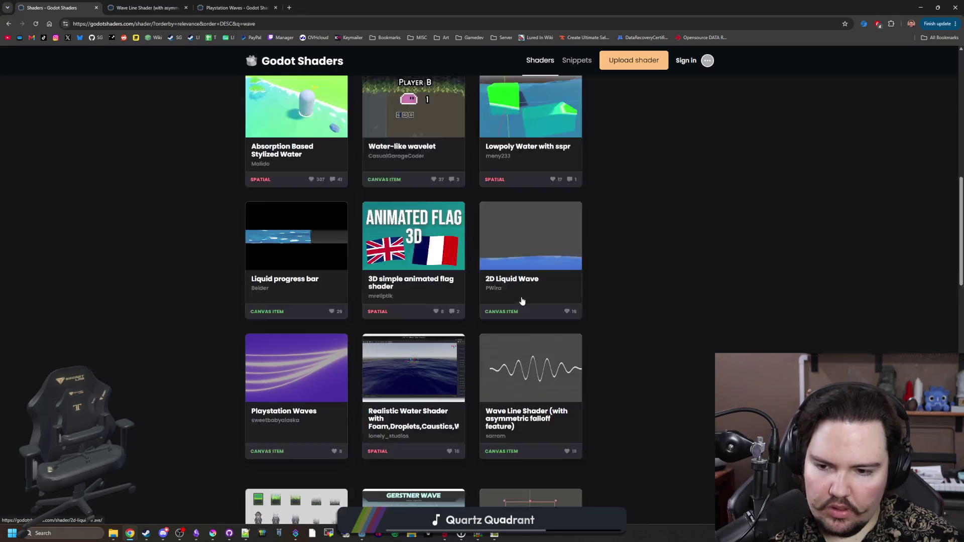
scroll(508, 346, "down", 2)
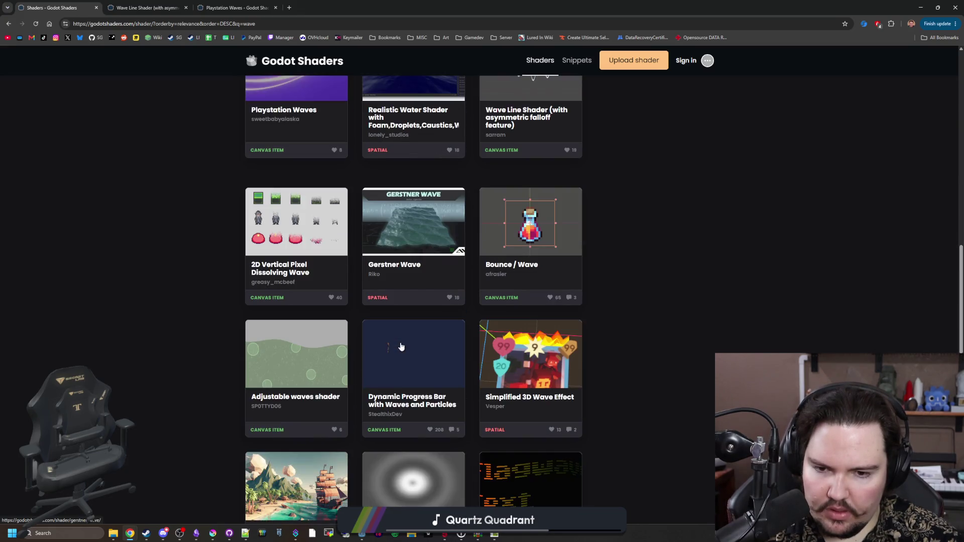
scroll(404, 334, "down", 1)
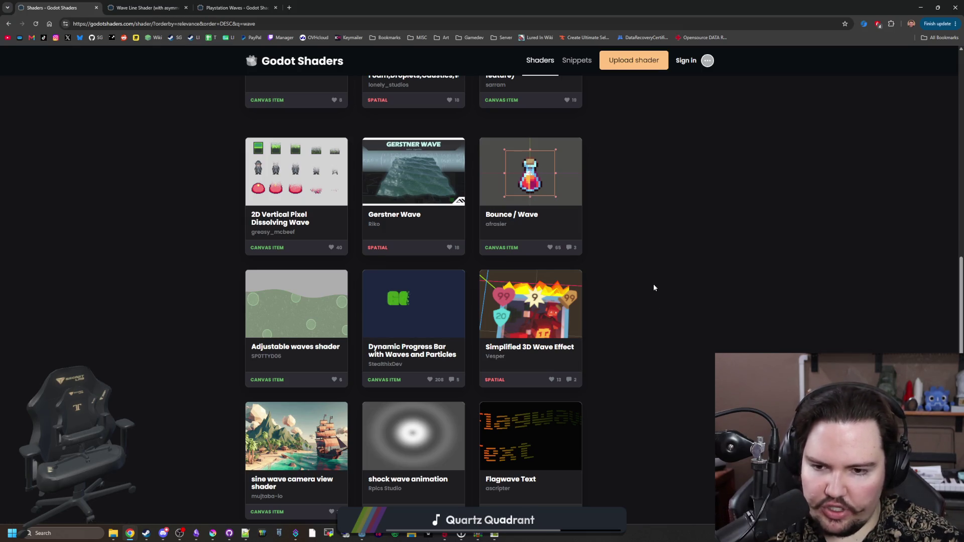
scroll(654, 287, "down", 2)
scroll(654, 288, "down", 8)
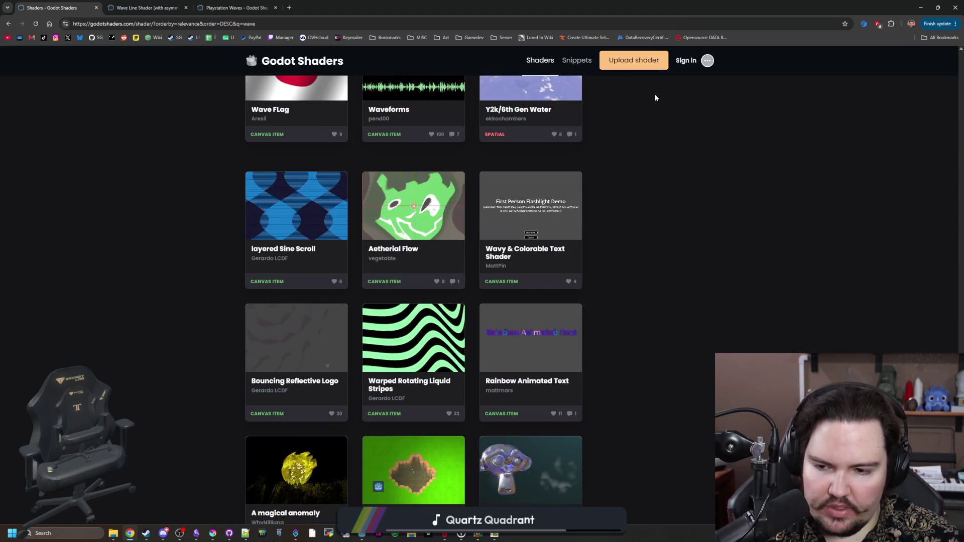
scroll(713, 218, "down", 2)
key("alt+Tab")
left_click(414, 375)
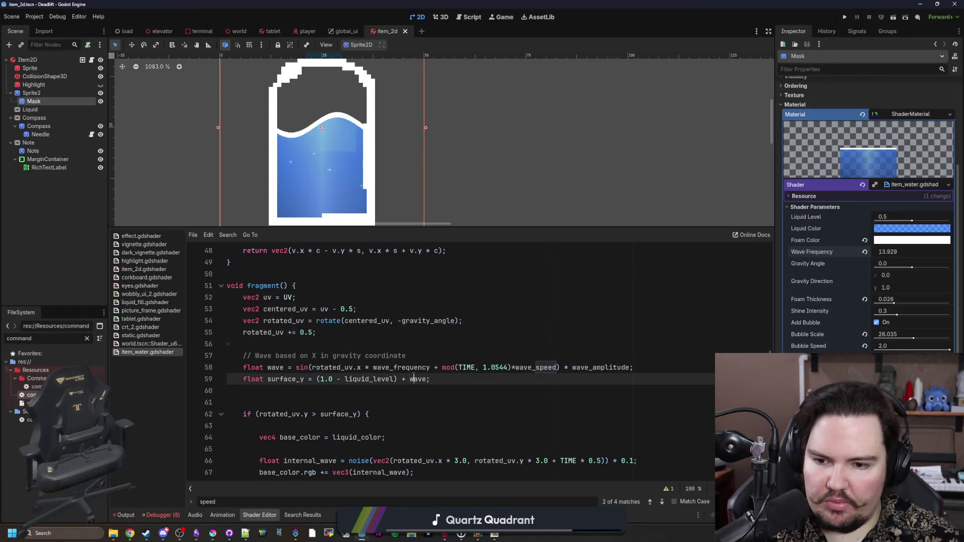
Remove the 'instance' keyword from the wave_speed uniform on line 13.
left_click(417, 348)
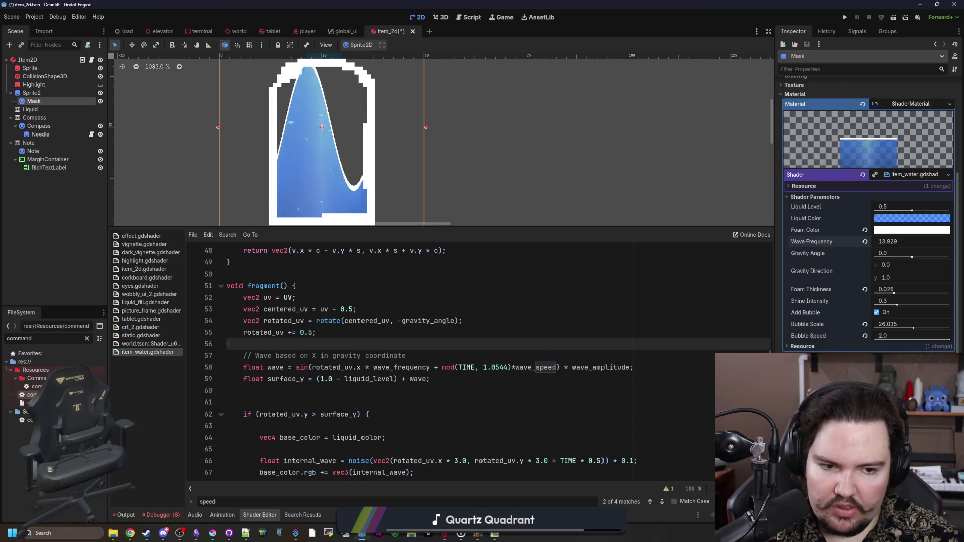
scroll(436, 380, "up", 13)
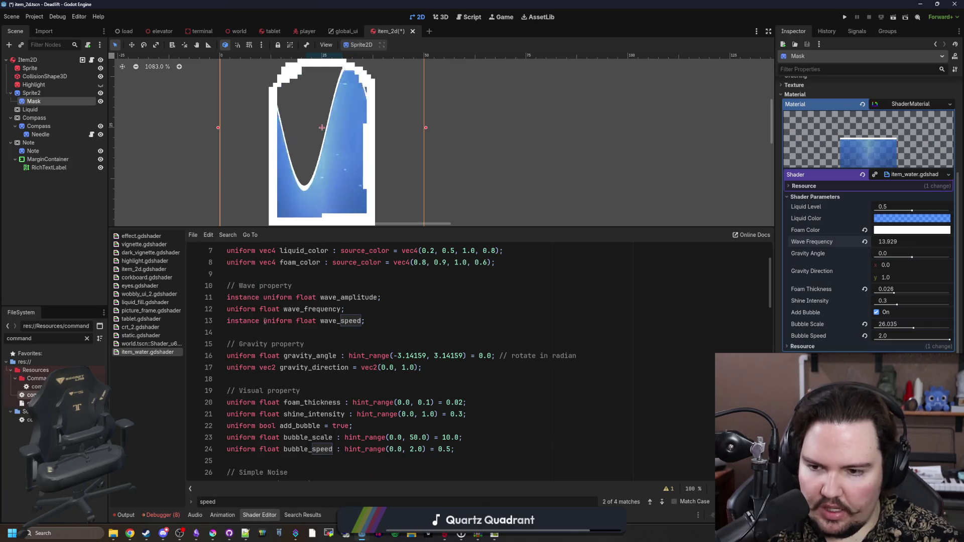
left_click_drag(264, 321, 226, 321)
key("BackSpace")
key("Down")
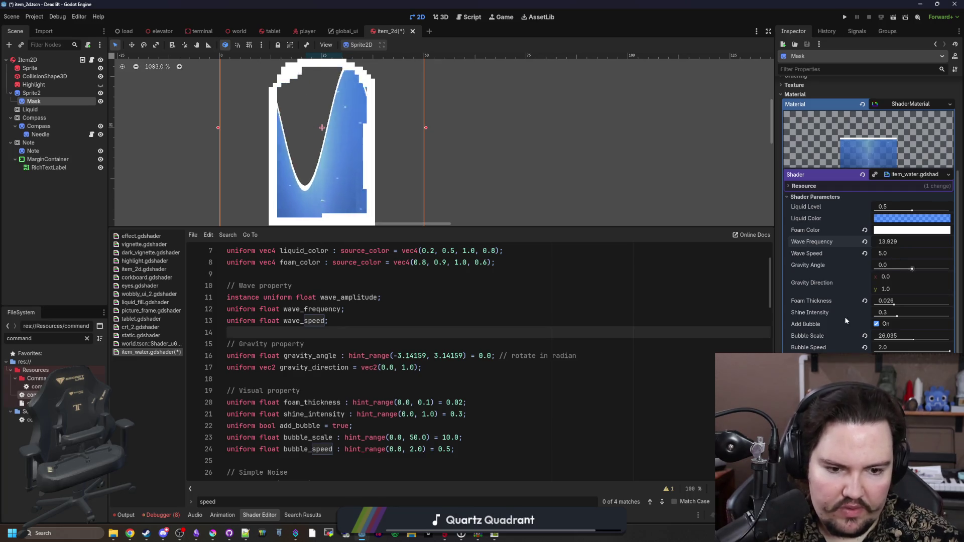
Check that Wave Speed 5.0 now appears in the Inspector's Shader Parameters.
left_click(894, 254)
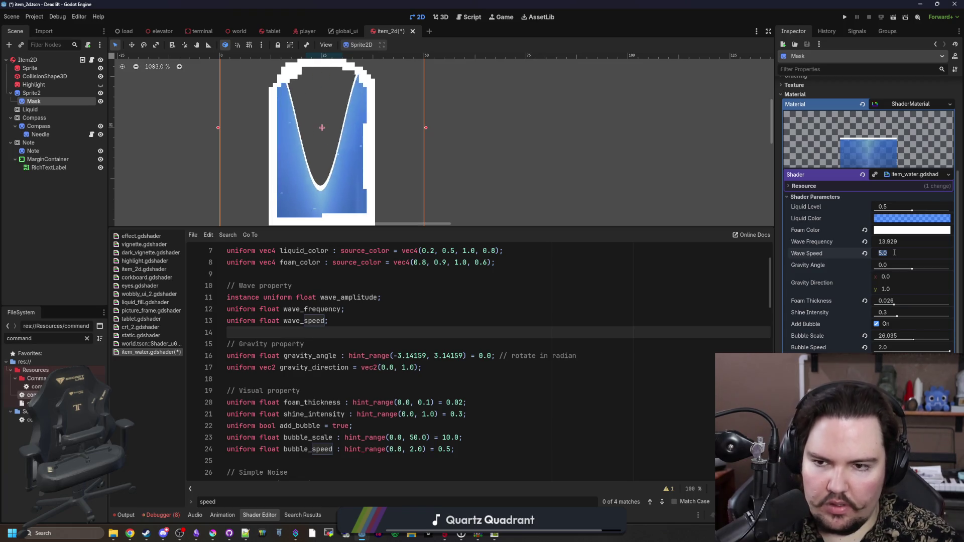
scroll(515, 355, "down", 10)
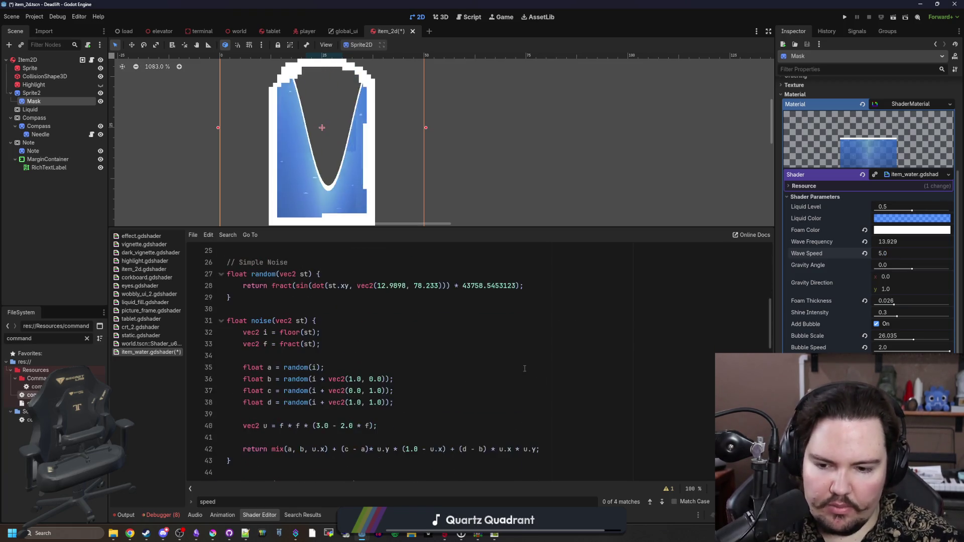
scroll(516, 355, "up", 11)
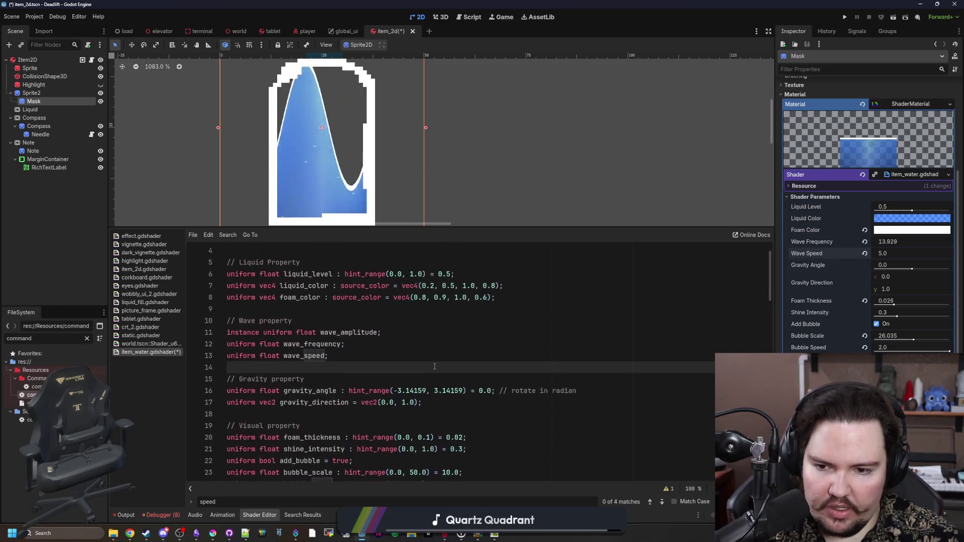
scroll(434, 366, "up", 1)
scroll(434, 367, "down", 20)
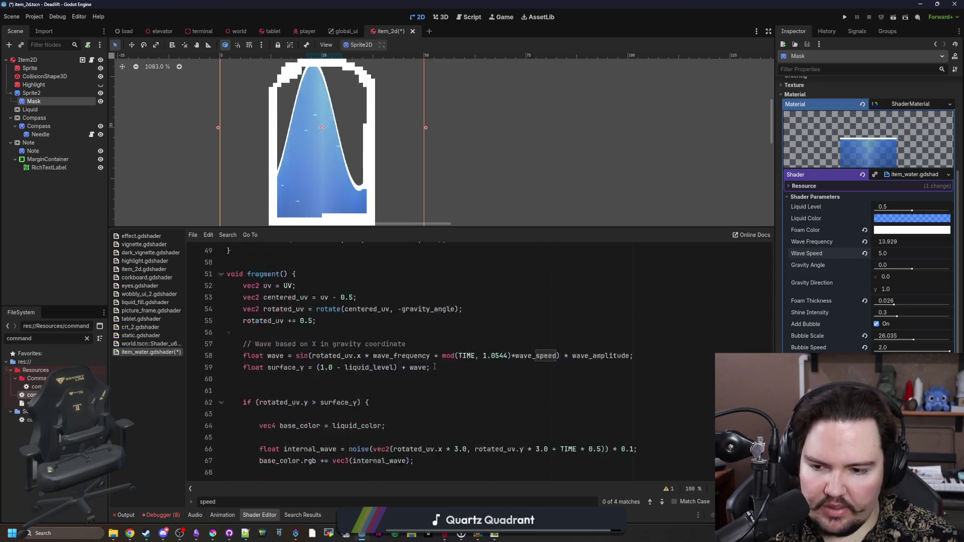
scroll(434, 366, "down", 5)
scroll(436, 369, "up", 5)
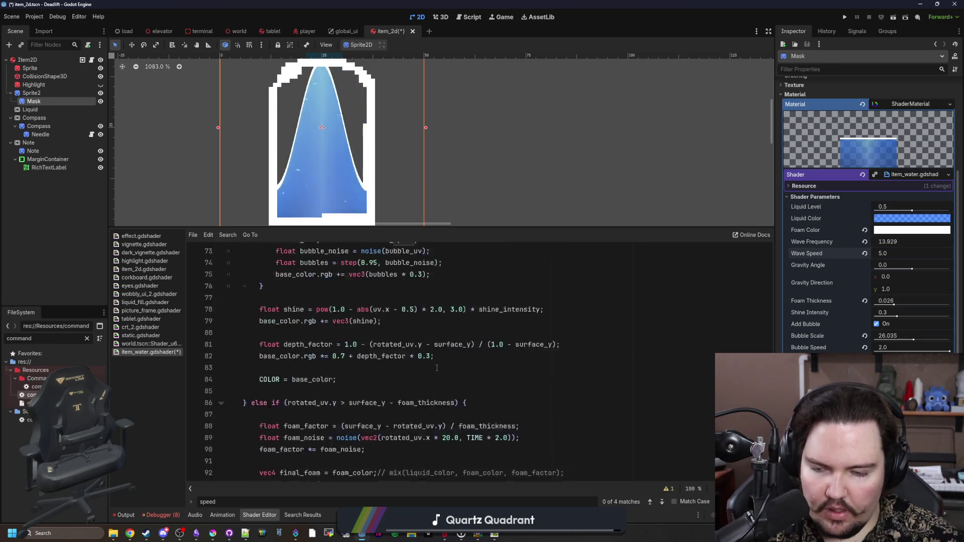
scroll(437, 369, "up", 2)
left_click(531, 377)
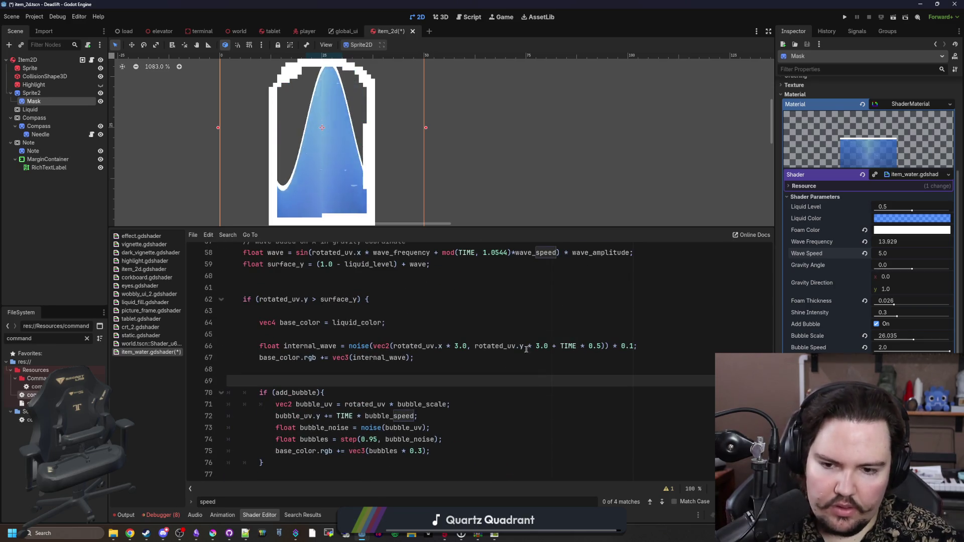
scroll(531, 348, "up", 2)
left_click(561, 322)
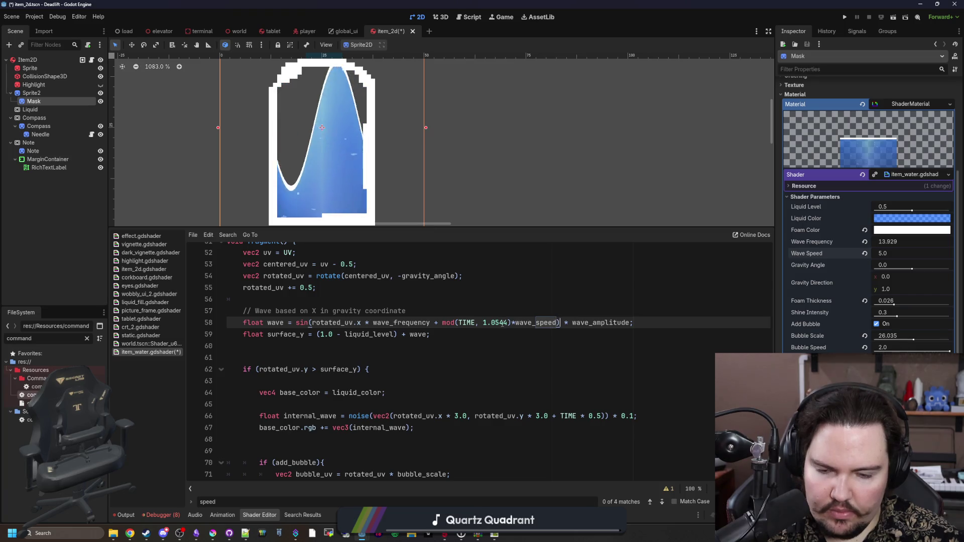
Rewrite line 58's mod(TIME, 1.0544)*wave_speed as TIME * wave_speed.
key("BackSpace")
key("BackSpace")
key("BackSpace")
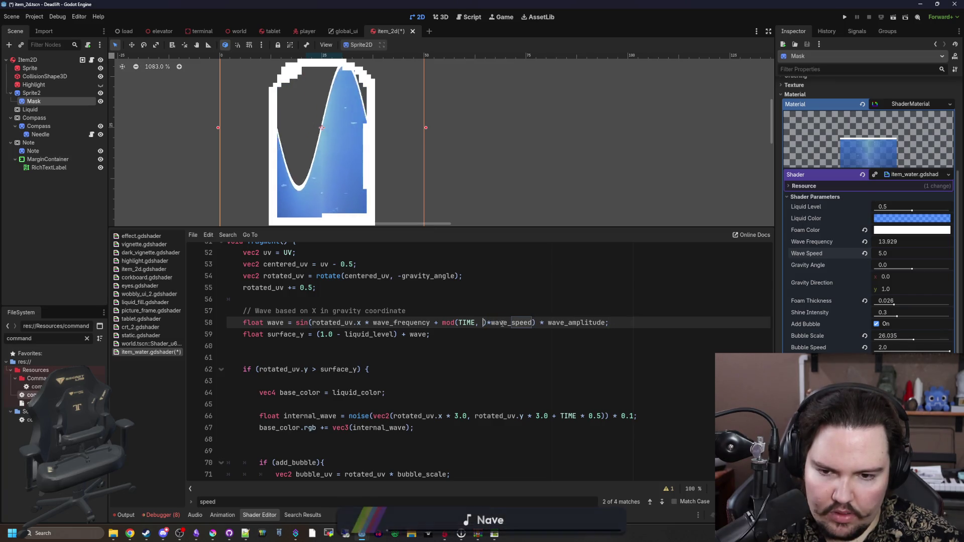
key("BackSpace")
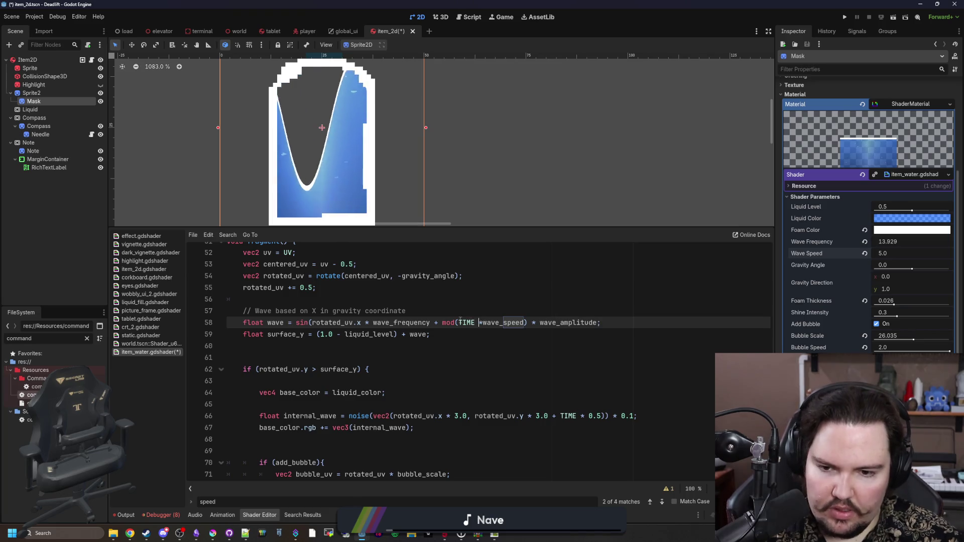
key("BackSpace")
key("BackSpace")
key("BackSpace")
left_click(474, 331)
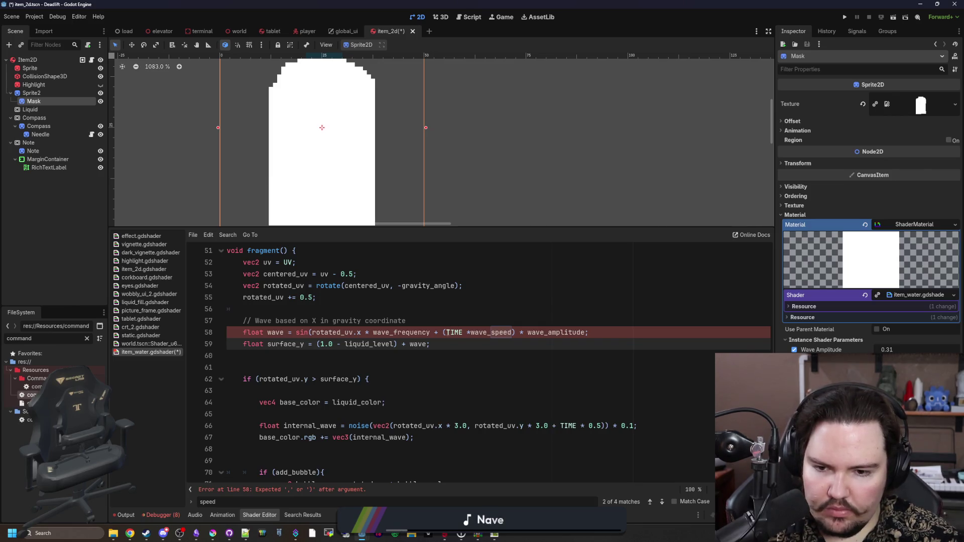
key("BackSpace")
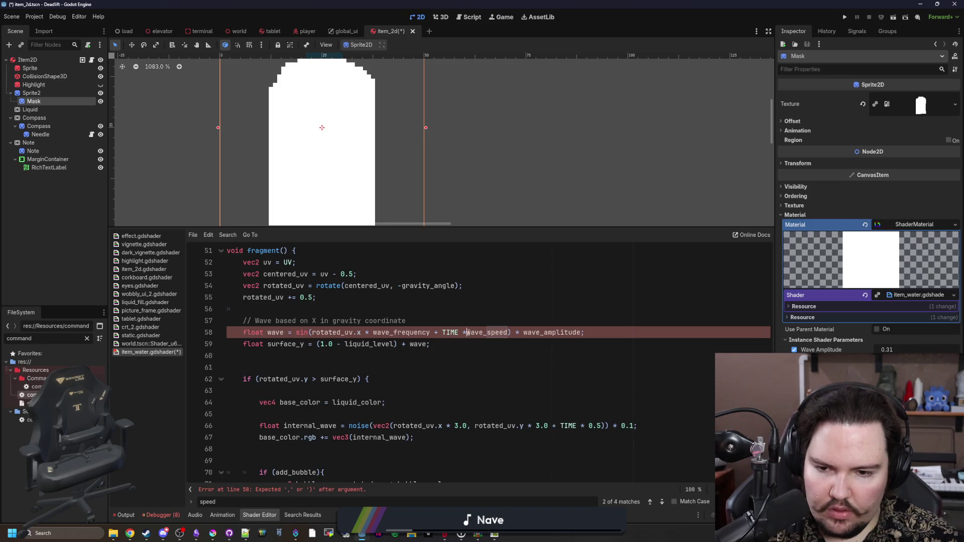
key("Up")
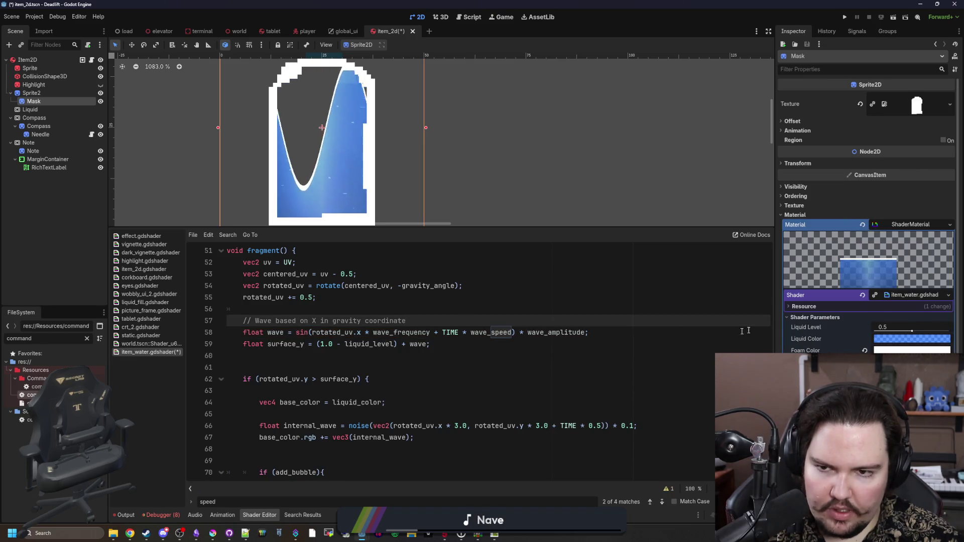
scroll(869, 226, "down", 3)
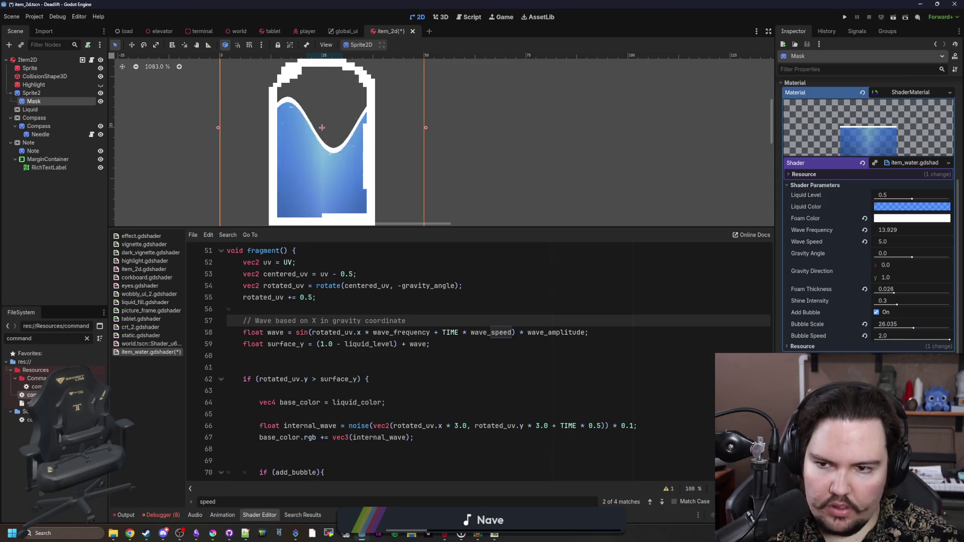
Open the item_2d.gd script and save the scene.
left_click(88, 58)
left_click(486, 109)
key("ctrl+s")
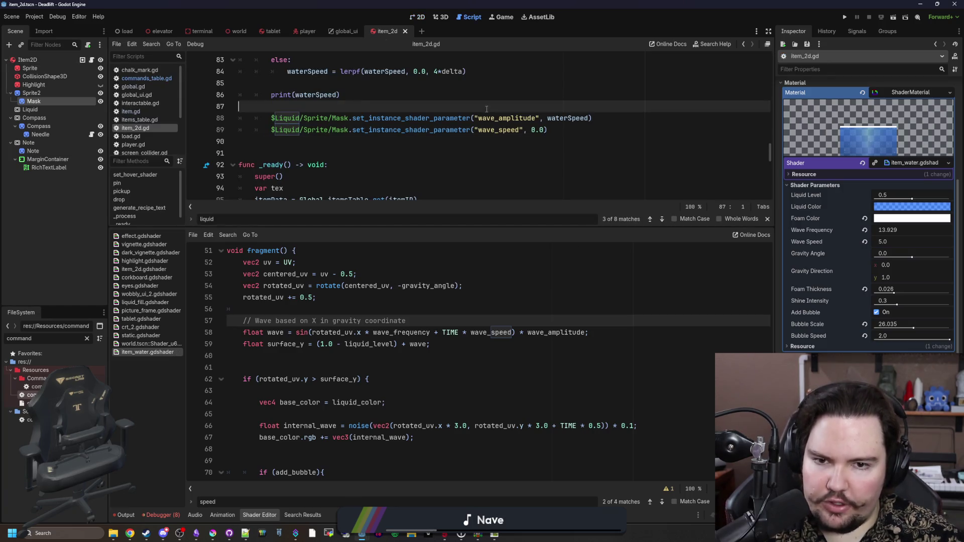
Delete the debug print(waterSpeed) line and save the script.
scroll(482, 125, "up", 1)
left_click_drag(470, 228, 470, 372)
scroll(452, 150, "up", 2)
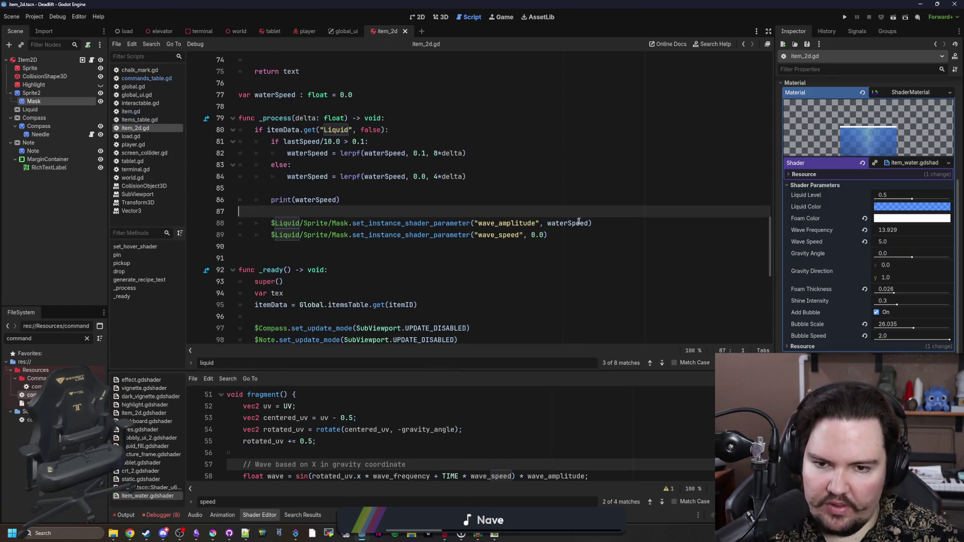
double_click(579, 223)
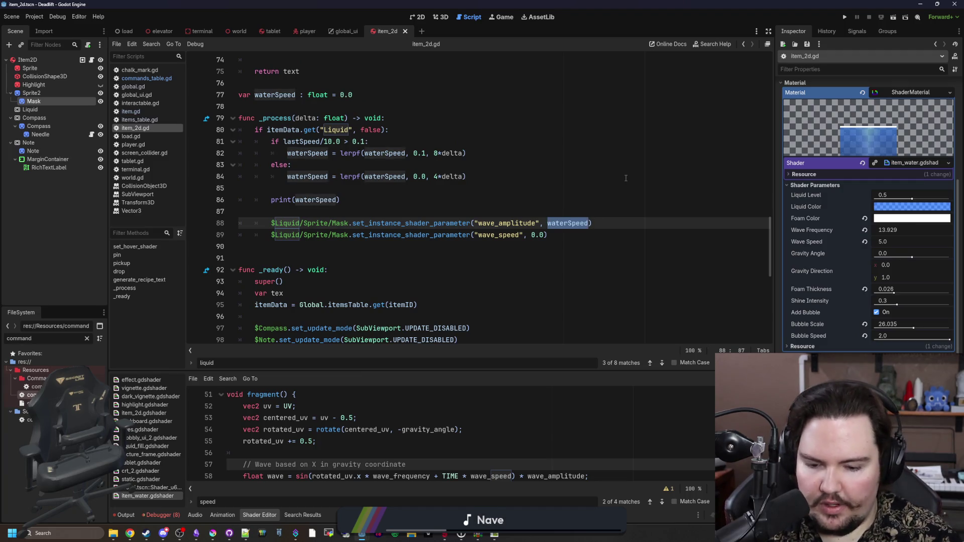
type("sin(")
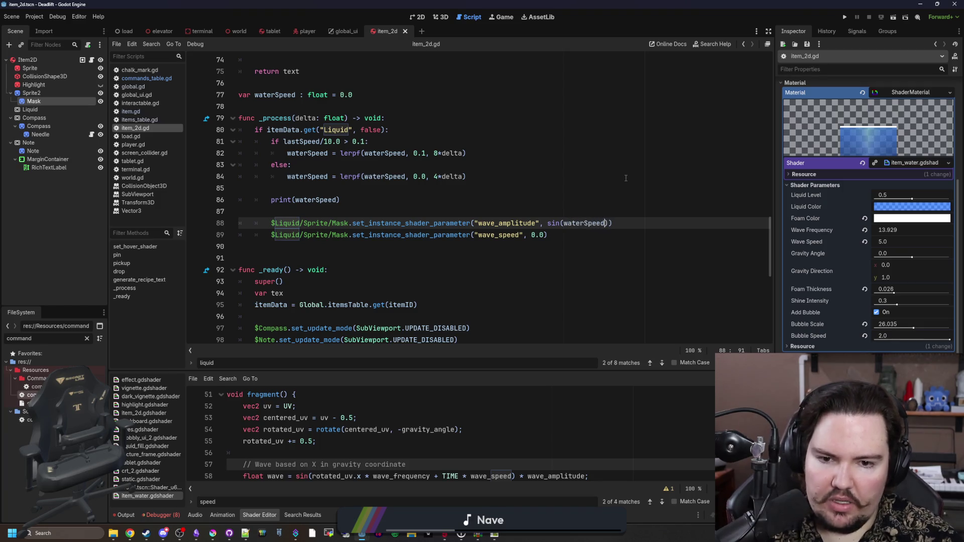
left_click(626, 178)
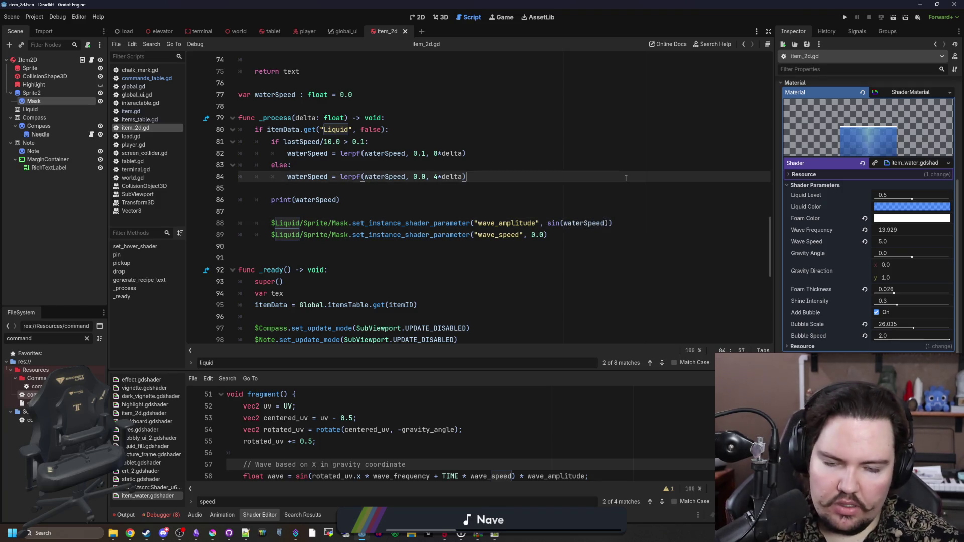
left_click(378, 194)
key("shift+Down")
key("shift+Down")
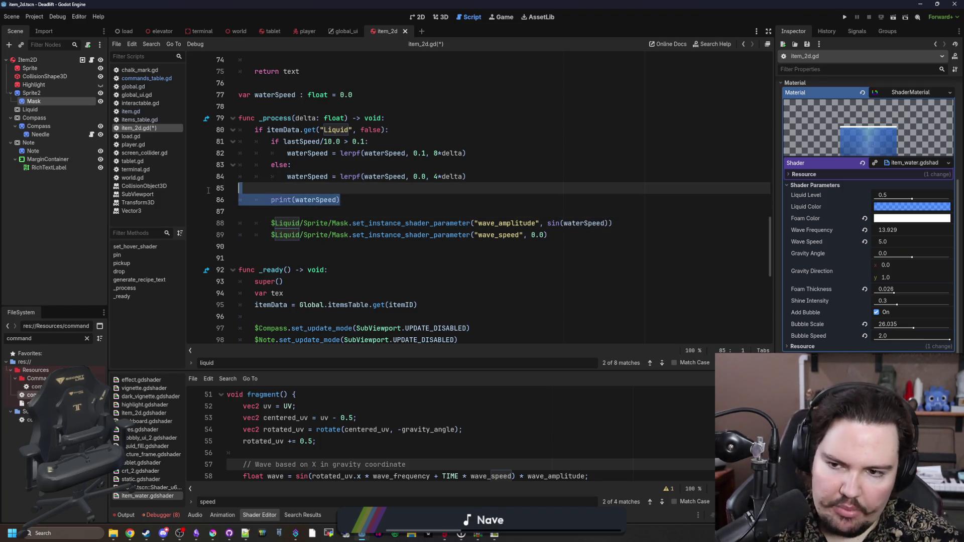
key("Delete")
key("ctrl+s")
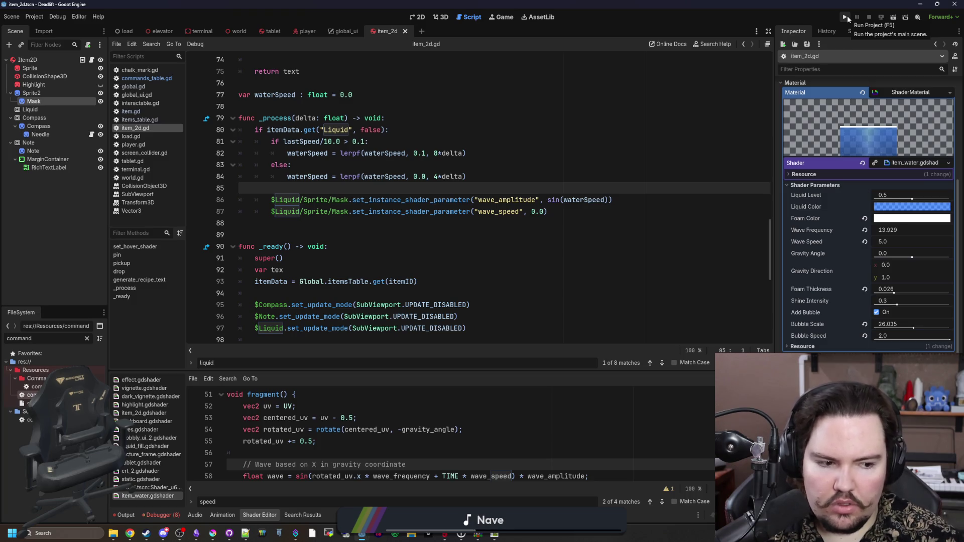
Change wave_amplitude to sin(Time.get_ticks_msec()/1000.0)*waterSpeed using autocomplete.
double_click(582, 200)
key("BackSpace")
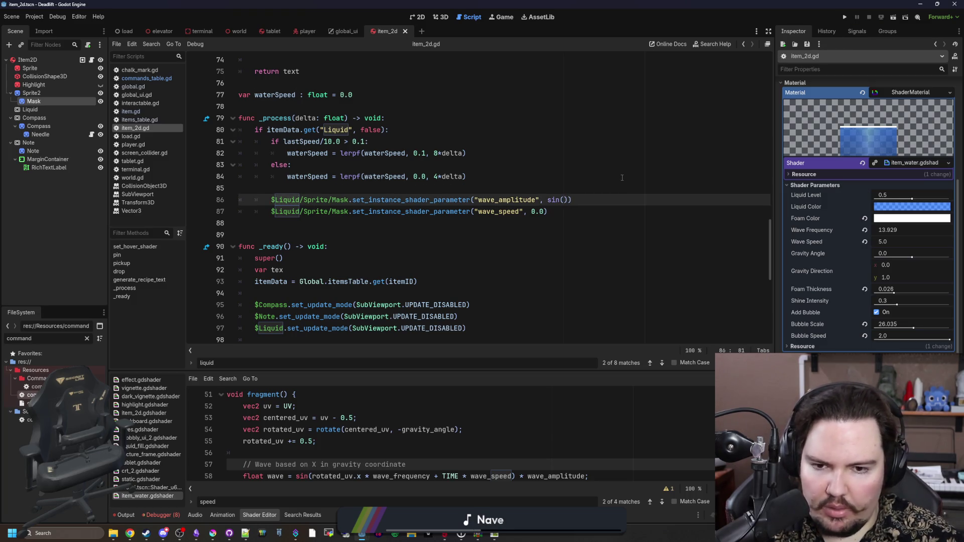
key("ctrl+shift+d")
key("ctrl+z")
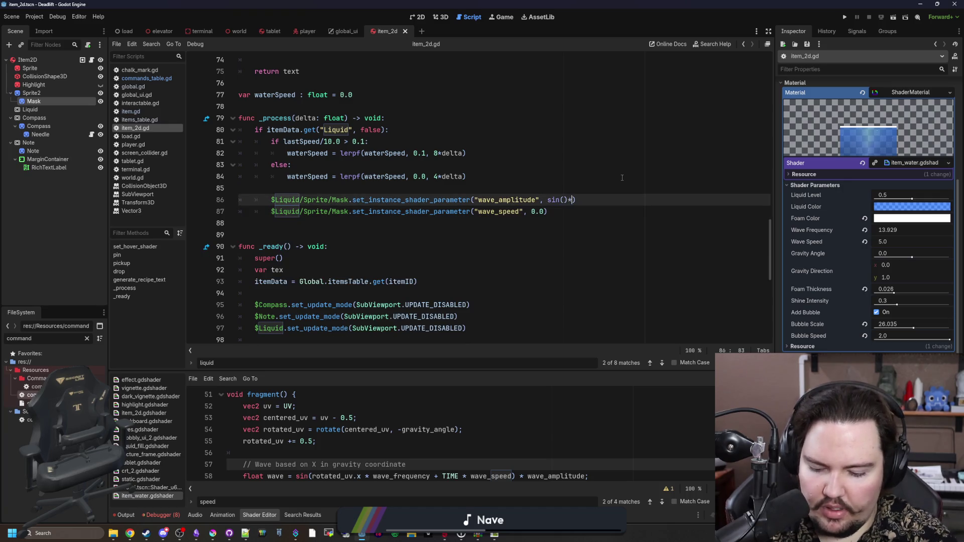
key("BackSpace")
key("BackSpace")
key("BackSpace")
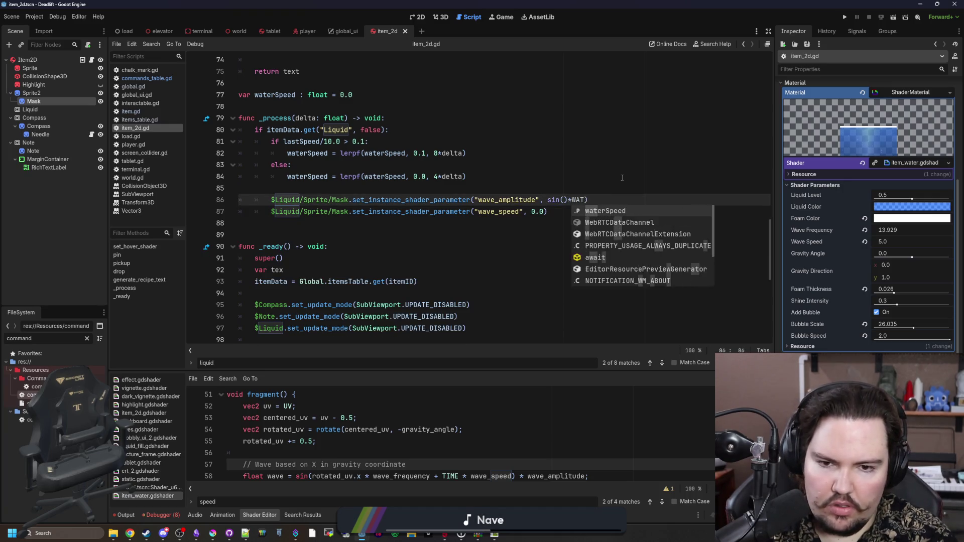
type("ed")
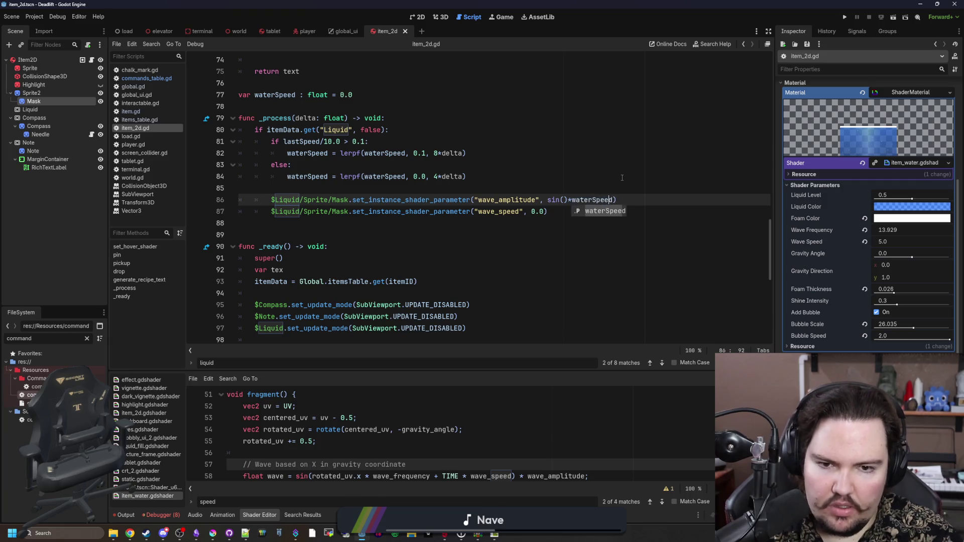
key("Left")
key("Left")
key("Left")
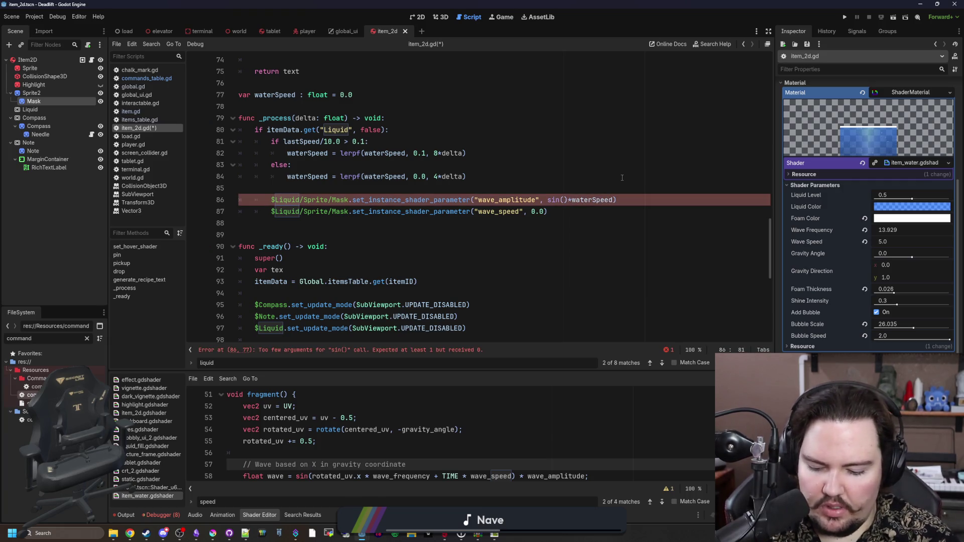
type("e")
key("Return")
type(".get_ticks")
key("Return")
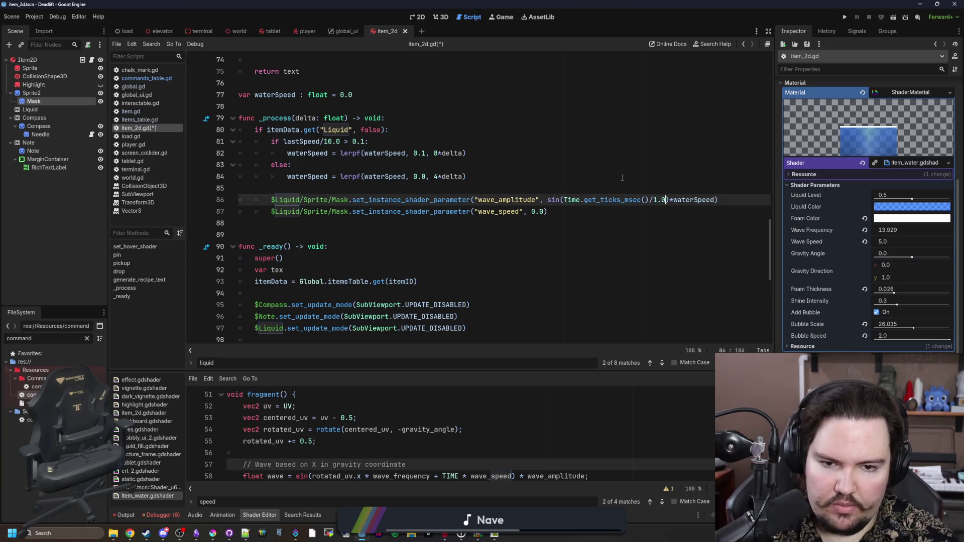
type("000")
Save the script and run the project.
left_click(622, 177)
key("ctrl+s")
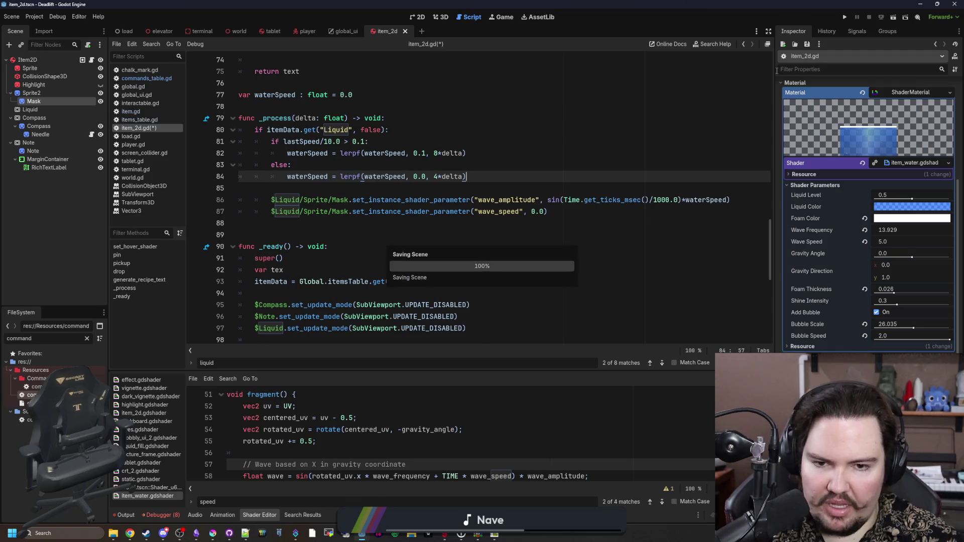
left_click(845, 18)
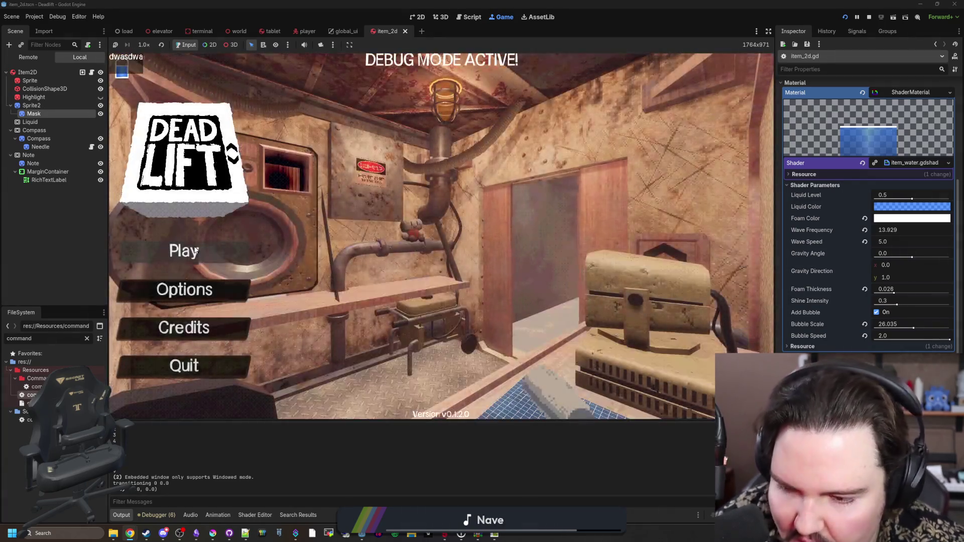
Start a new game with default settings via Play and Begin Game.
left_click(196, 249)
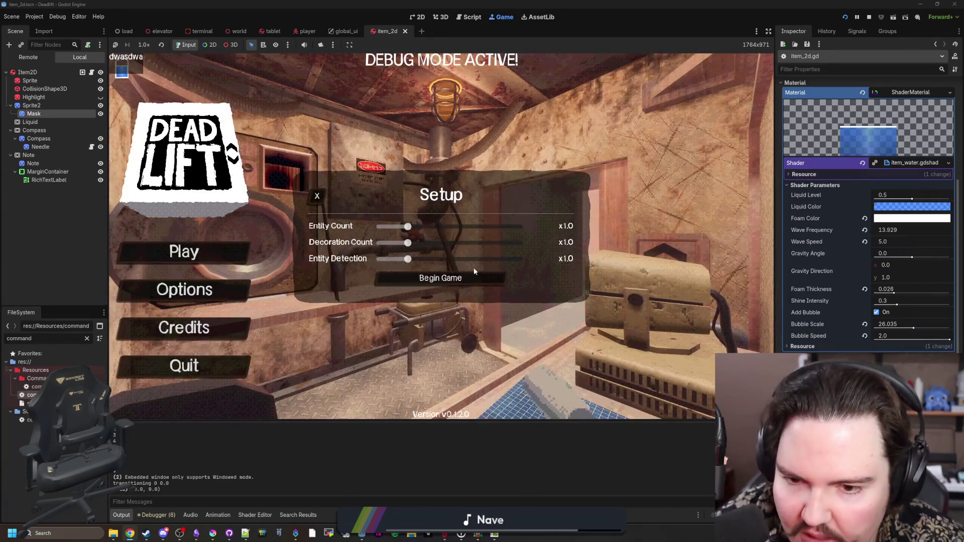
left_click(451, 276)
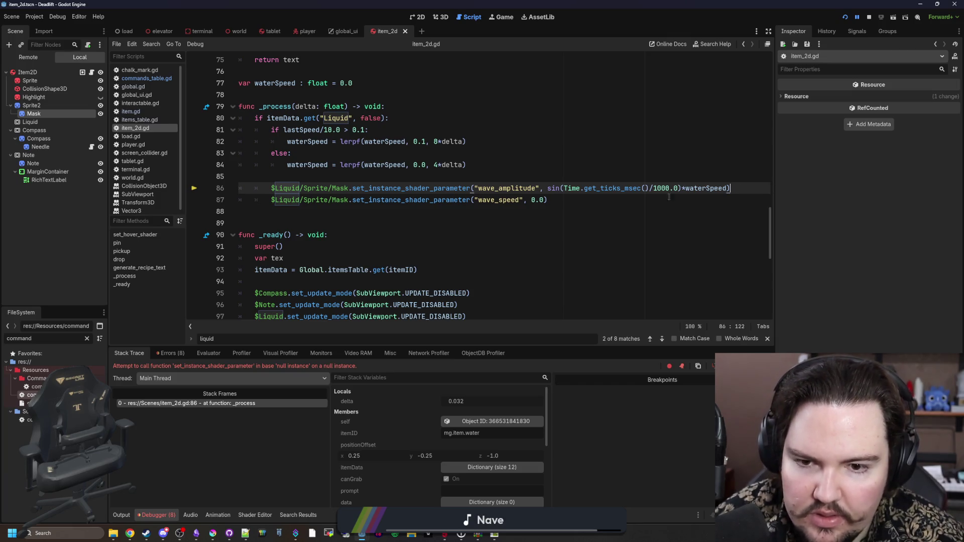
Delete the wave_speed line from item_2d.gd.
triple_click(528, 198)
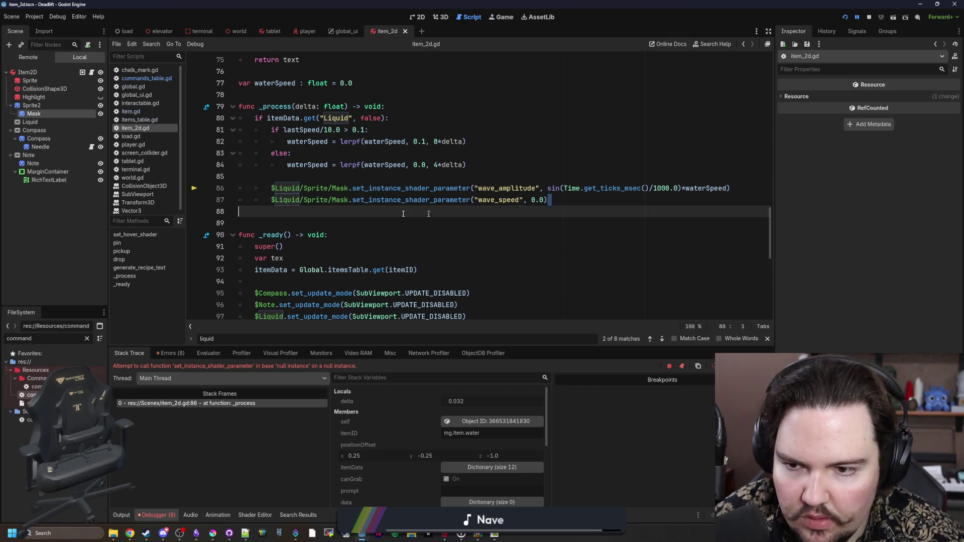
key("BackSpace")
key("BackSpace")
left_click(349, 211)
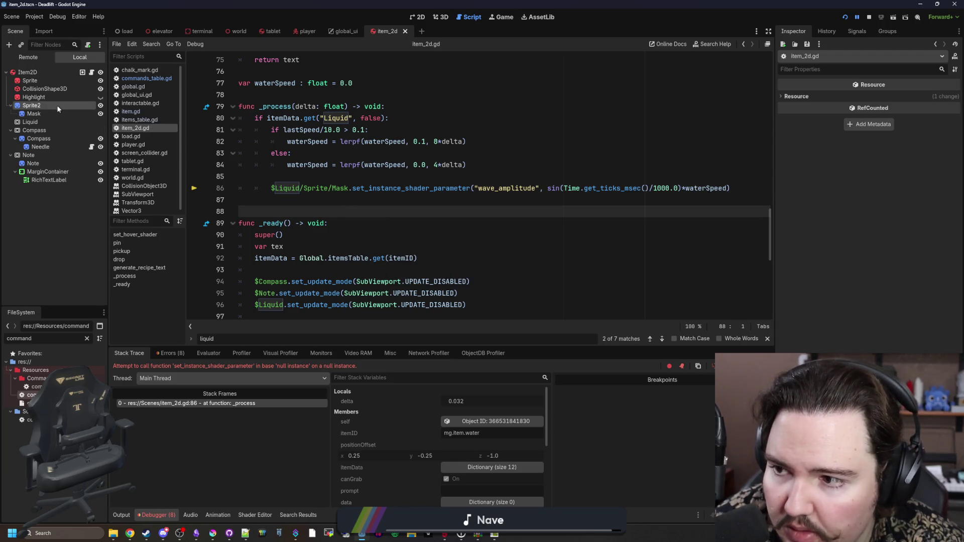
Stop the game, move Sprite2 under the Liquid node and rename it Sprite.
left_click_drag(43, 124, 43, 123)
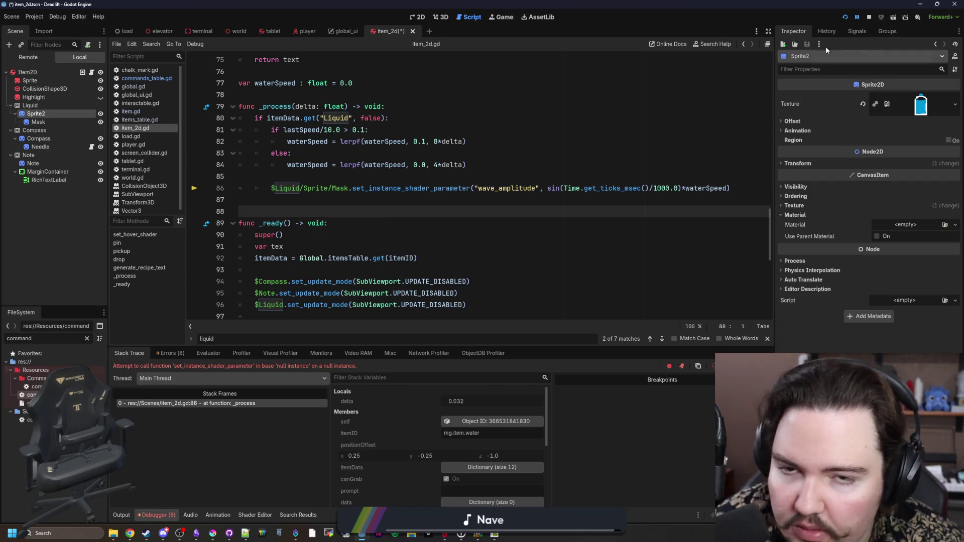
left_click(869, 18)
left_click(609, 107)
left_click(38, 109)
double_click(35, 101)
type("Sprite")
key("Return")
Save the scene and relaunch the game with F5.
left_click(432, 200)
key("ctrl+s")
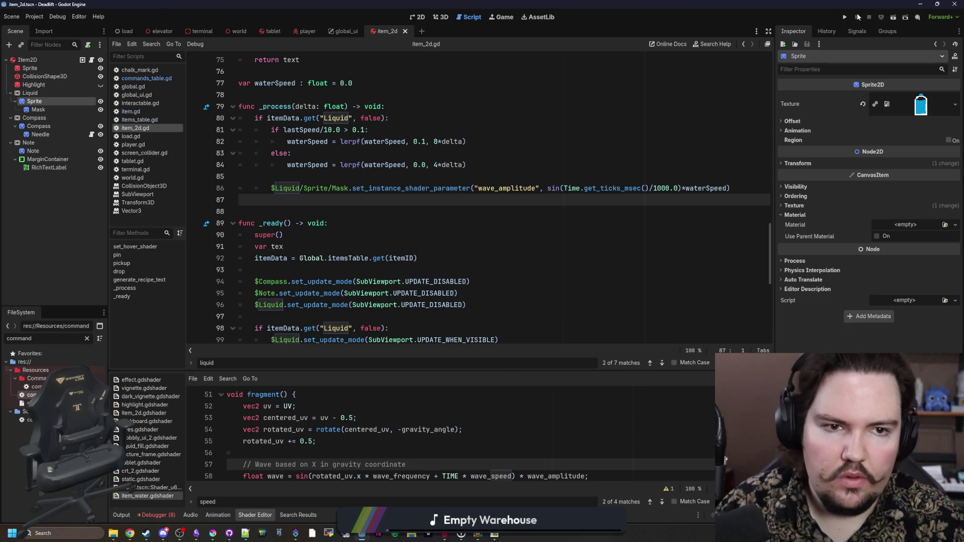
key("F5")
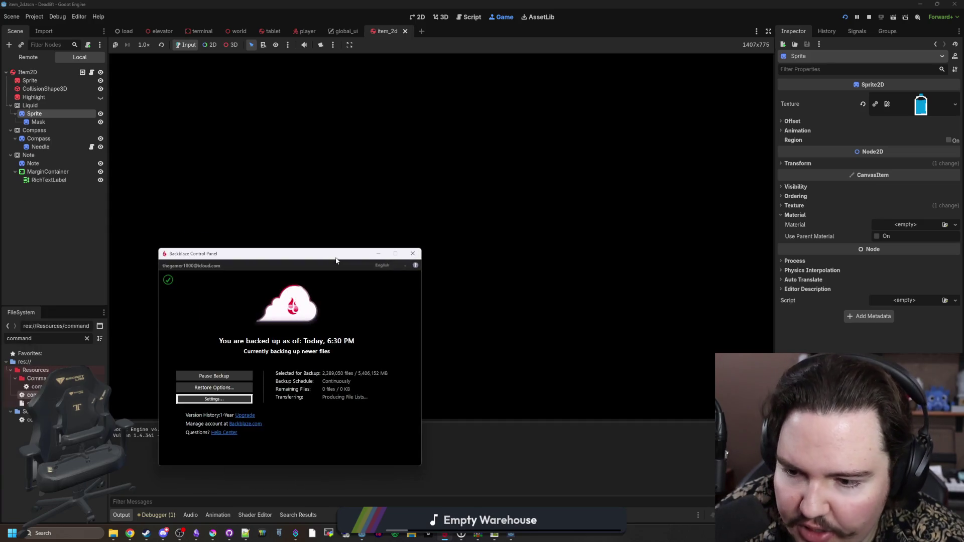
Close the backup program's window and begin a new game.
left_click_drag(339, 264, 382, 236)
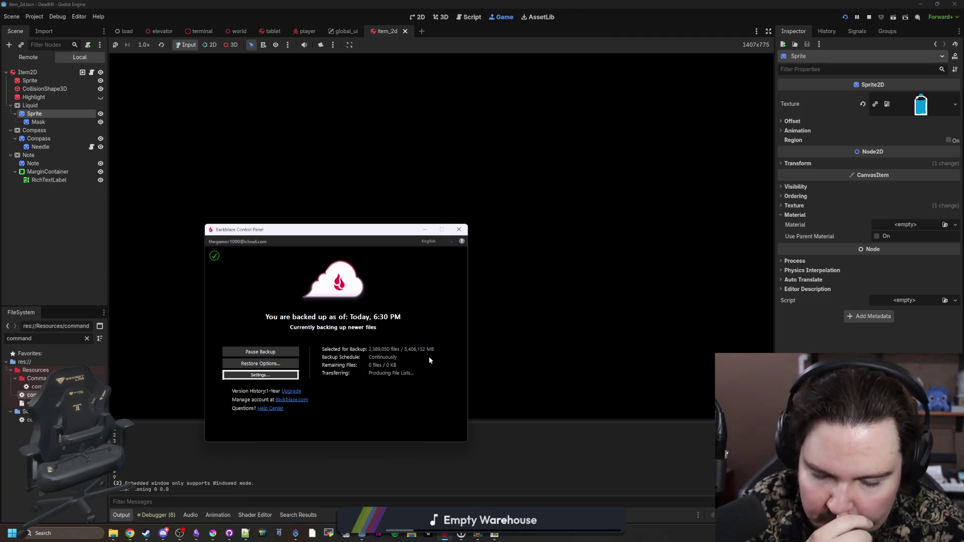
left_click(457, 228)
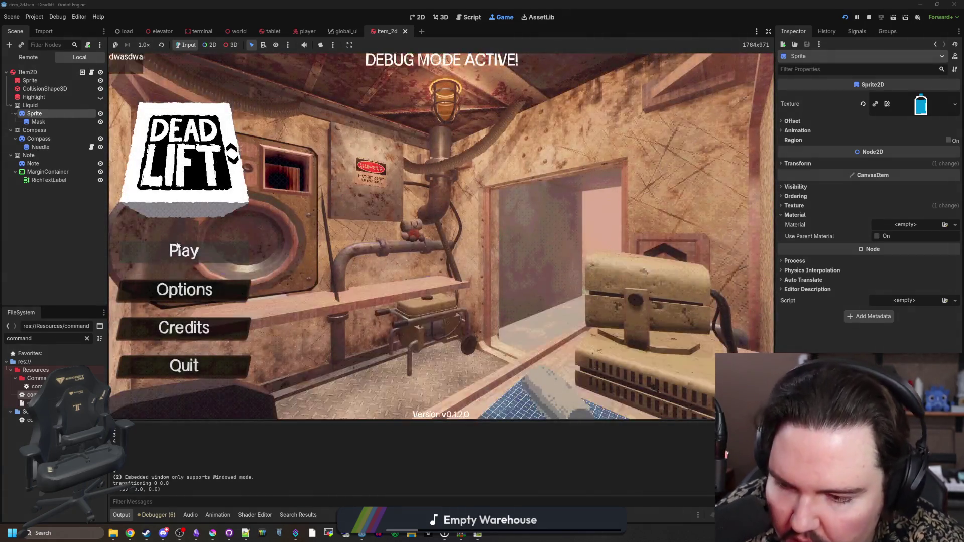
left_click(179, 248)
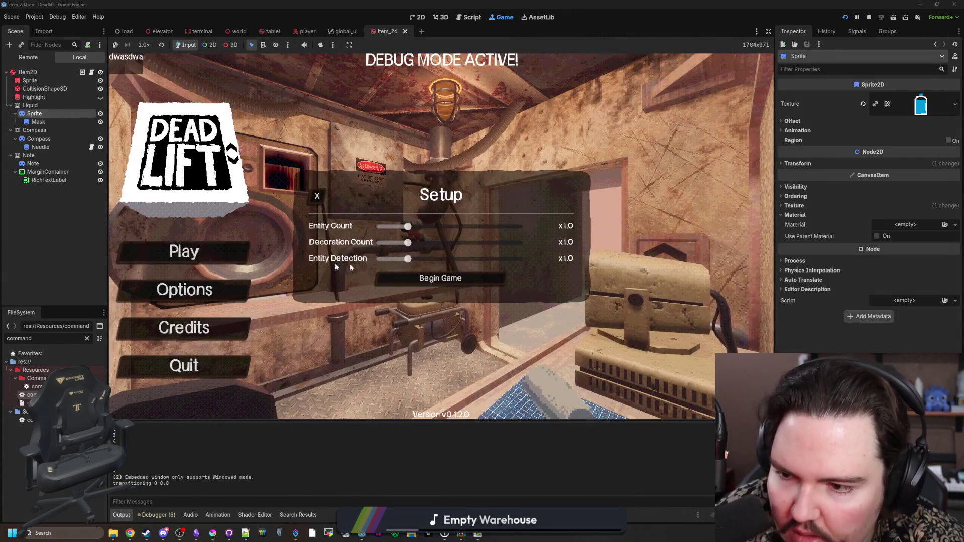
left_click(439, 277)
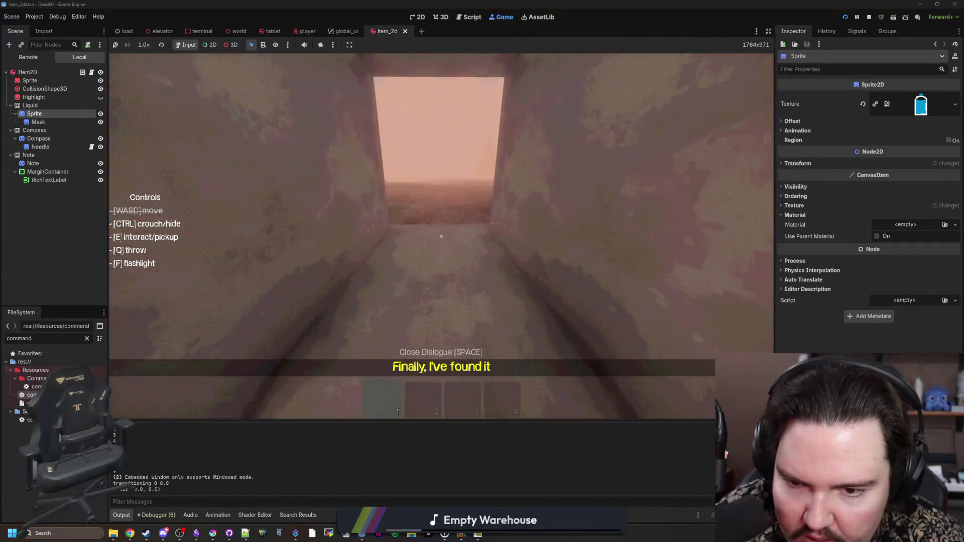
Spawn a water bottle with the /vial command.
key("w")
key("Escape")
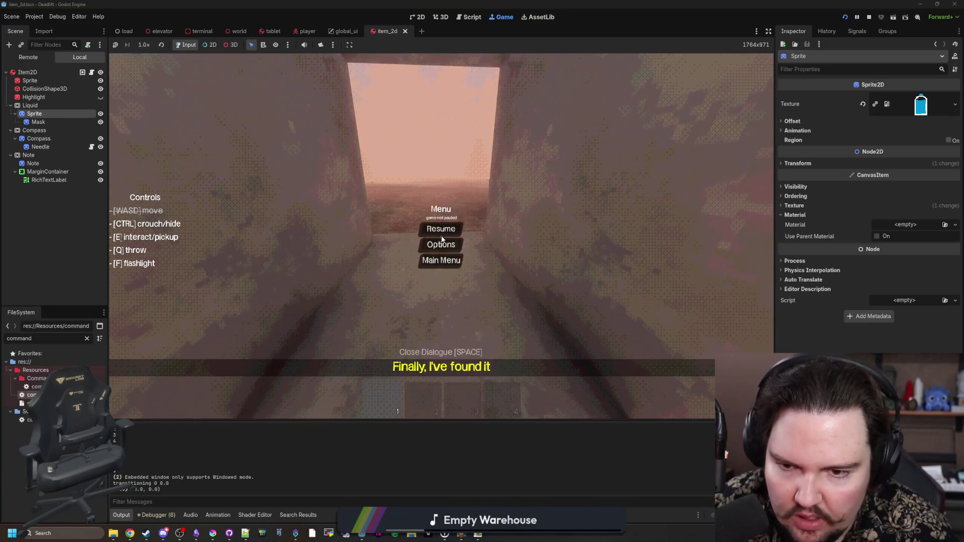
left_click(442, 228)
type("/")
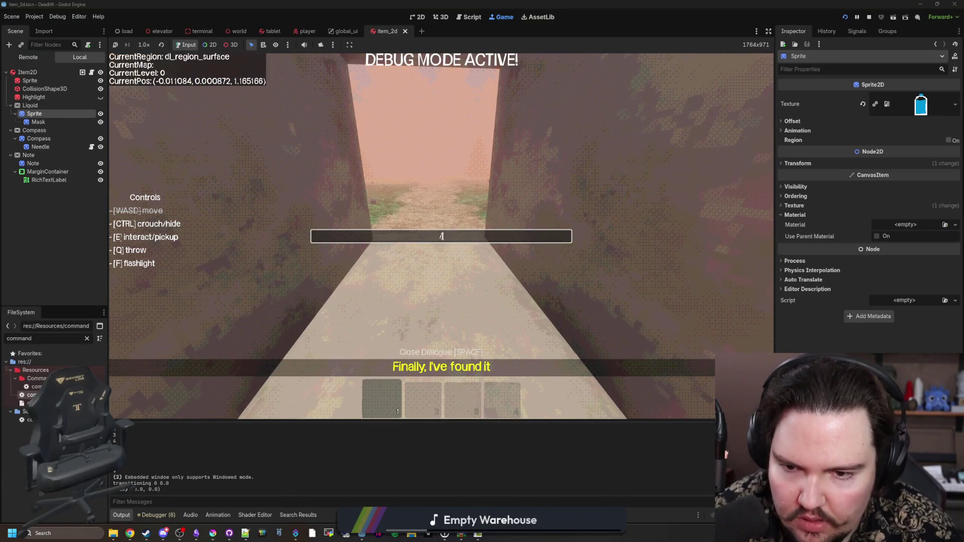
type("vial")
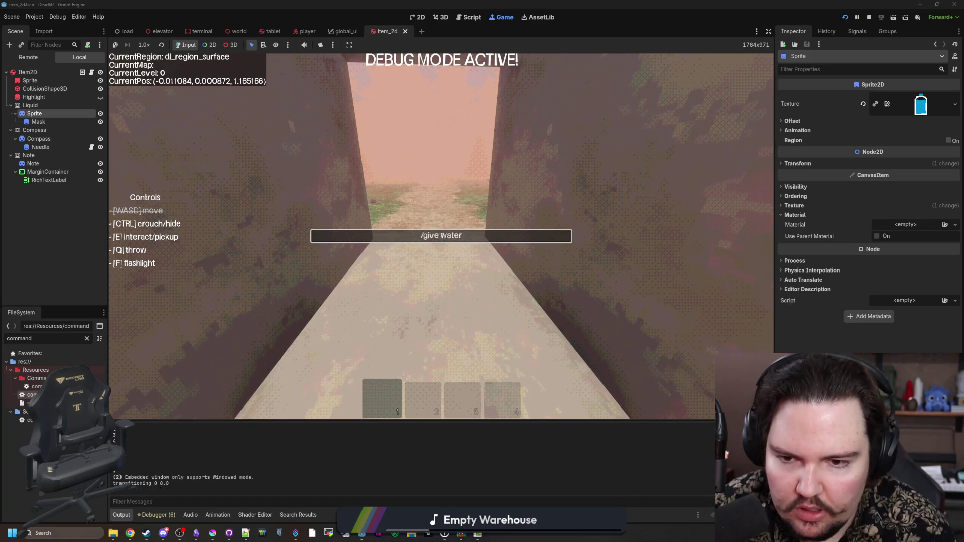
key("Return")
Pick up the bottle, throw it into the grass outside, then return to item_2d.gd.
key("e")
key("w")
key("q")
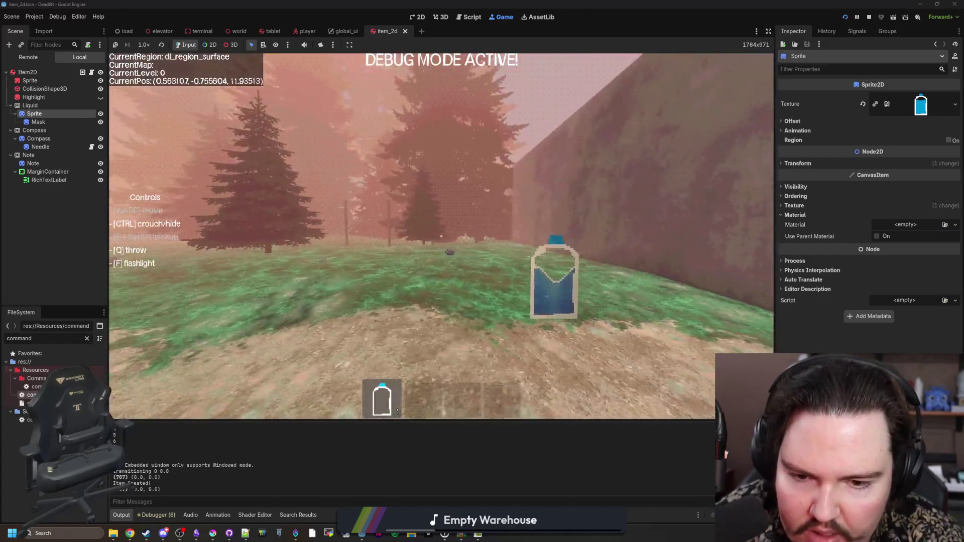
key("w")
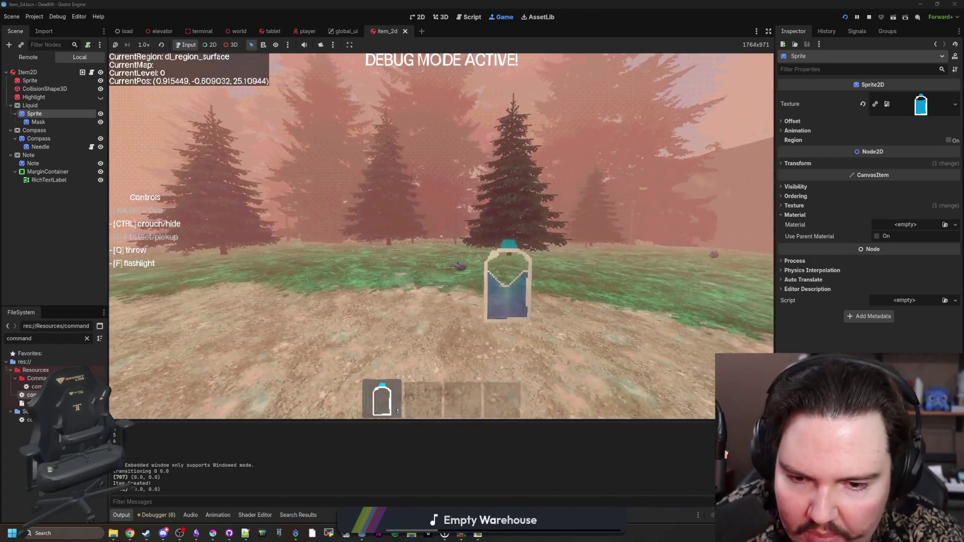
key("Escape")
left_click(91, 72)
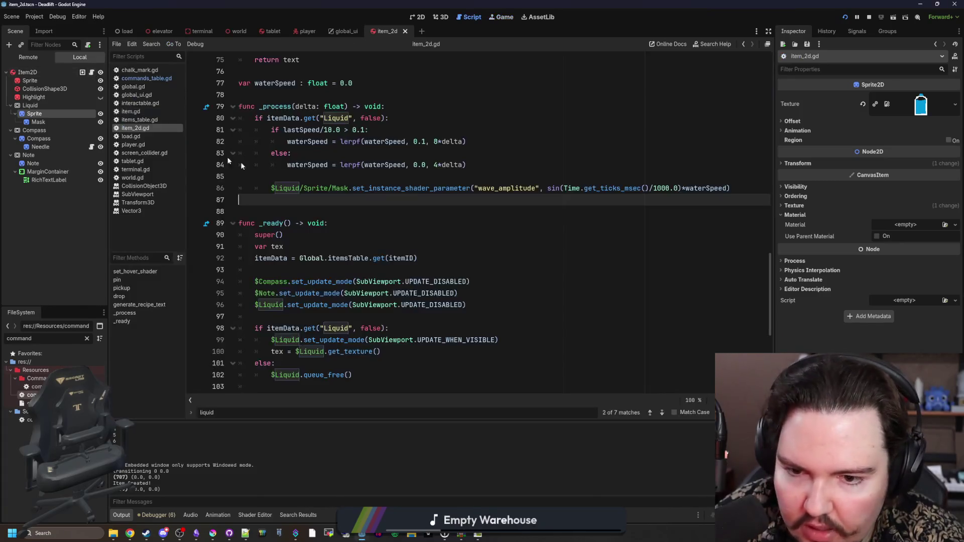
Save the script and rerun the game with F5.
left_click(670, 188)
left_click(482, 165)
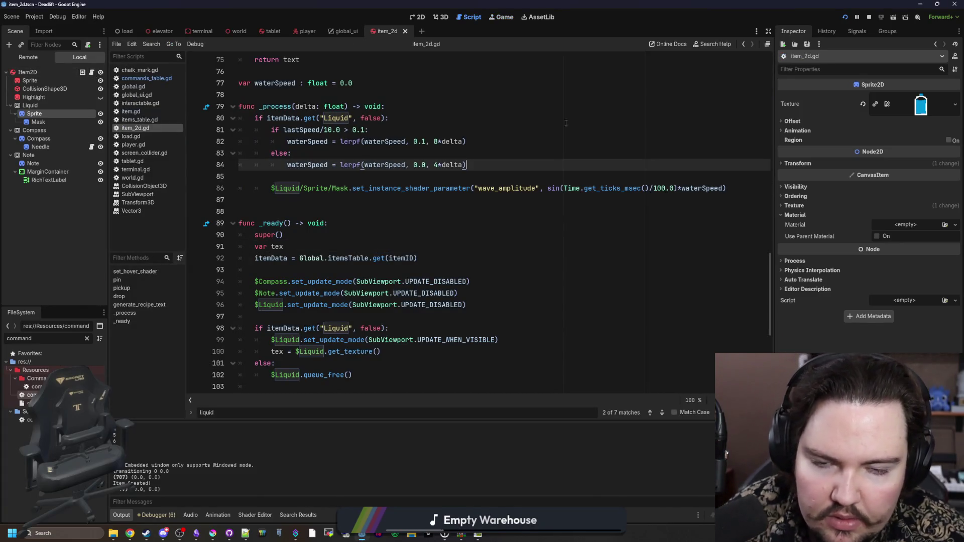
key("F5")
Carry the water bottle around the forest and into the walled building and back.
key("Escape")
key("w")
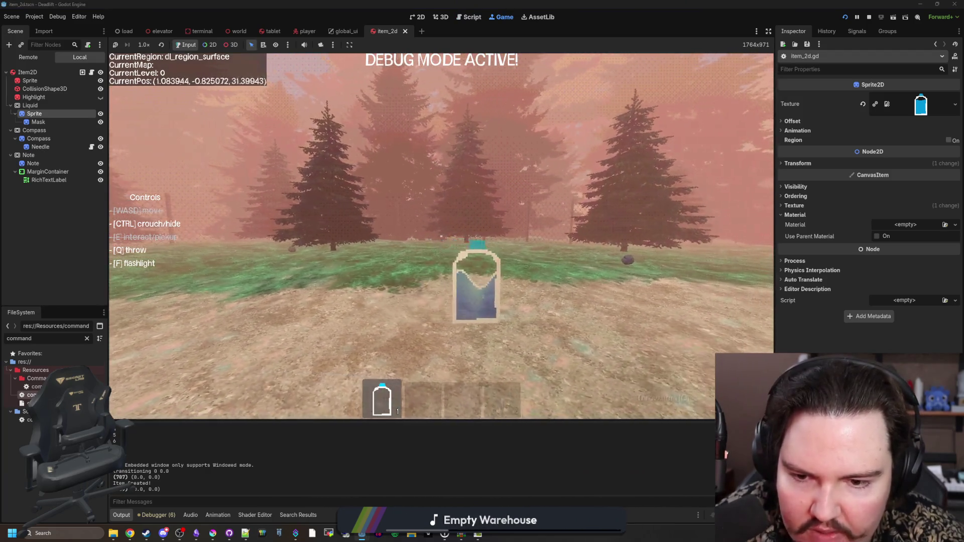
key("s")
key("w")
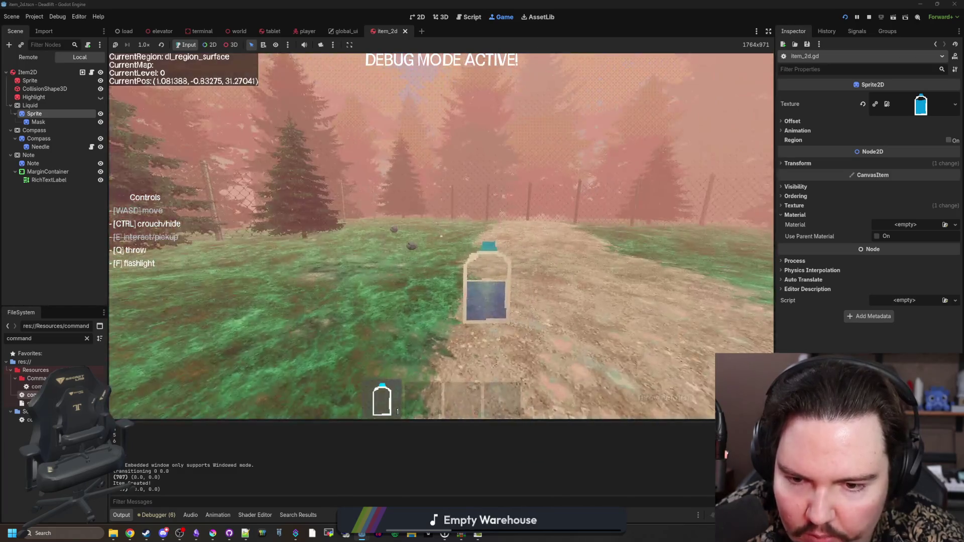
key("w")
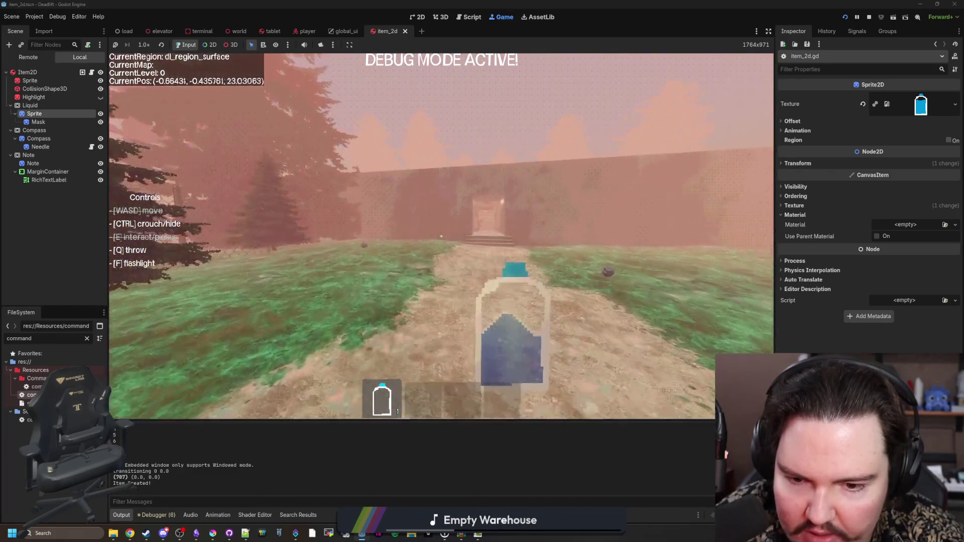
key("w")
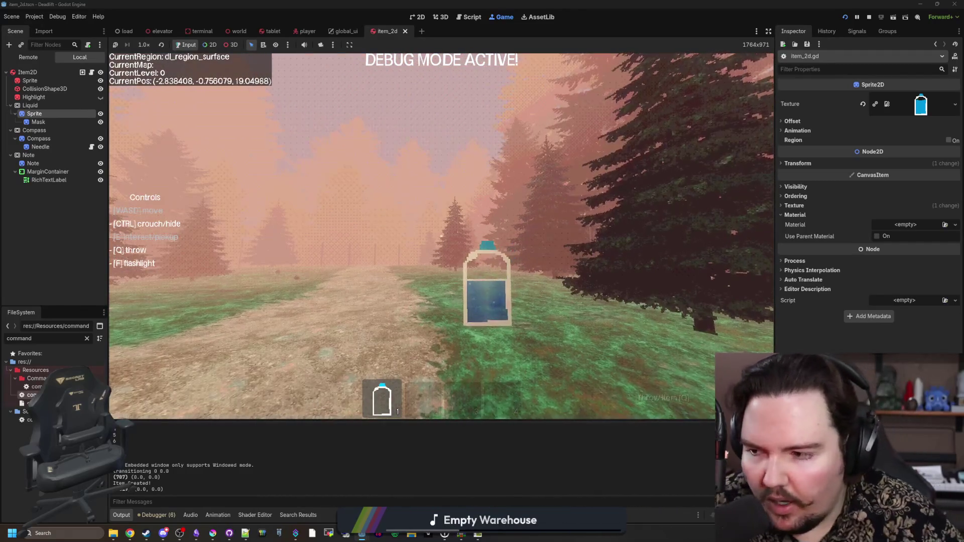
key("w")
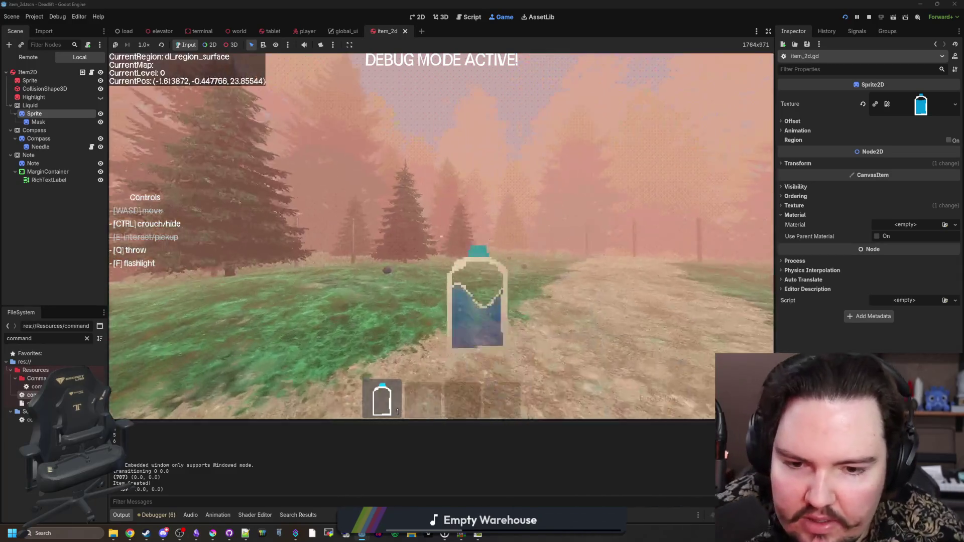
key("w")
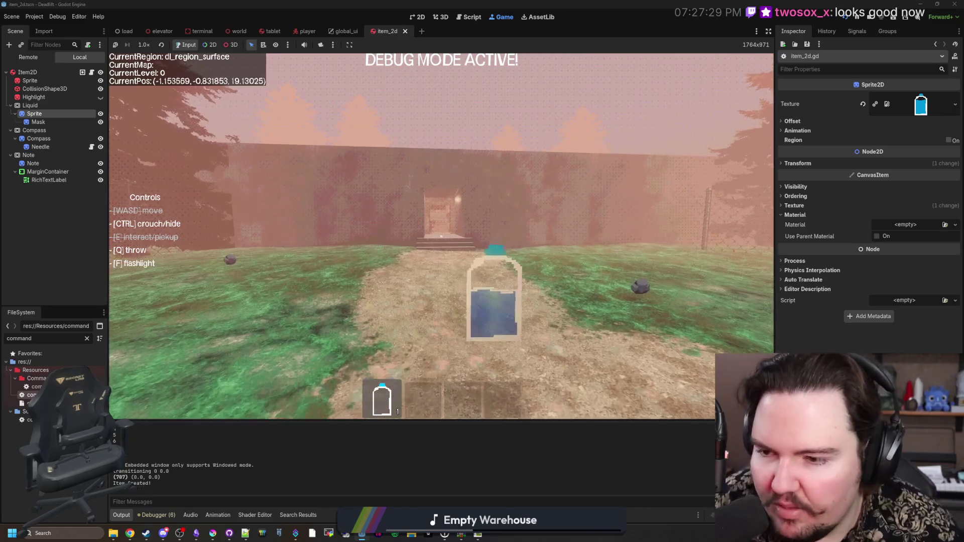
key("w")
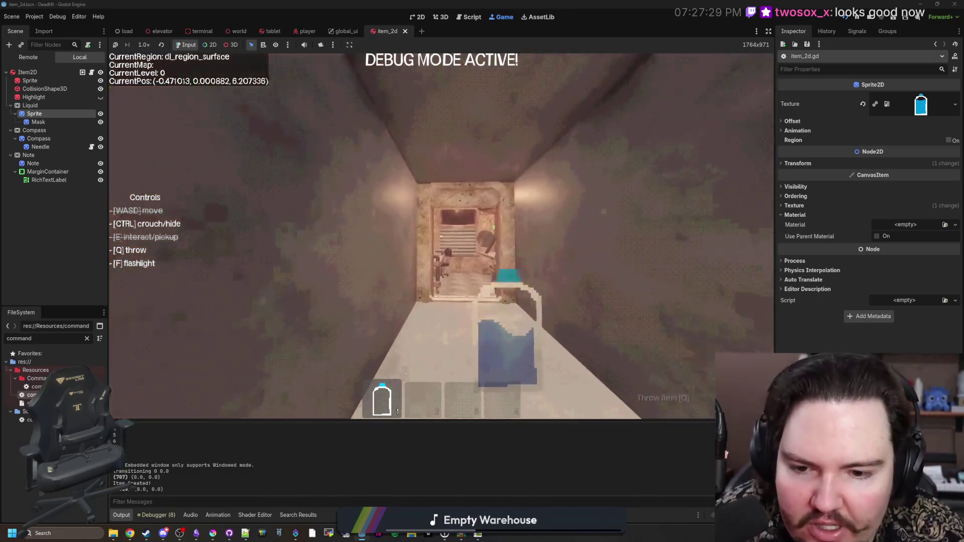
key("w")
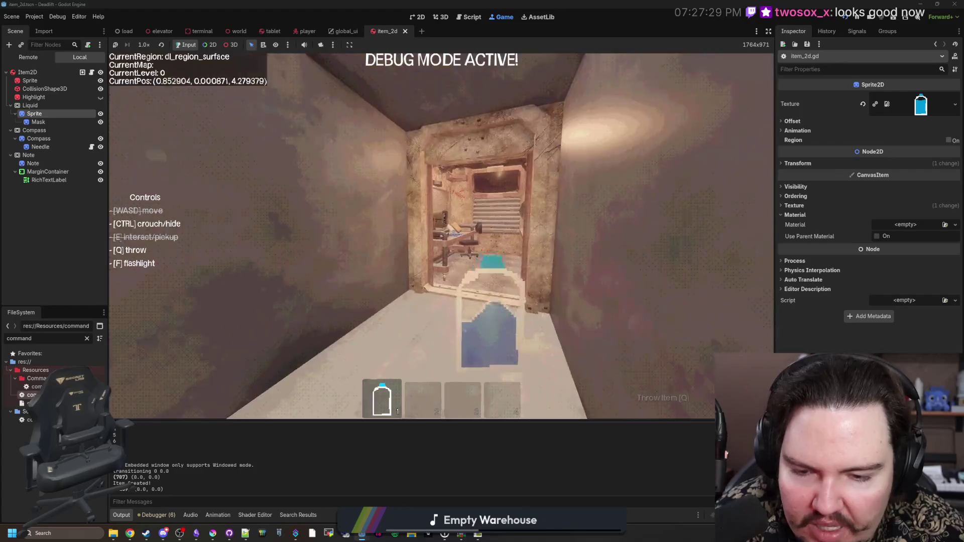
key("w")
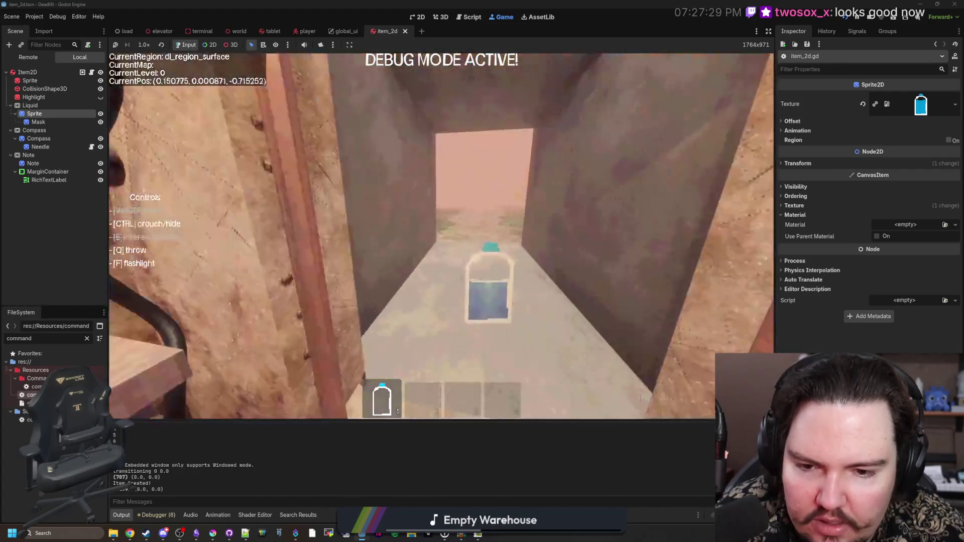
key("w")
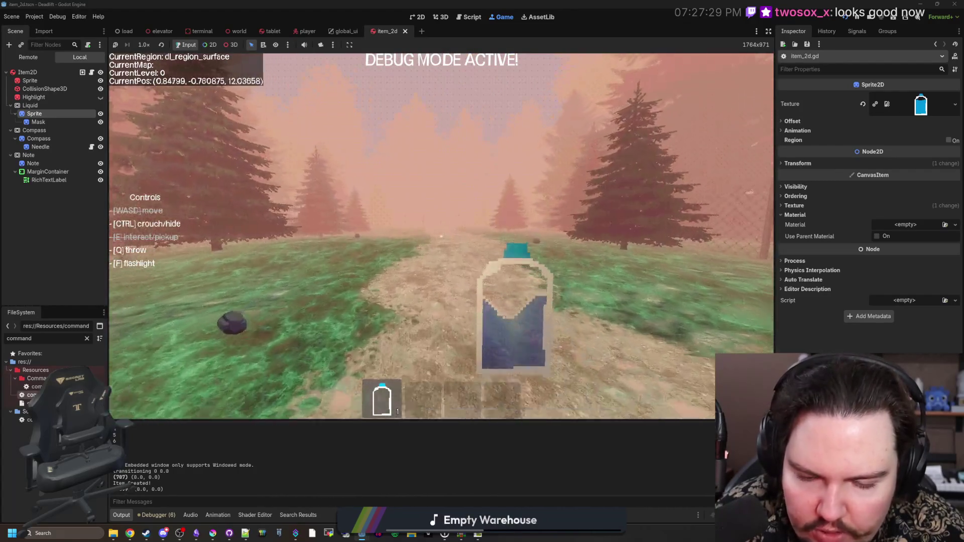
Throw the bottle down the path, pick it up again, then pause and return to item_2d.gd.
key("q")
key("w")
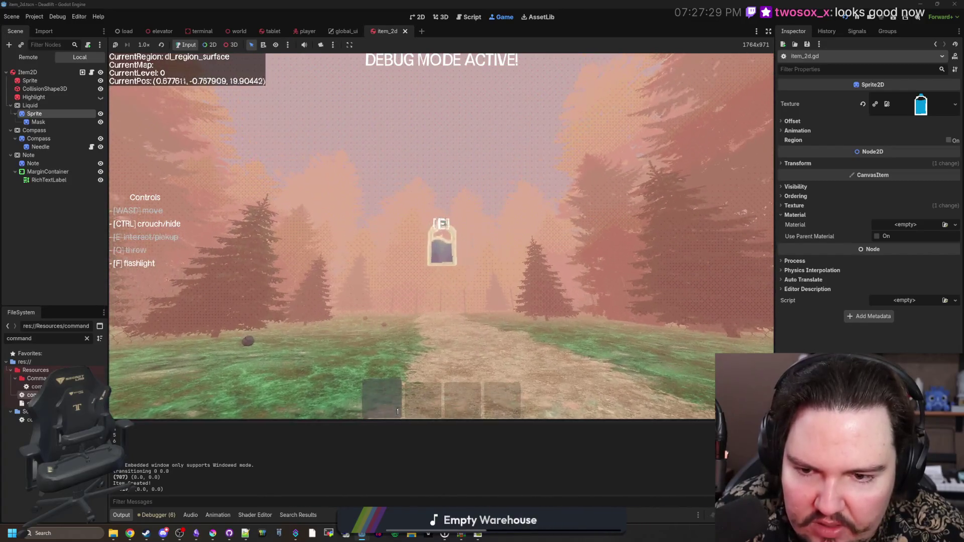
key("w")
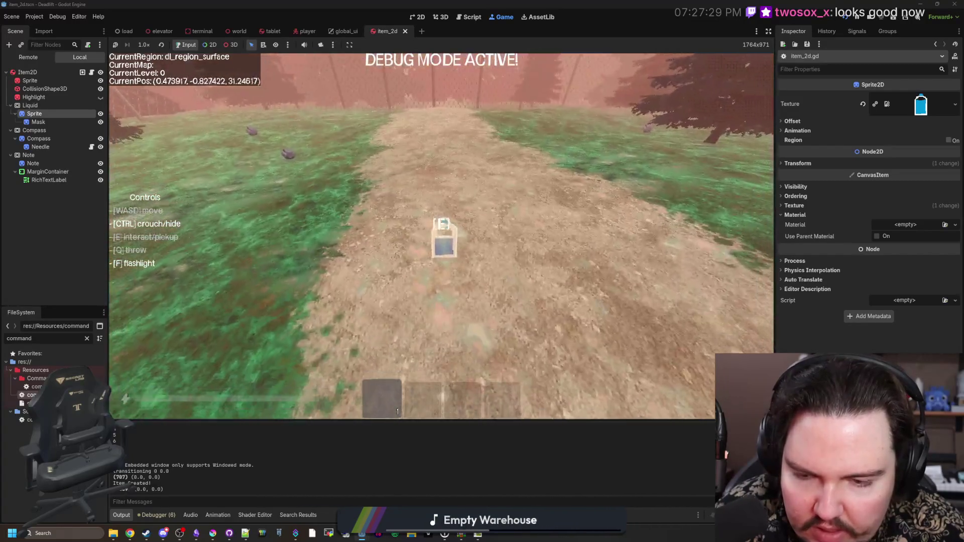
key("e")
key("w")
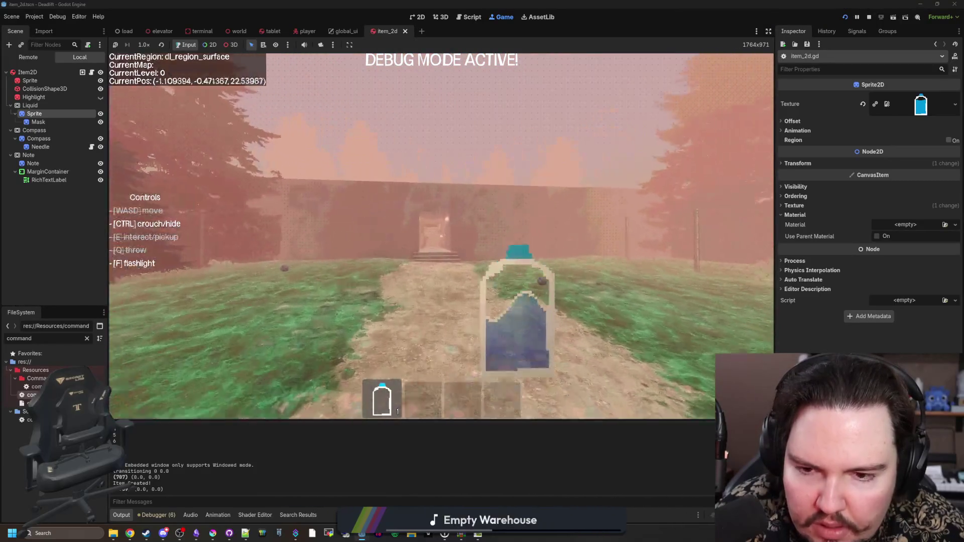
key("w")
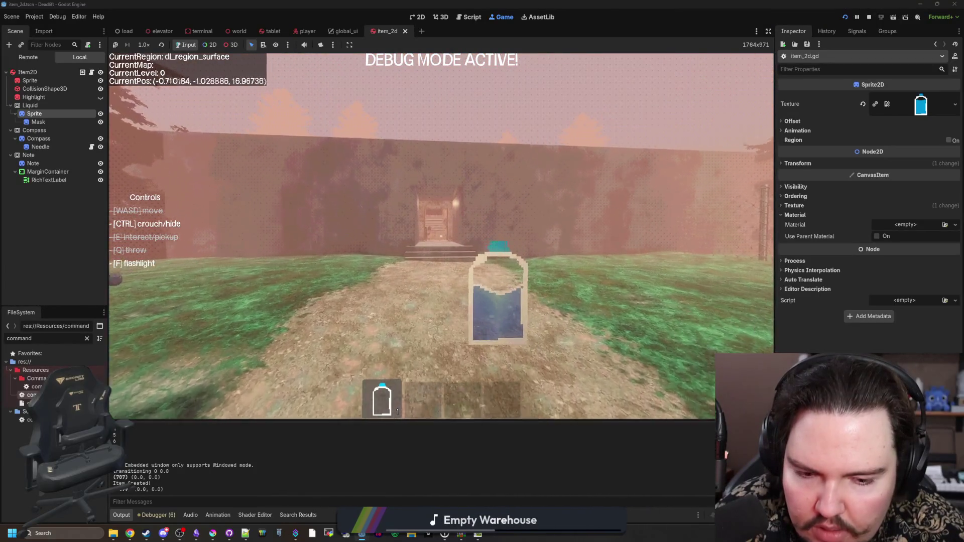
key("Escape")
key("ctrl+F3")
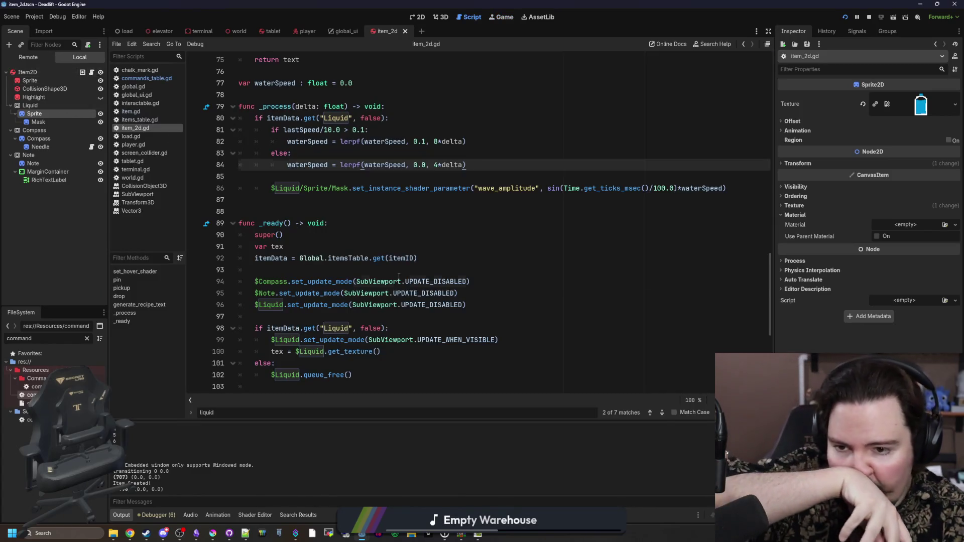
Review the waterSpeed lerp and widen the code area by narrowing the side docks.
scroll(395, 217, "up", 3)
left_click(372, 246)
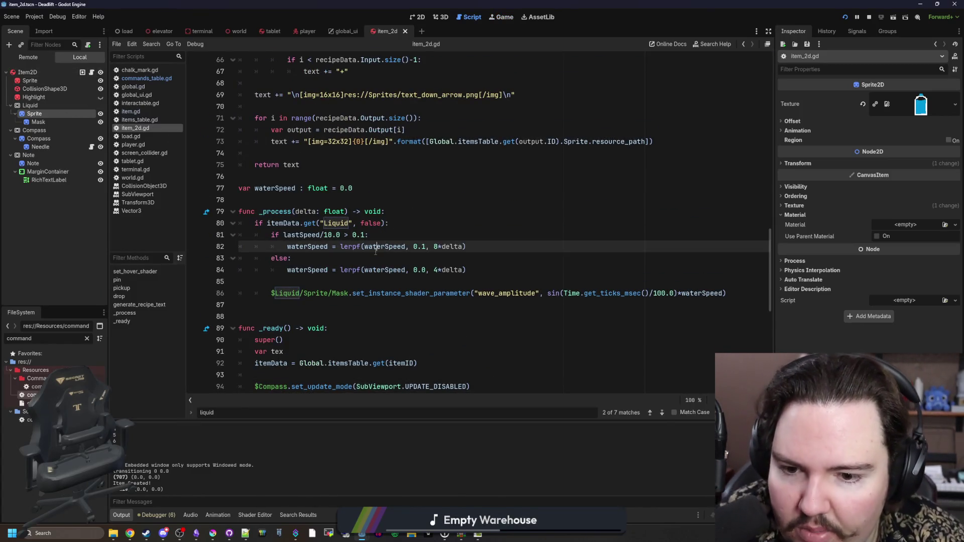
left_click(371, 260)
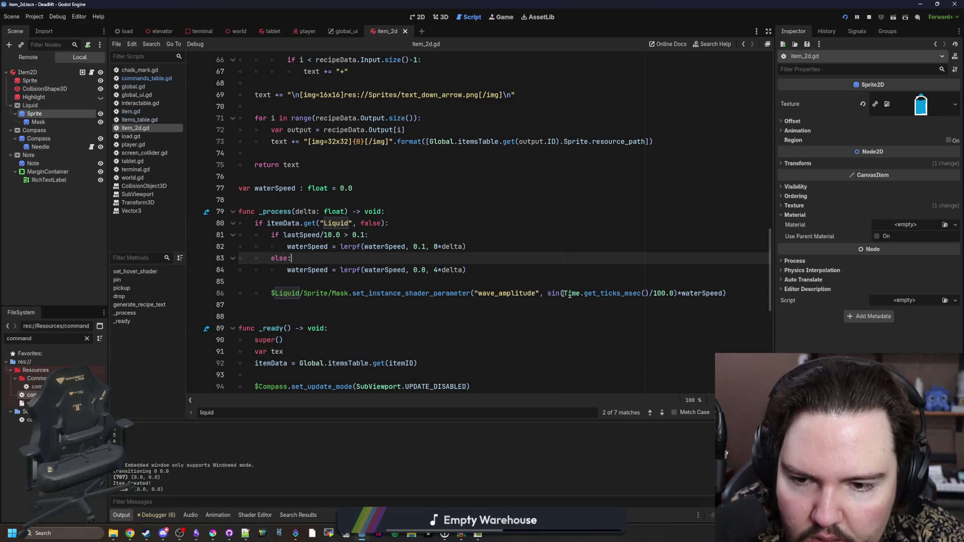
left_click_drag(777, 342, 849, 342)
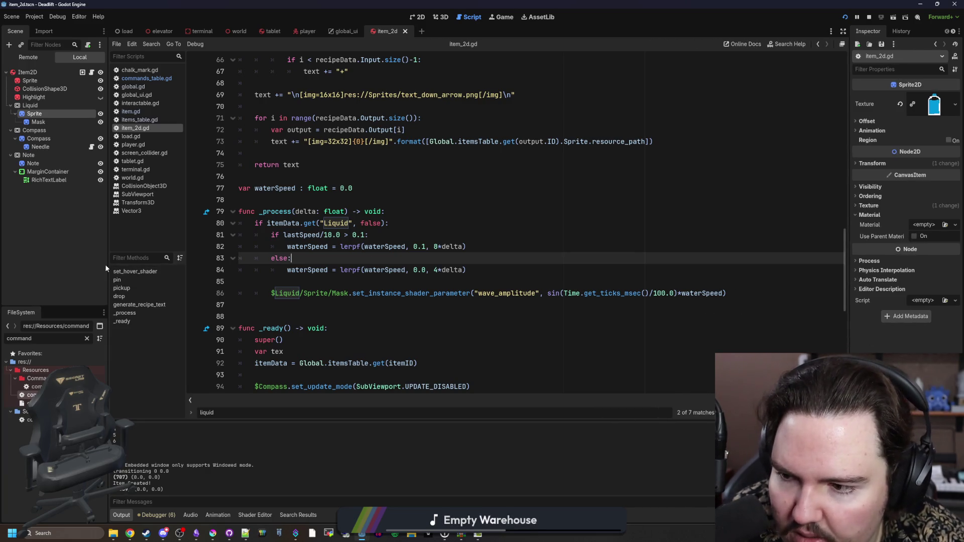
left_click_drag(109, 264, 67, 265)
left_click(317, 201)
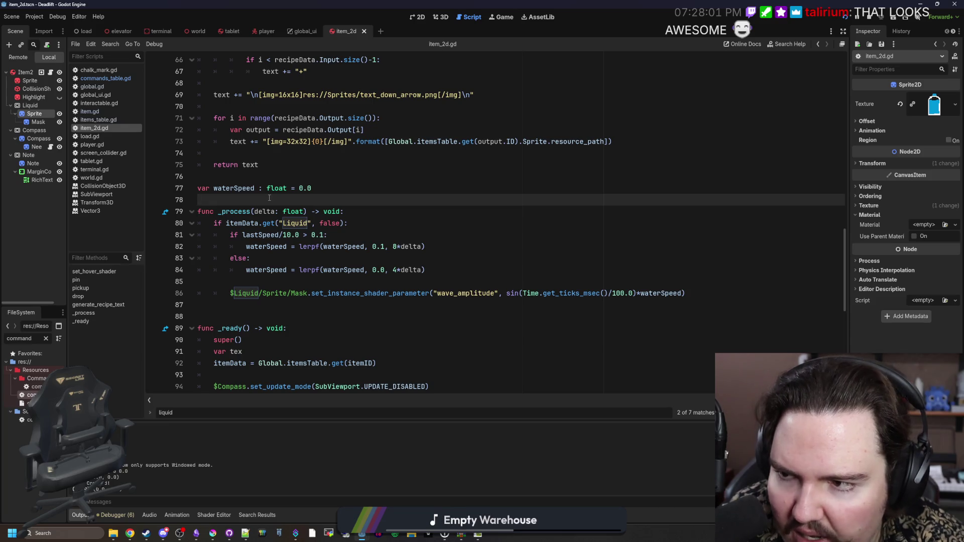
Open the parent item.gd script and start a search for lastSpeed.
scroll(269, 198, "up", 12)
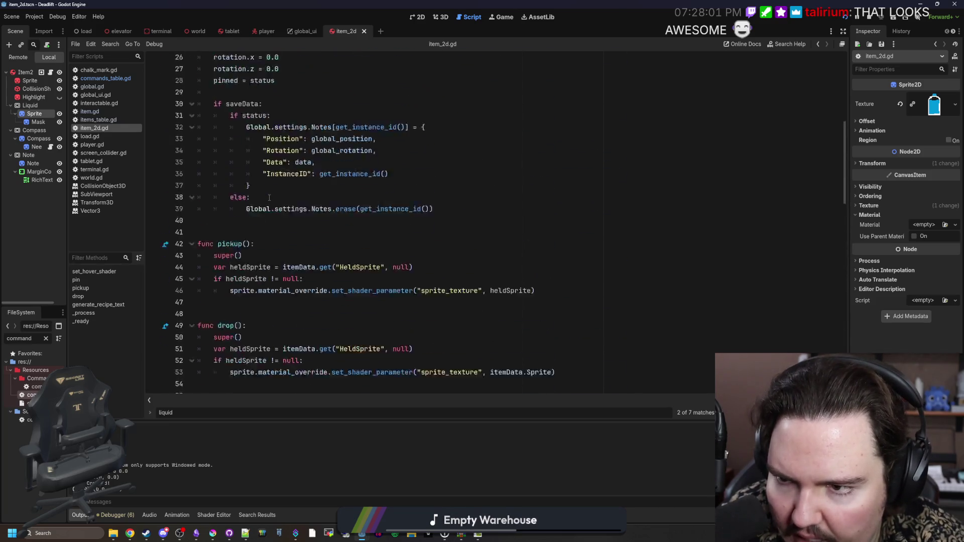
scroll(269, 198, "down", 10)
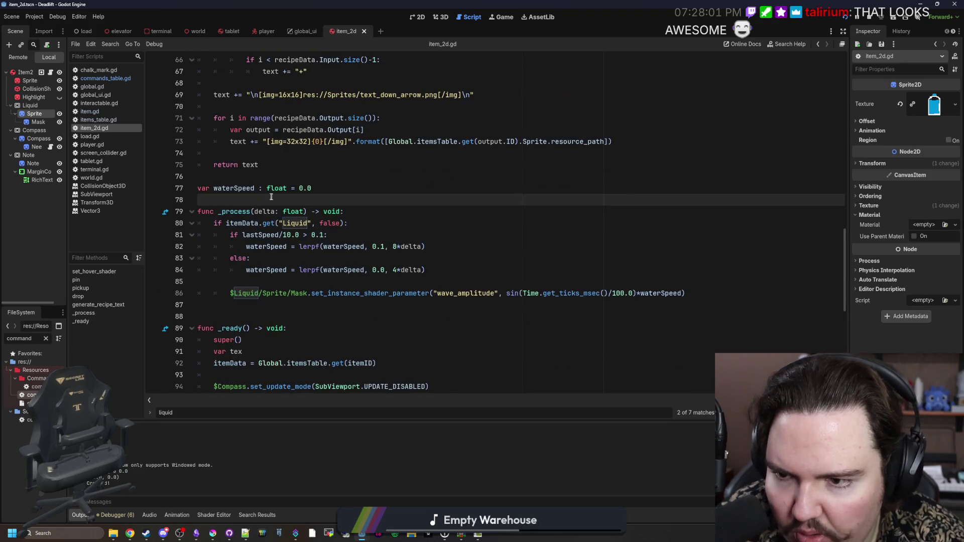
scroll(311, 200, "up", 19)
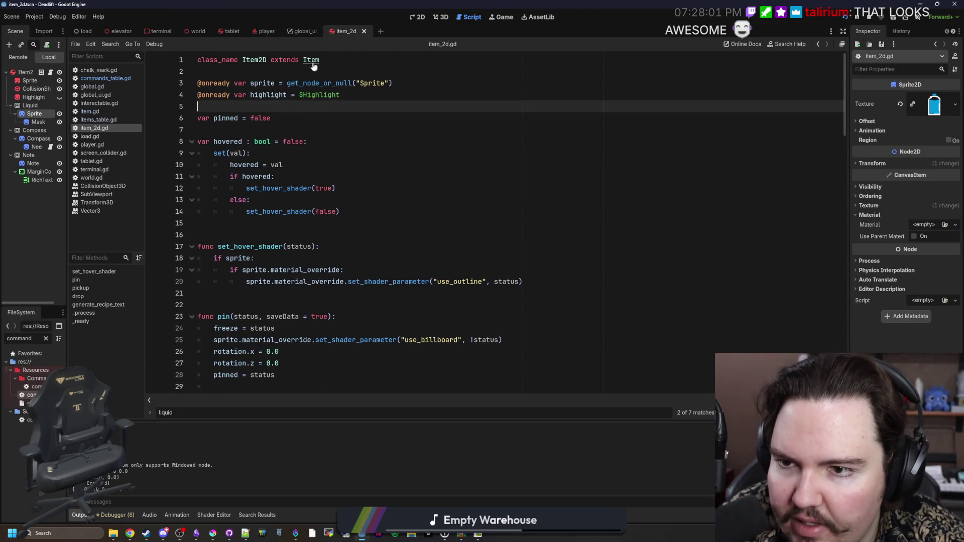
left_click(312, 59, "ctrl")
left_click(376, 179)
key("ctrl+f")
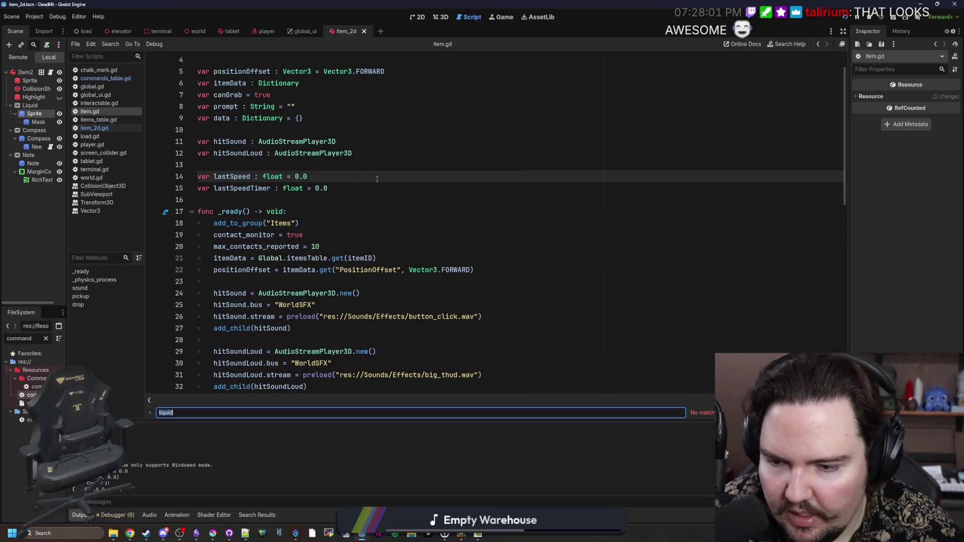
Search item.gd for lastSpeed, inspect its update on lines 48–49, and return to the game.
type("lastSpeed")
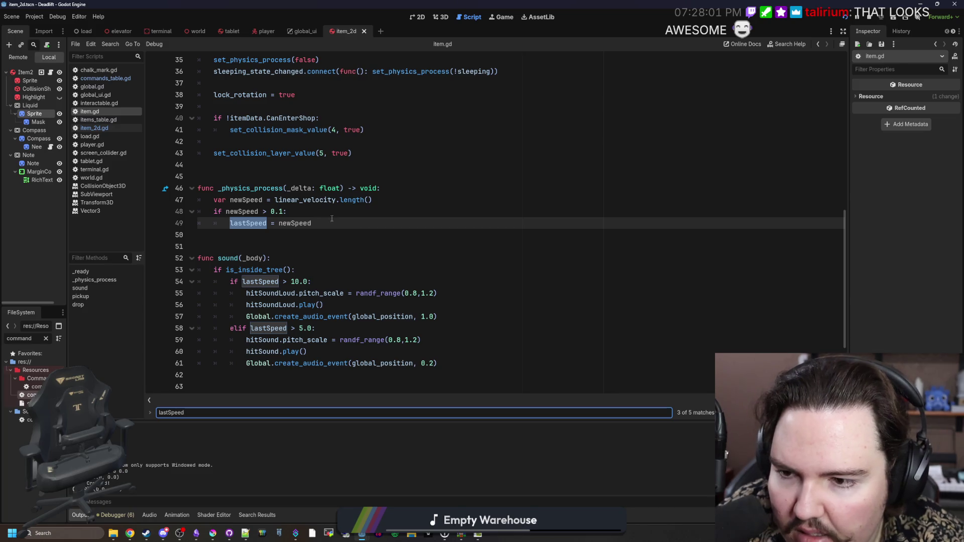
left_click_drag(347, 222, 179, 212)
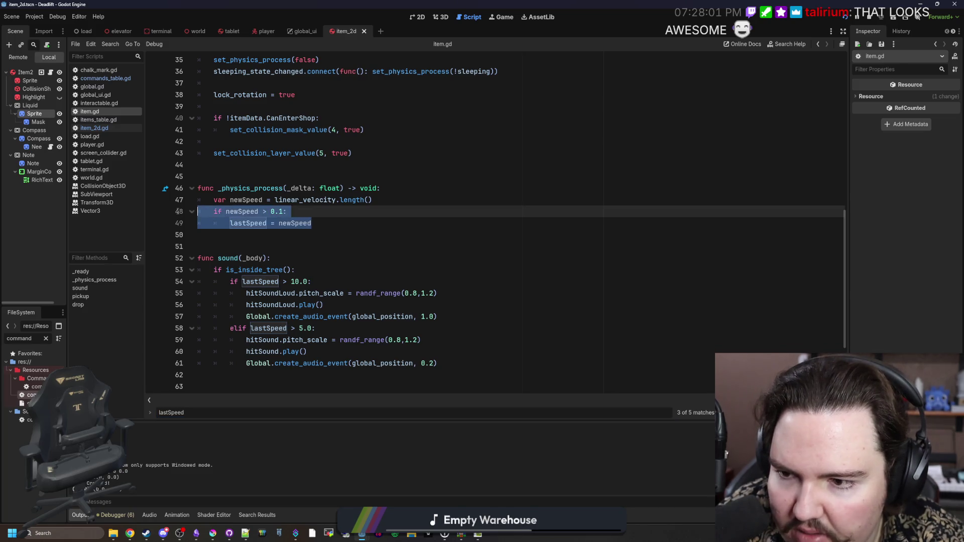
left_click(308, 210)
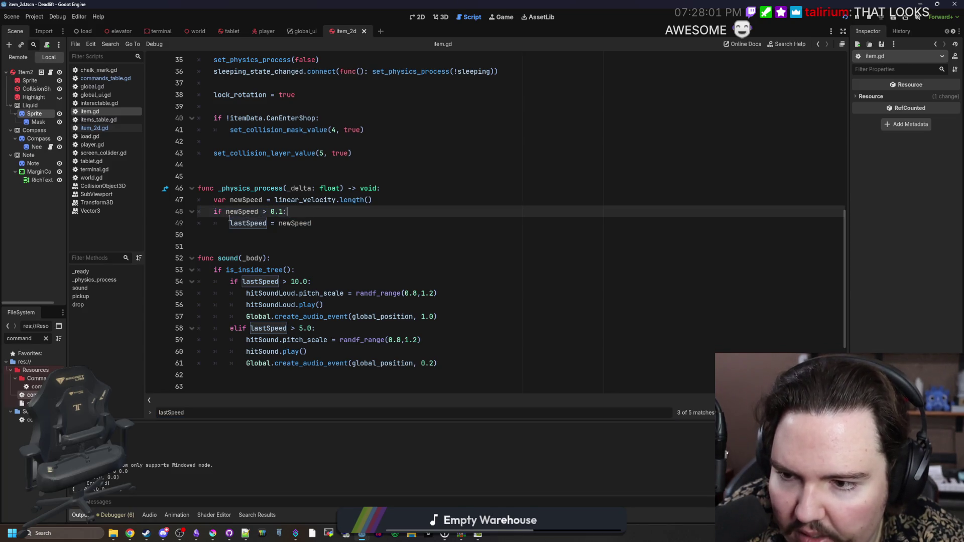
left_click(352, 218)
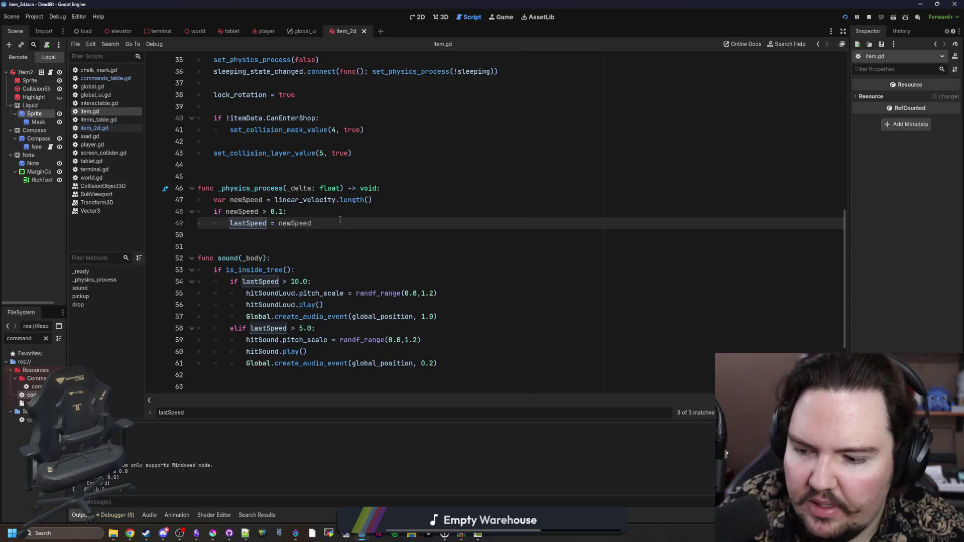
left_click(504, 17)
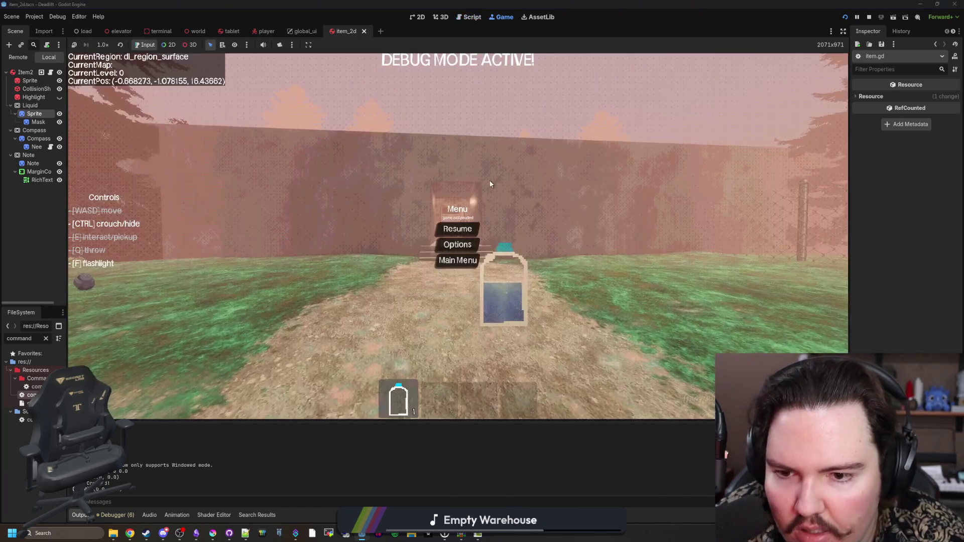
Resume the game, throw the bottle at the wall and pick it back up.
left_click(454, 227)
key("w")
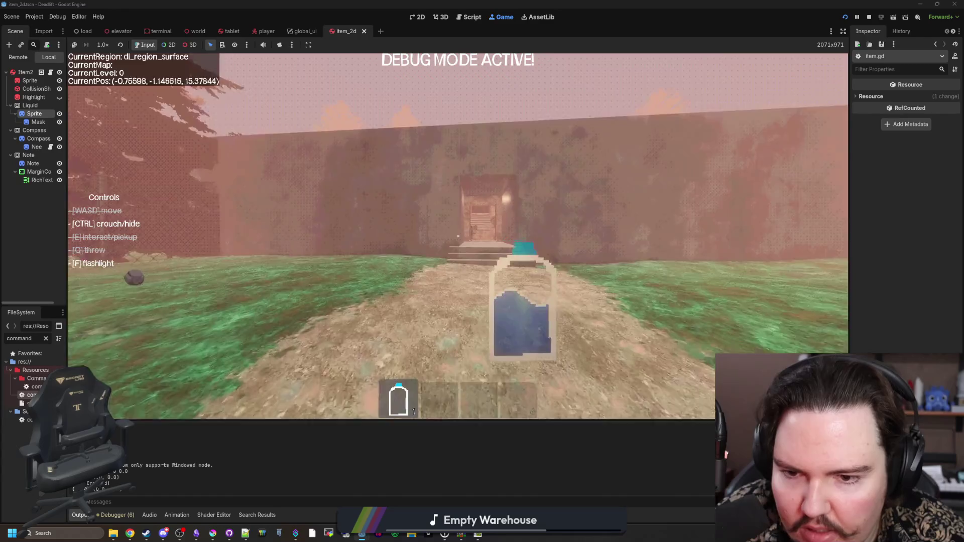
key("q")
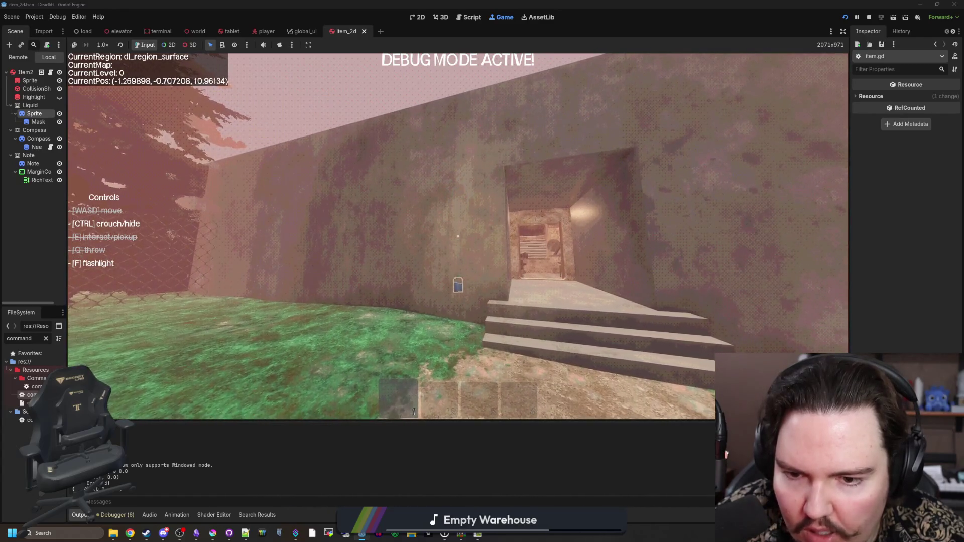
key("w")
key("e")
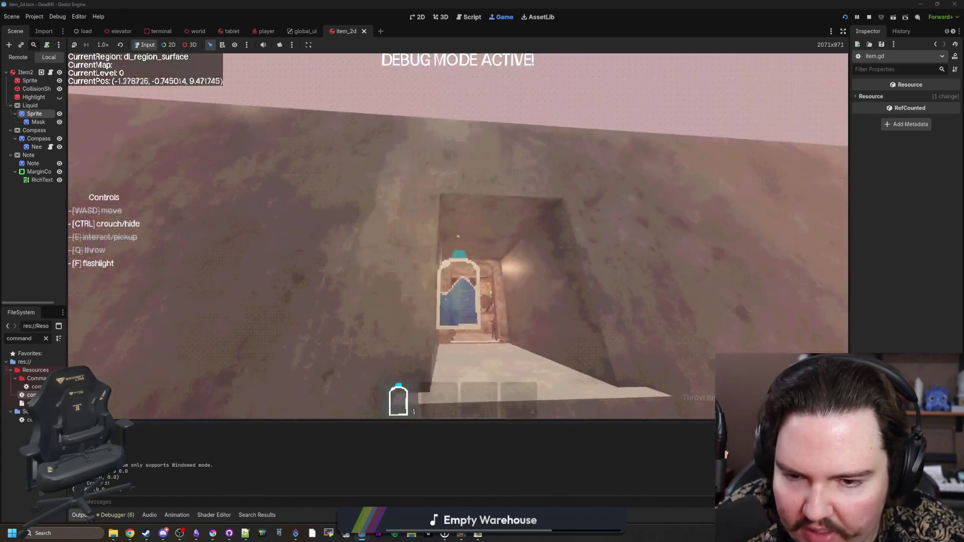
Throw the bottle onto the desk, watch it settle, then return to item_2d.gd.
key("w")
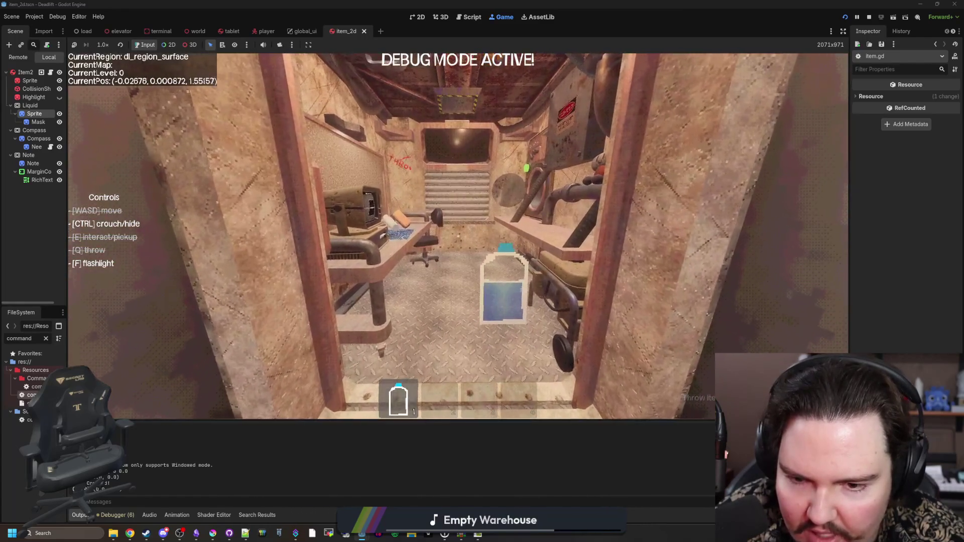
key("w")
key("q")
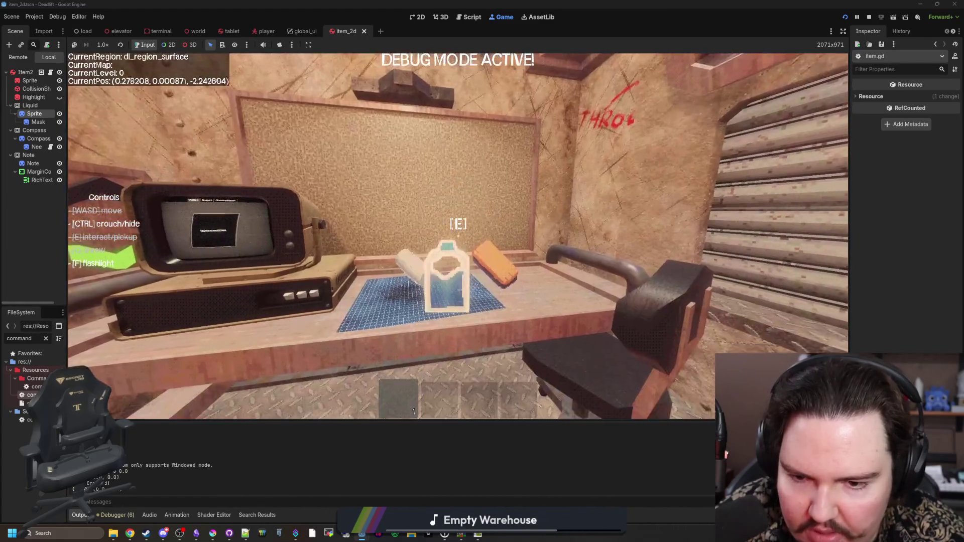
key("s")
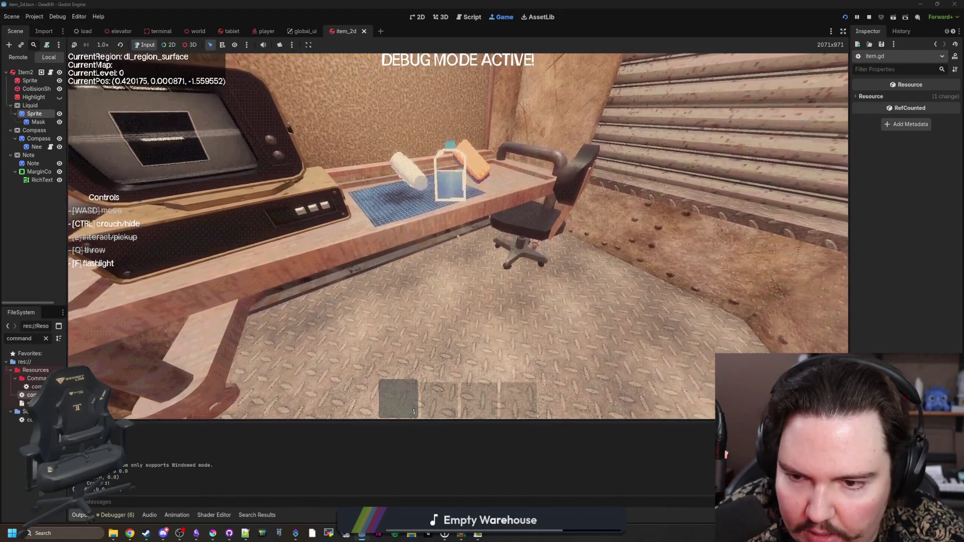
key("Escape")
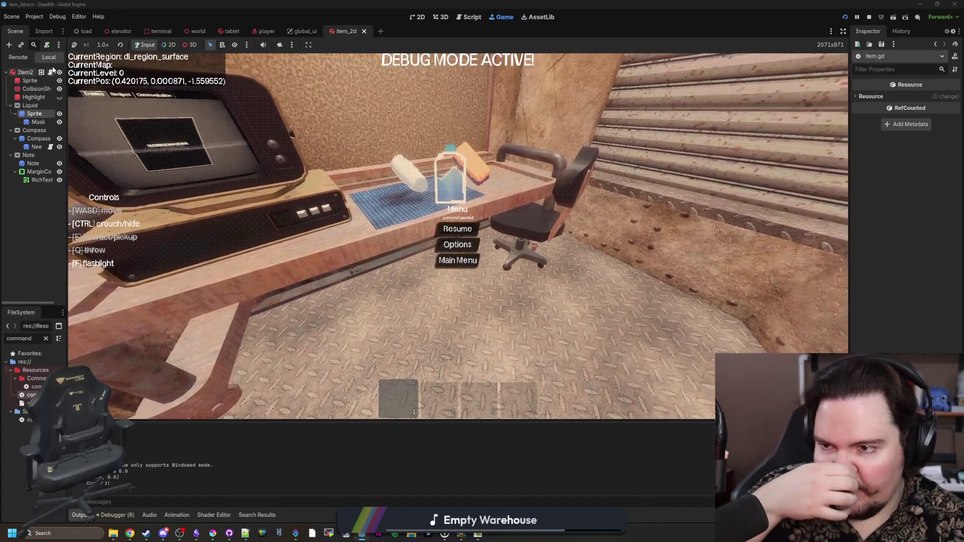
key("ctrl+F3")
scroll(384, 235, "down", 9)
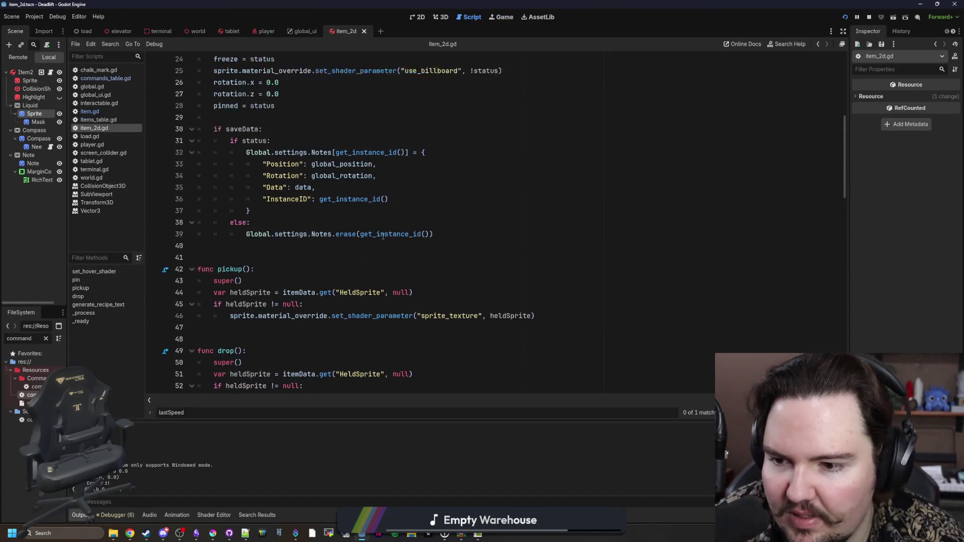
scroll(381, 236, "down", 14)
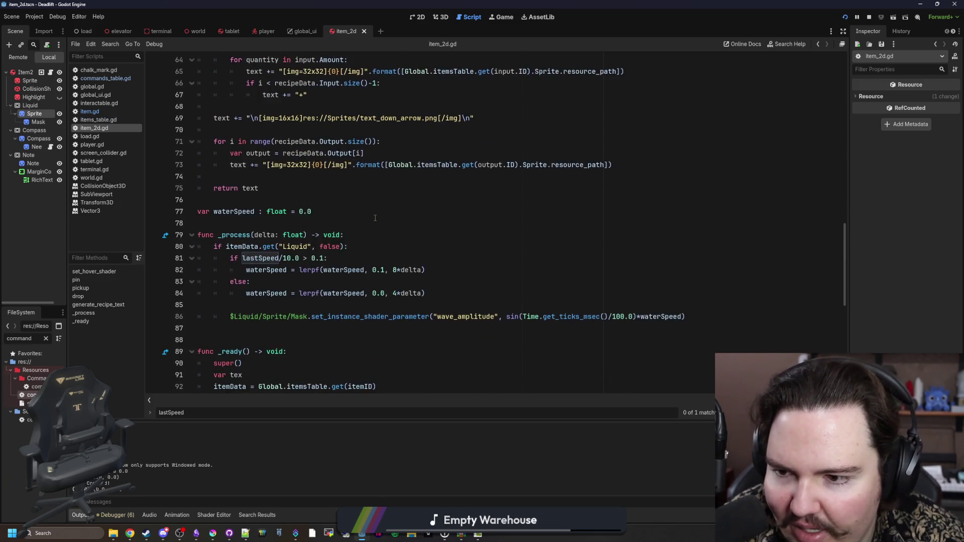
left_click(304, 212)
scroll(304, 212, "up", 1)
left_click(302, 200)
left_click(302, 188)
left_click(334, 200)
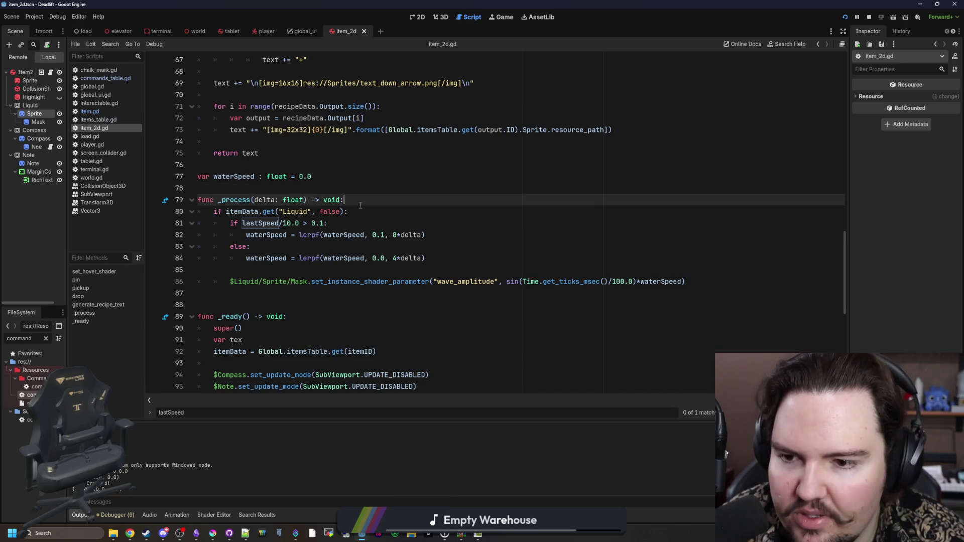
left_click(367, 213)
left_click(304, 269)
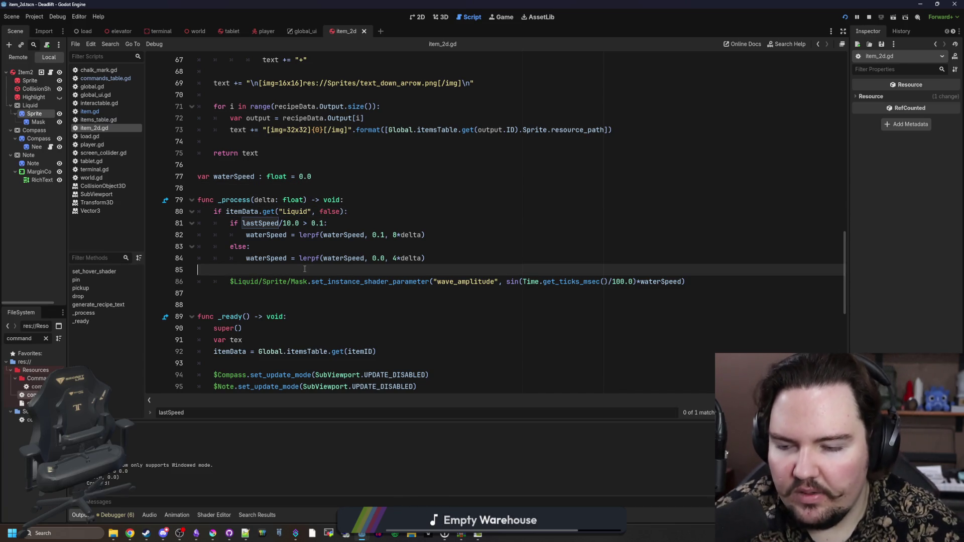
left_click(375, 201)
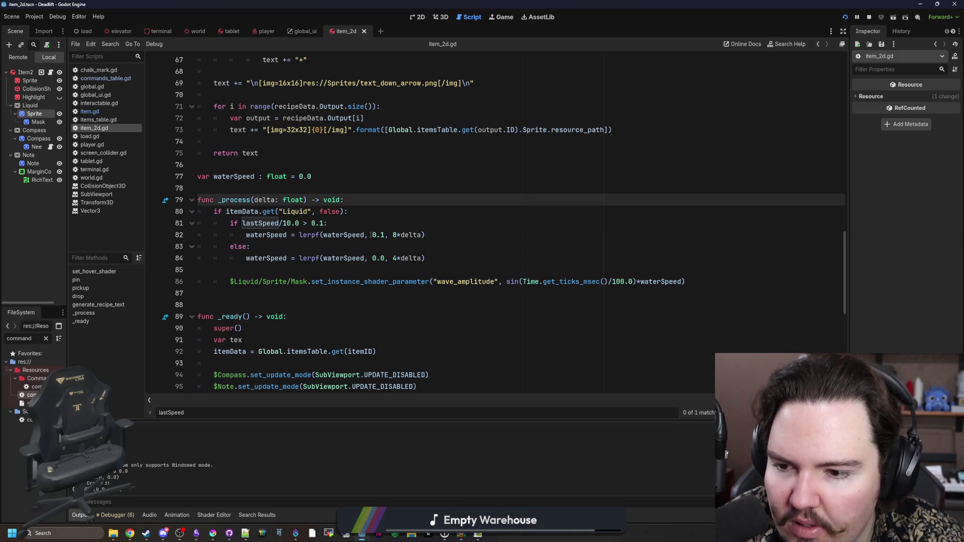
scroll(321, 241, "up", 3)
left_click(341, 253)
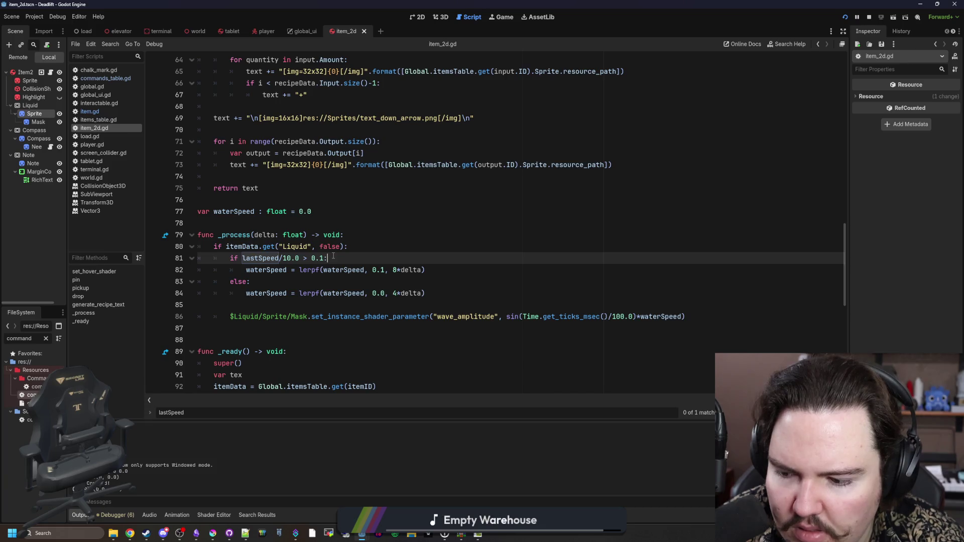
left_click(358, 245)
key("Return")
type("pri")
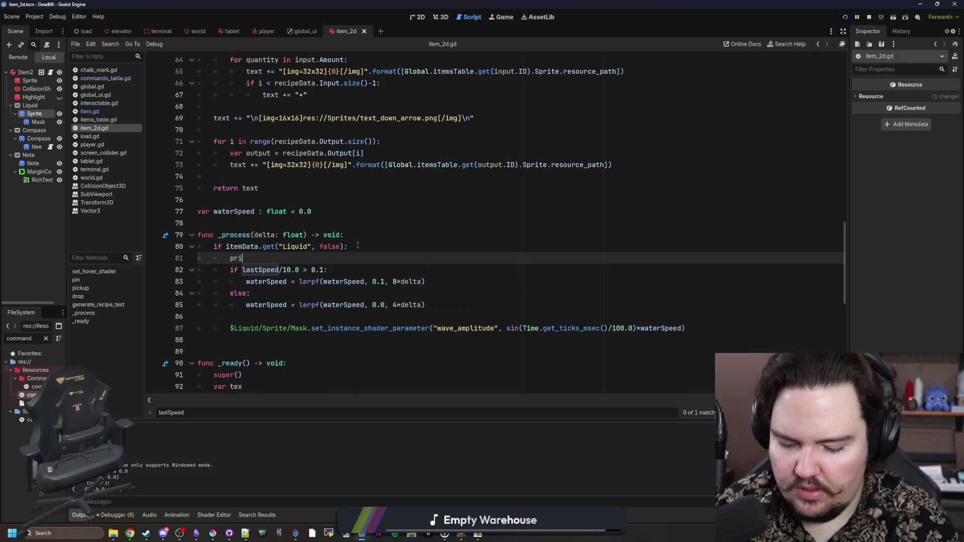
type("ed")
left_click(357, 246)
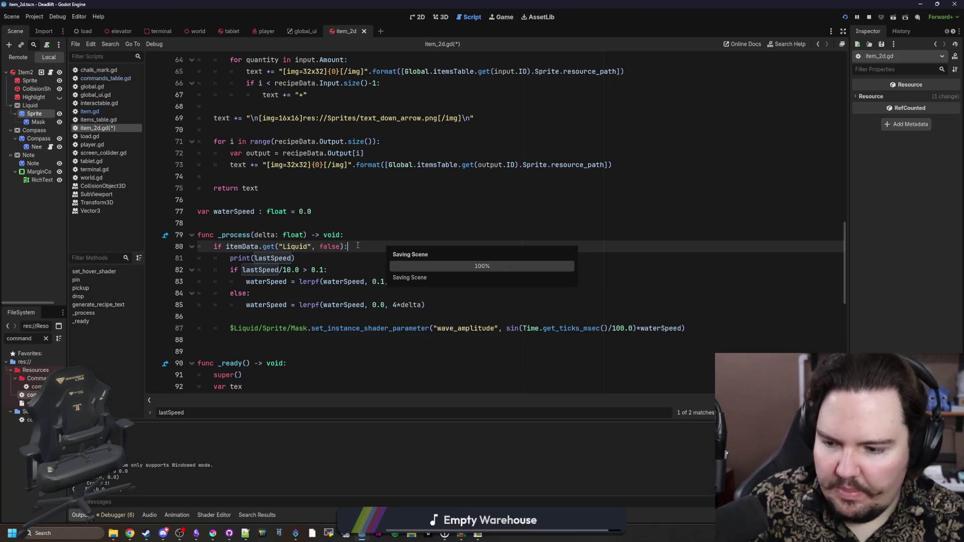
left_click_drag(294, 259, 186, 257)
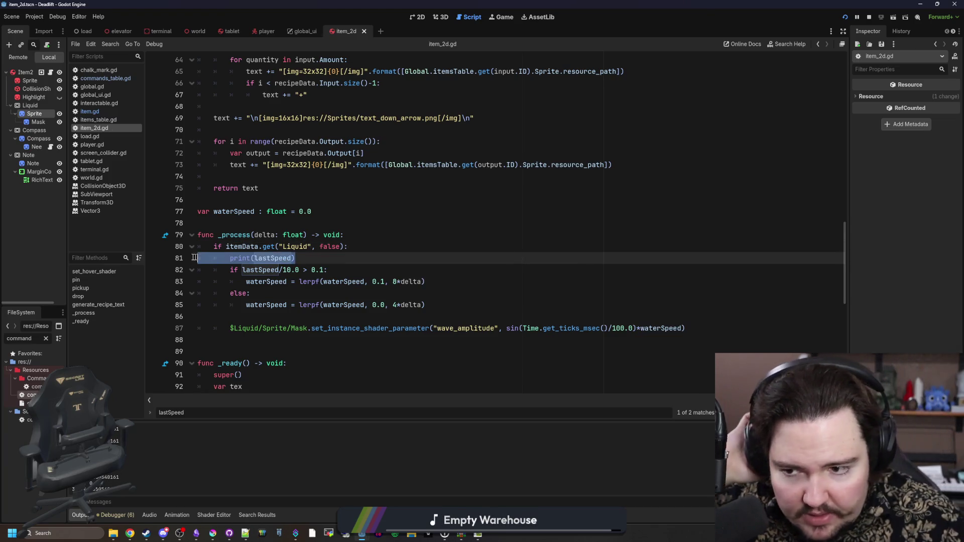
key("BackSpace")
key("BackSpace")
left_click(400, 204)
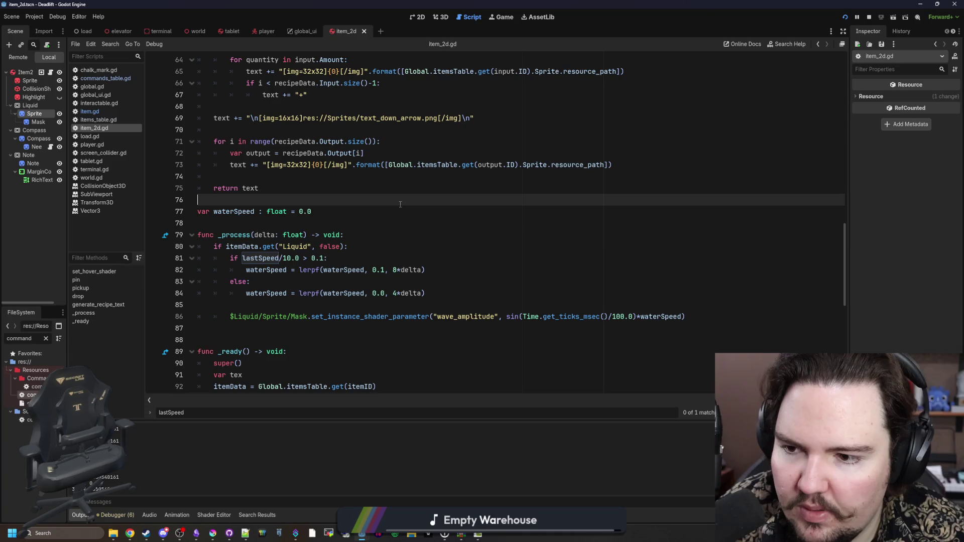
left_click(264, 258)
left_click(354, 247)
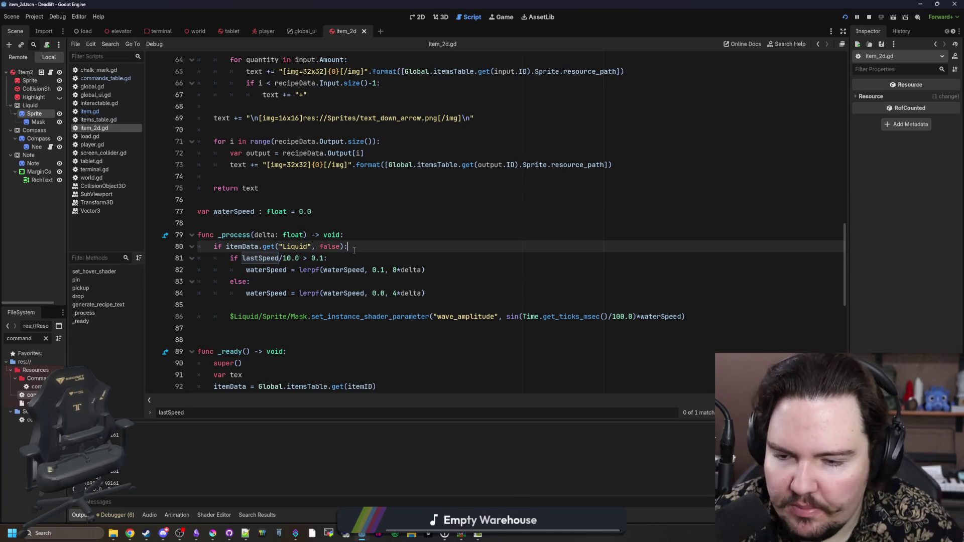
key("Return")
Write linear_velocity.length() and try it in the wave_amplitude call, then undo that.
type("veloc")
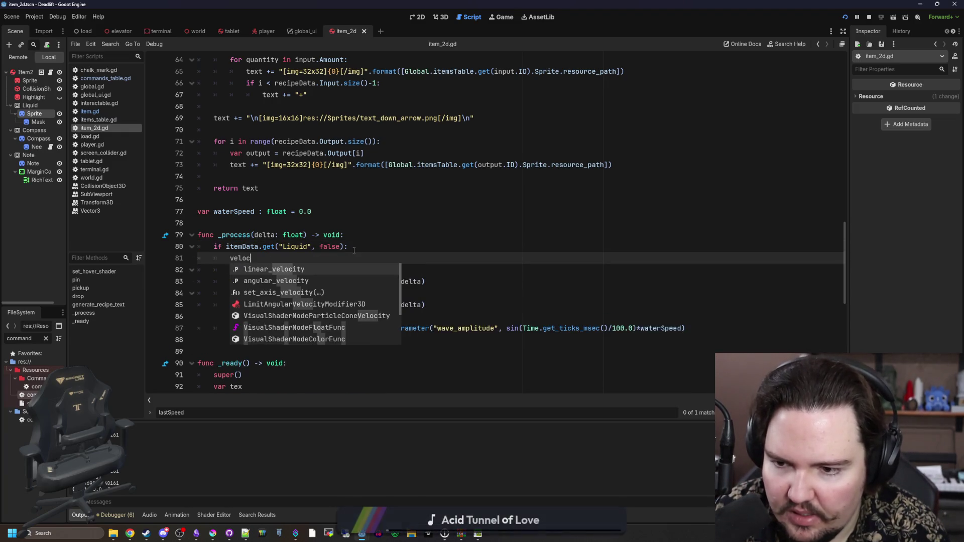
key("Return")
type("th()")
key("shift+Home")
key("ctrl+c")
key("BackSpace")
scroll(693, 317, "down", 1)
left_click(693, 317)
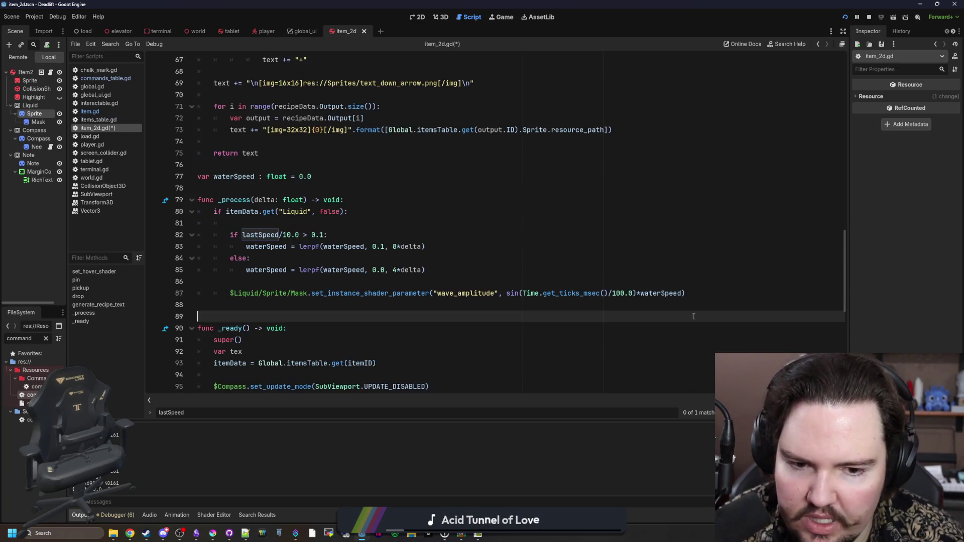
double_click(656, 293)
key("ctrl+v")
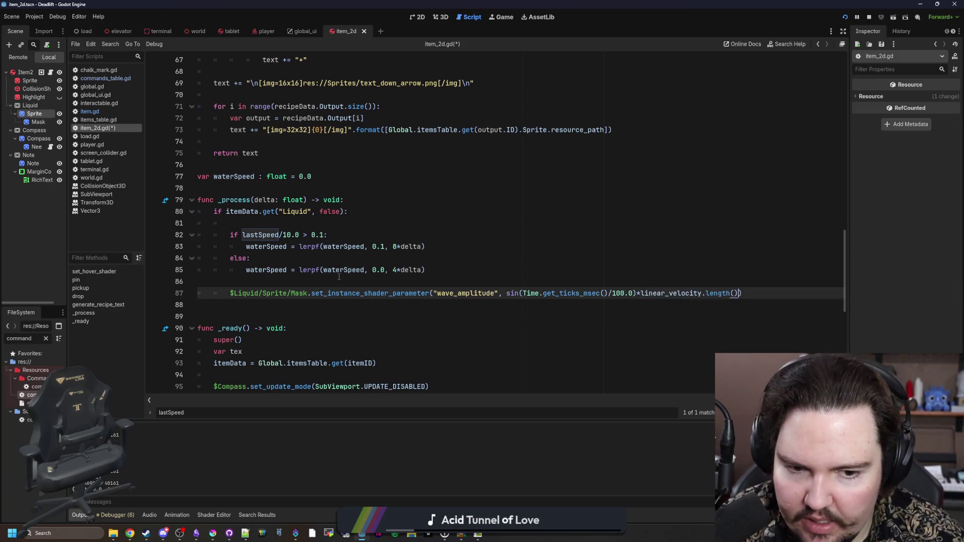
key("ctrl+z")
Use linear_velocity.length() in the first lerpf, delete the lastSpeed if/else, and run the game.
left_click(276, 272)
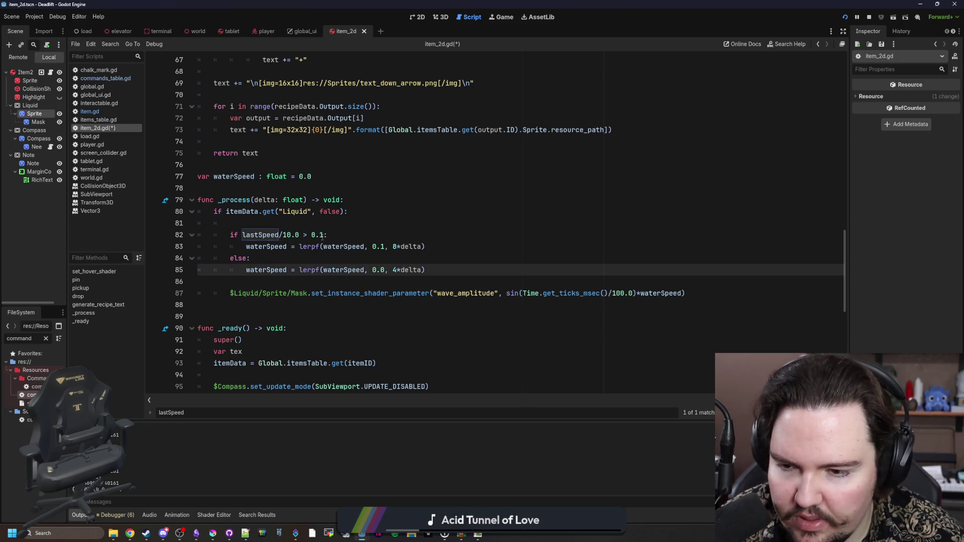
double_click(343, 247)
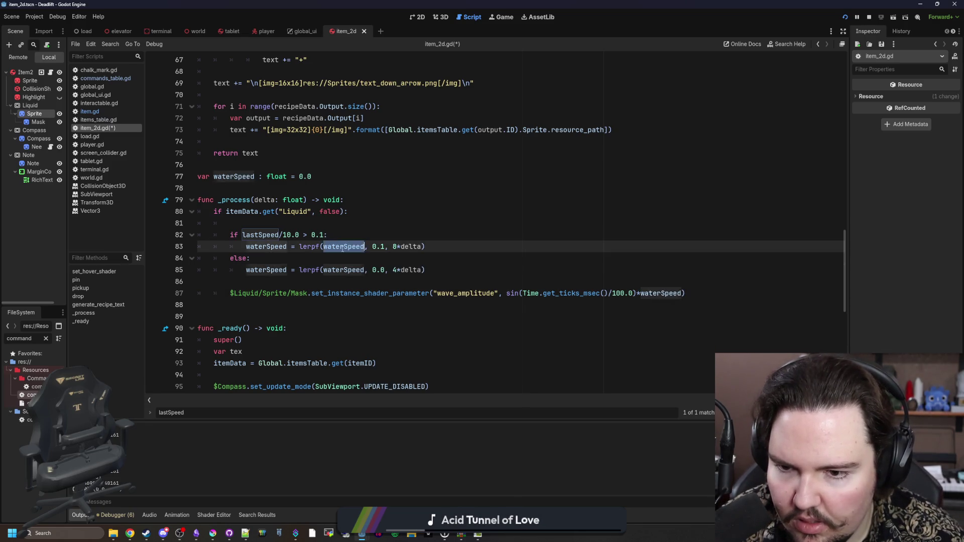
key("ctrl+v")
key("shift+Tab")
left_click_drag(198, 223, 329, 235)
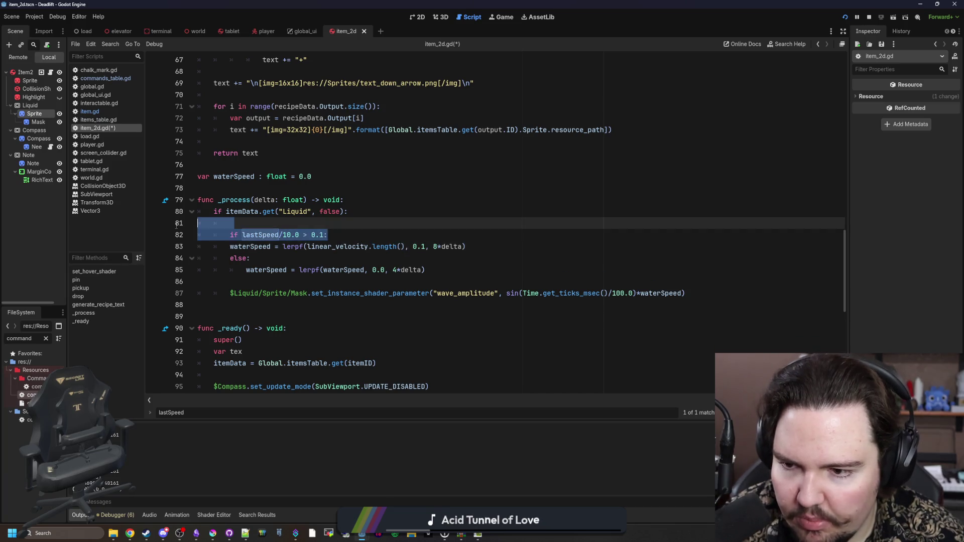
key("BackSpace")
left_click_drag(446, 255, 467, 235)
key("BackSpace")
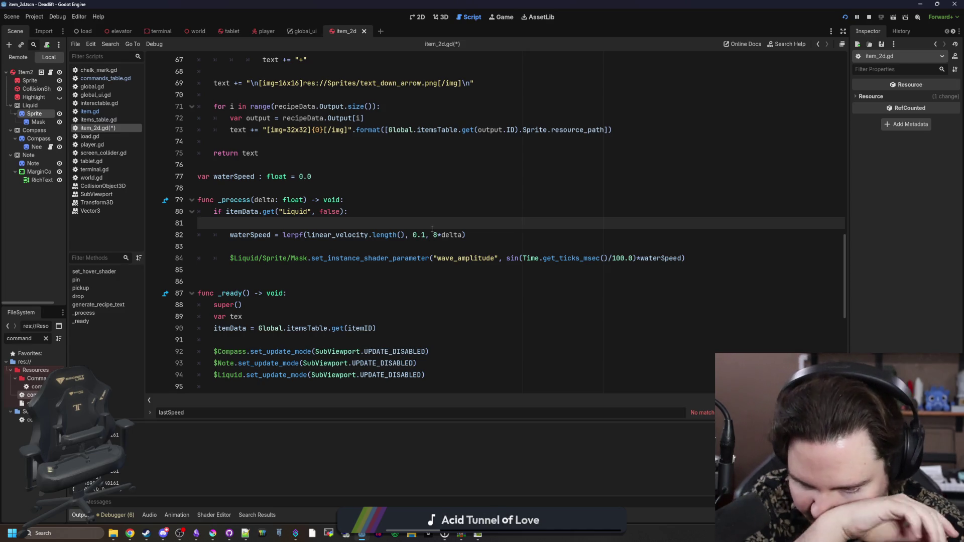
key("F5")
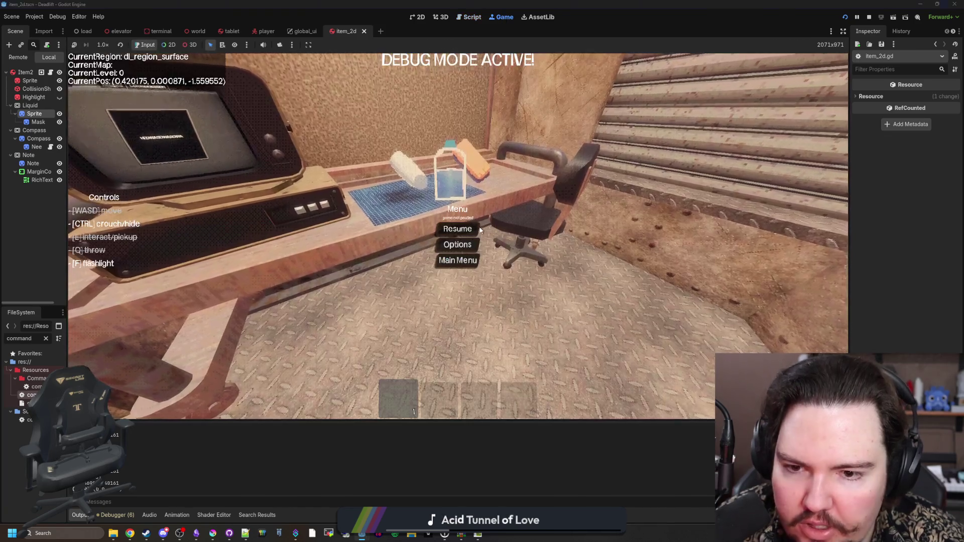
left_click(477, 229)
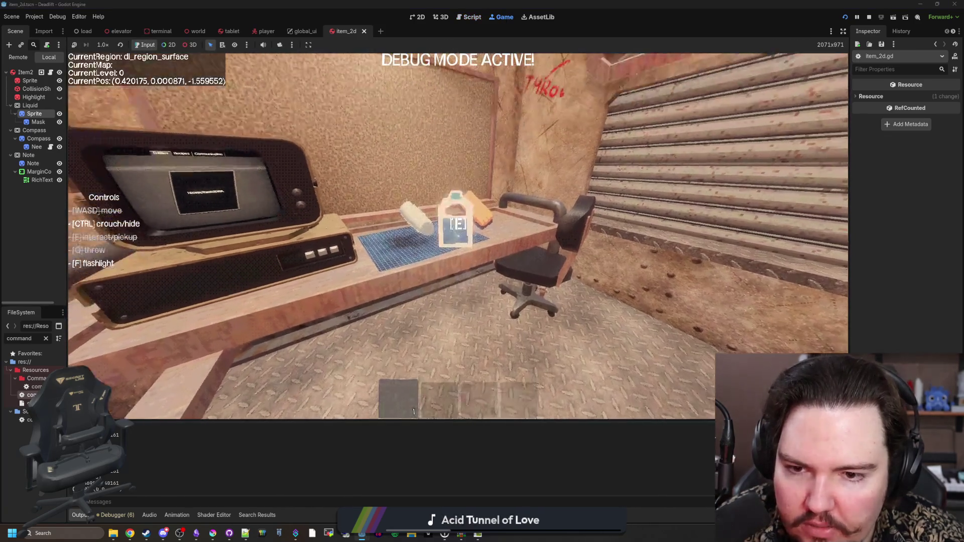
Divide the velocity by 20 in the waterSpeed line, save, and test carrying the bottle in-game.
key("w")
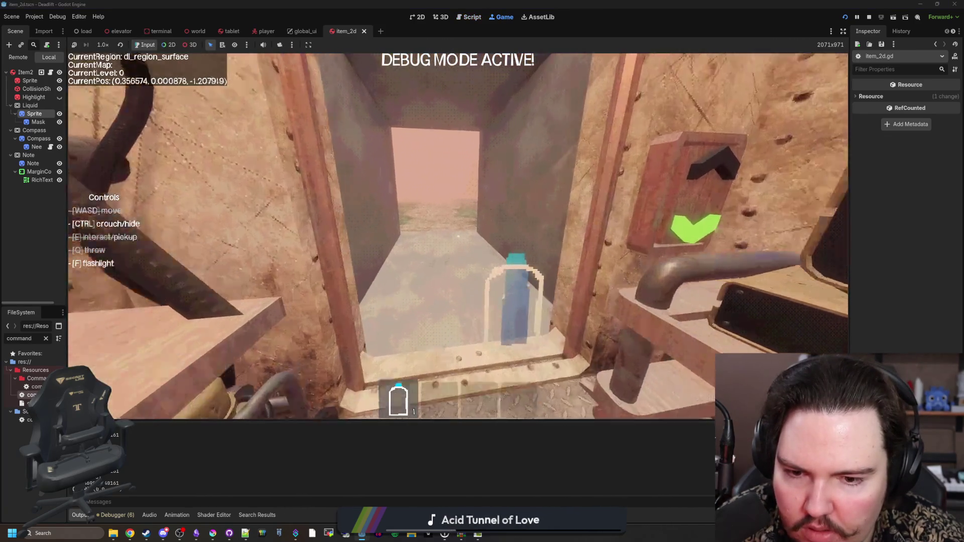
key("Escape")
key("ctrl+F3")
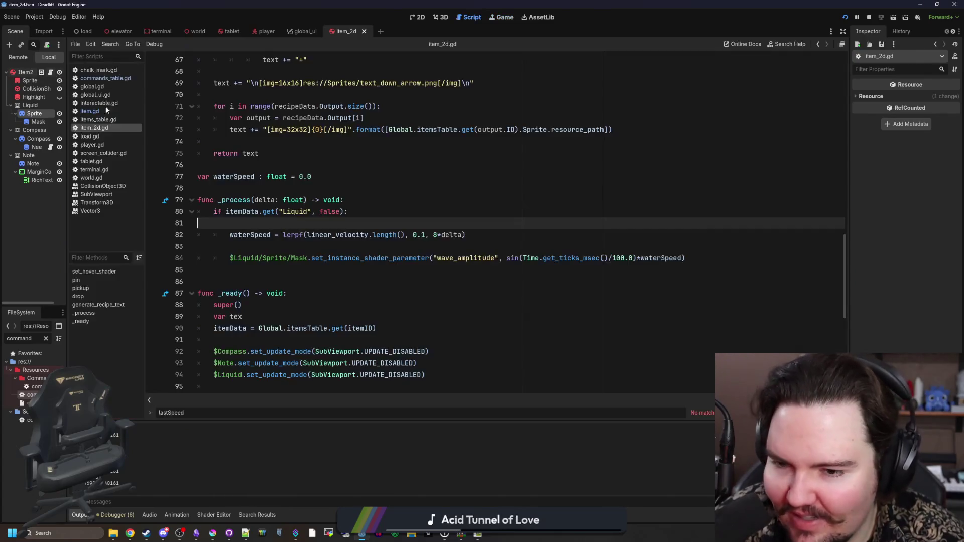
type("/20.0")
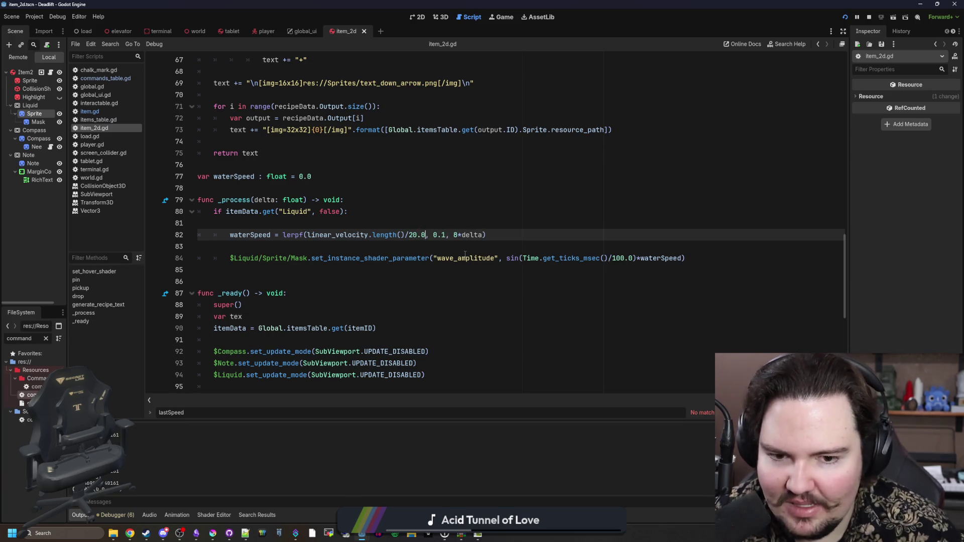
key("ctrl+s")
left_click(499, 17)
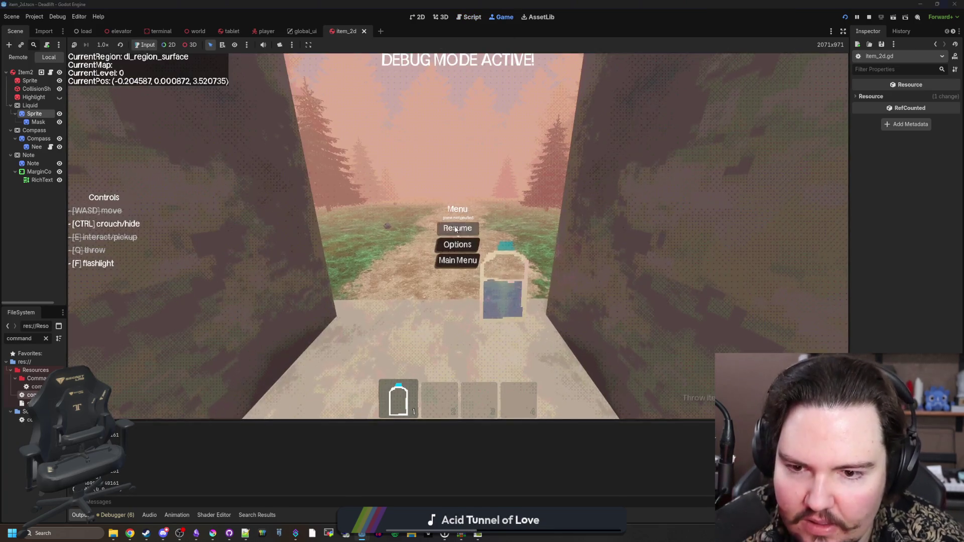
key("Escape")
key("w")
key("Escape")
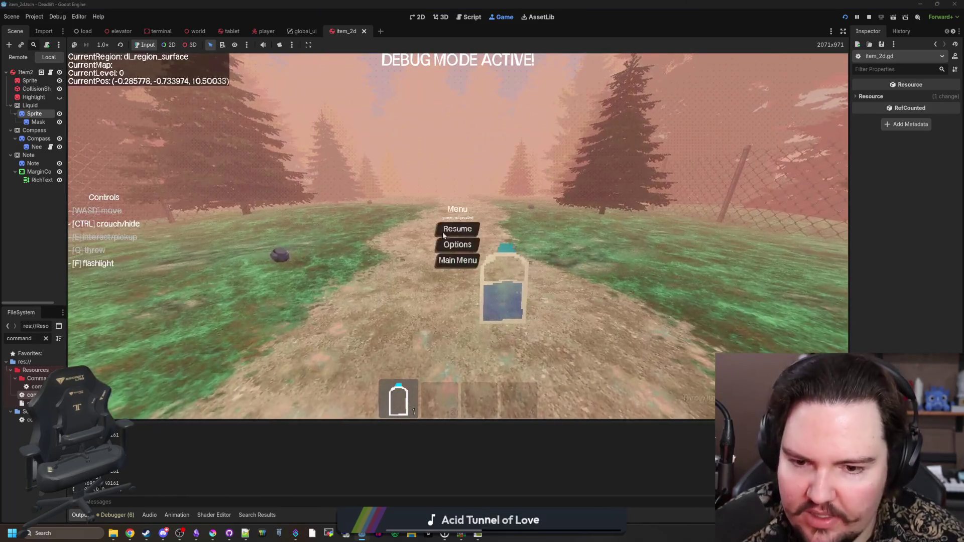
Check the divisor in the script, then retest the water slosh in-game.
key("ctrl+F3")
left_click(410, 235)
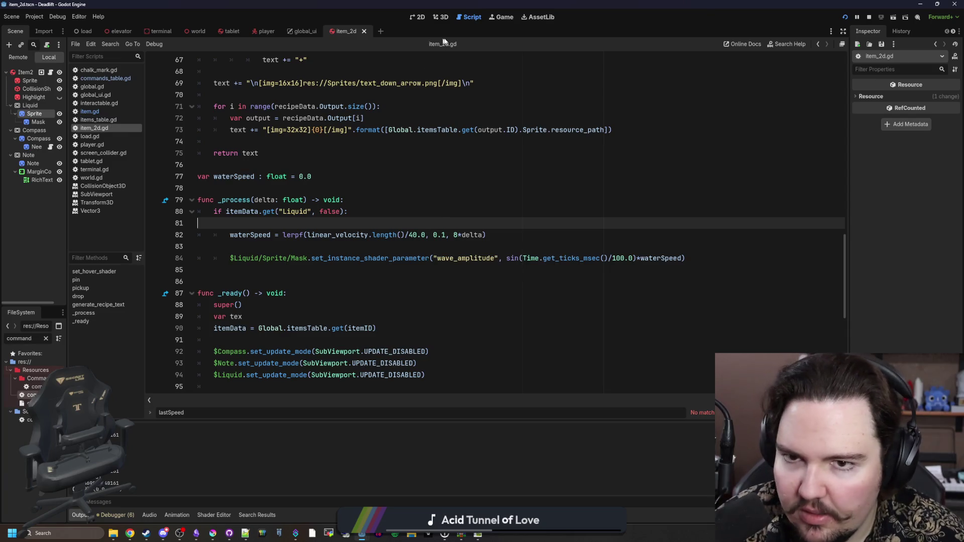
left_click(501, 17)
key("Escape")
key("w")
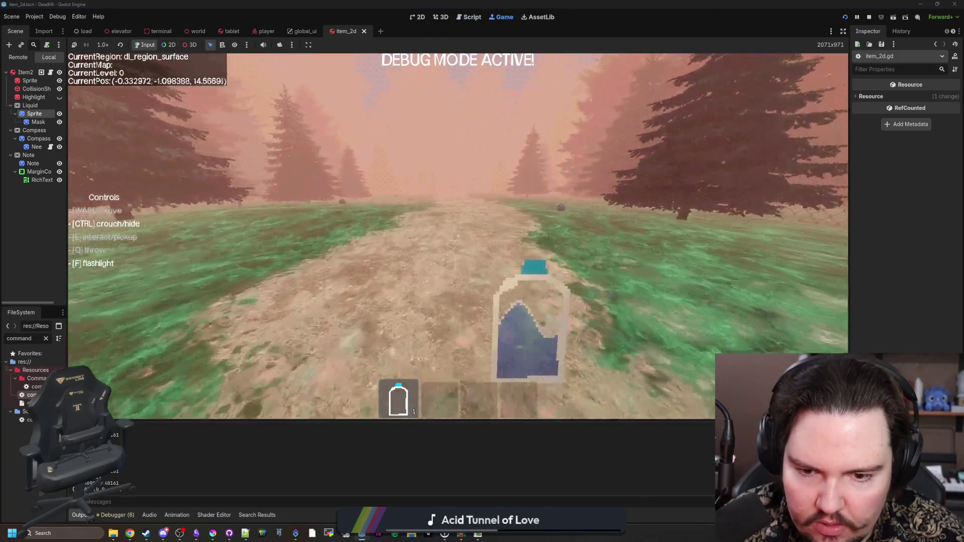
key("Escape")
Change the velocity divisor from 40 to 80.0, save, and walk toward the building to test.
key("ctrl+F3")
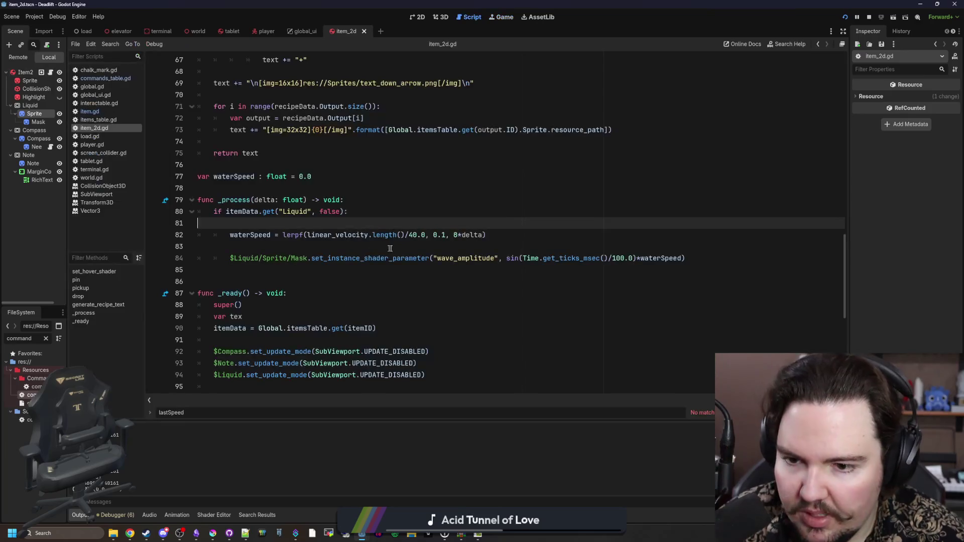
double_click(413, 235)
type("80")
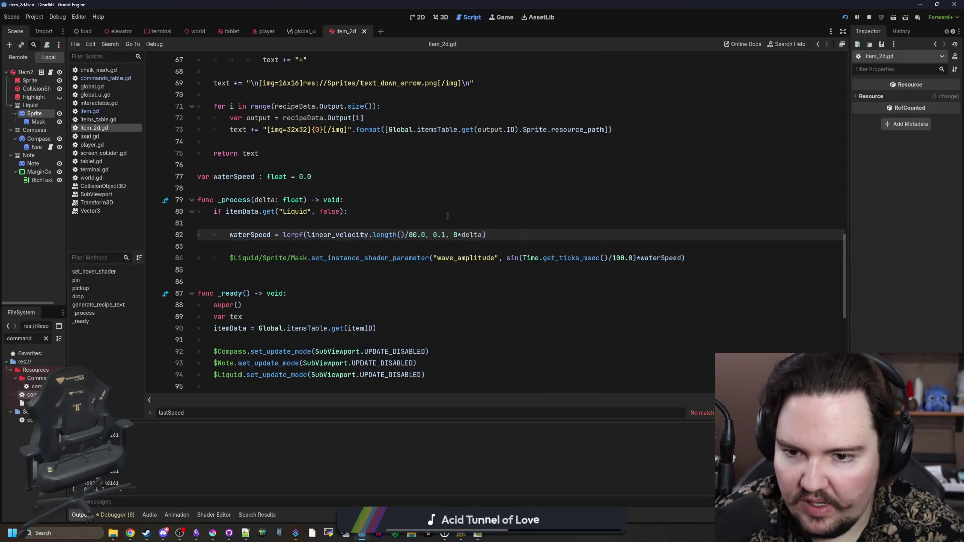
key("Up")
key("Up")
key("ctrl+s")
left_click(502, 18)
left_click(456, 226)
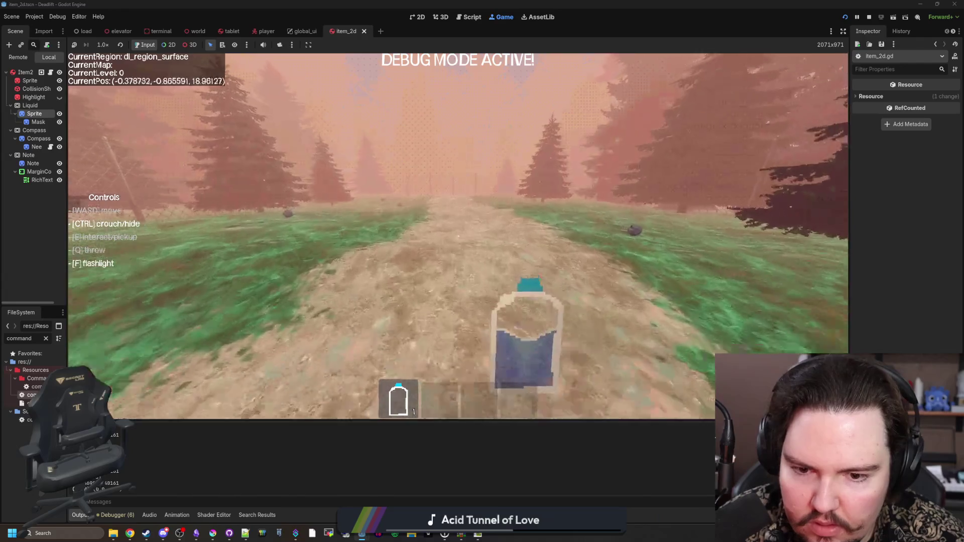
key("w")
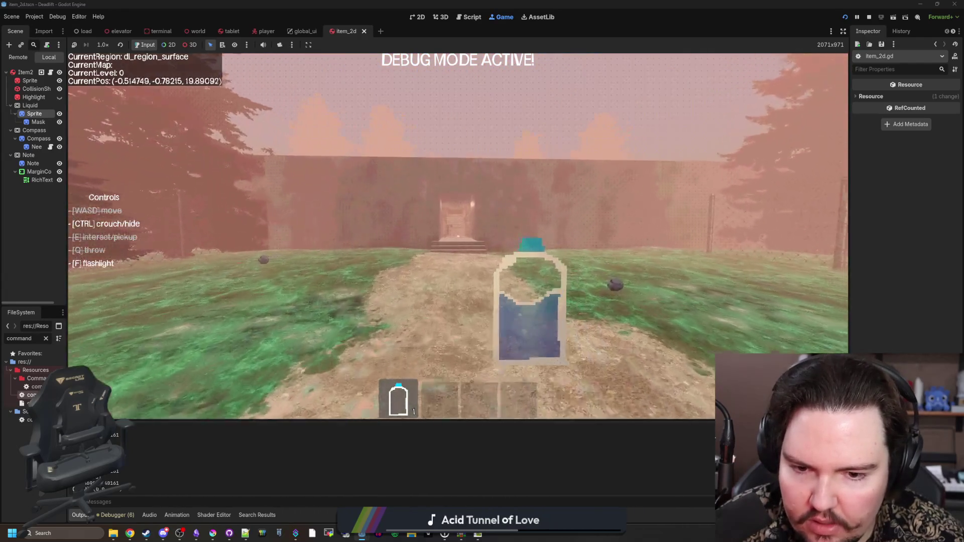
key("w")
key("Escape")
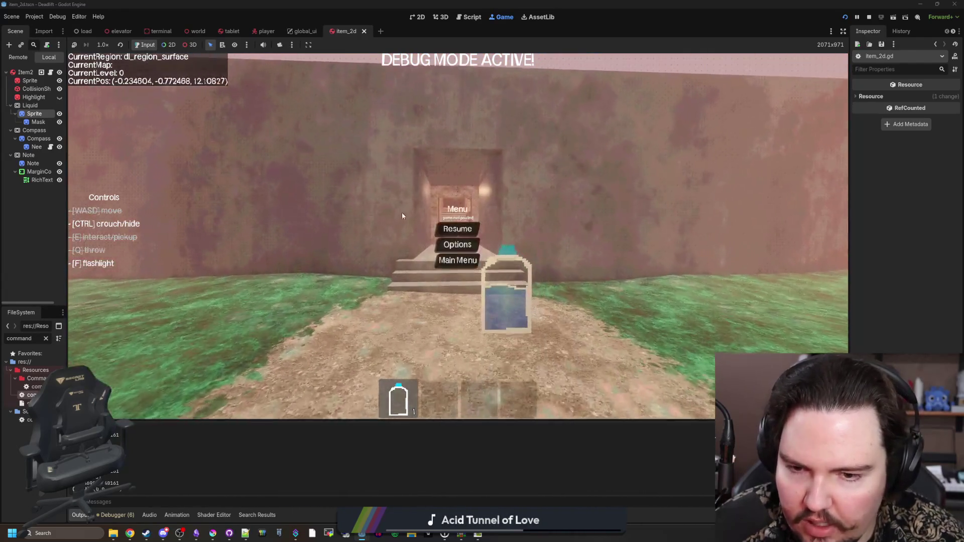
Raise the lerp weight from 8*delta to 12*delta, save, and test in the corridor.
key("ctrl+F3")
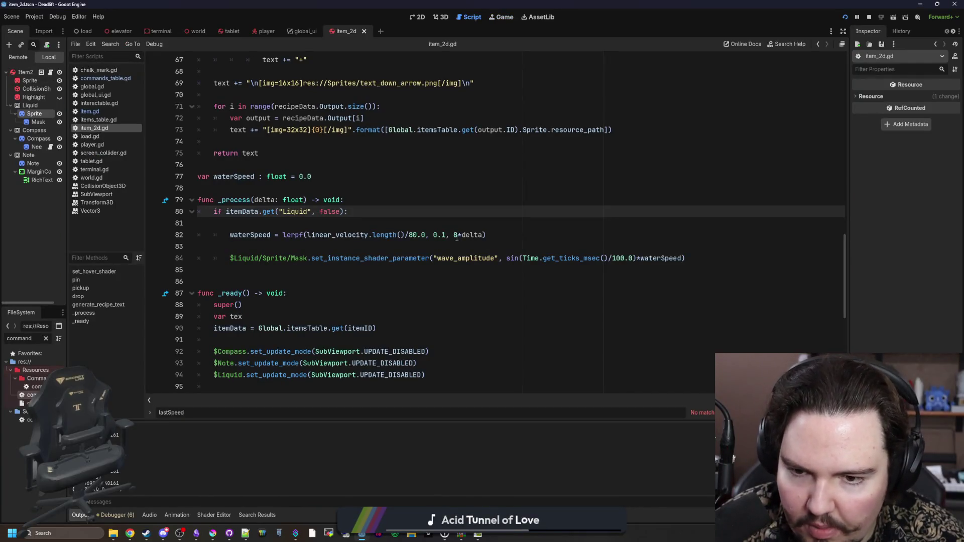
double_click(455, 235)
type("12")
key("Up")
key("ctrl+s")
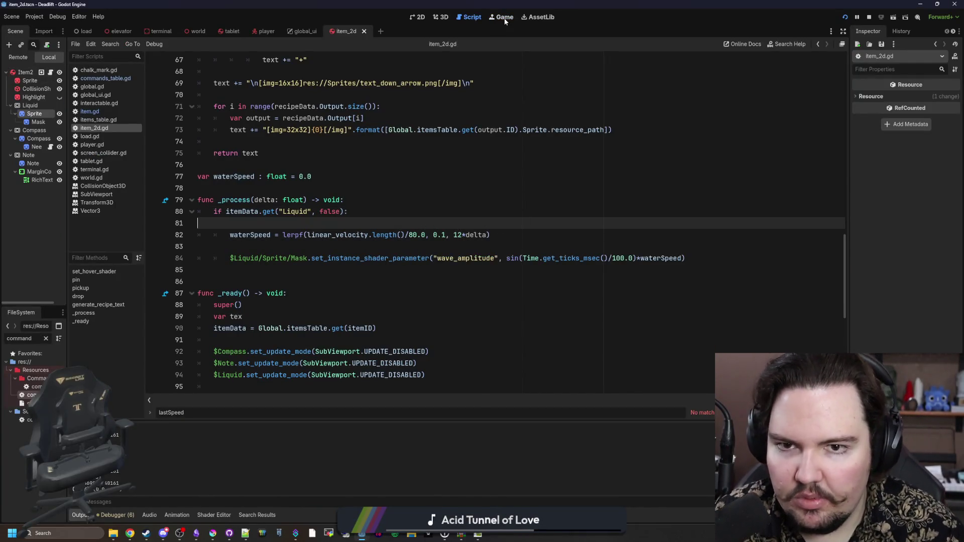
left_click(504, 18)
key("Escape")
key("w")
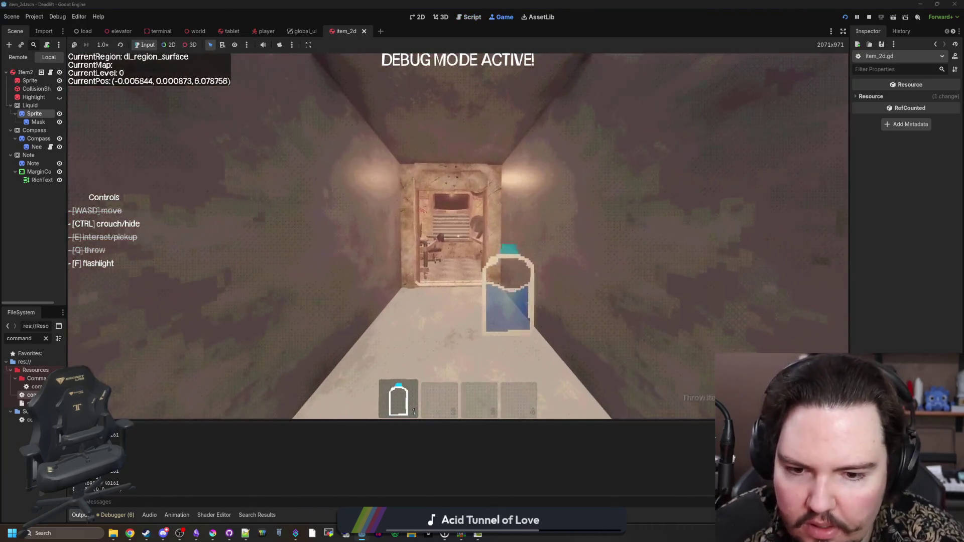
key("w")
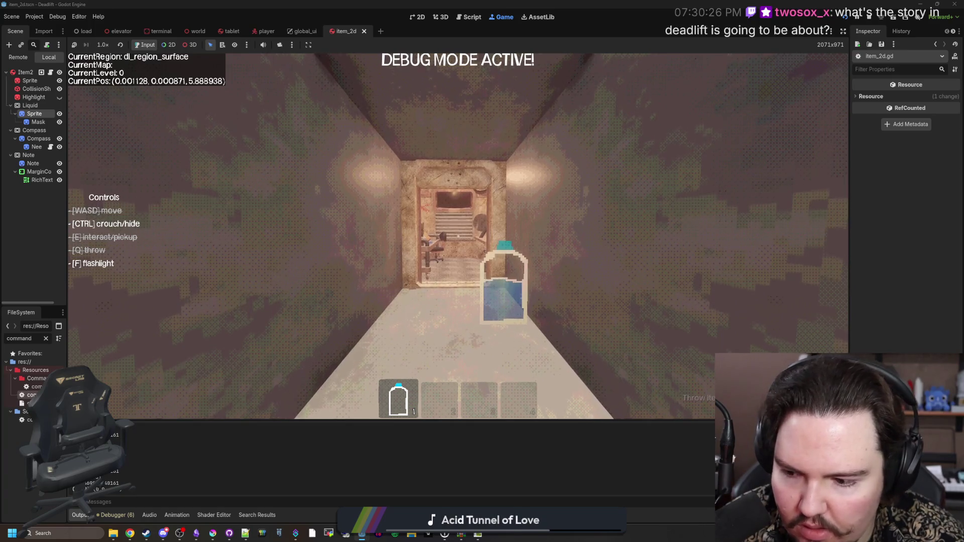
key("s")
key("s")
key("Escape")
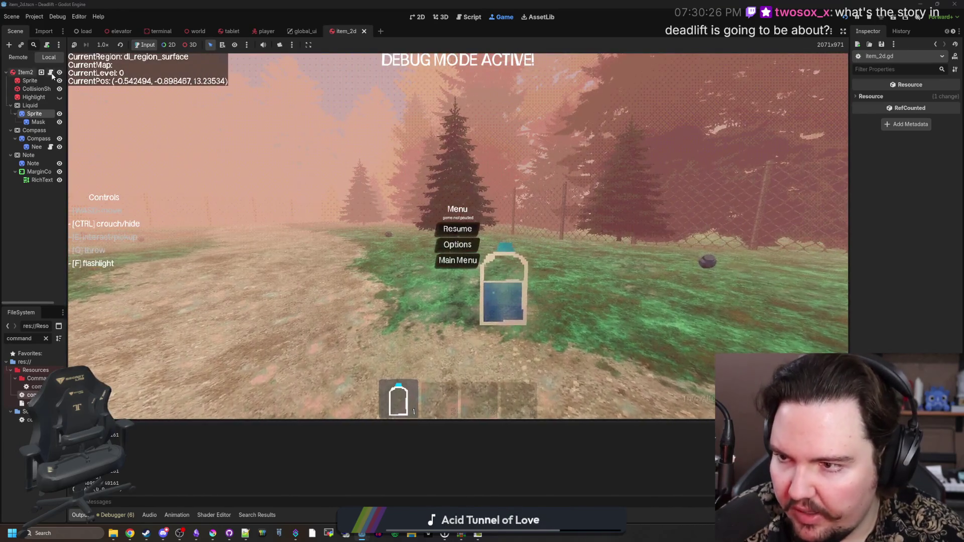
left_click(51, 73)
Add print(linear_velocity.length()) above the waterSpeed line.
type("rint(linear_ber")
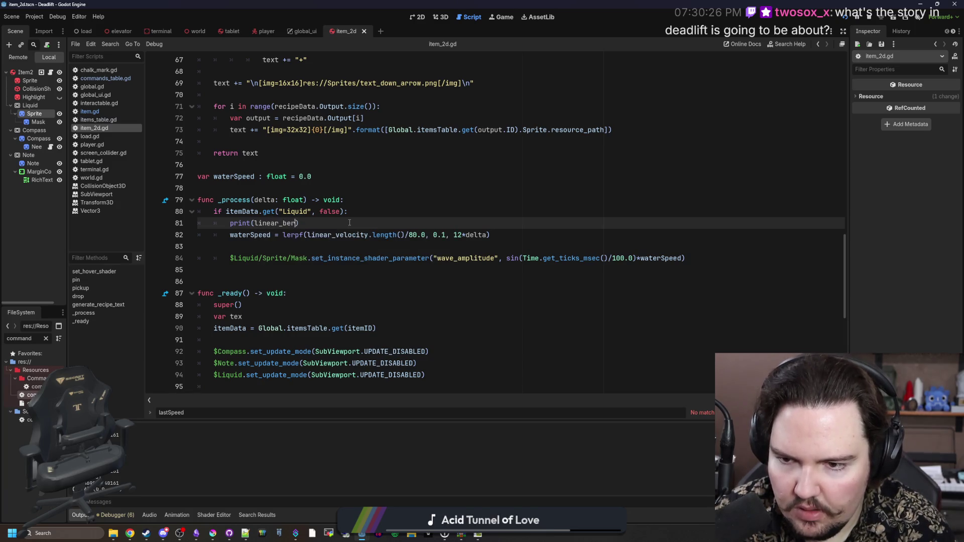
type("locity.length")
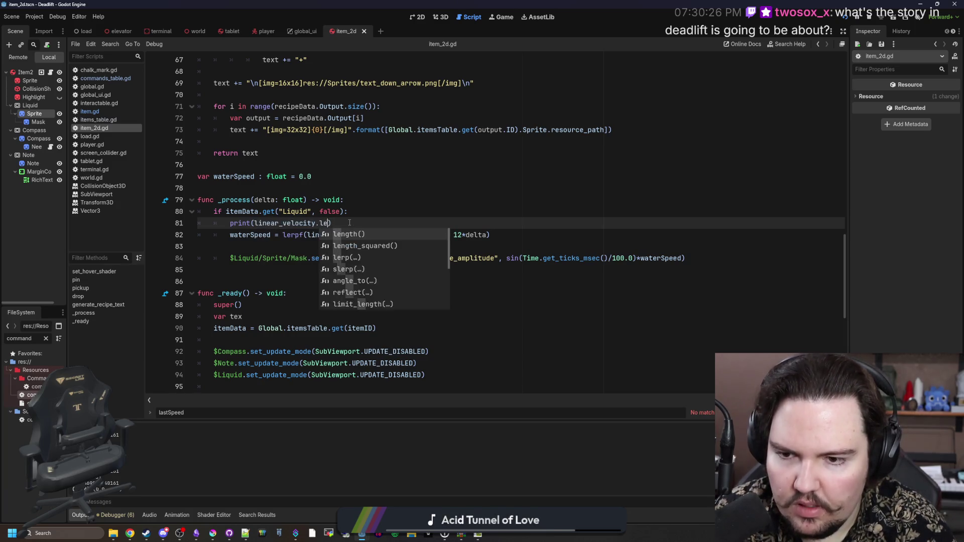
key("Return")
left_click(411, 208)
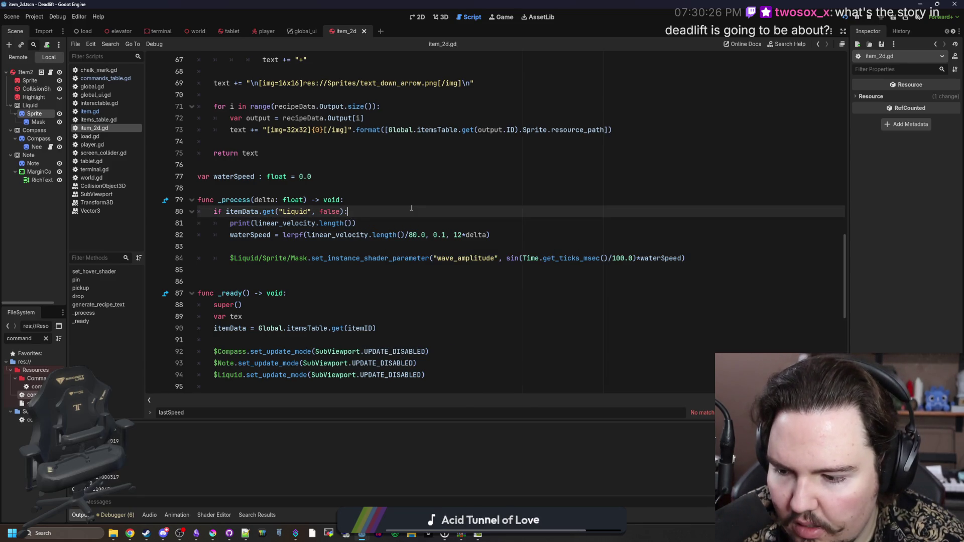
Run the game, throw the bottle, pick it back up and place it on the table.
key("F5")
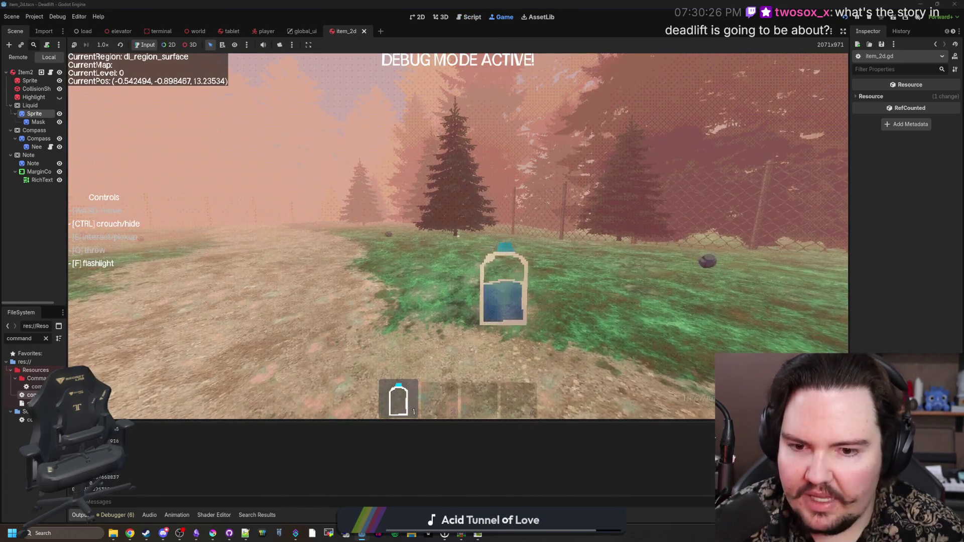
key("q")
key("s")
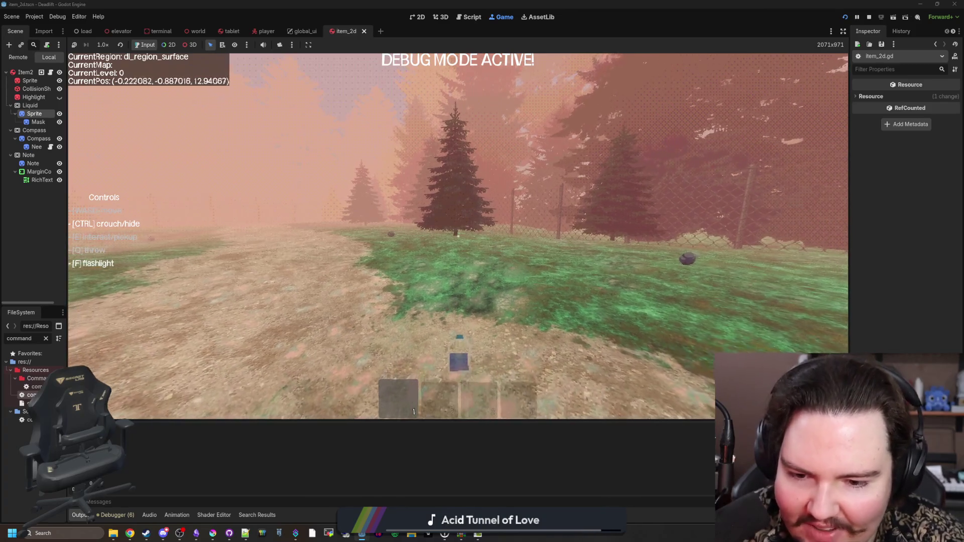
key("w")
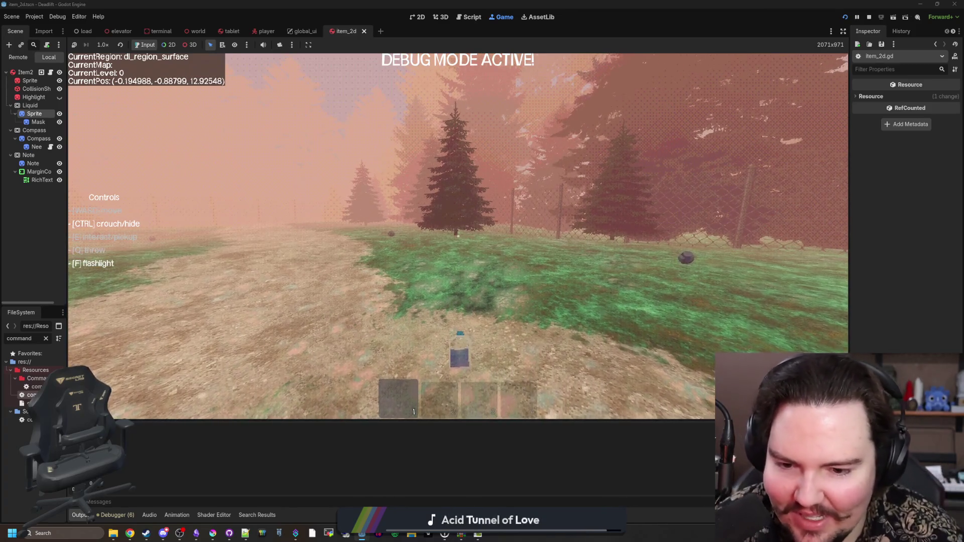
key("w")
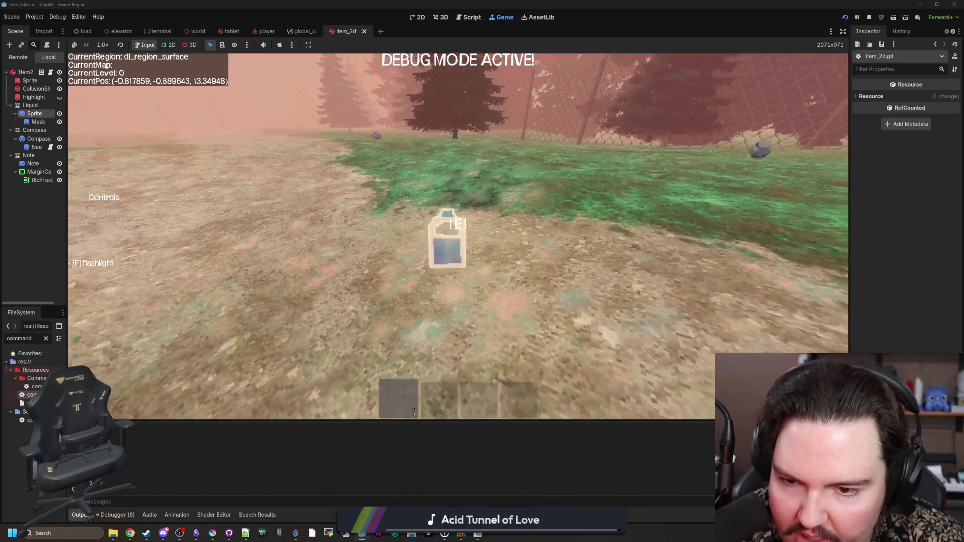
key("e")
key("w")
key("w")
key("q")
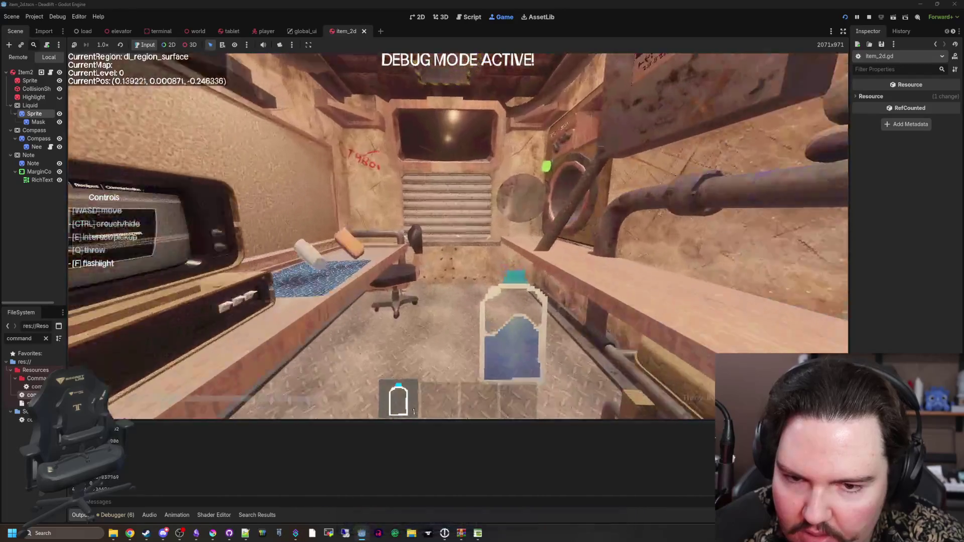
key("w")
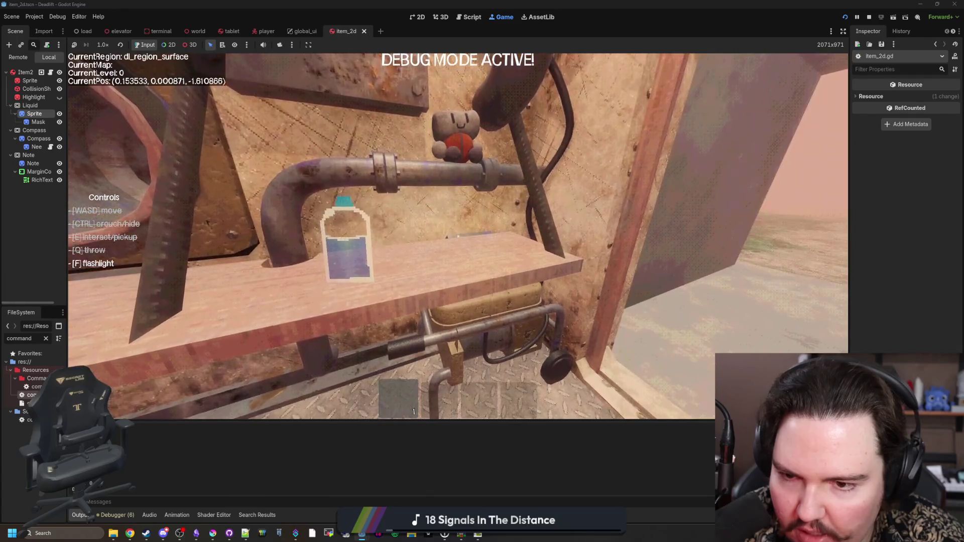
key("Escape")
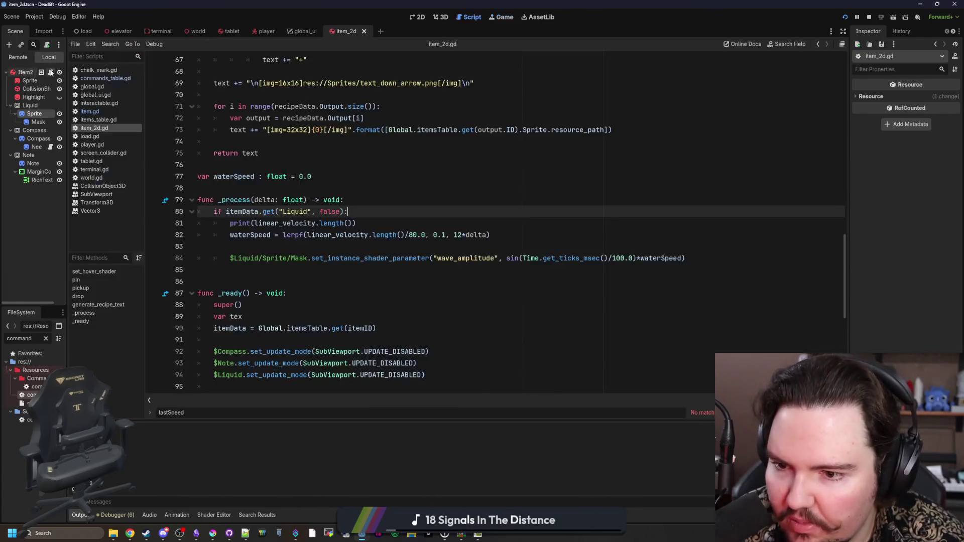
key("ctrl+F3")
left_click(436, 182)
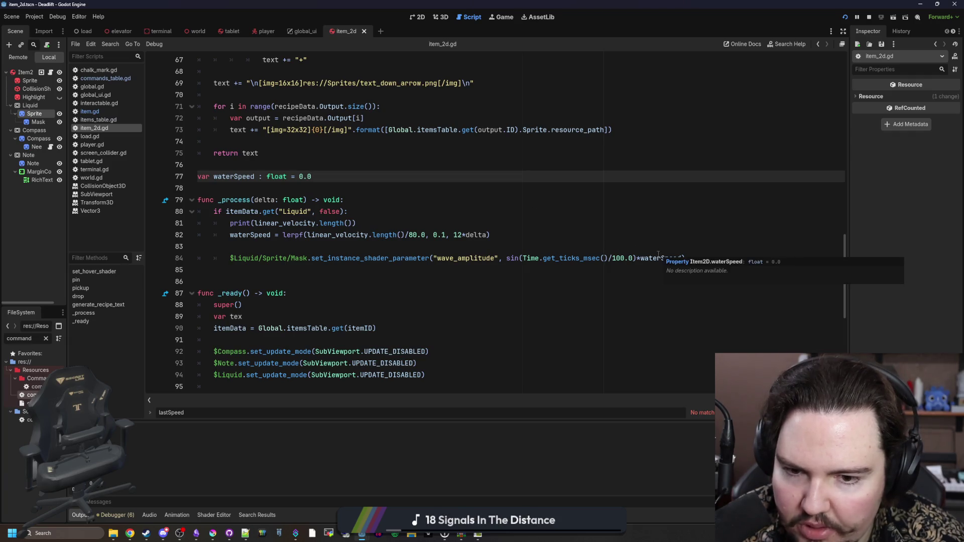
Add a print(waterSpeed) debug line and change the lerp target from 0.1 to 0.0.
left_click(360, 247)
key("Return")
key("Return")
key("Up")
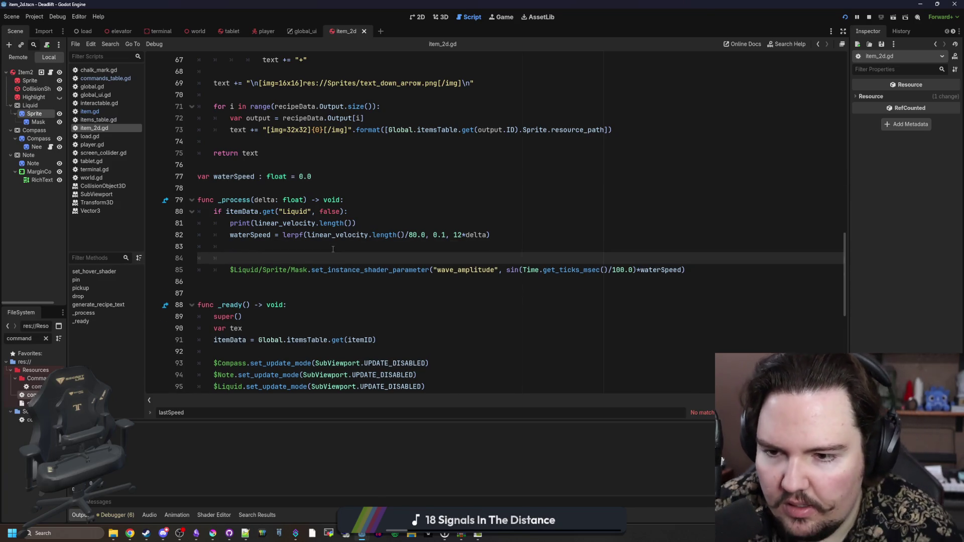
type("print(waterSpeed")
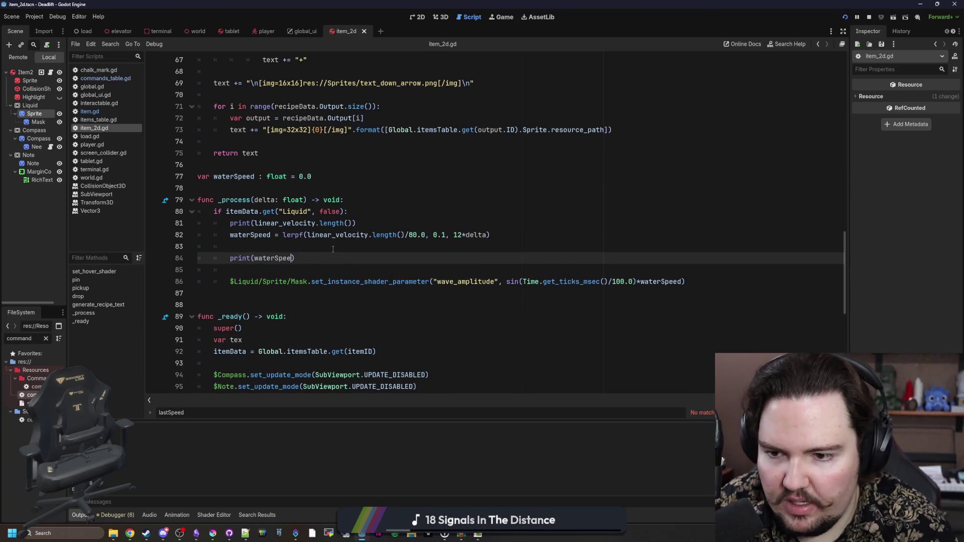
left_click(319, 250)
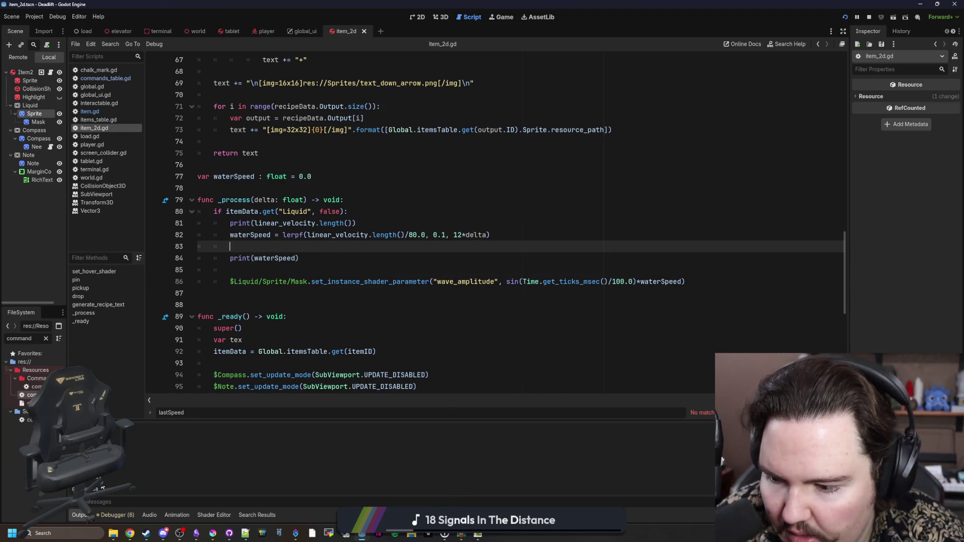
left_click(368, 223)
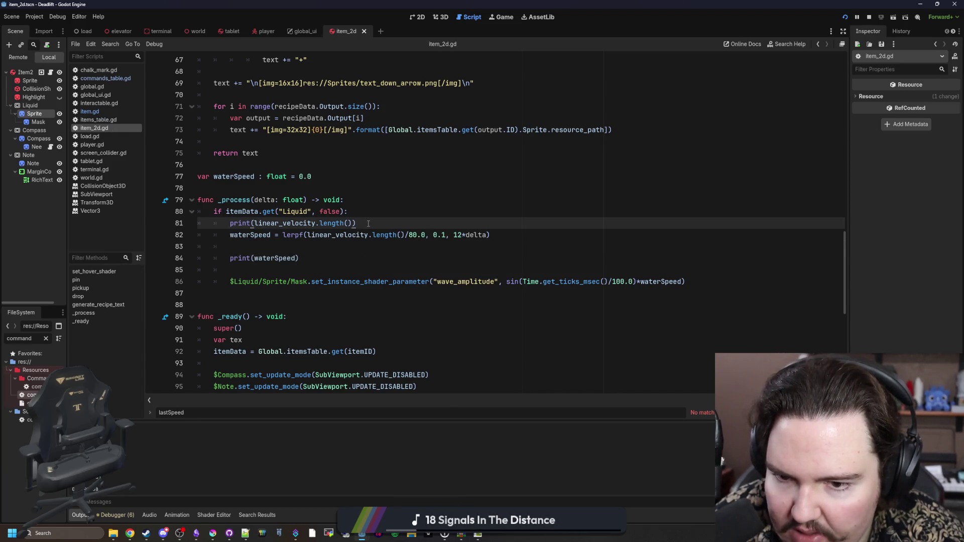
left_click(446, 234)
type("0")
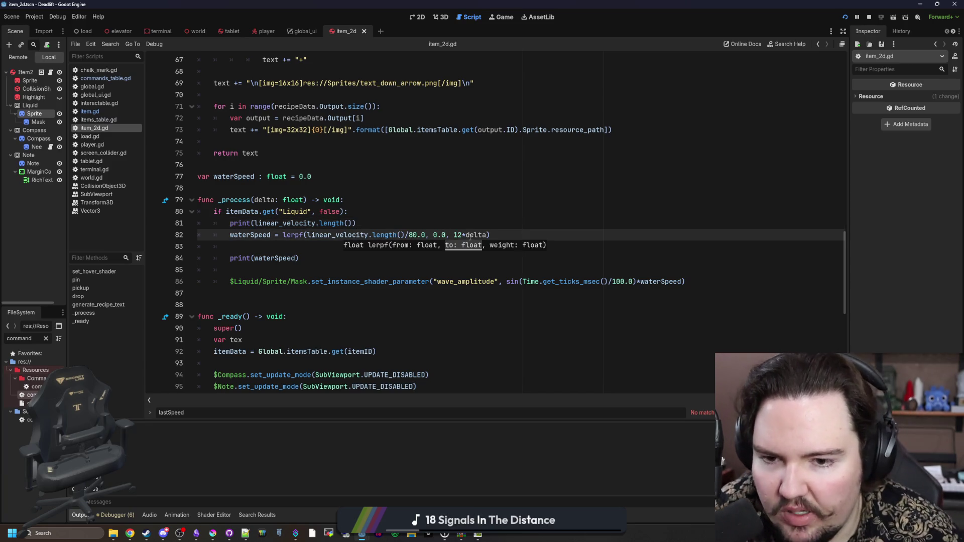
Delete the velocity and waterSpeed print lines and save the script.
left_click_drag(379, 223, 193, 223)
key("BackSpace")
key("BackSpace")
left_click_drag(302, 246, 95, 245)
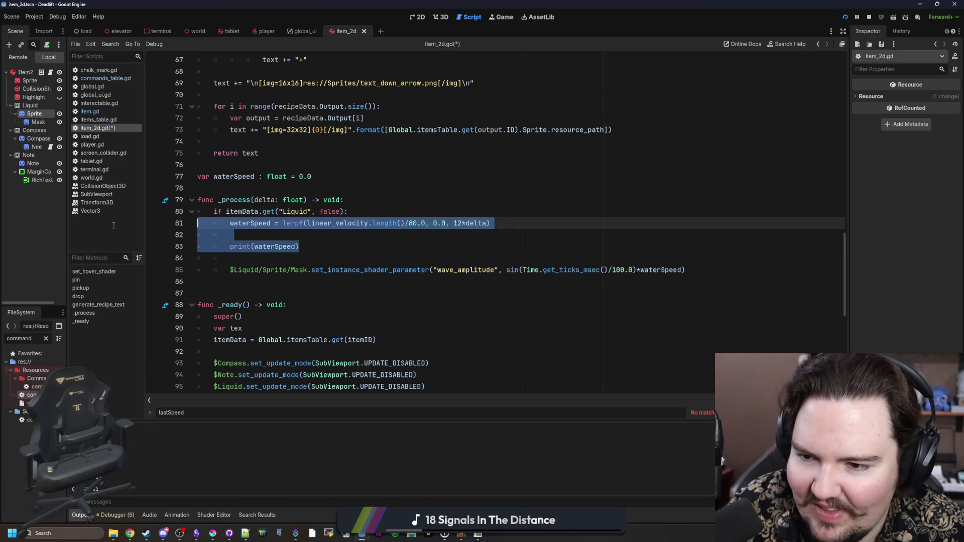
key("BackSpace")
key("BackSpace")
key("BackSpace")
left_click(344, 200)
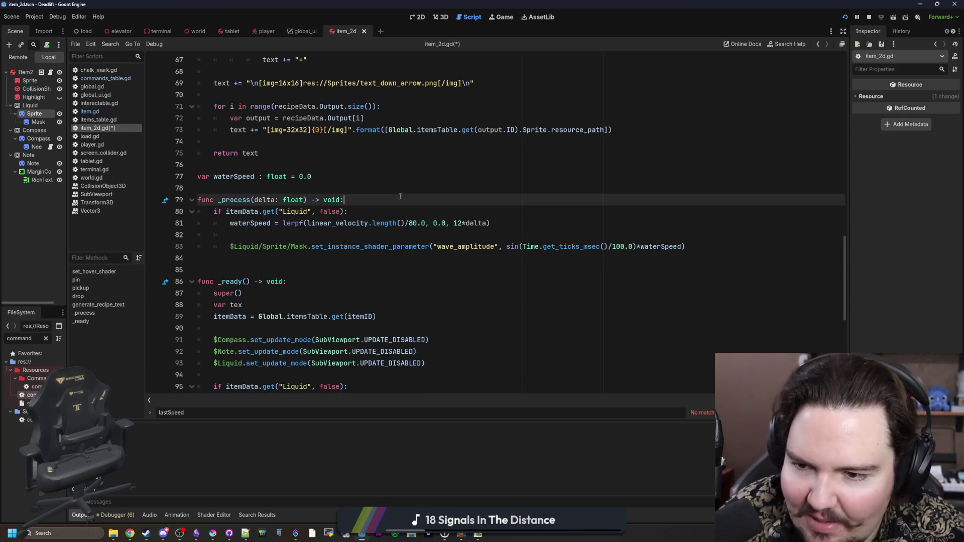
key("ctrl+s")
Walk along the forest path in-game to retest the bottle's water.
left_click(504, 17)
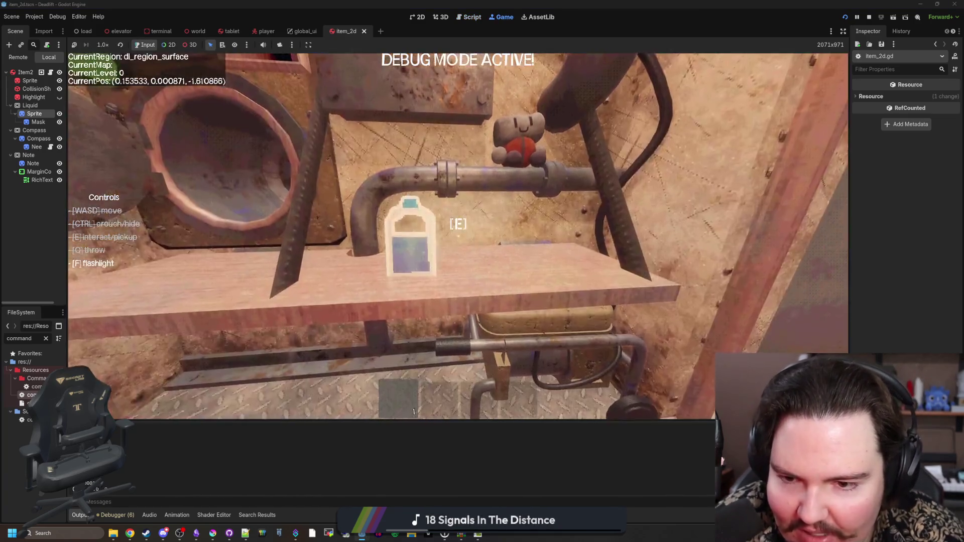
key("w")
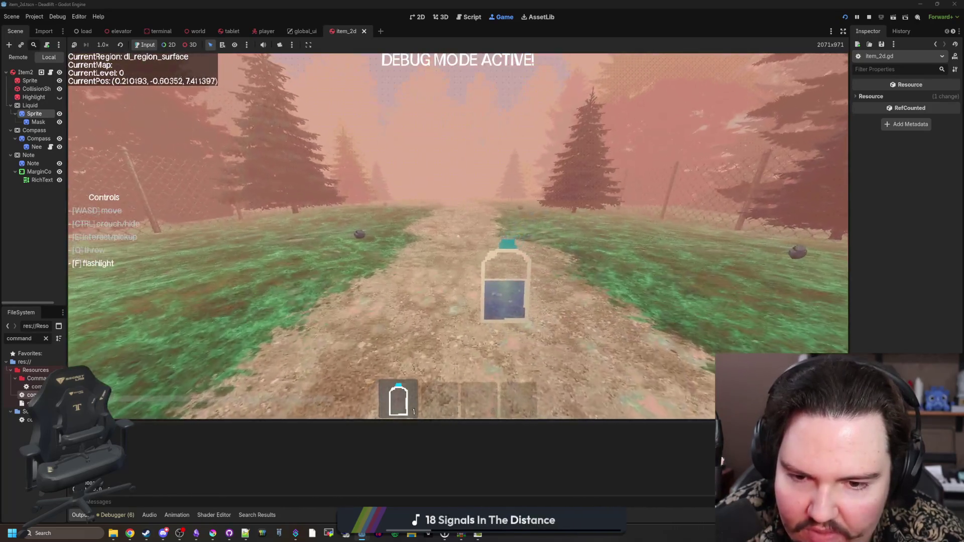
key("w")
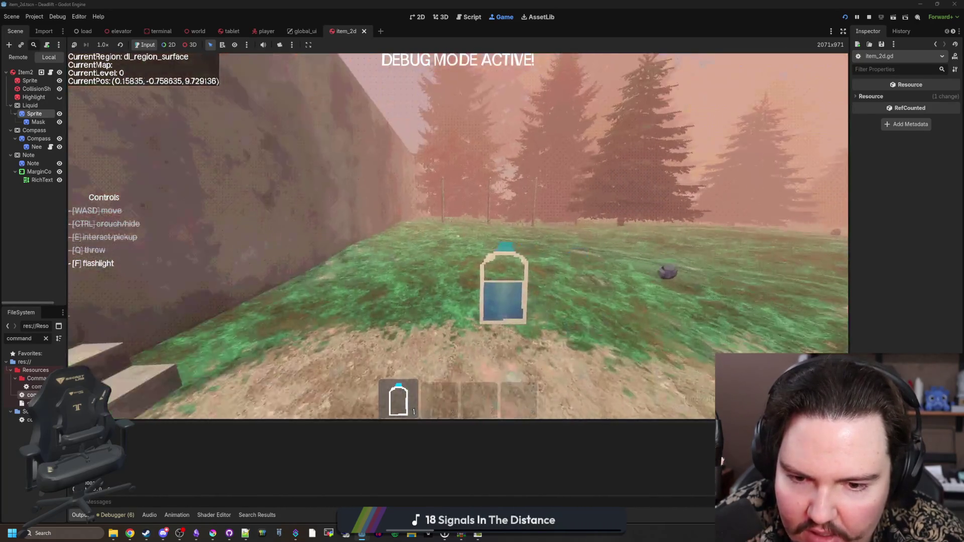
key("Escape")
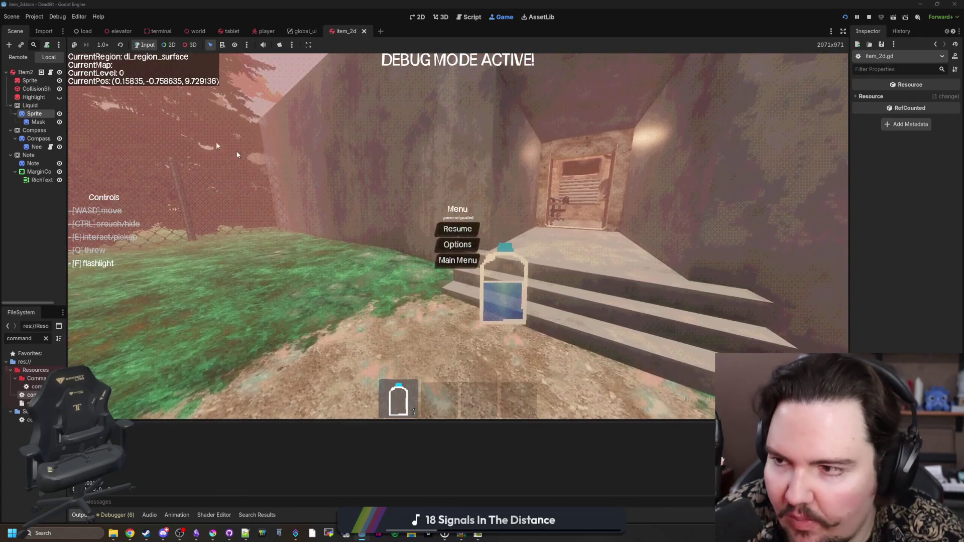
key("ctrl+F3")
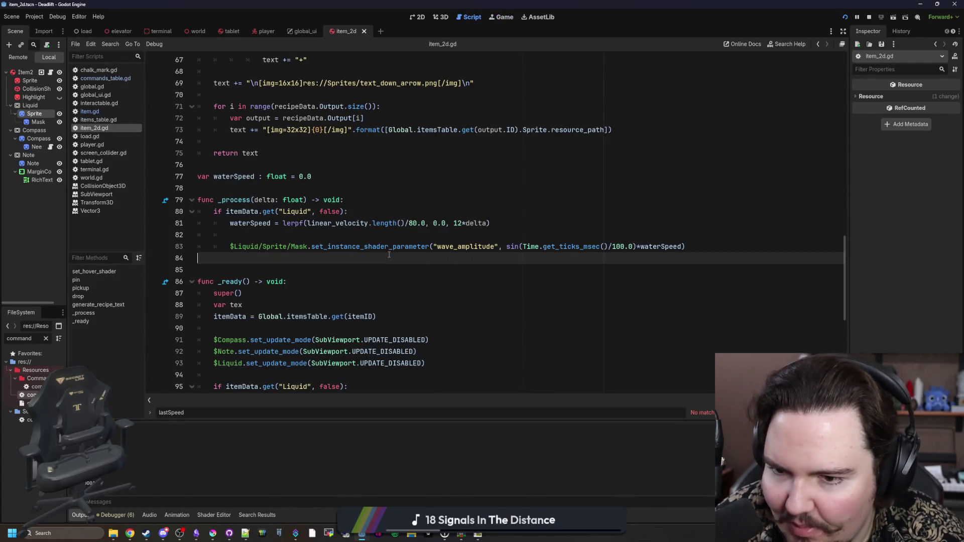
Wrap the waterSpeed update in an if linear_velocity.length() check.
left_click(361, 215)
key("Return")
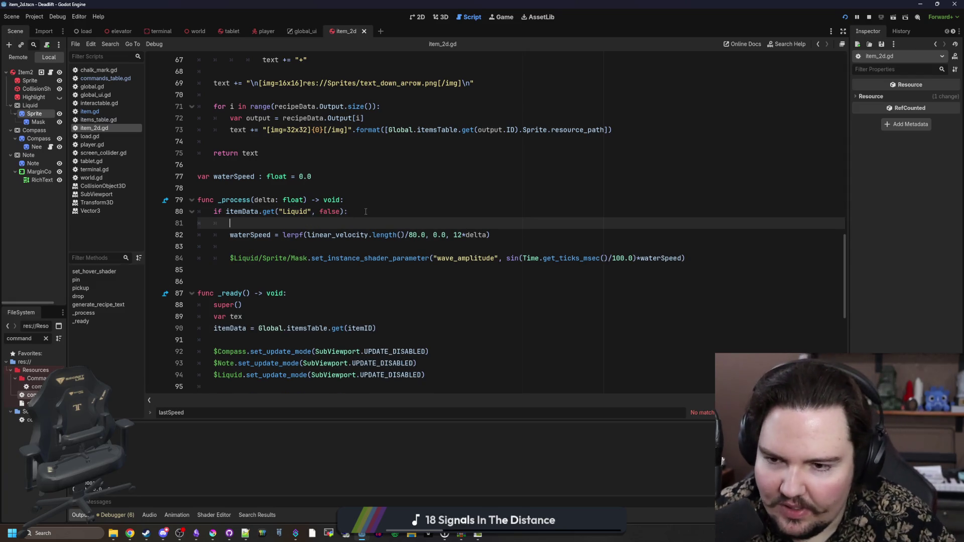
left_click_drag(490, 235, 230, 235)
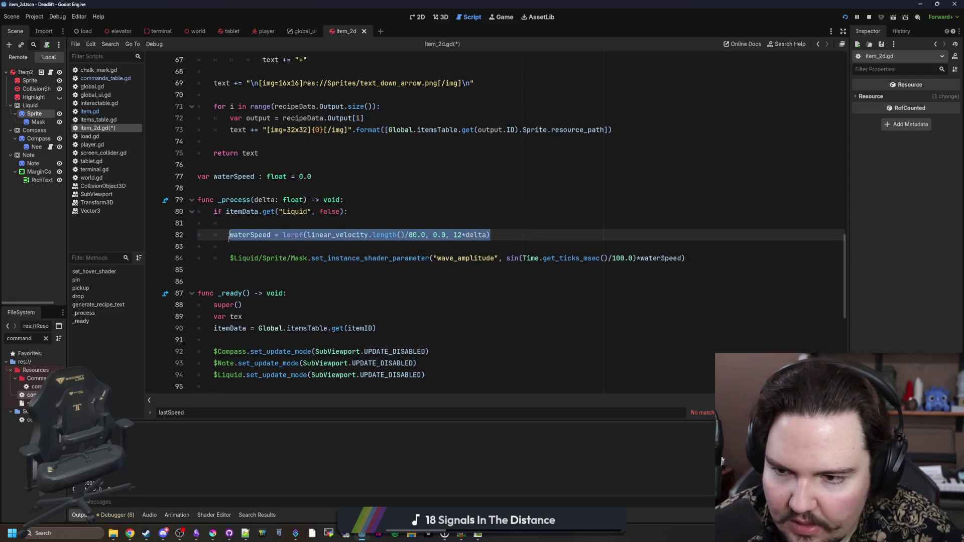
left_click(243, 225)
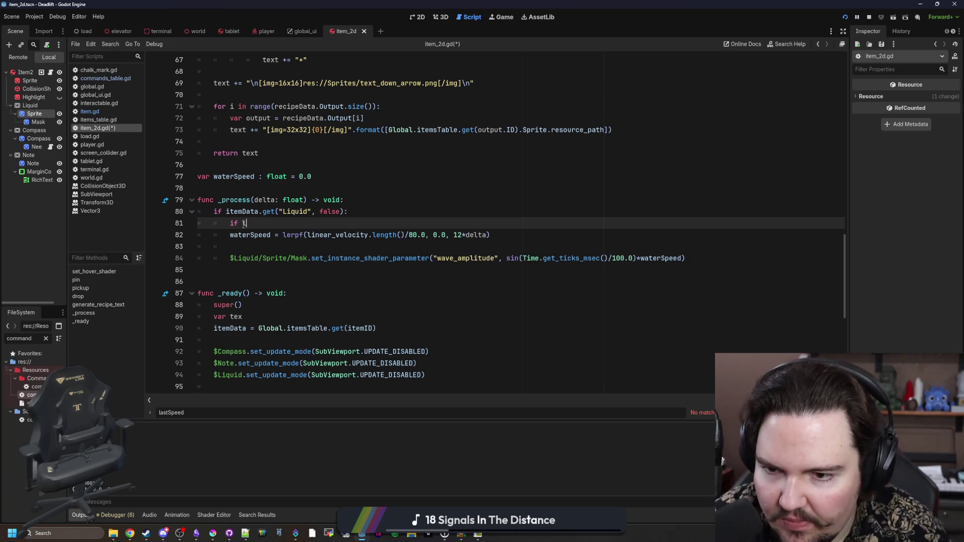
type("inear_velocity.length() > 0.1:")
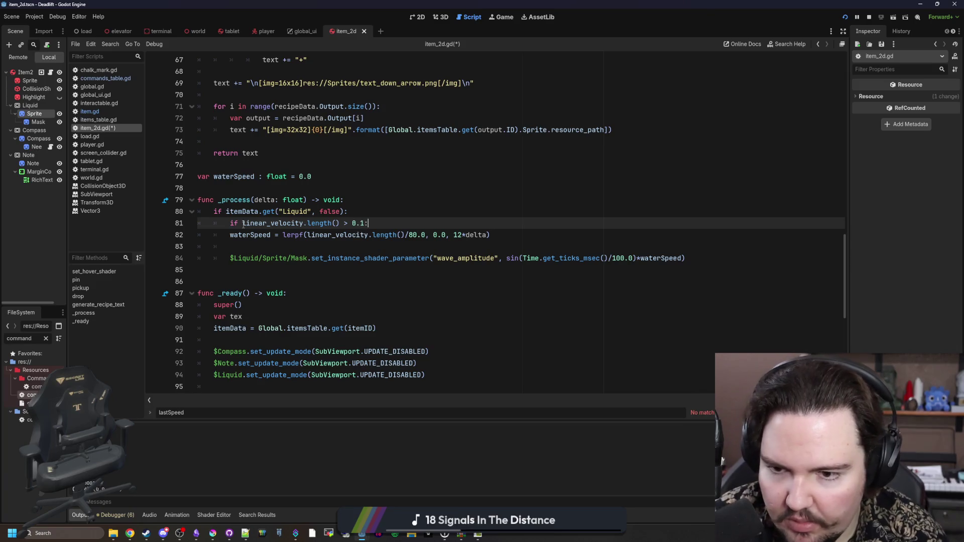
left_click(229, 235)
key("Tab")
Add an else branch containing a copy of the waterSpeed statement.
left_click_drag(506, 235, 246, 234)
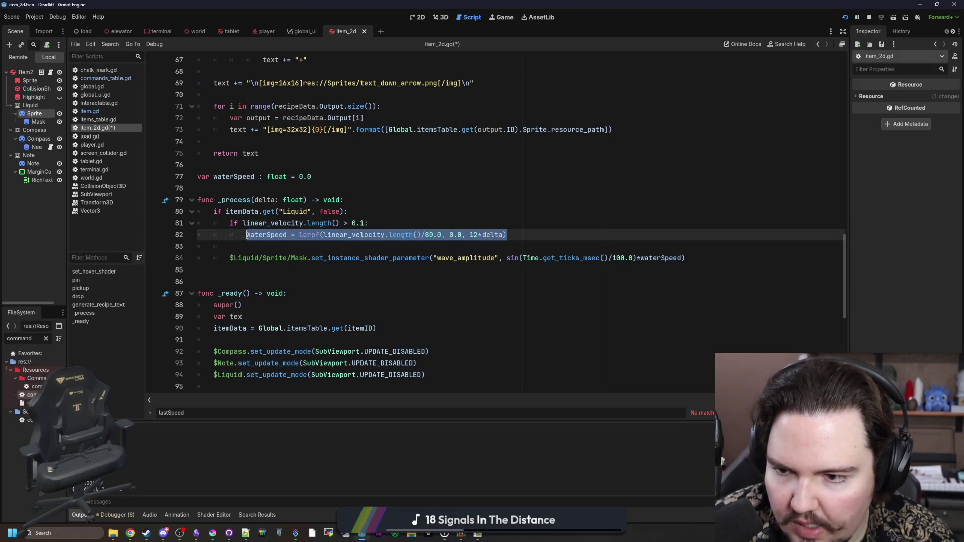
key("ctrl+c")
key("End")
key("Return")
key("BackSpace")
type("else:")
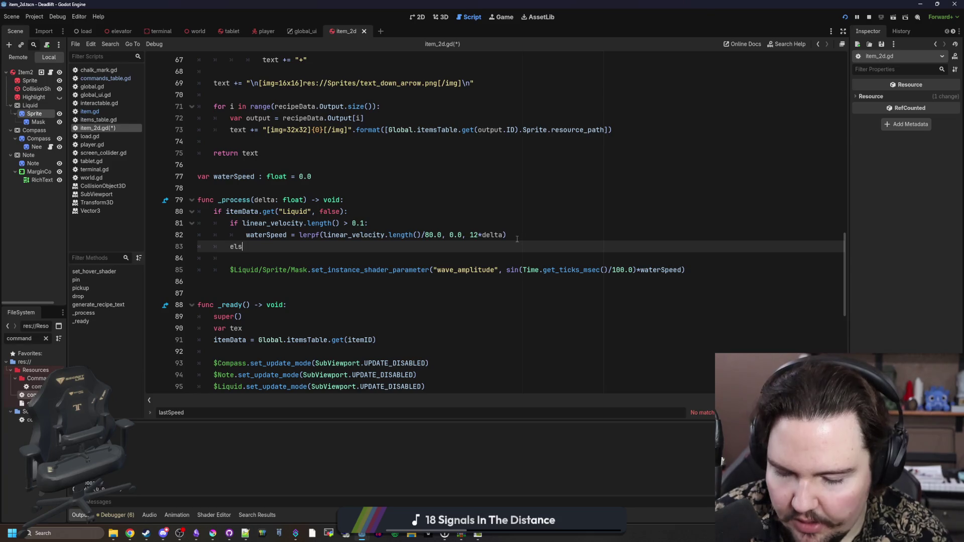
key("Return")
key("ctrl+v")
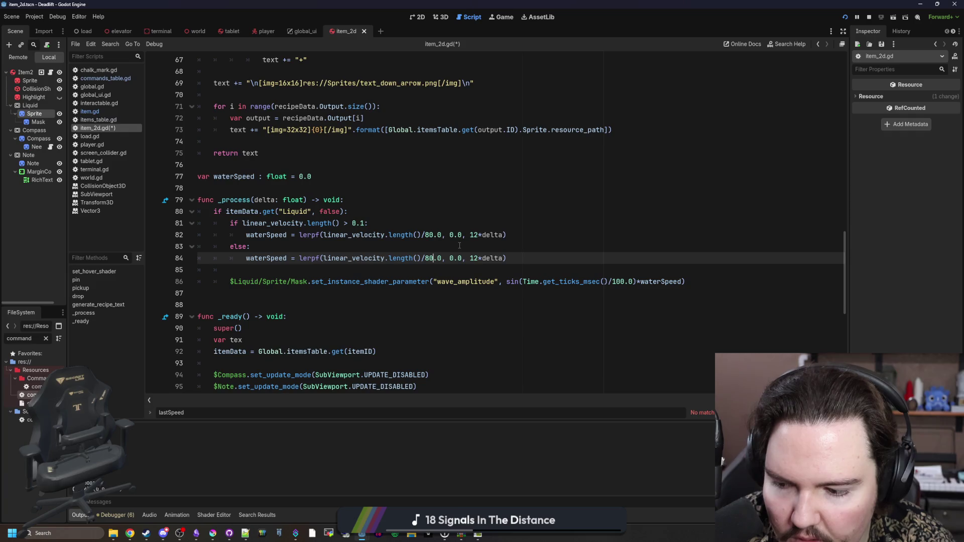
Make both lerps start from waterSpeed, with the if branch targeting the velocity/80.0 expression.
left_click(366, 223)
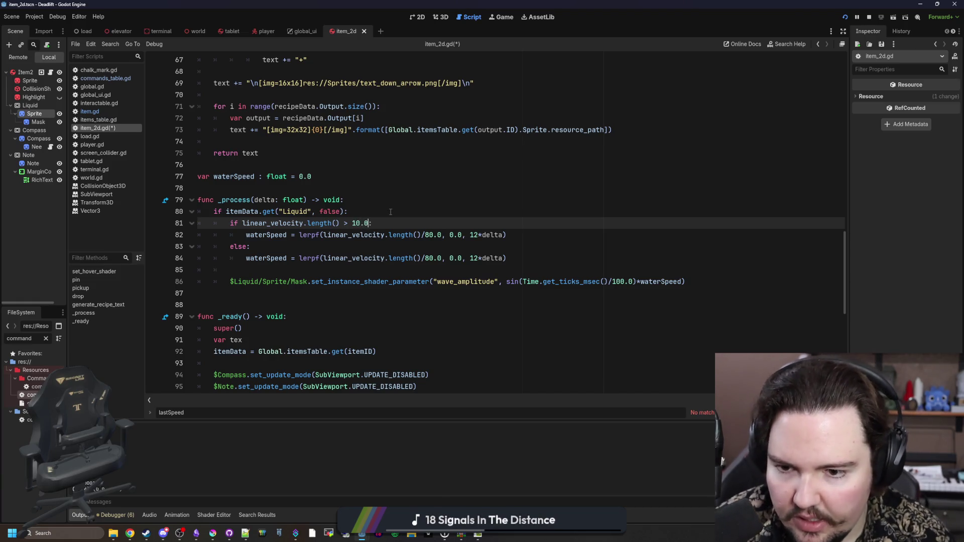
type(":")
left_click_drag(442, 259, 325, 258)
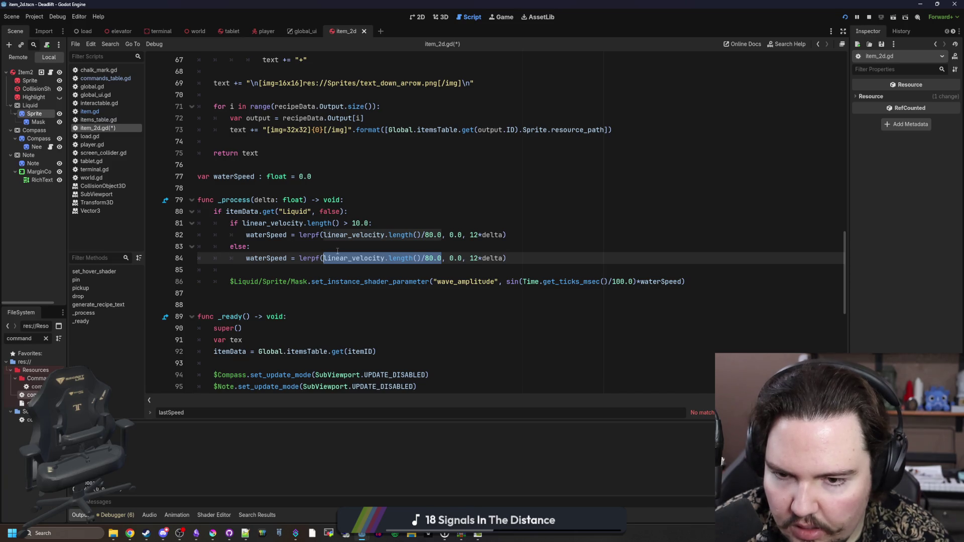
type("waterSpeed")
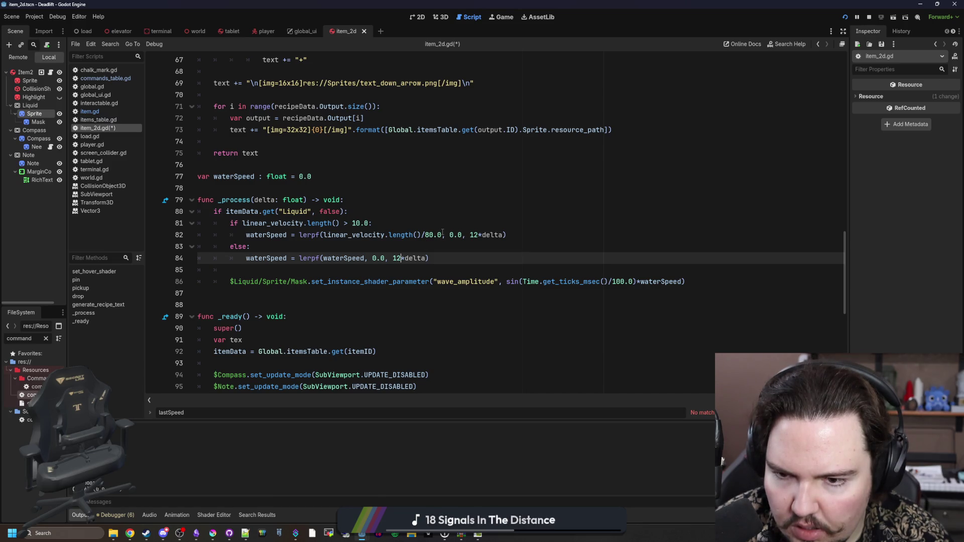
left_click(442, 235)
mouse_move(442, 235)
left_mouse_down()
mouse_move(300, 234)
mouse_move(321, 234)
left_mouse_up()
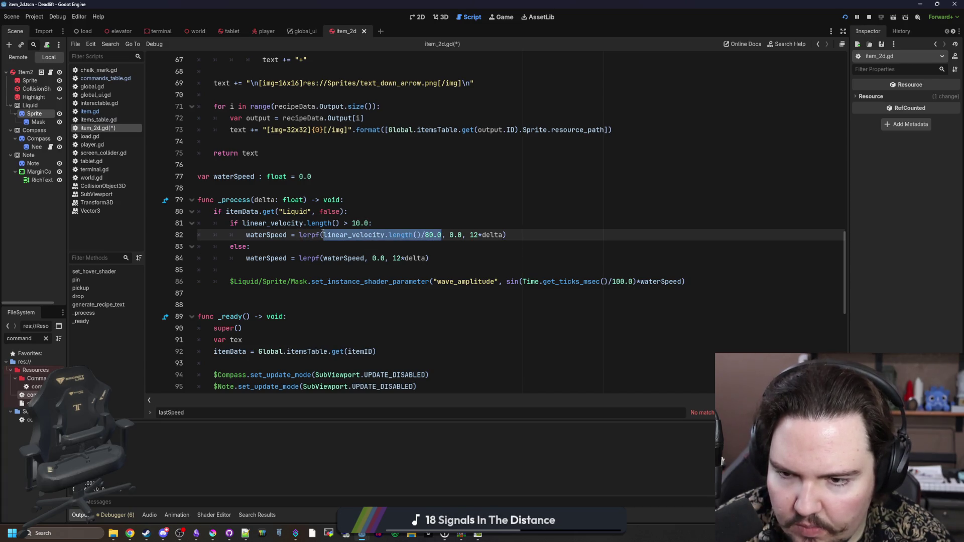
key("ctrl+x")
double_click(333, 234)
key("ctrl+v")
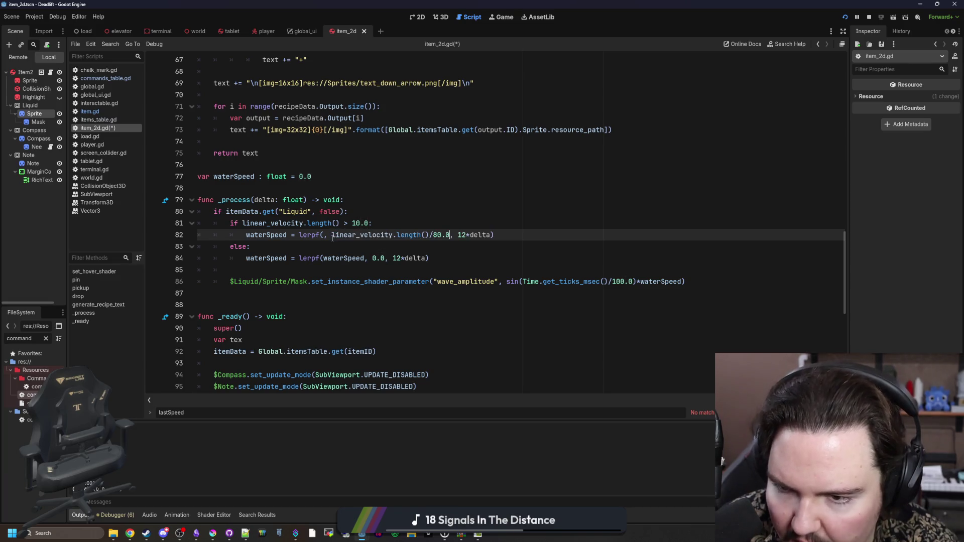
type("waterSpeed")
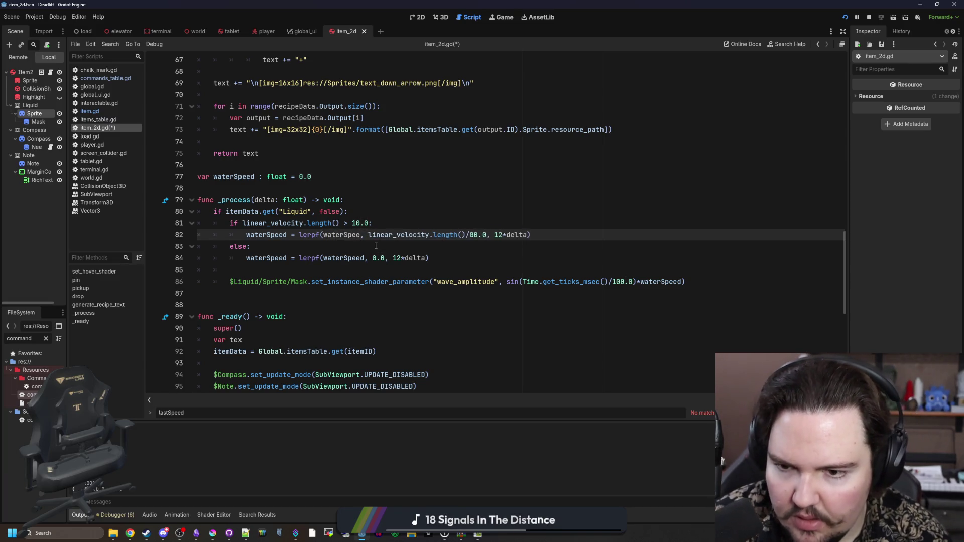
Comment out the else branch and velocity check, then run the game to compare.
left_click(376, 246)
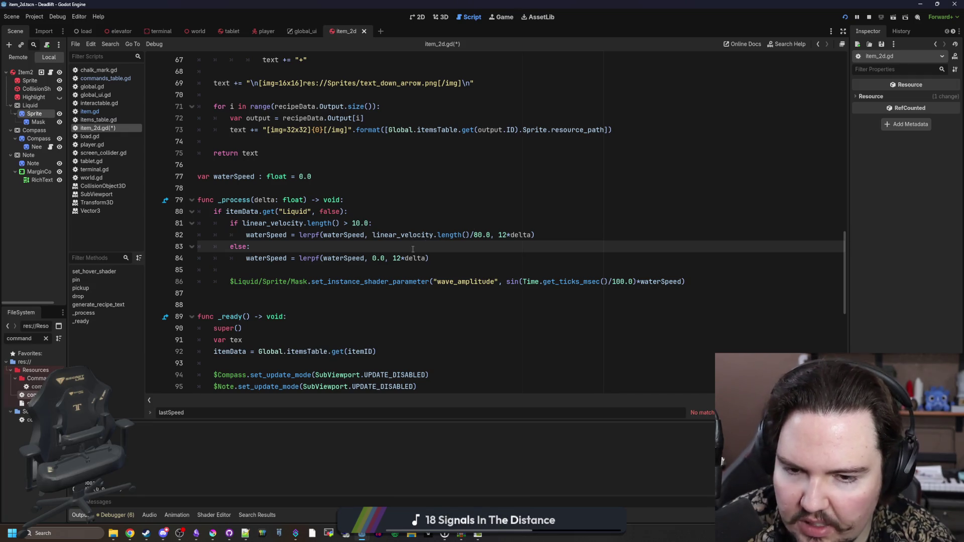
left_click(238, 258)
type("#")
left_click(231, 246)
type("#")
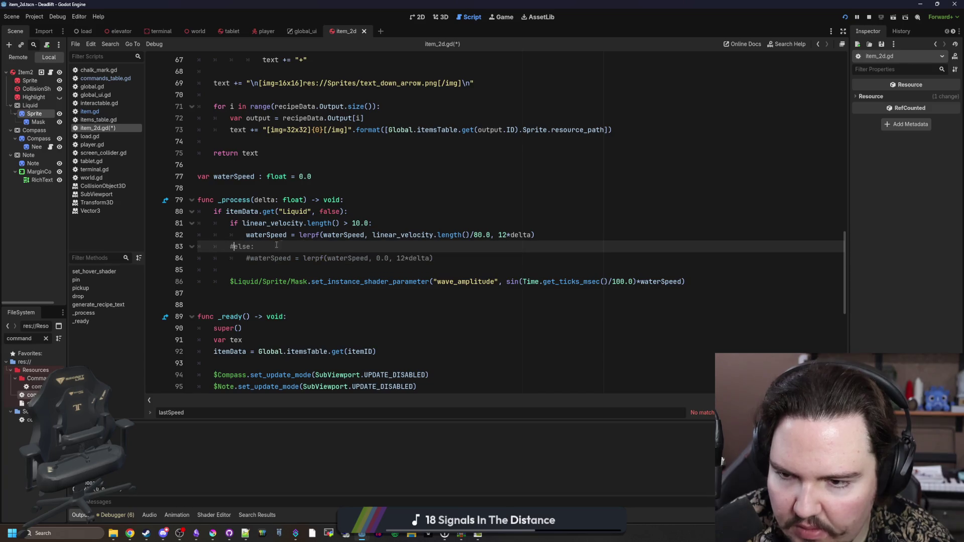
left_click(246, 233)
key("BackSpace")
key("F5")
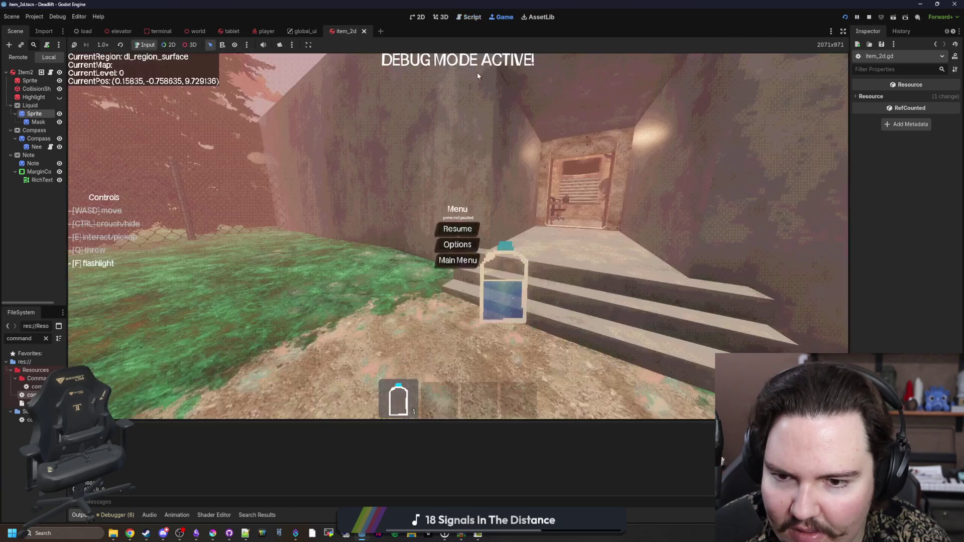
key("Escape")
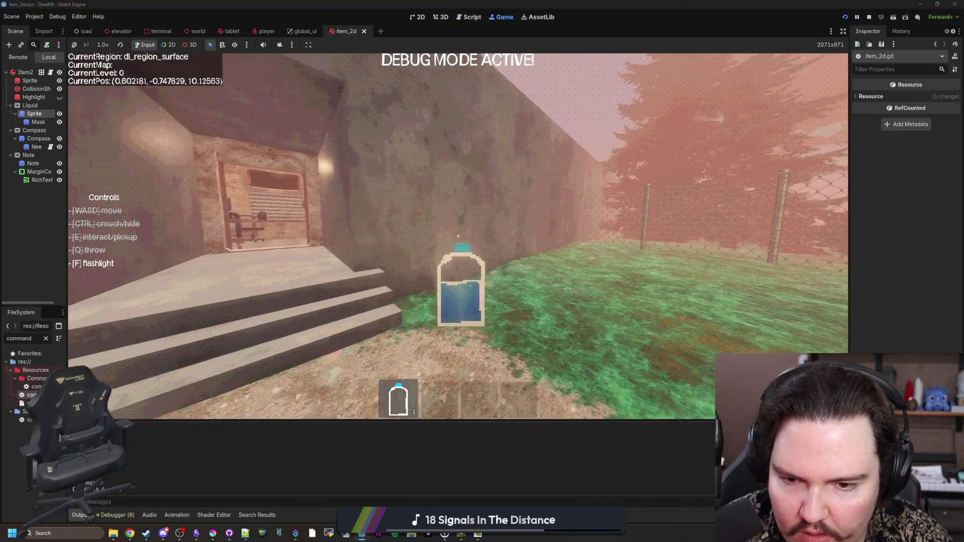
key("Escape")
key("F8")
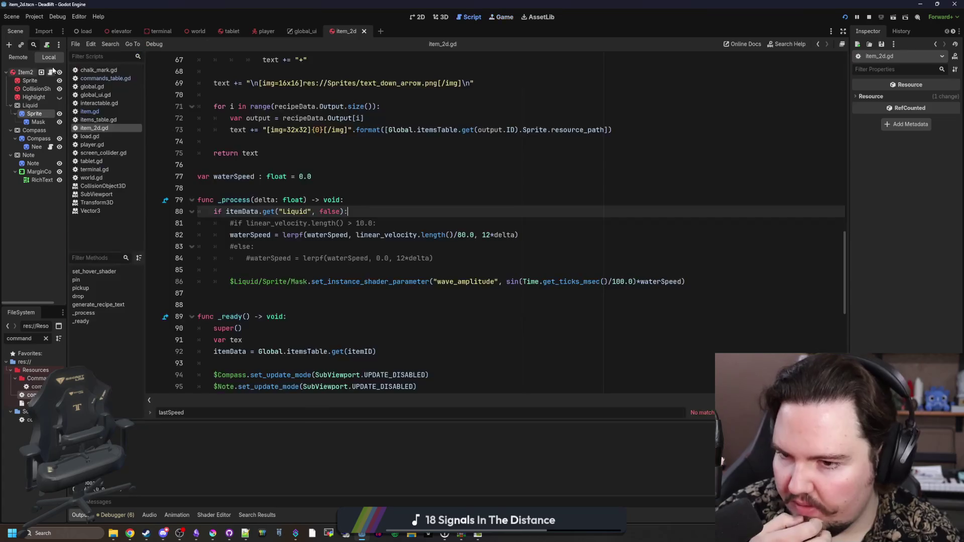
Restore the velocity check and else branch by uncommenting them and re-indenting waterSpeed.
left_click(230, 223)
key("ctrl+k")
left_click(230, 235)
key("Tab")
left_click(230, 246)
key("ctrl+k")
left_click(269, 258)
key("ctrl+k")
Tune the decay rate on line 84 over two in-game test runs.
left_click(280, 250)
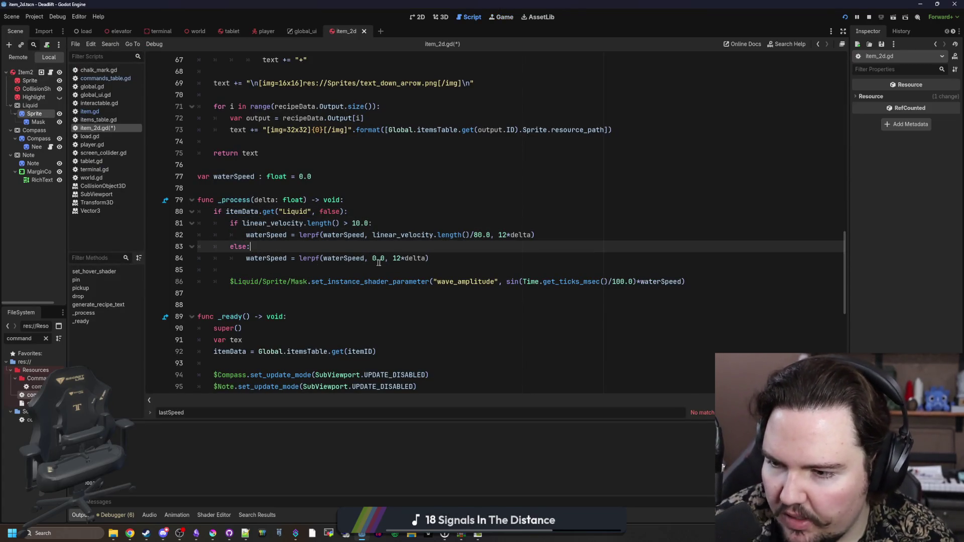
left_click(401, 258)
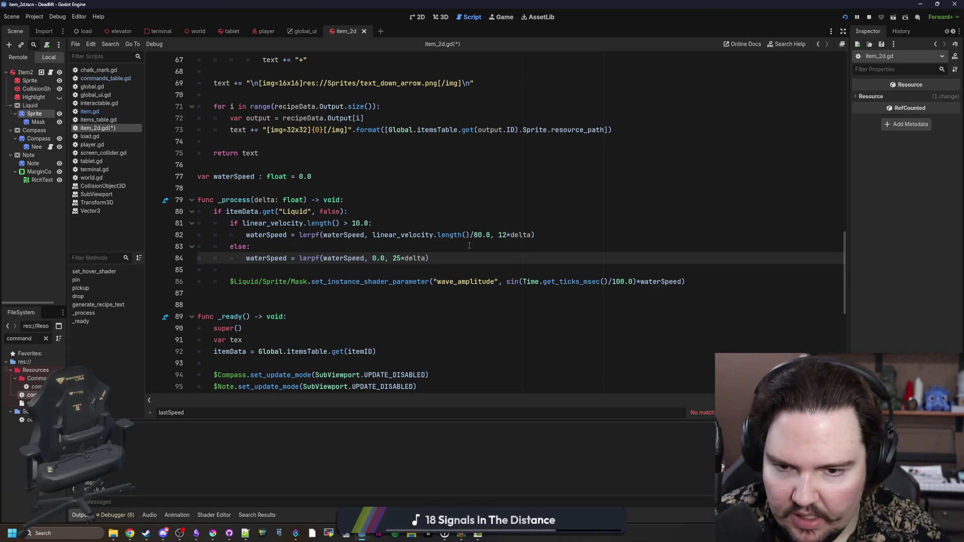
key("F5")
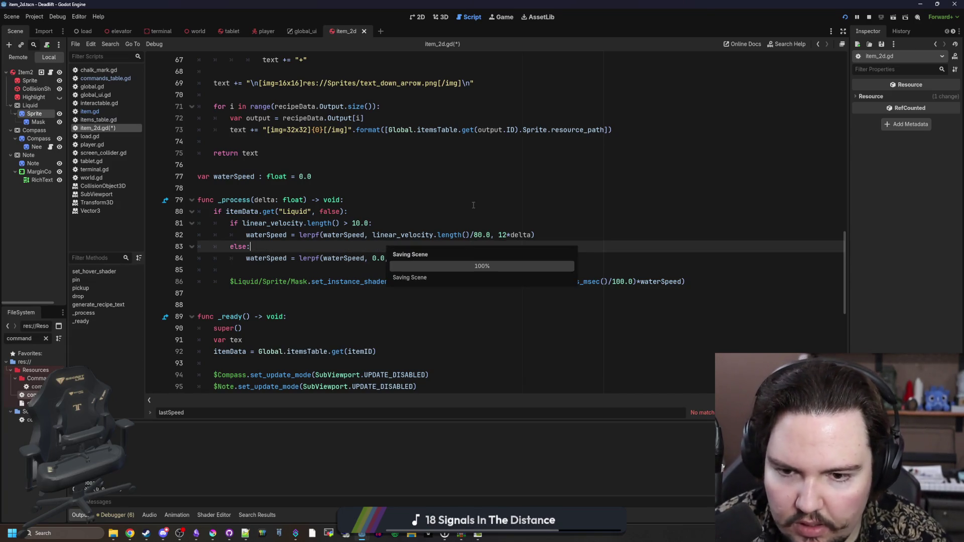
key("s")
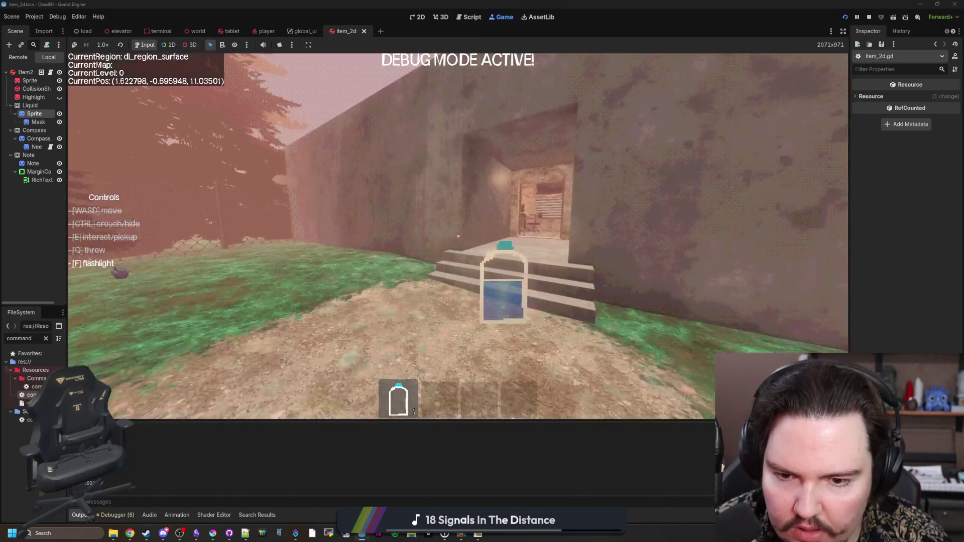
key("Escape")
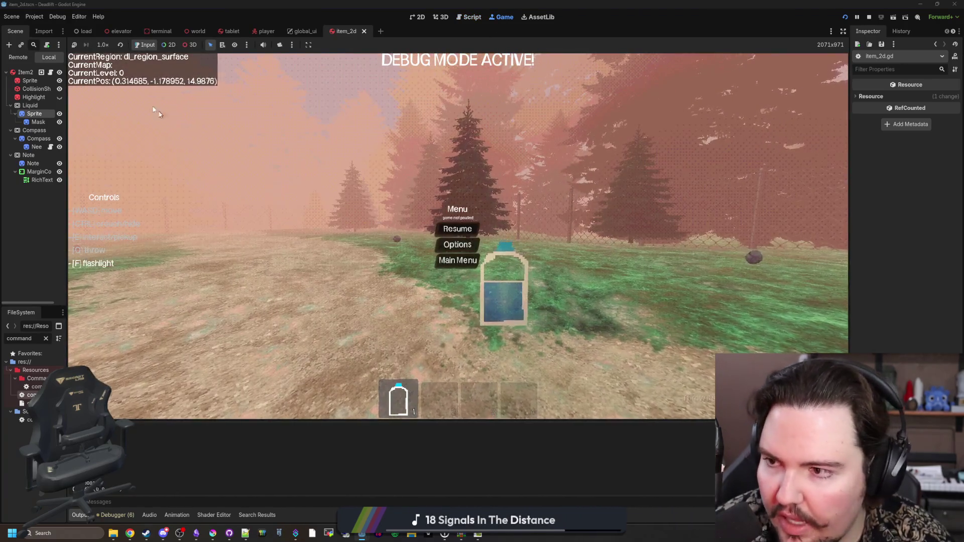
key("F8")
left_click(401, 259)
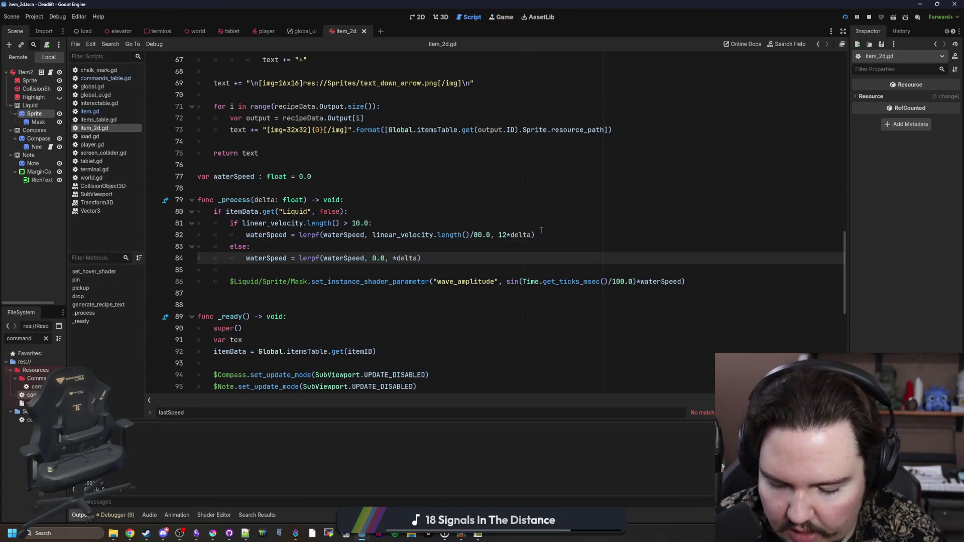
key("F5")
key("w")
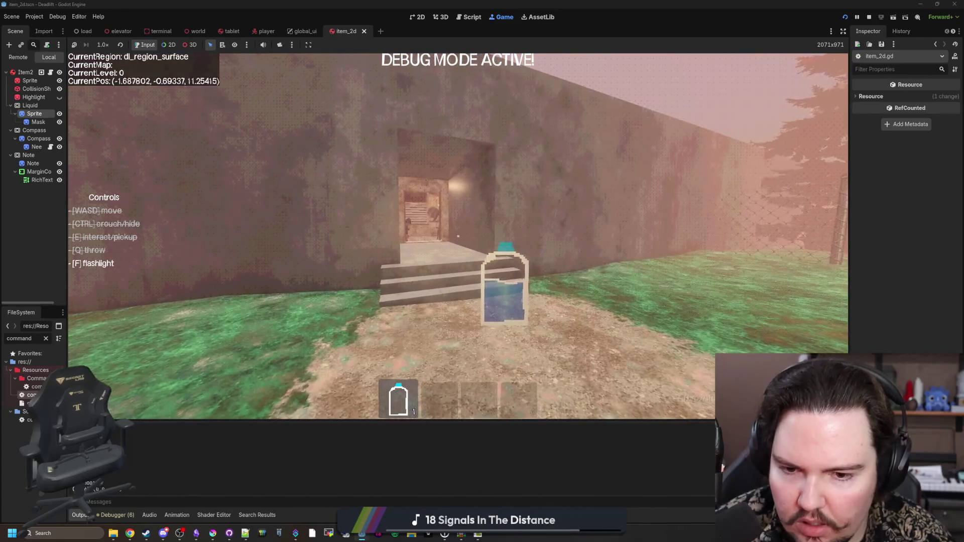
key("e")
key("F8")
Remove the 10.0 velocity threshold and test the sloshing in-game.
left_click(50, 74)
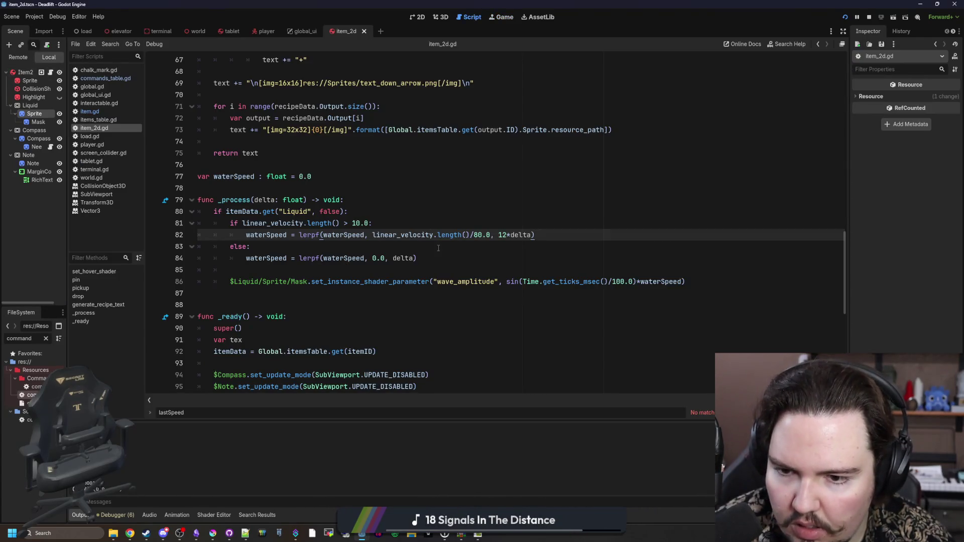
double_click(361, 223)
key("BackSpace")
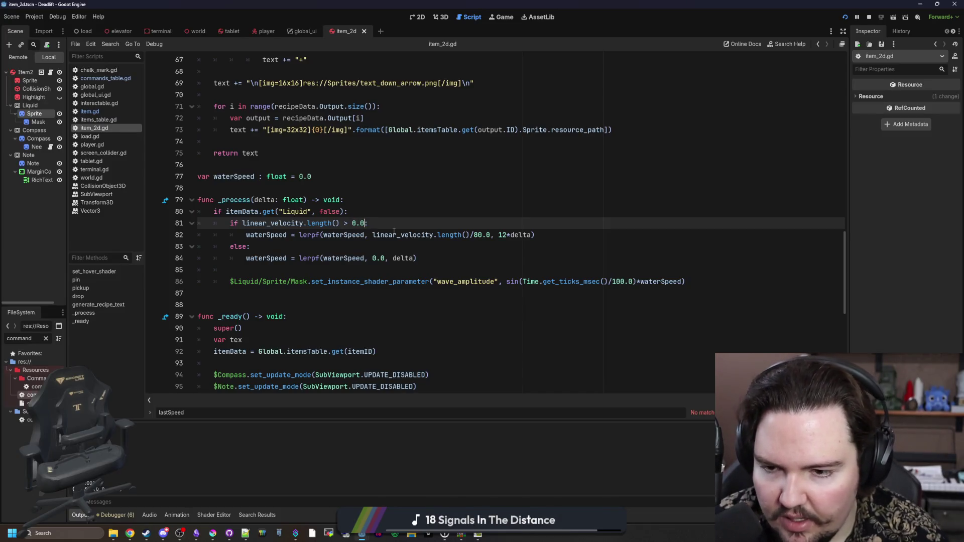
key("F5")
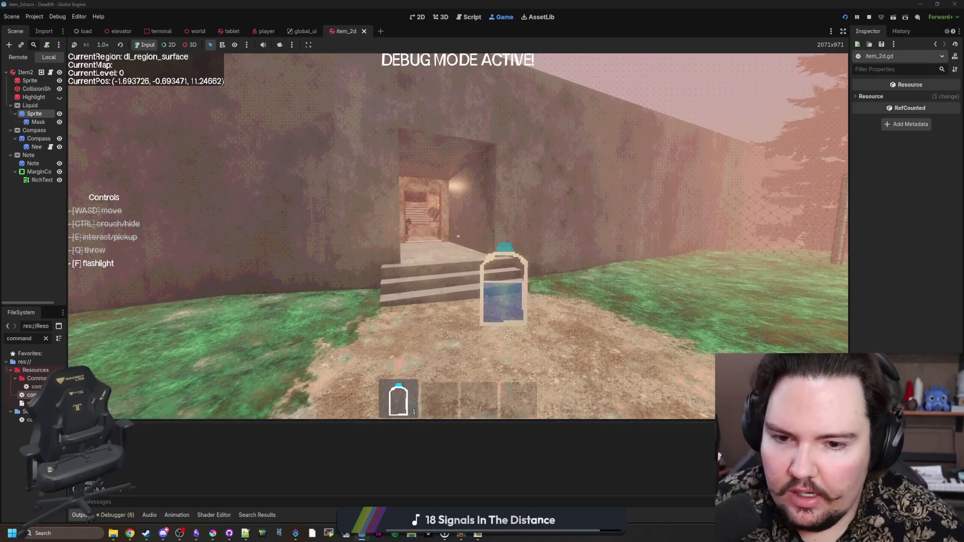
key("d")
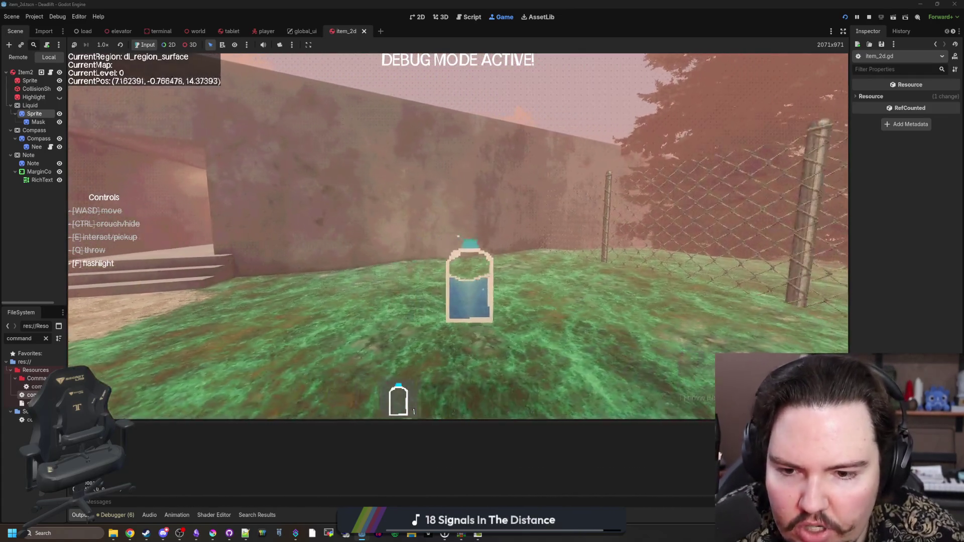
key("a")
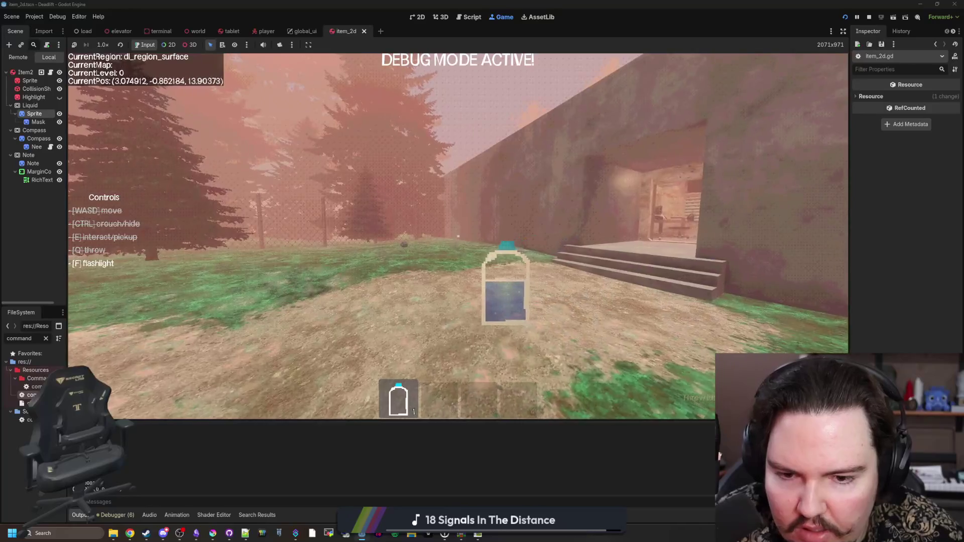
key("Escape")
Set the velocity threshold to 2.0 and resume the game to test.
key("ctrl+F3")
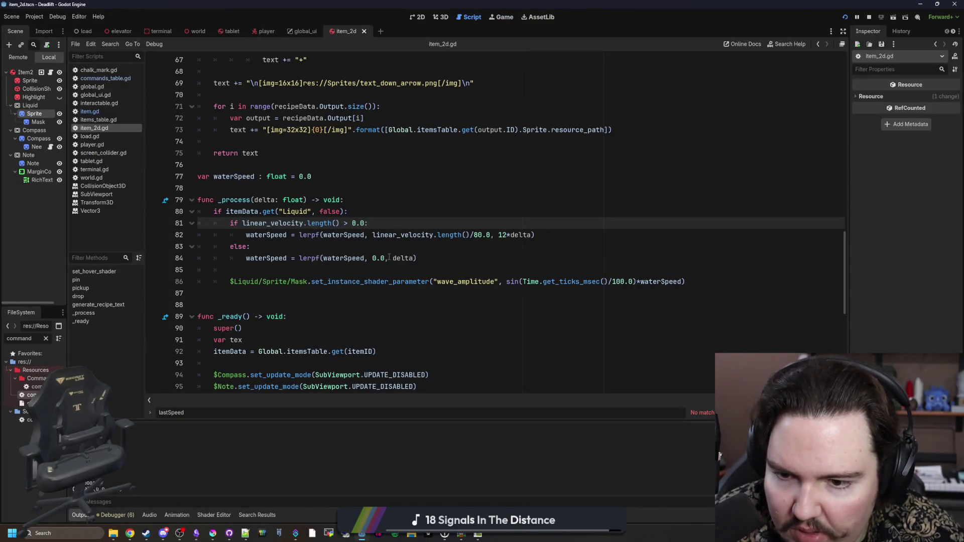
left_click(393, 258)
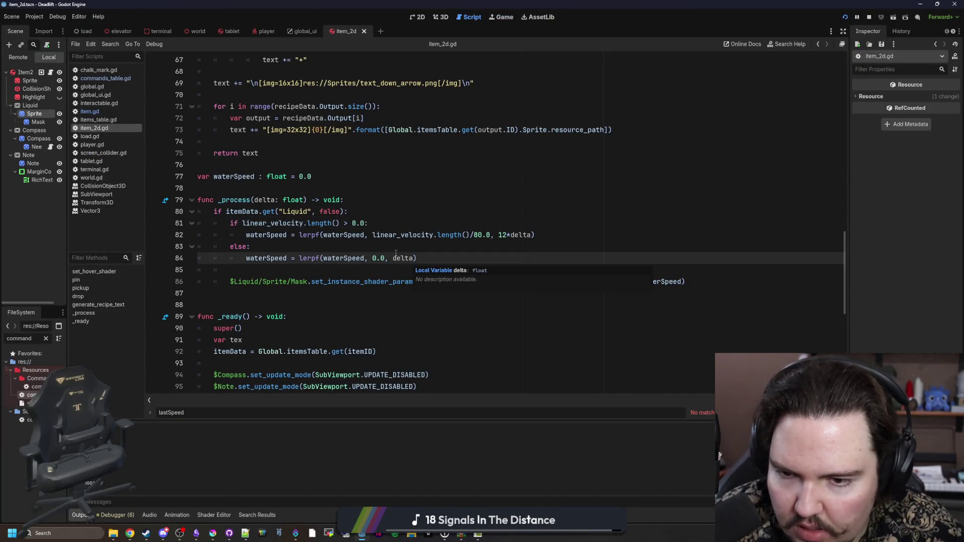
left_click(396, 250)
left_click(365, 225)
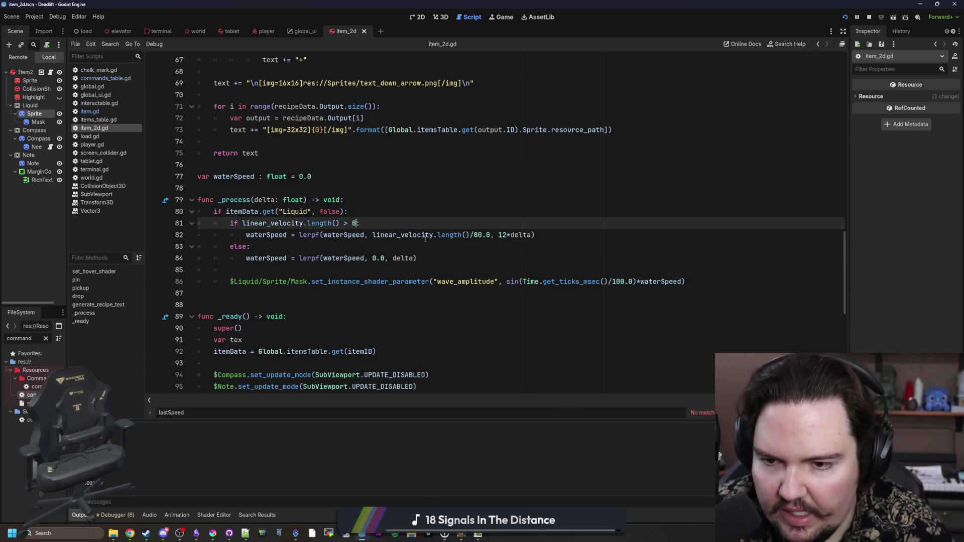
left_click(503, 16)
left_click(474, 229)
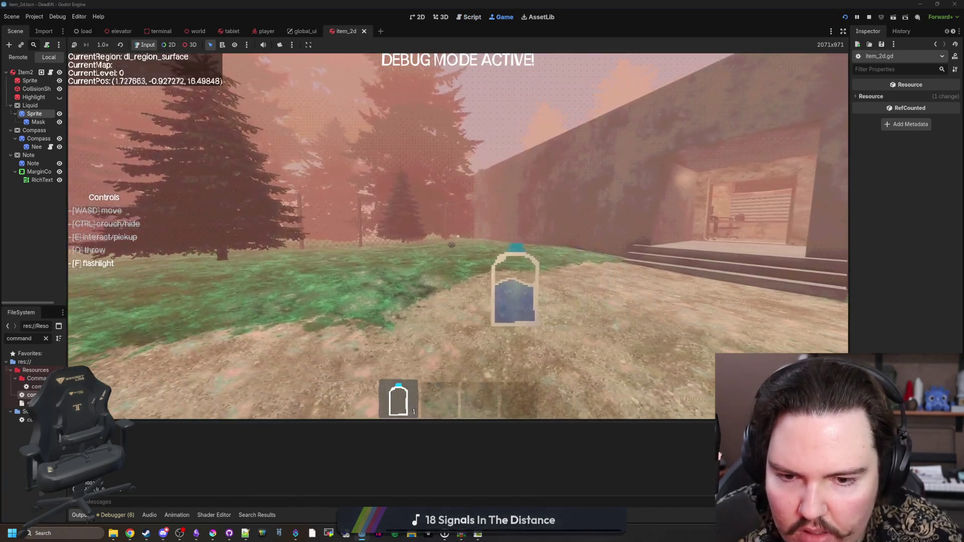
Walk along the path to the building's doorway and pick up the water bottle.
key("w")
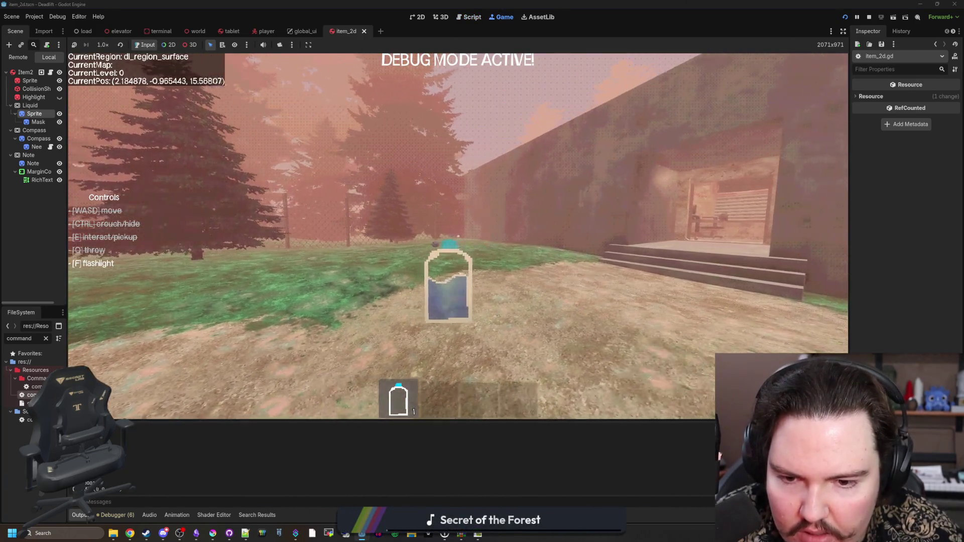
key("w")
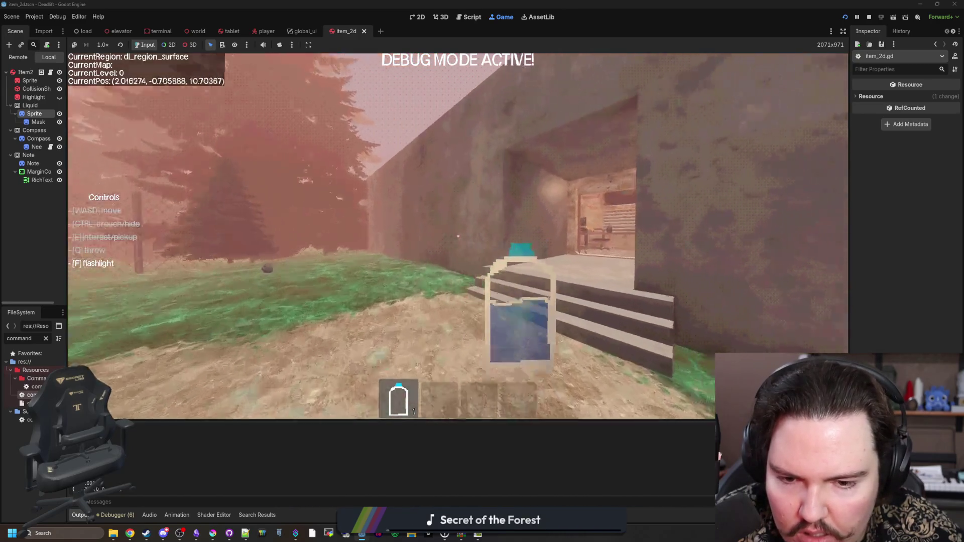
key("w")
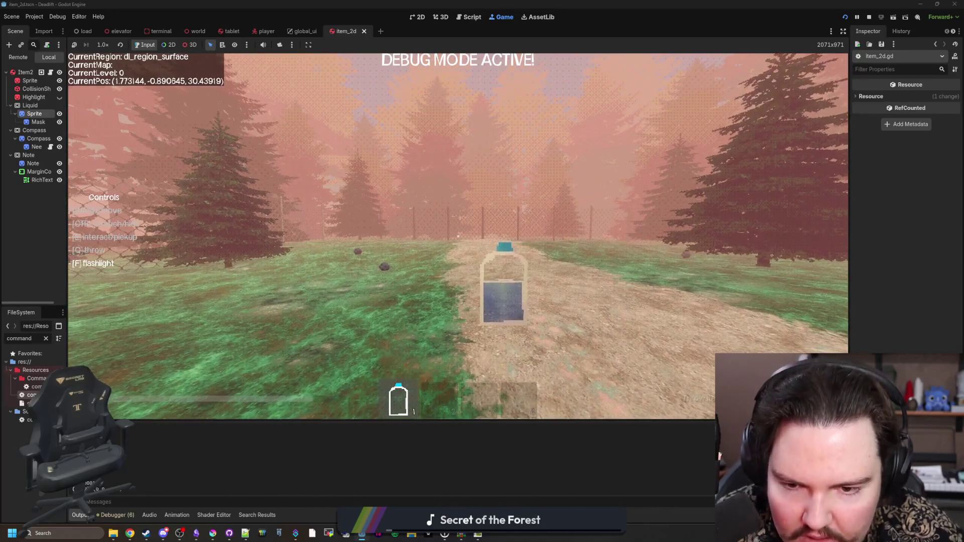
mouse_move(458, 236)
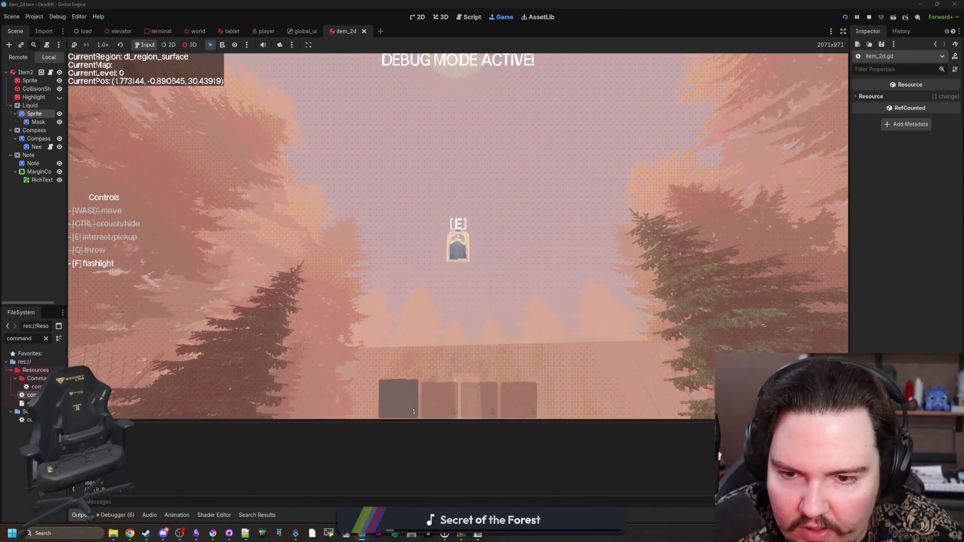
key("w")
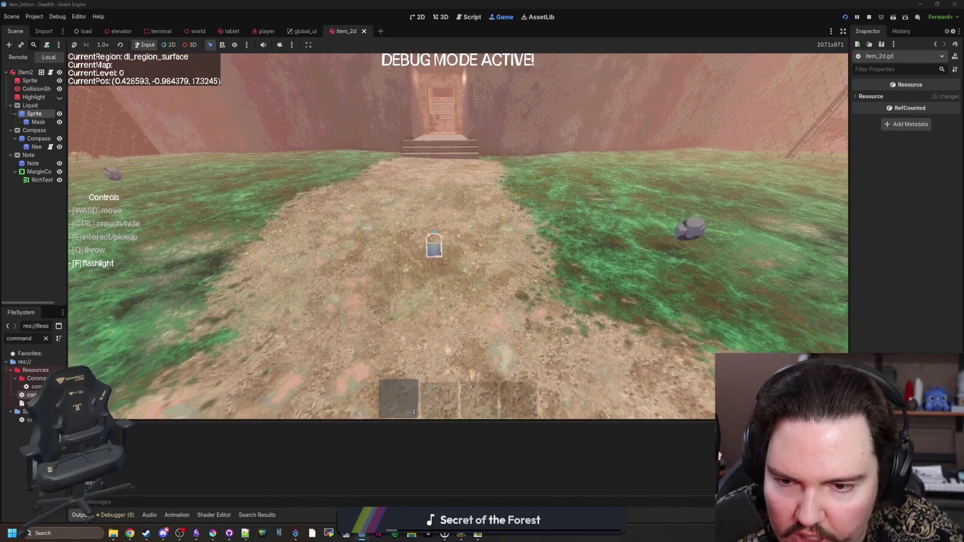
key("w")
key("e")
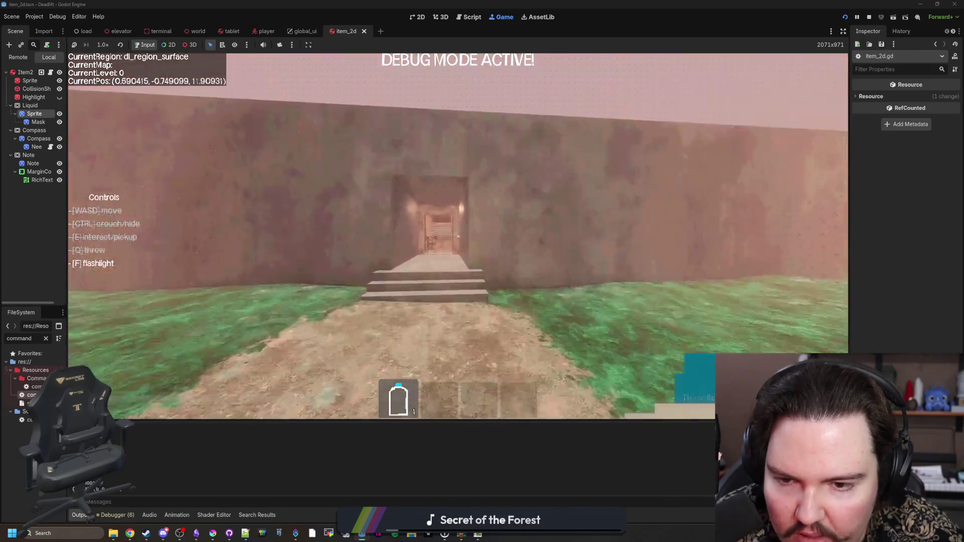
Carry the bottle inside, set it on the desk, pause the game and widen the scene tree.
key("w")
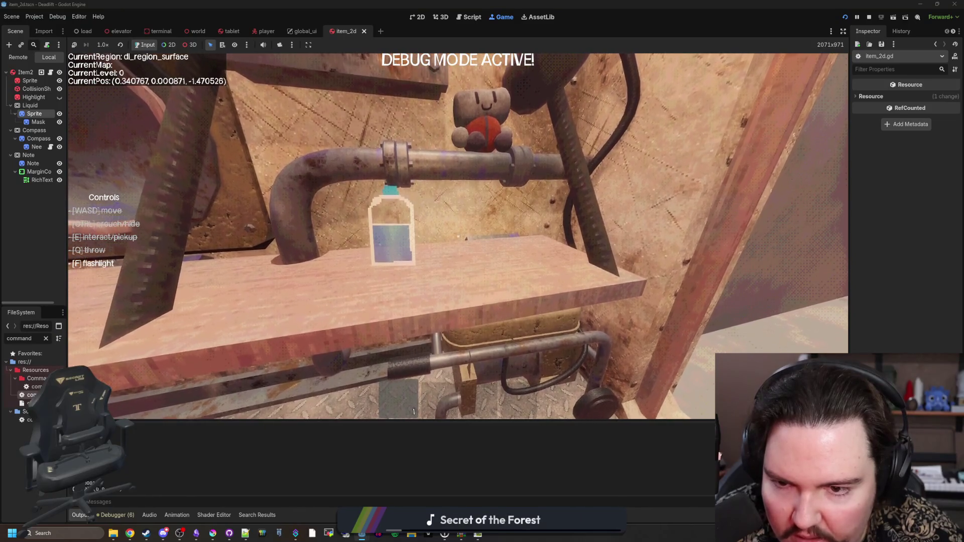
key("s")
key("q")
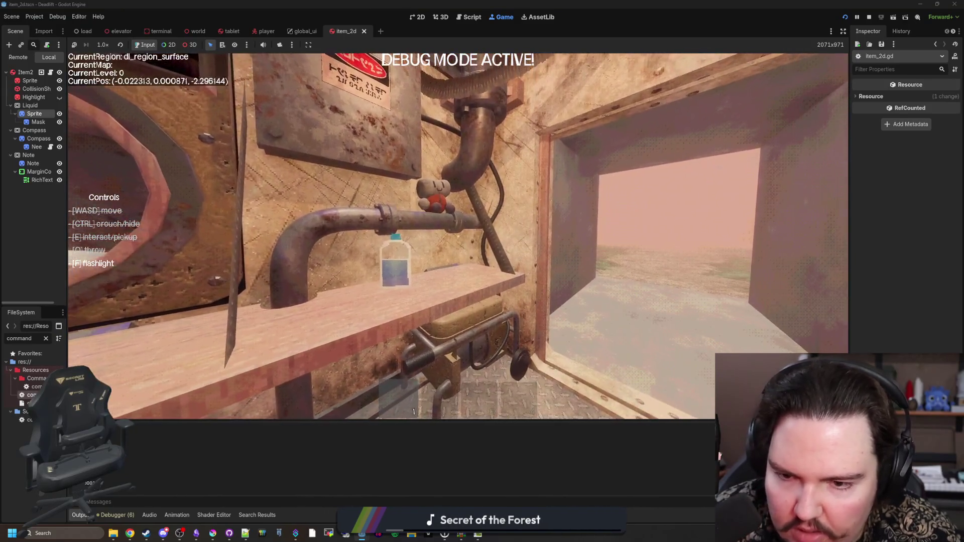
key("e")
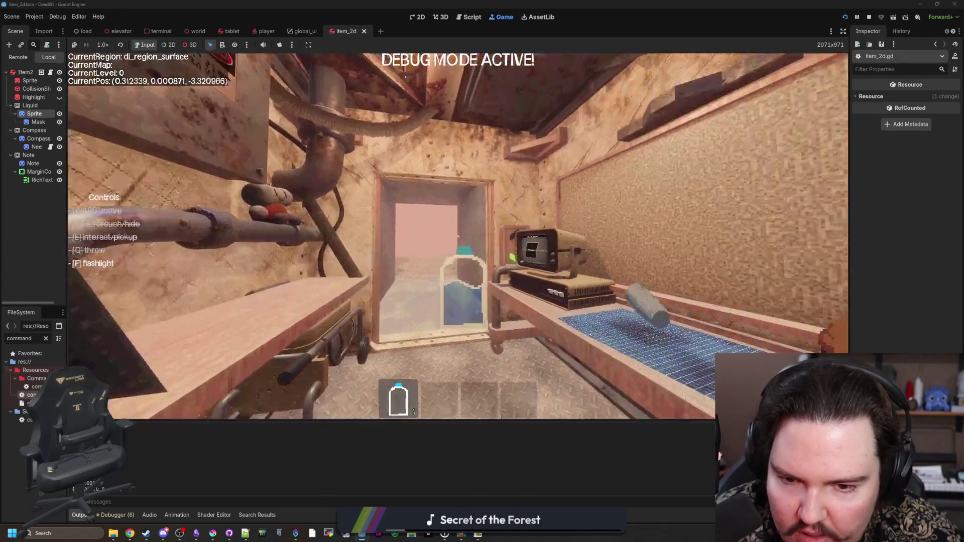
key("q")
key("s")
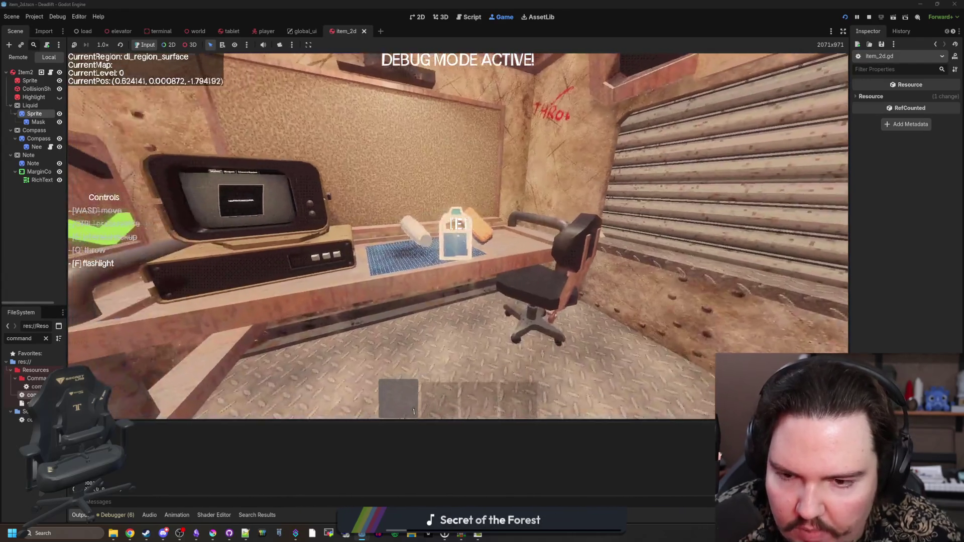
key("Escape")
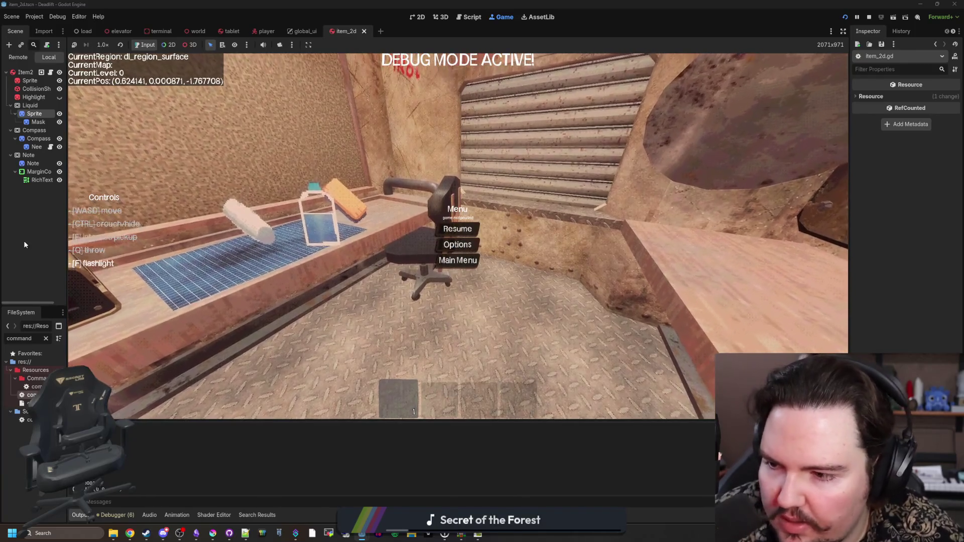
left_click_drag(67, 148, 136, 140)
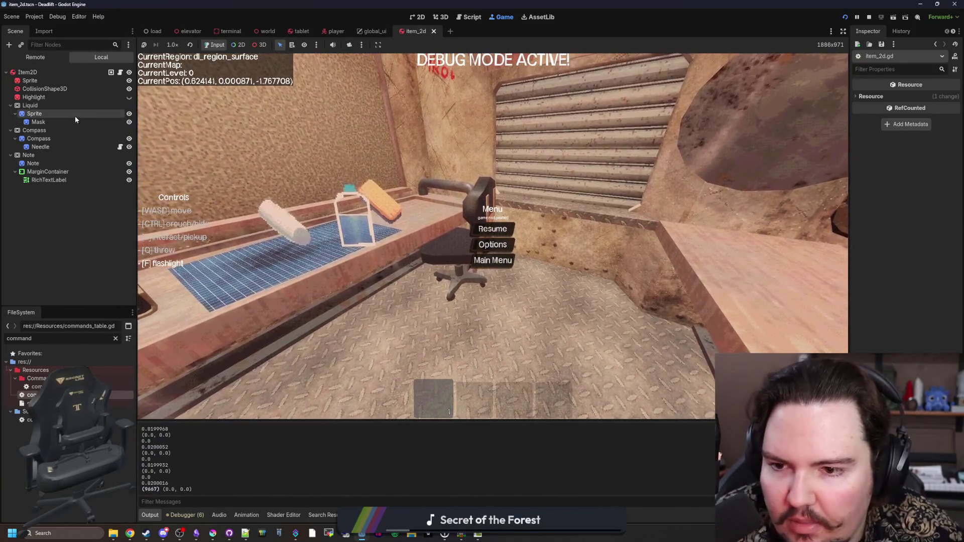
Select the Mask node, widen the Inspector and re-expand its ShaderMaterial properties.
left_click(74, 114)
left_click(40, 122)
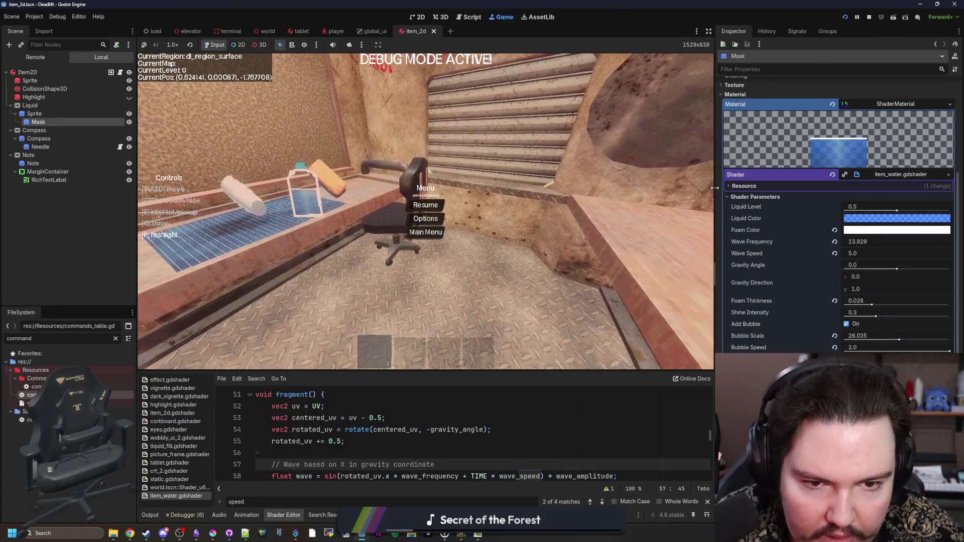
left_click_drag(716, 179, 564, 179)
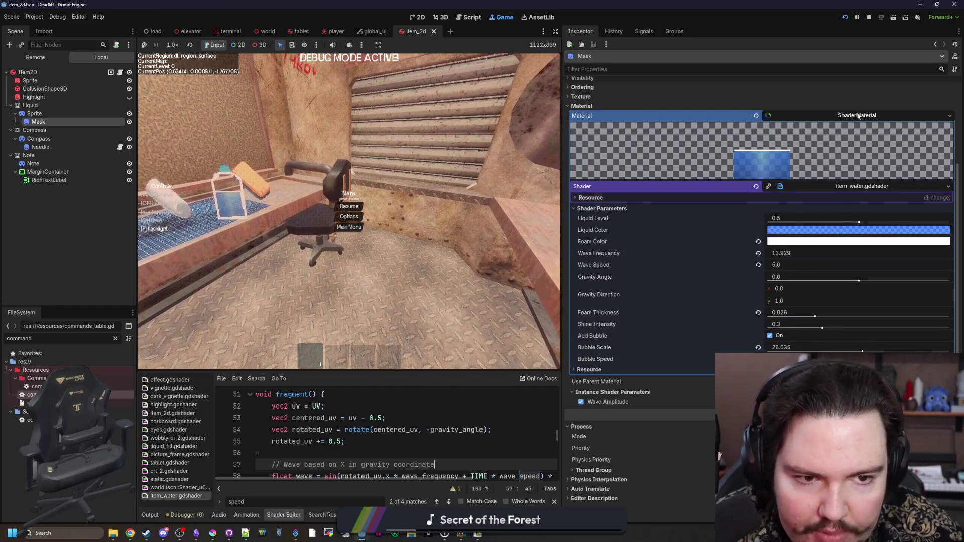
left_click(860, 115)
left_click(776, 224)
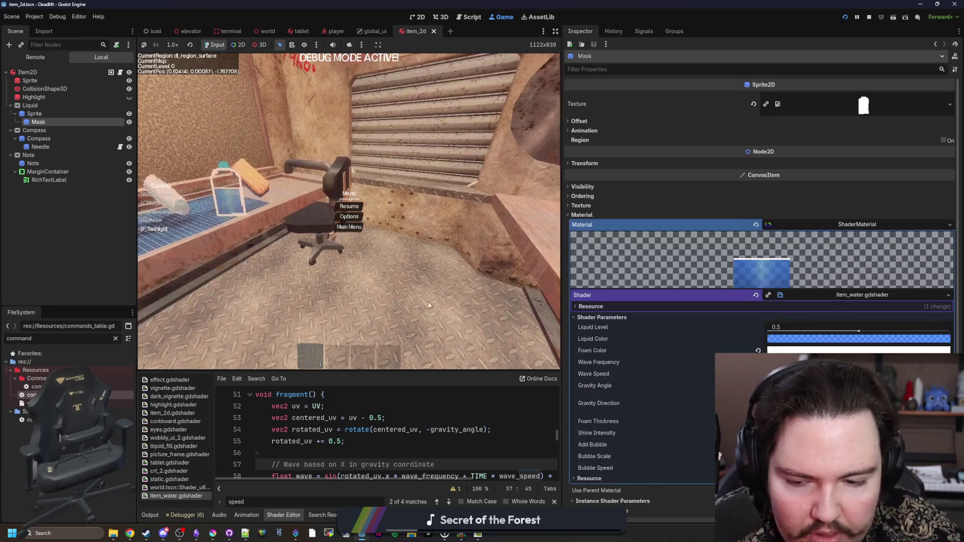
Scroll through item_water.gdshader and inspect the rotate function around line 60.
left_click_drag(369, 371, 369, 152)
left_click(302, 287)
scroll(402, 301, "up", 3)
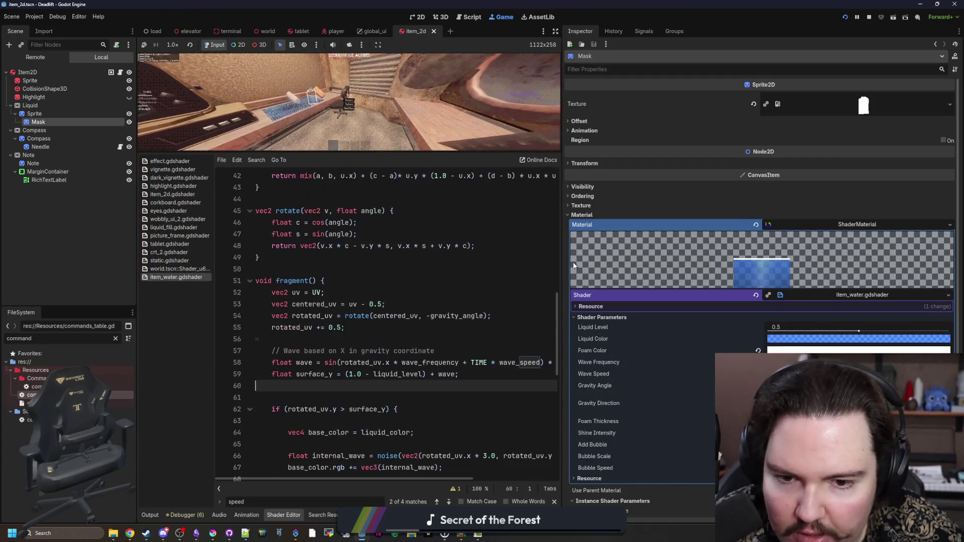
left_click_drag(564, 258, 735, 258)
scroll(333, 348, "up", 3)
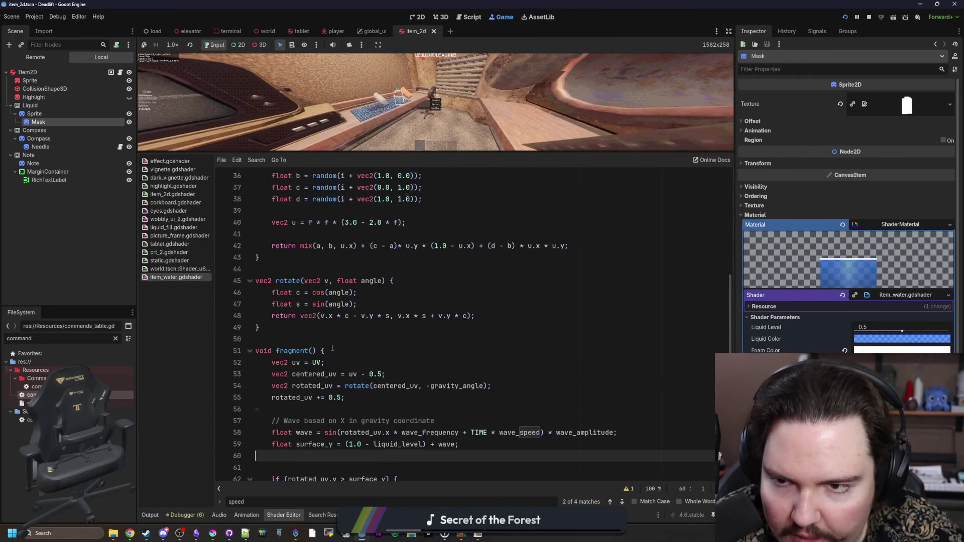
scroll(332, 347, "up", 2)
mouse_move(284, 436)
left_mouse_down()
mouse_move(254, 386)
mouse_move(227, 371)
left_mouse_up()
left_click(286, 365)
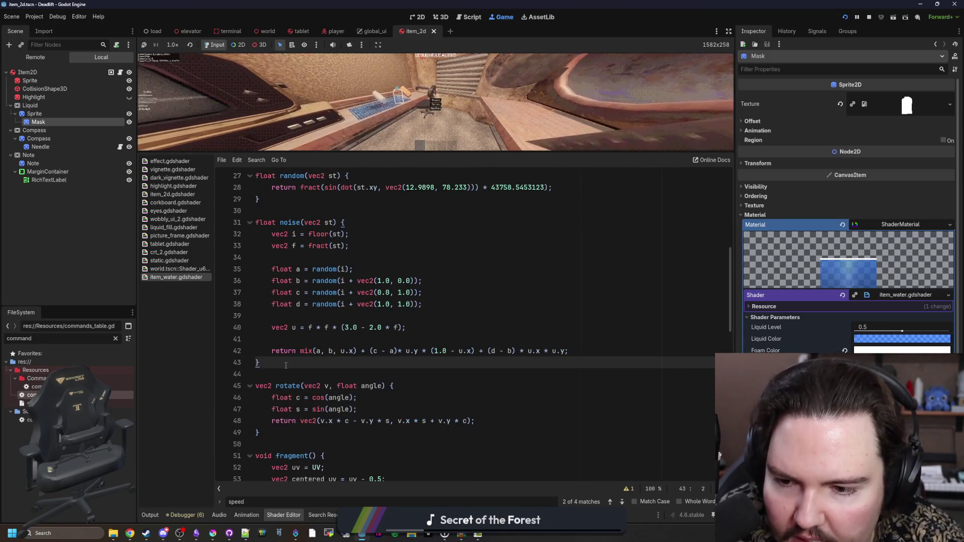
Review the shader's foam branch and random function code.
scroll(256, 381, "up", 1)
left_click_drag(279, 398, 251, 258)
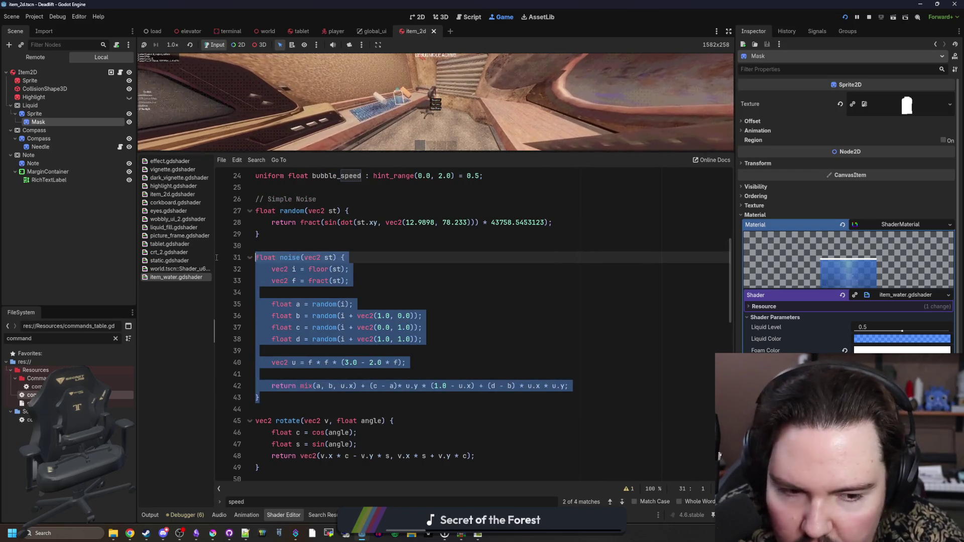
scroll(361, 318, "down", 9)
scroll(361, 318, "down", 8)
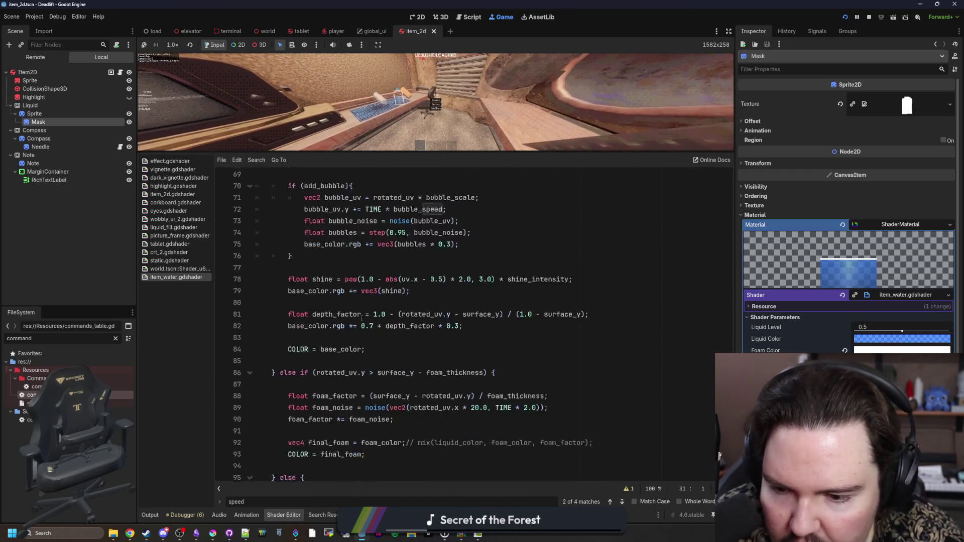
left_click(540, 300)
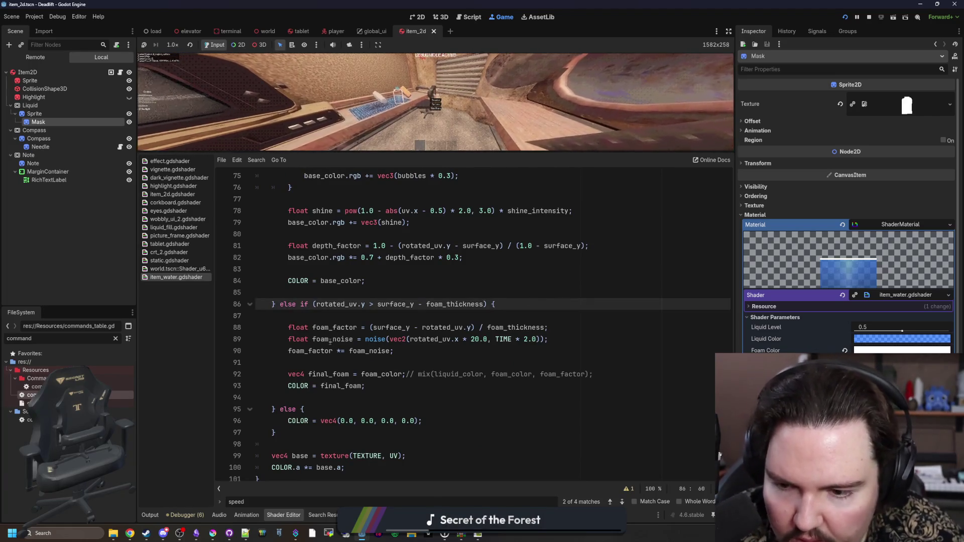
scroll(331, 340, "up", 20)
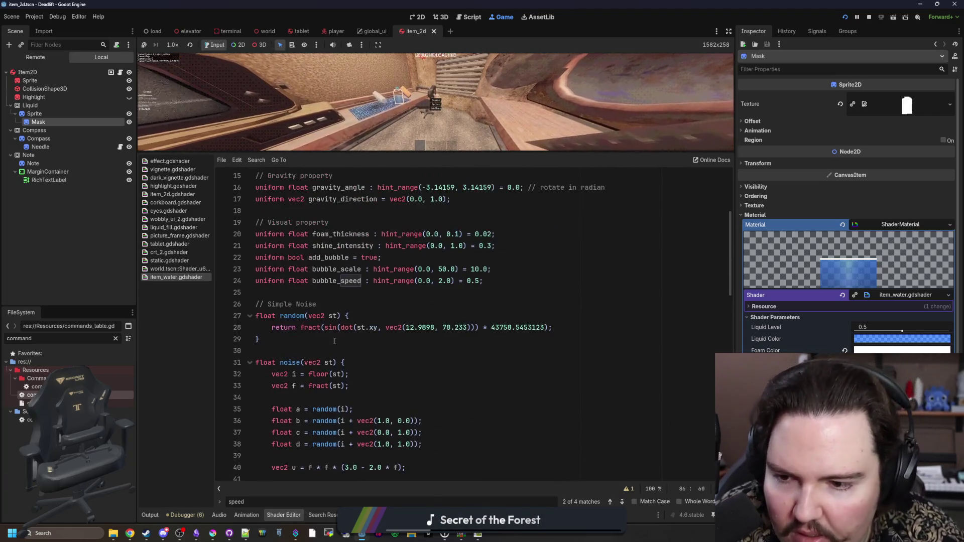
left_click(322, 340)
scroll(309, 341, "down", 7)
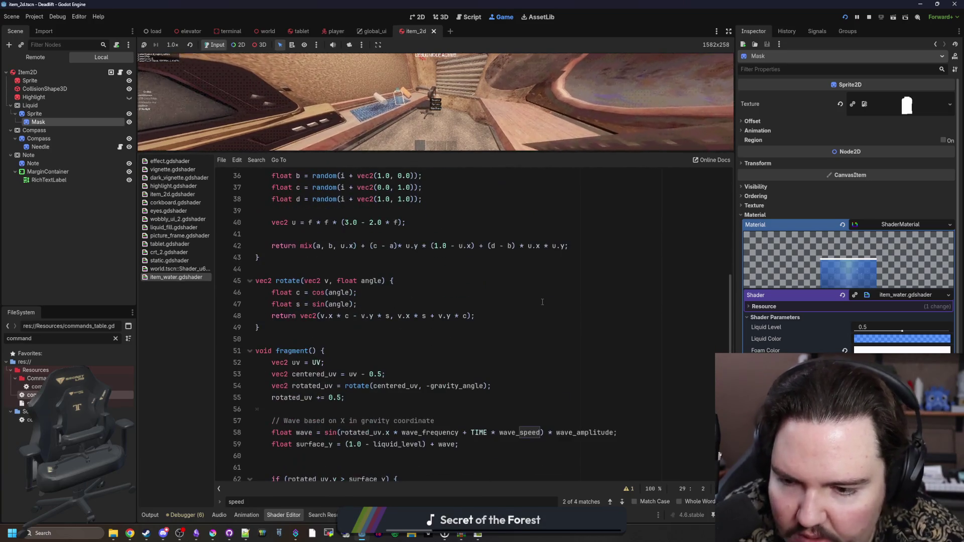
Search the shader for RANDOM, check the wave declarations, then raise the Liquid Level above 0.5.
key("ctrl+f")
type("RANDOM")
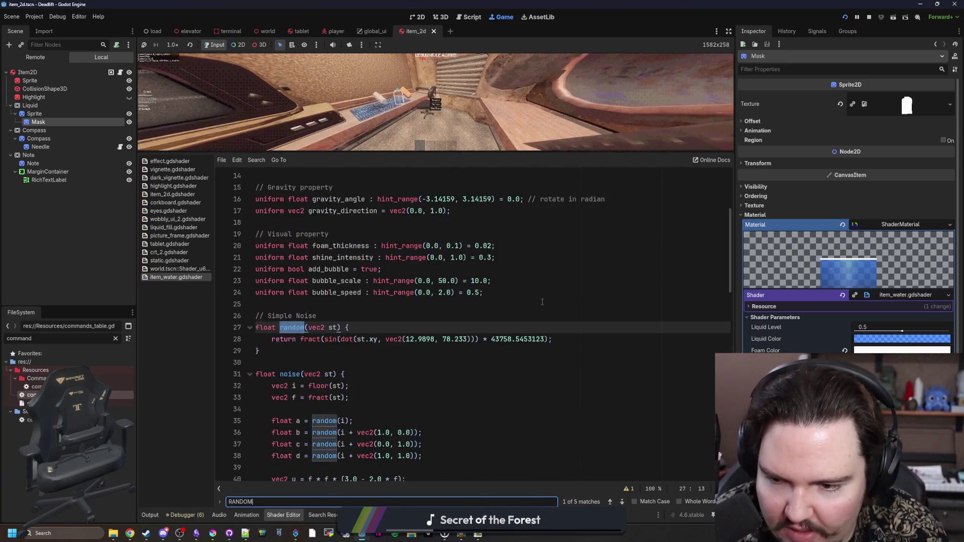
key("Return")
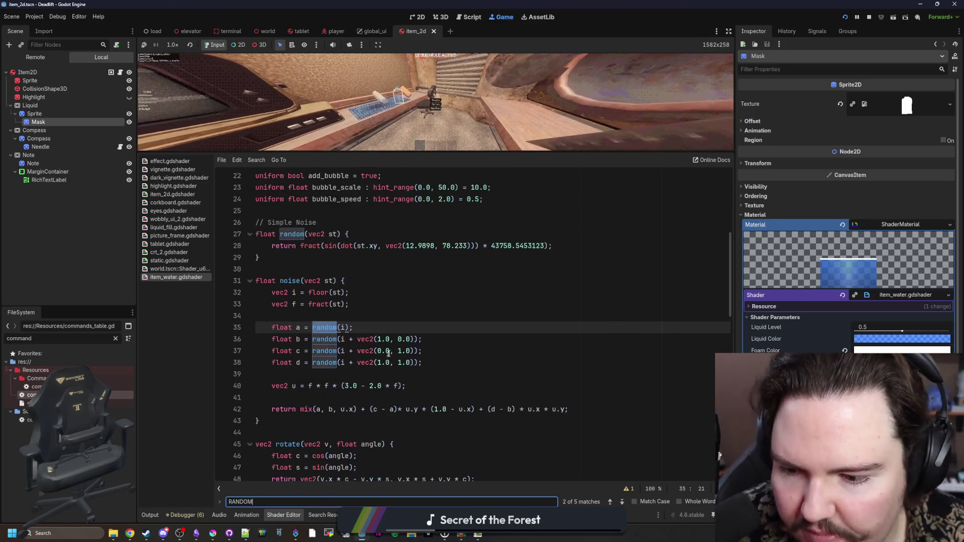
key("Return")
key("Return")
scroll(405, 341, "up", 4)
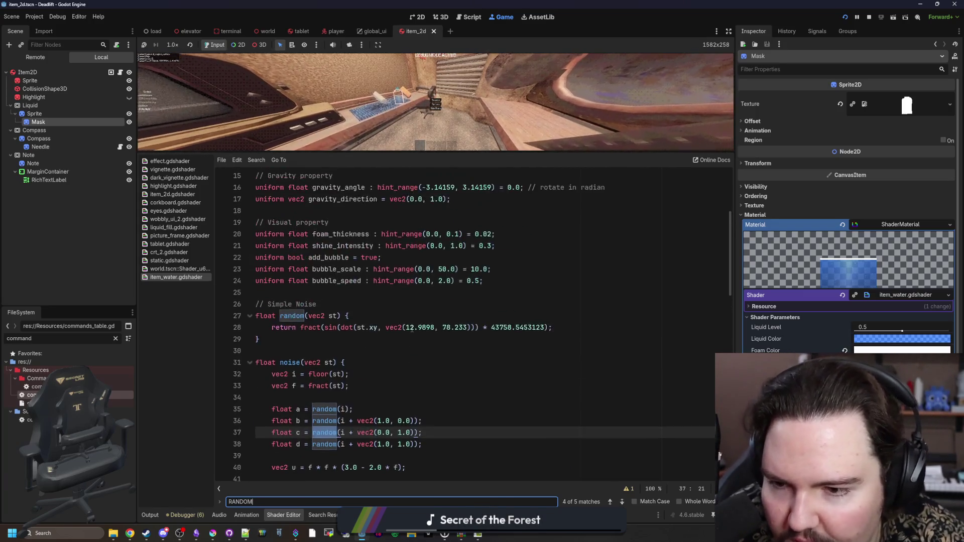
left_click(366, 362)
scroll(337, 341, "up", 3)
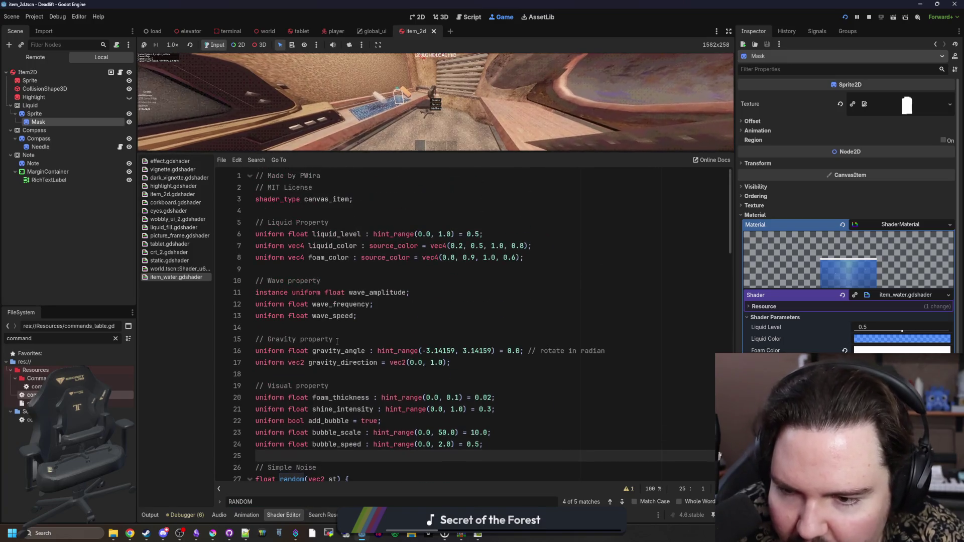
left_click(387, 305)
left_click(378, 315)
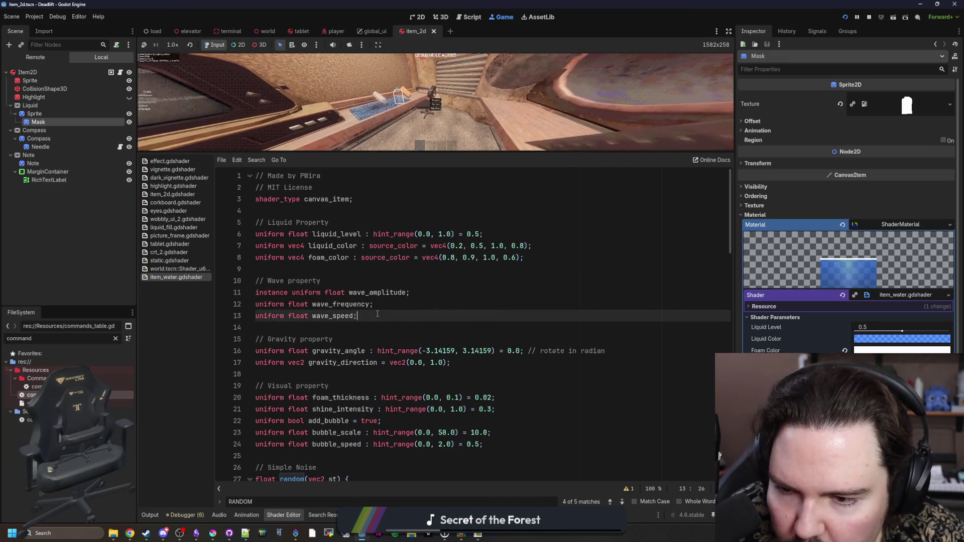
left_click(326, 268)
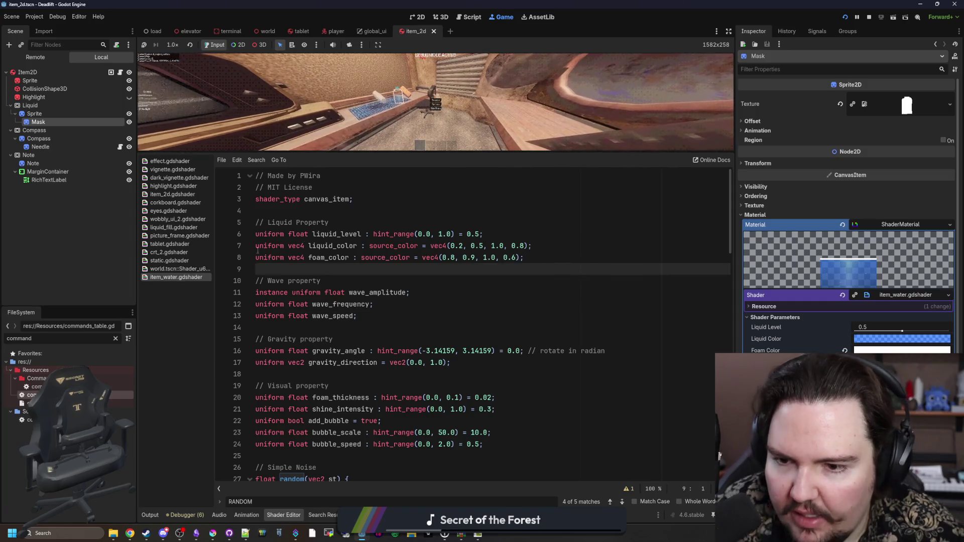
scroll(848, 225, "down", 3)
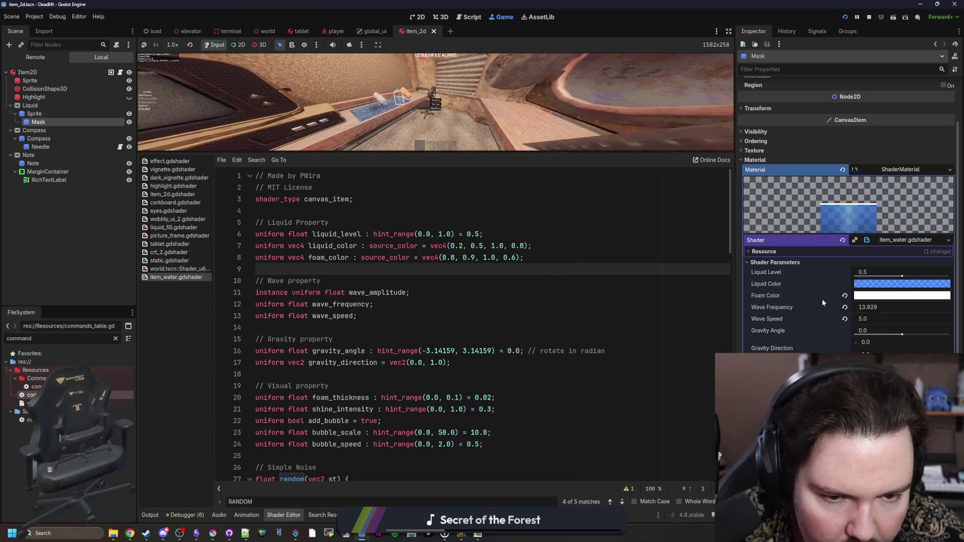
left_click_drag(902, 277, 906, 276)
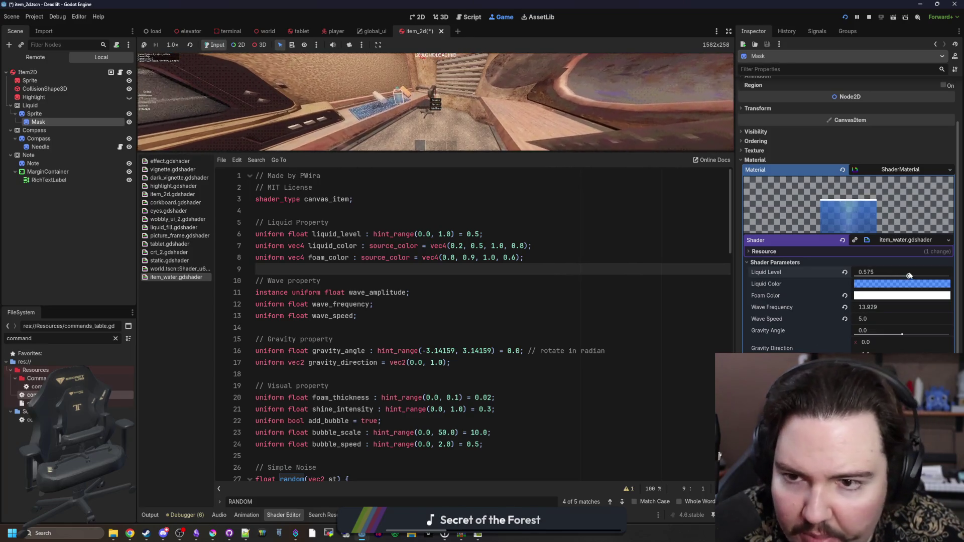
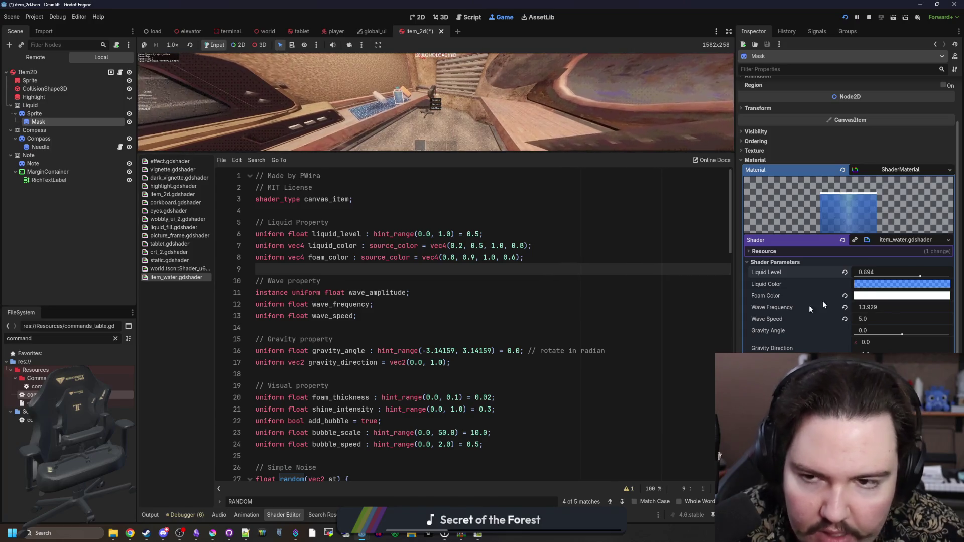
Prefix the liquid_color uniform on line 7 with 'instance' and save.
left_click(311, 249)
type("INSTA")
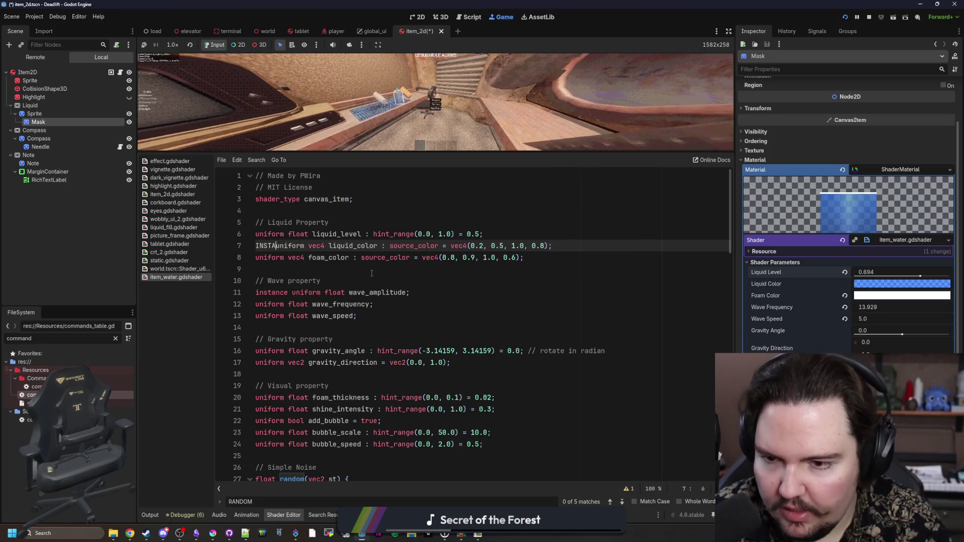
key("BackSpace")
key("BackSpace")
key("BackSpace")
type("instance")
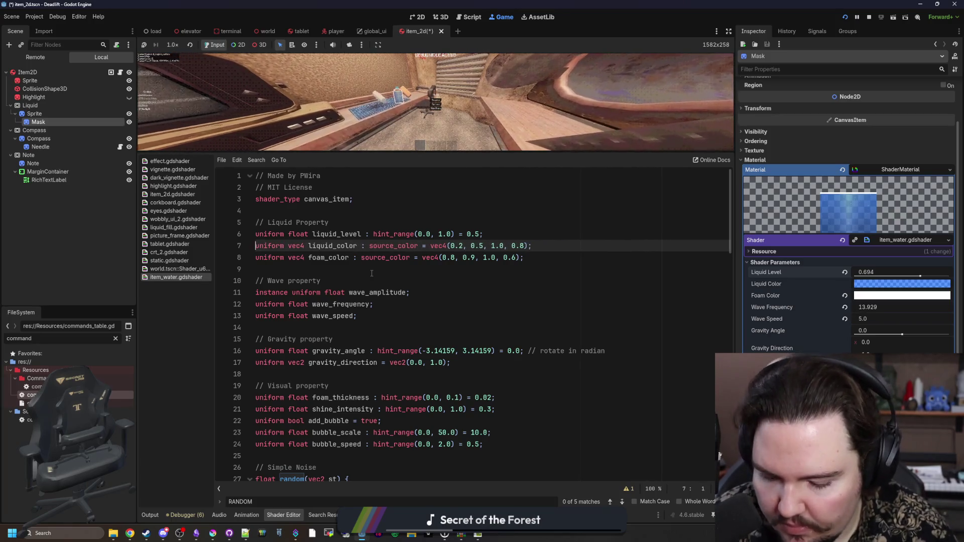
left_click(372, 273)
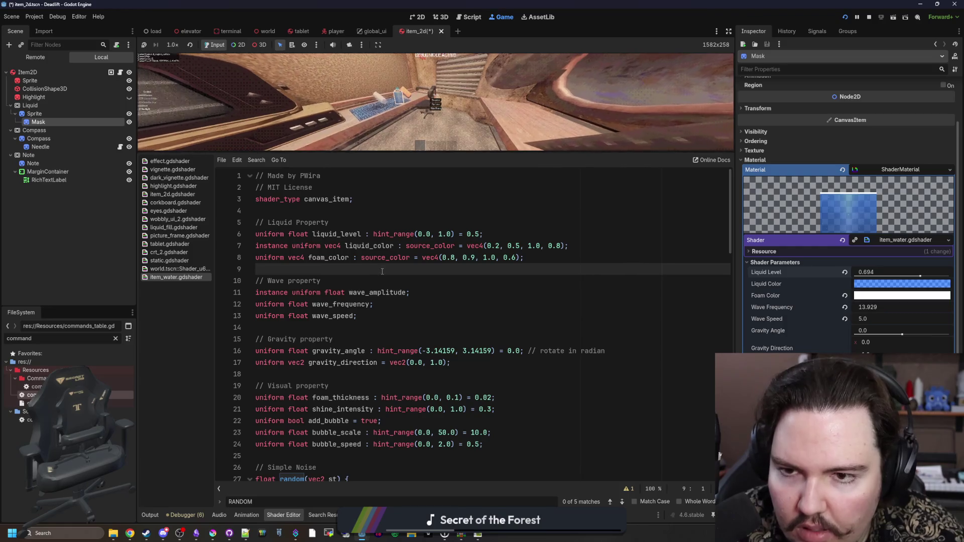
key("ctrl+s")
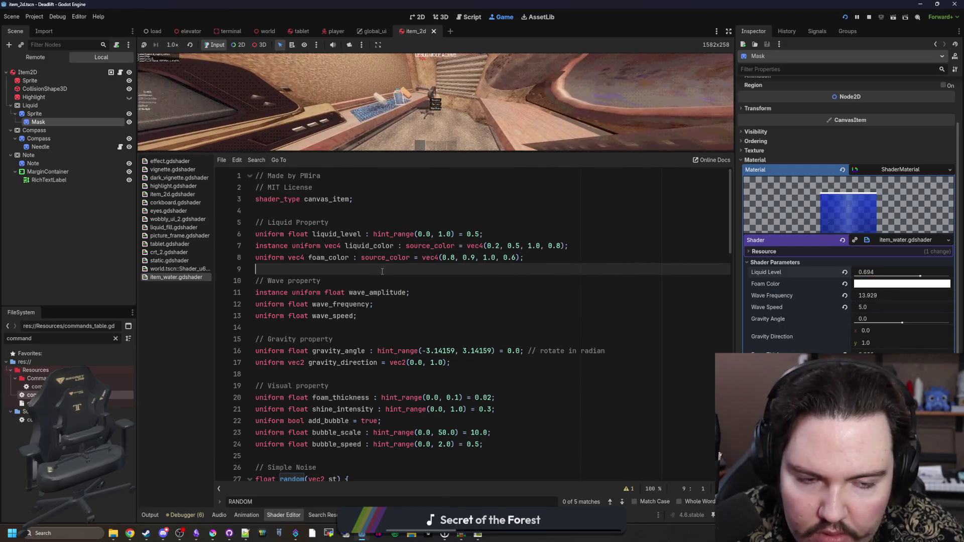
Delete the foam_color uniform declaration and search the shader for foam_color.
left_click_drag(542, 257, 239, 255)
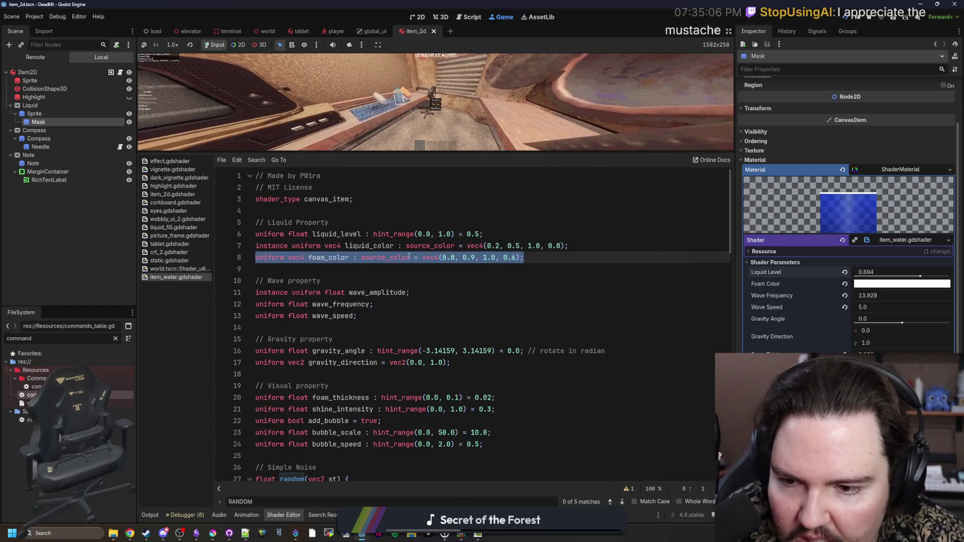
key("BackSpace")
key("BackSpace")
key("Down")
type("f")
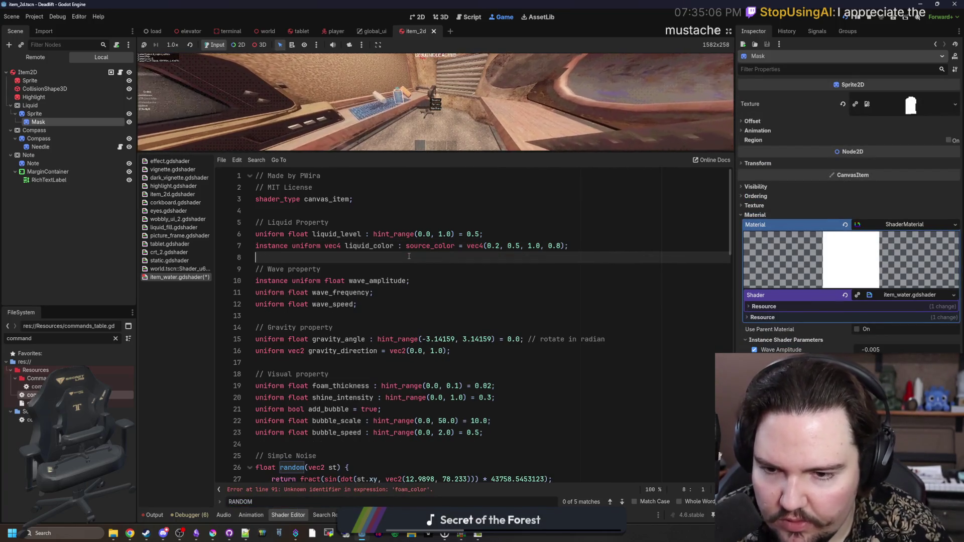
key("ctrl+f")
Replace foam_color on line 91 with liquid_color * 2.0, removing the commented-out mix expression.
type("foam_color")
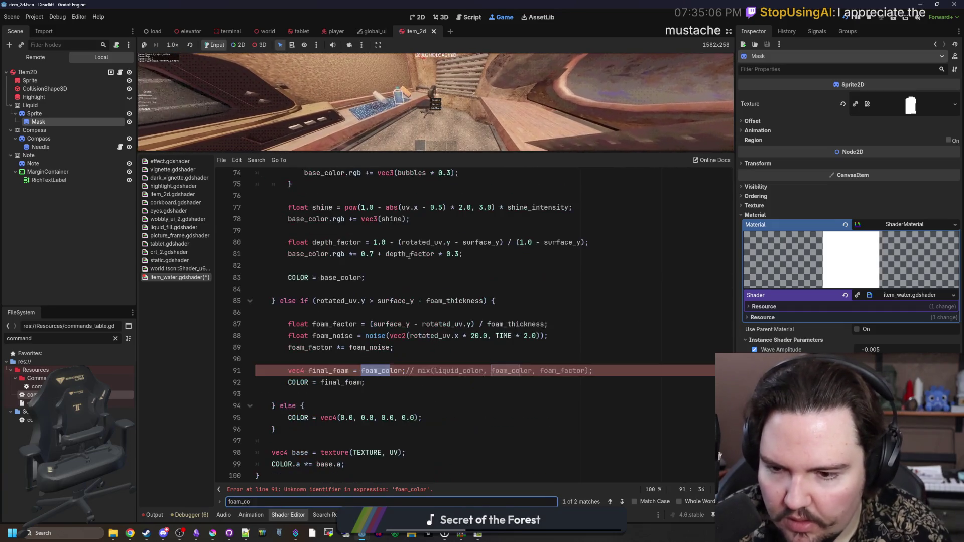
left_click(451, 374)
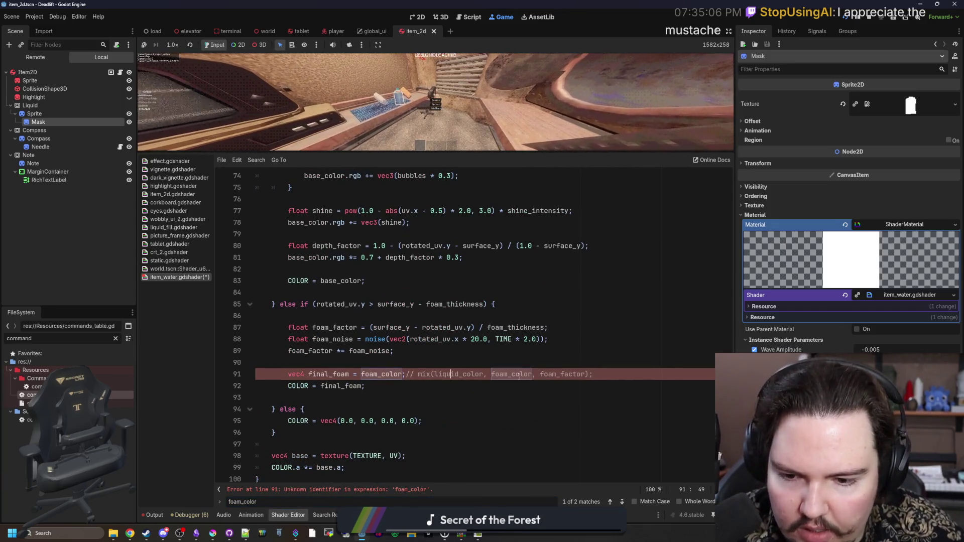
left_click_drag(533, 378, 406, 375)
key("BackSpace")
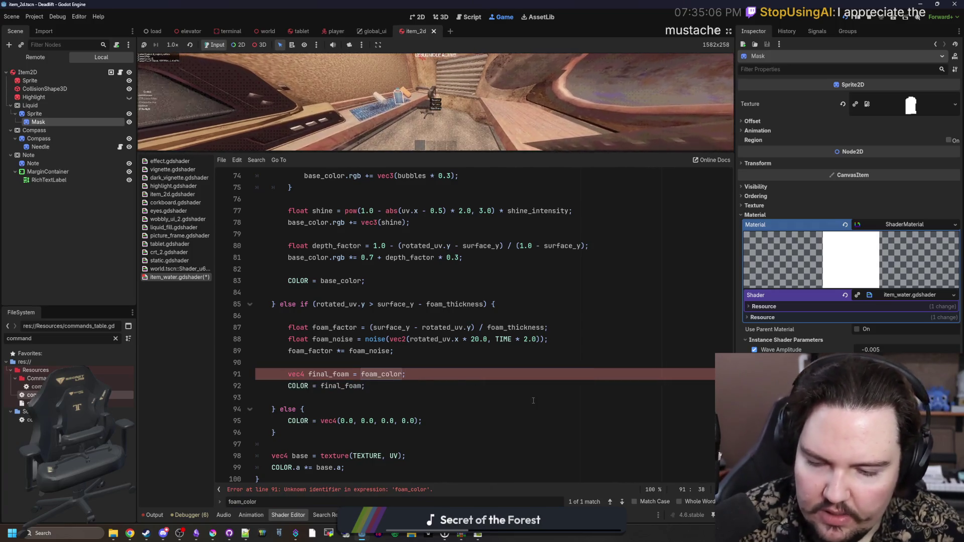
key("BackSpace")
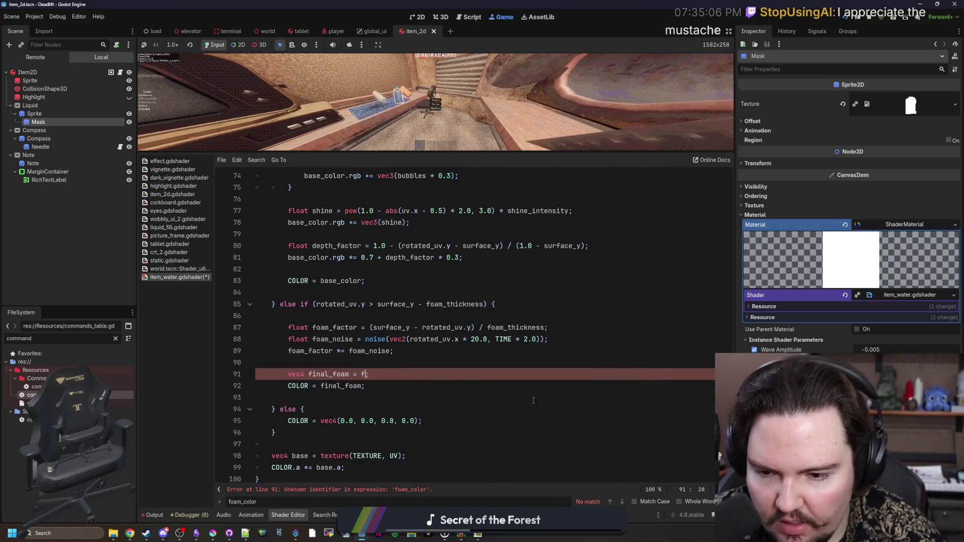
key("ctrl+space")
type("liquid_color * 2.0")
left_click(544, 396)
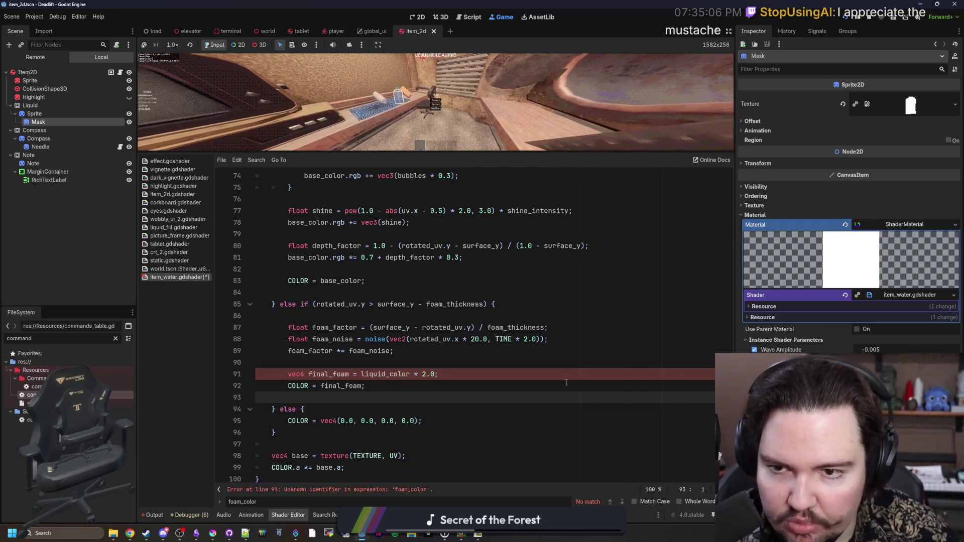
key("Up")
key("Up")
key("Up")
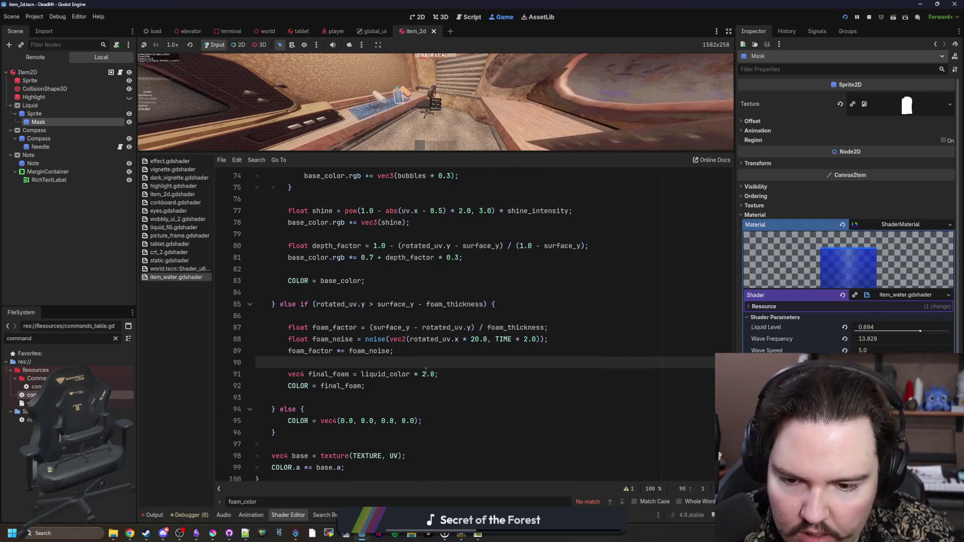
Change the line 91 multiplier to 3.0 and save the shader.
double_click(425, 374)
type("4")
left_click(492, 398)
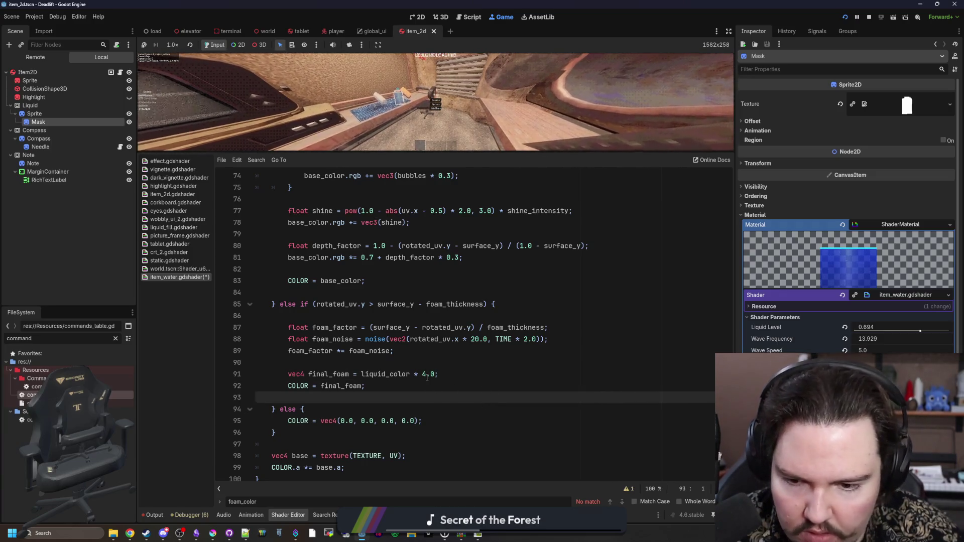
left_click(467, 375)
key("Left")
key("Left")
key("Left")
key("BackSpace")
type("3")
key("End")
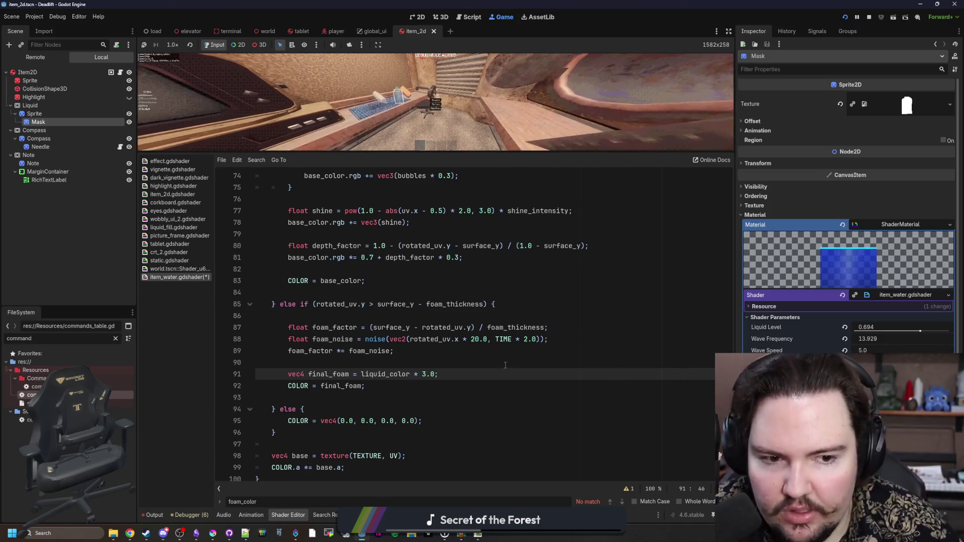
key("Up")
key("ctrl+s")
left_click_drag(444, 151, 444, 392)
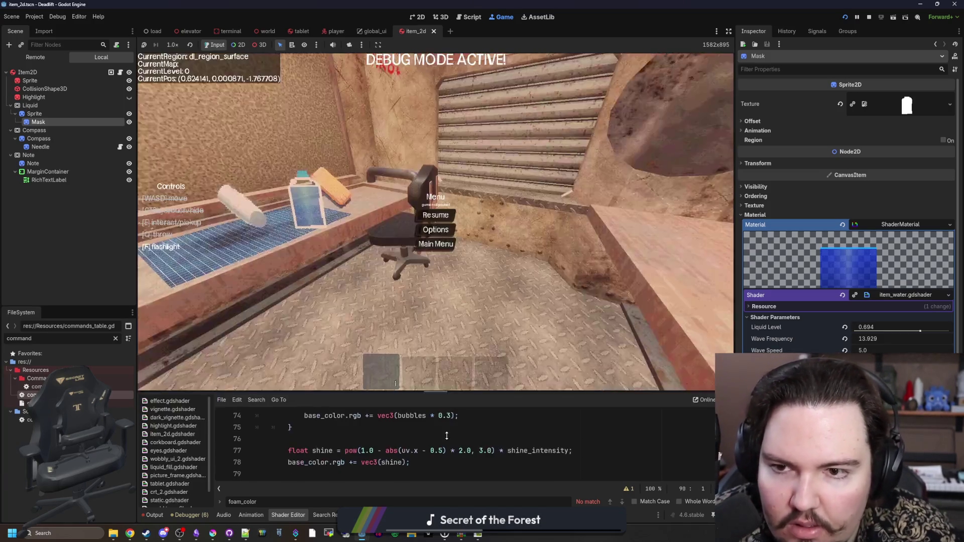
Pause the running game to view the liquid, then stop it with F8 and return to item_2d.gd.
key("Escape")
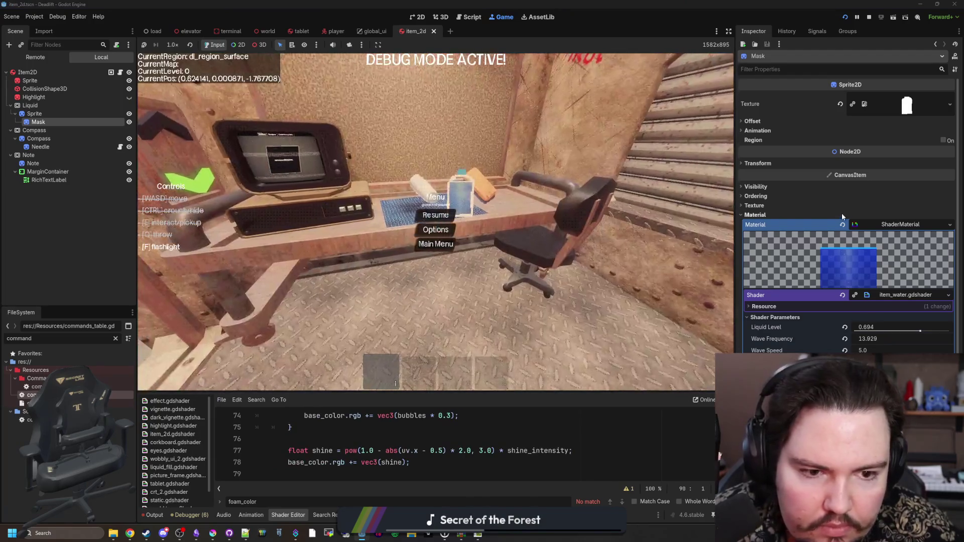
scroll(852, 325, "down", 3)
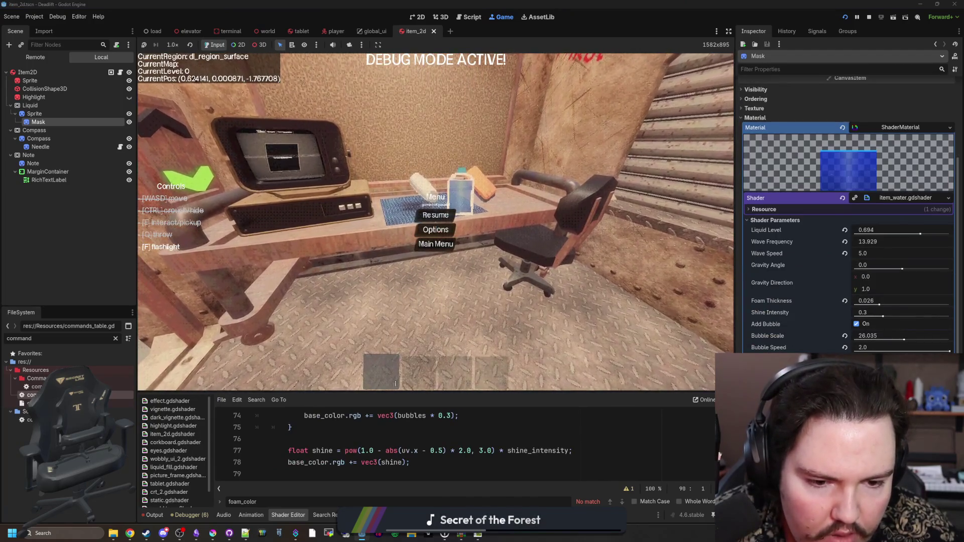
key("F8")
key("ctrl+s")
key("Up")
key("Up")
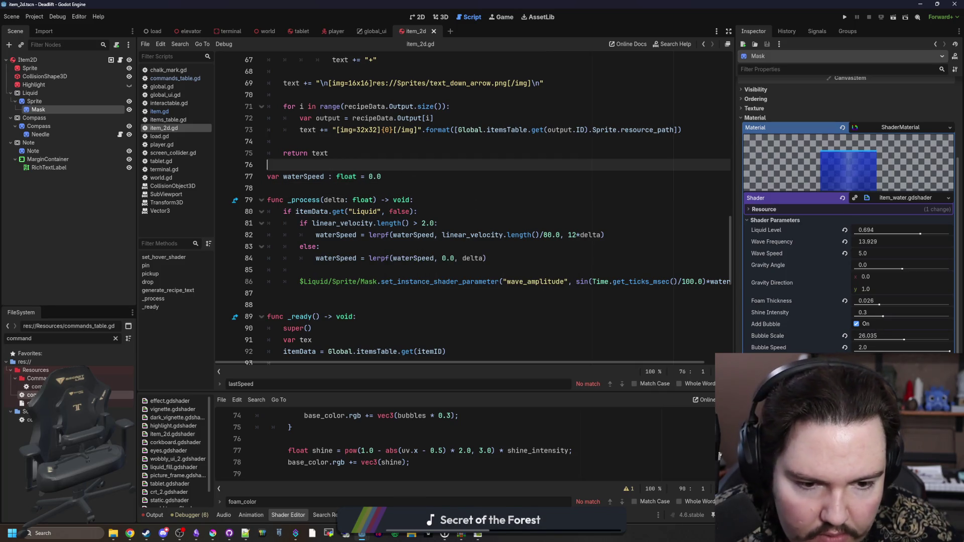
Filter FileSystem for 'items', open items_table.gd, and add a line after mug_cake's Liquid entry.
key("ctrl+s")
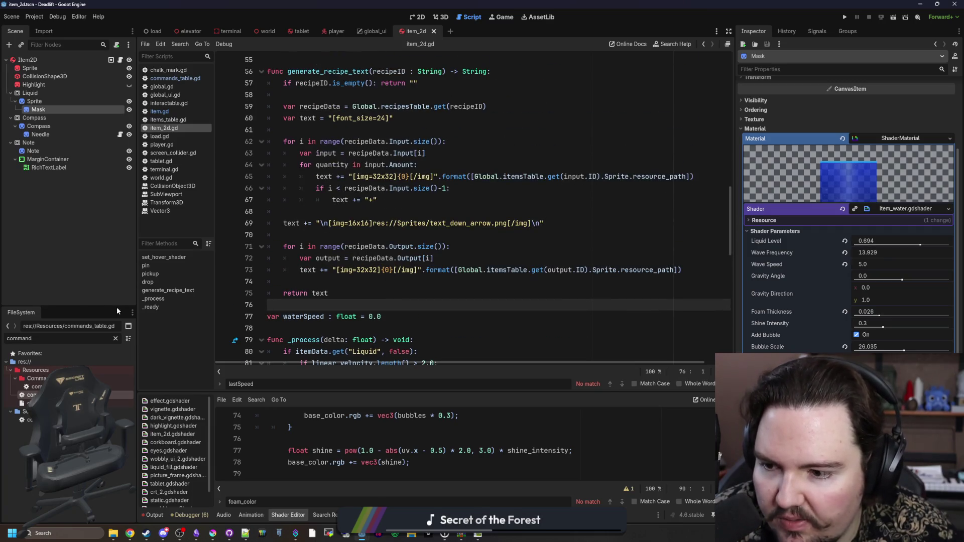
left_click(117, 338)
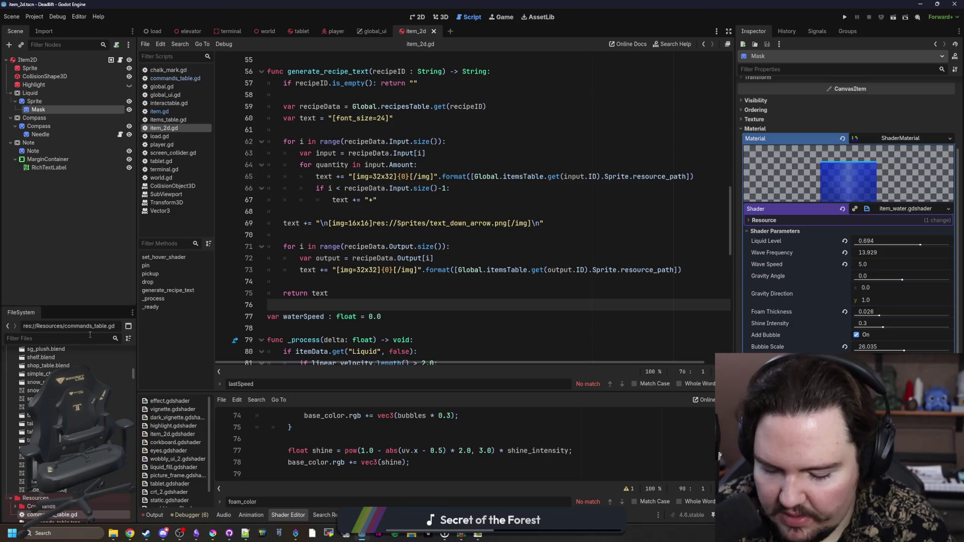
type("items")
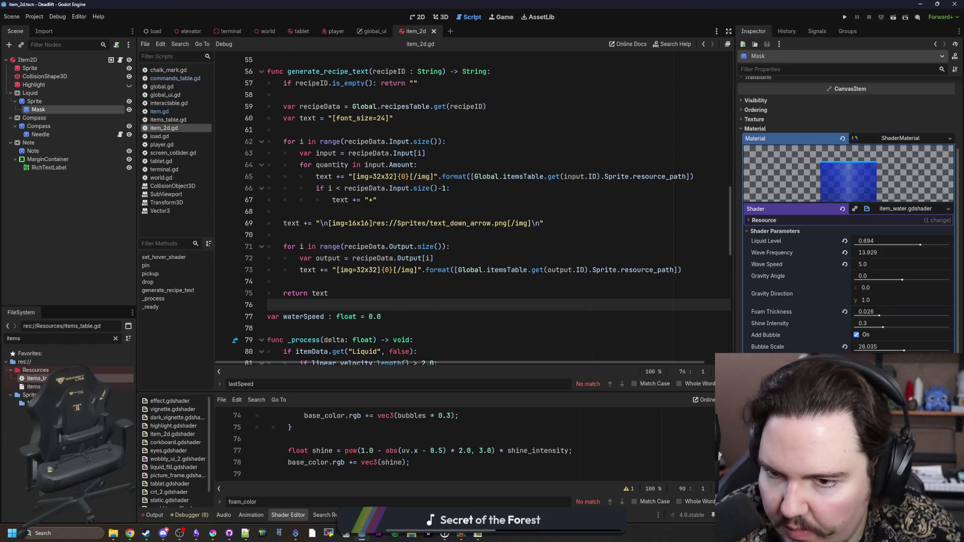
double_click(35, 379)
left_click(384, 222)
key("Return")
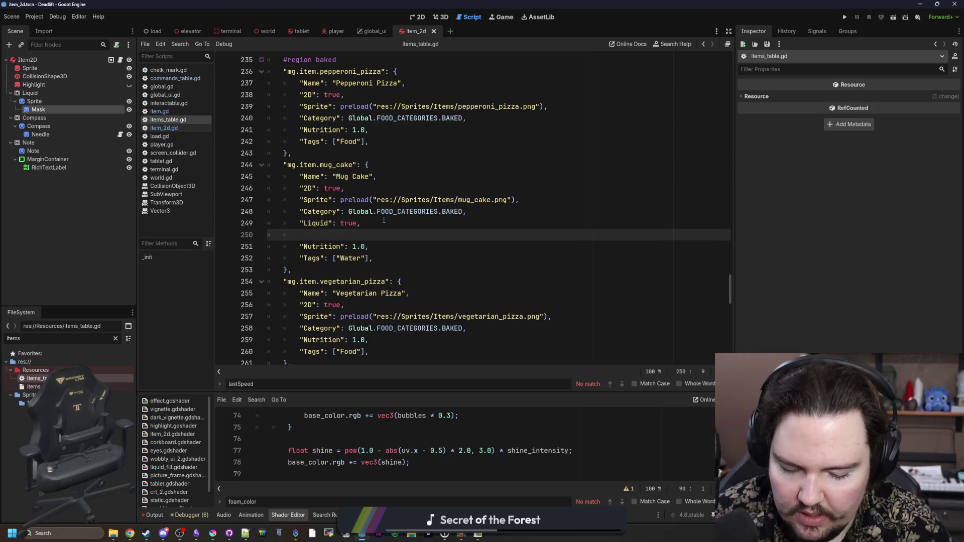
Add "LiquidColor": Color() under mug_cake's Liquid flag, check its swatch, and search for 'liquid'.
type("\"LiquidColor\": Color")
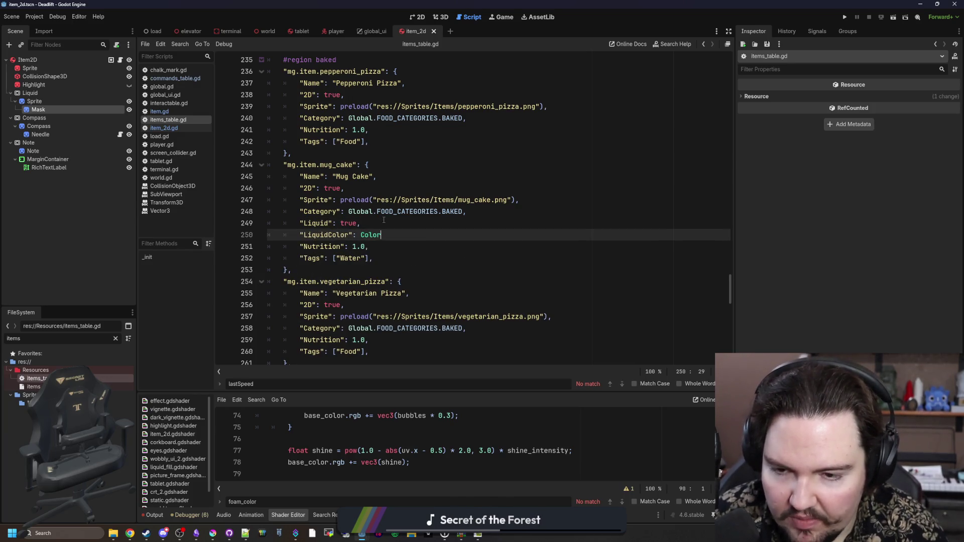
key("Return")
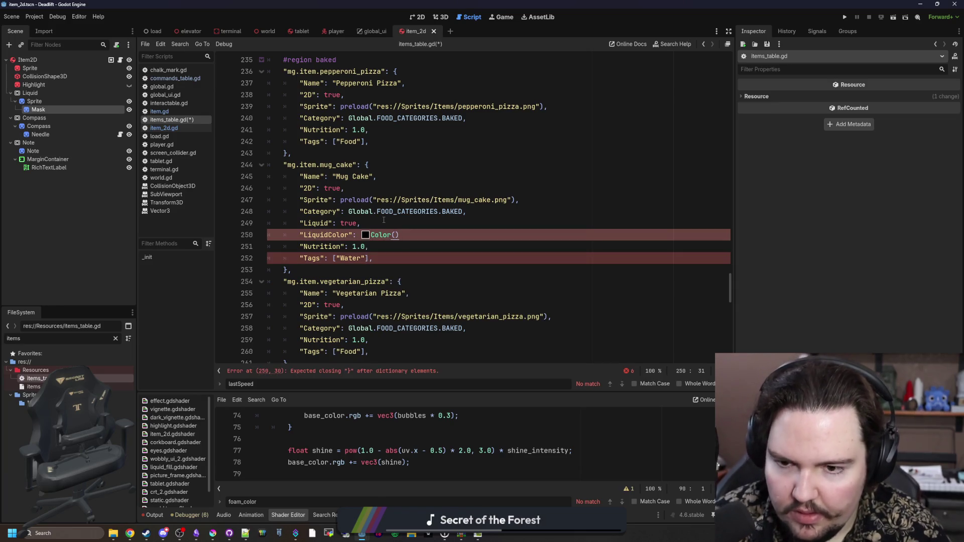
key("Left")
key("Left")
key("Escape")
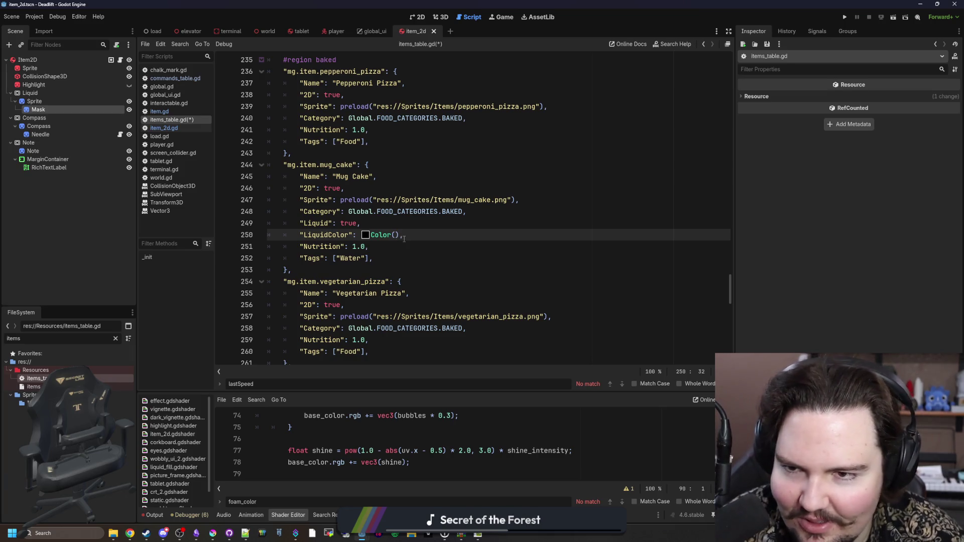
left_click_drag(404, 236, 272, 234)
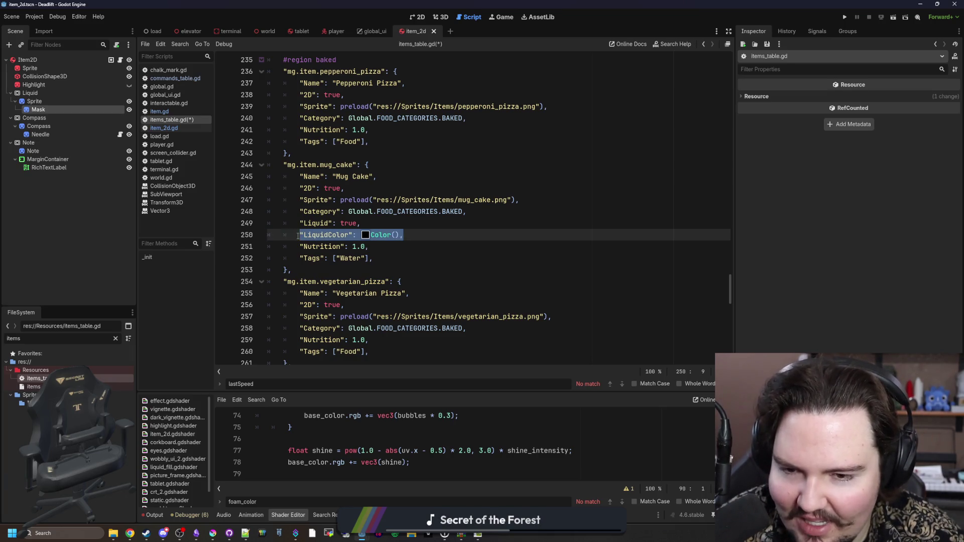
left_click(400, 234)
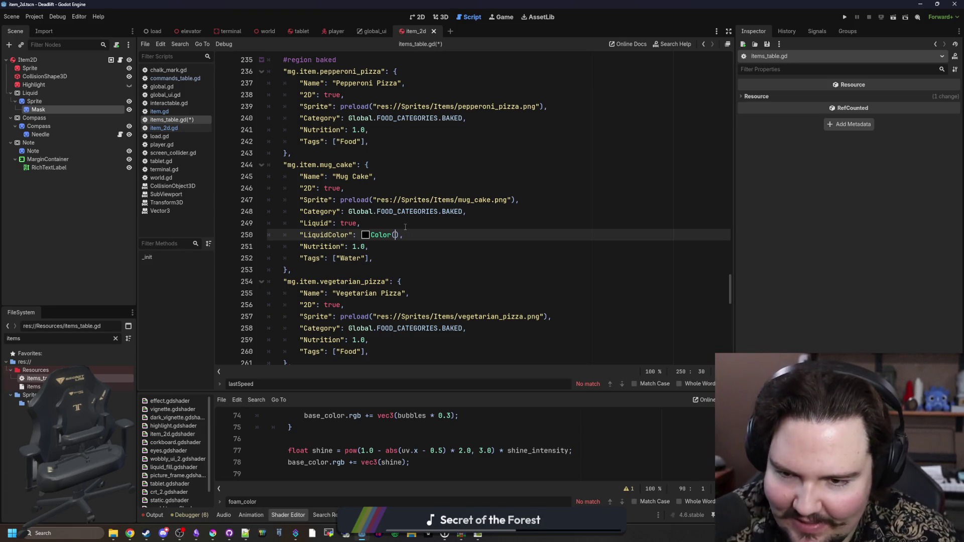
left_click(366, 235)
left_click(413, 229)
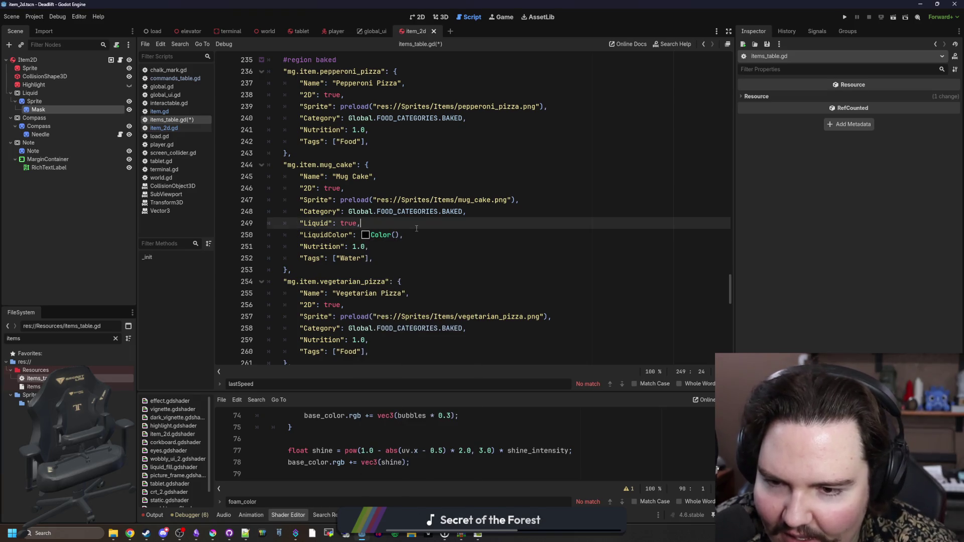
left_click_drag(412, 235, 296, 236)
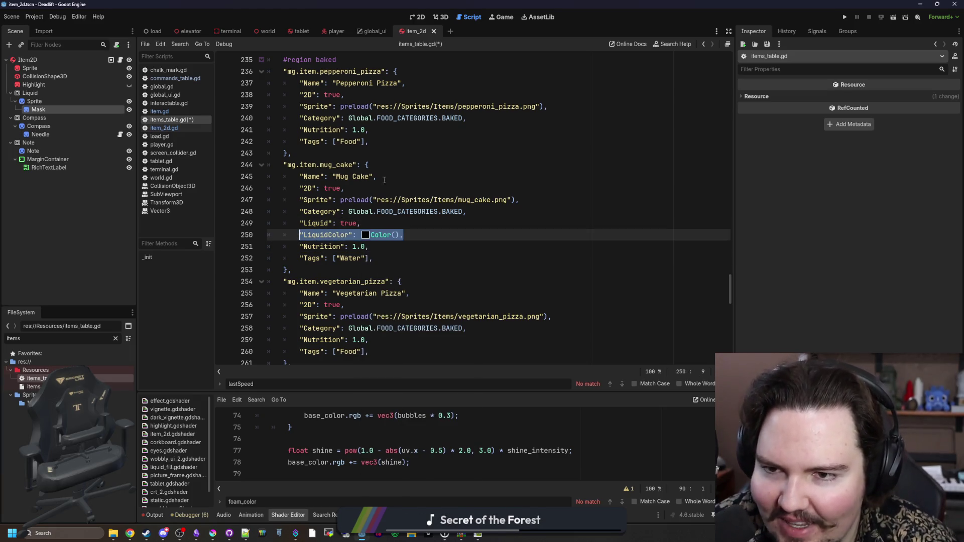
scroll(384, 180, "up", 3)
key("ctrl+f")
type("liquid\\")
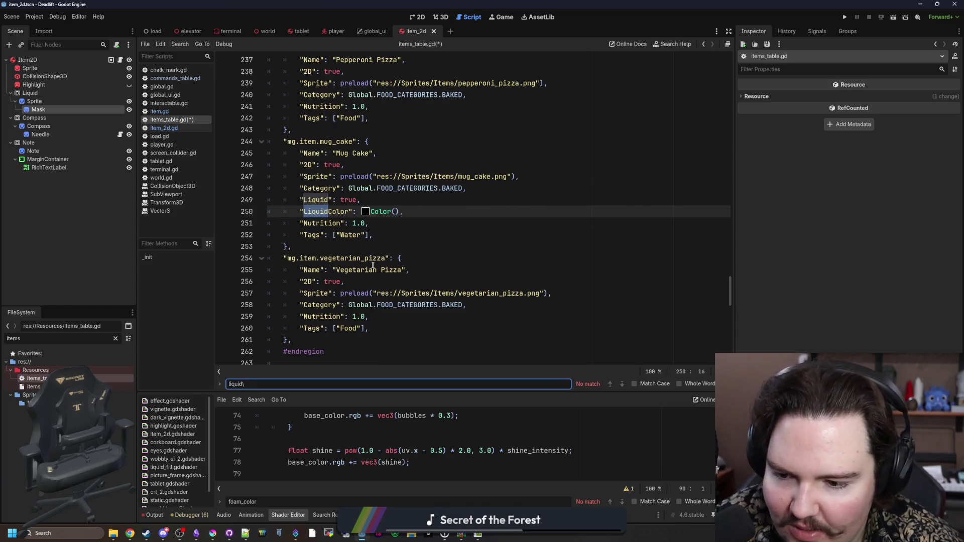
Insert "LiquidColor": Color() under the smoothie's Liquid flag and tune it to pink.
key("BackSpace")
left_click(374, 213)
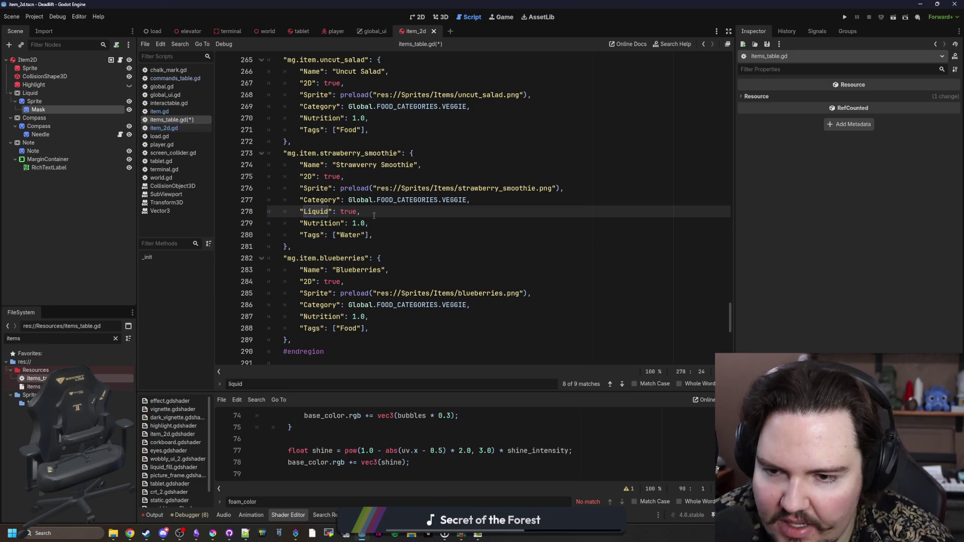
key("Return")
type("\"LiquidColor\": Color(),")
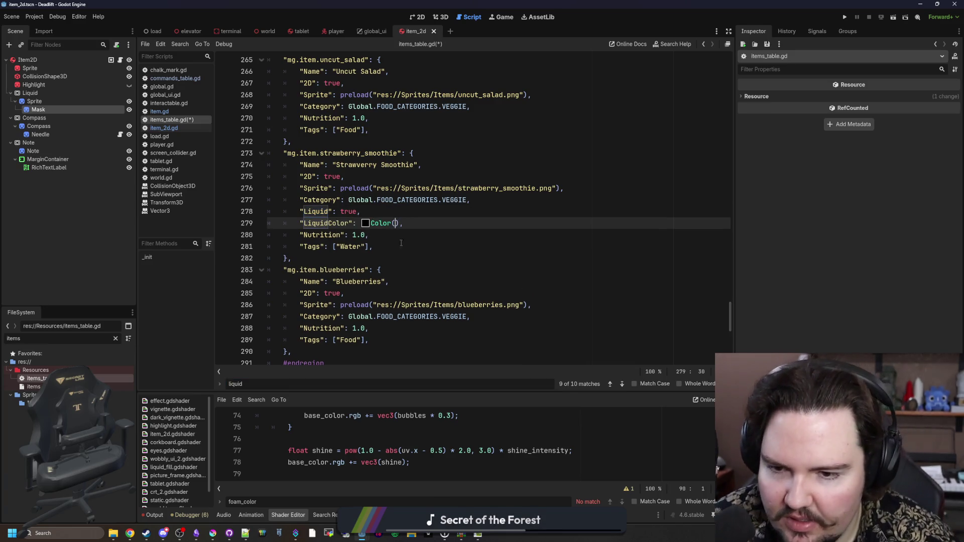
left_click(365, 223)
left_click_drag(475, 305, 475, 235)
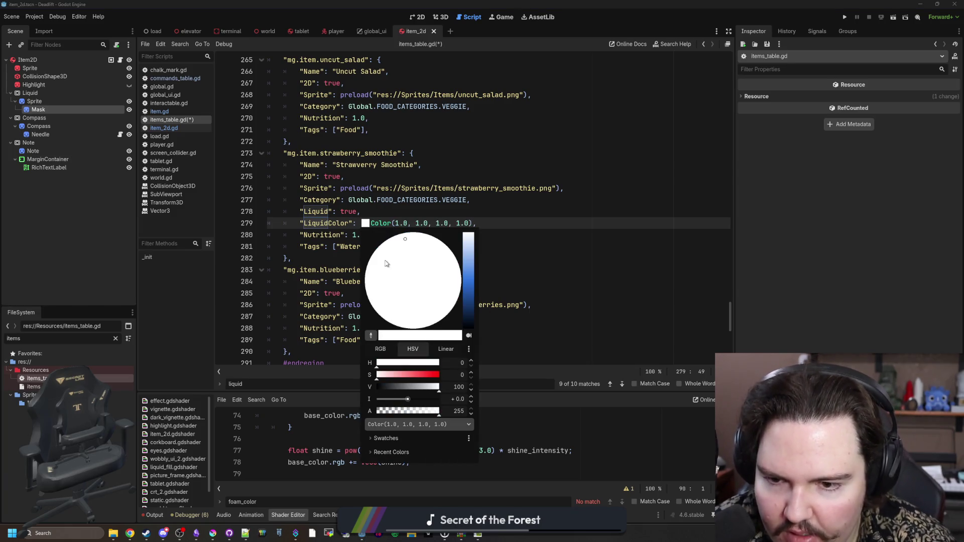
left_click_drag(425, 375, 439, 375)
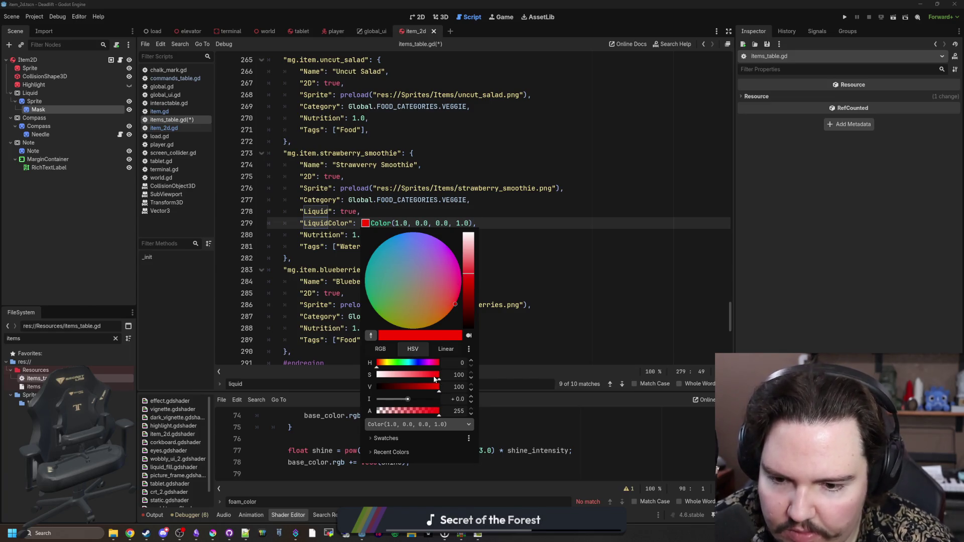
mouse_move(411, 364)
left_mouse_down()
mouse_move(444, 364)
mouse_move(418, 375)
mouse_move(428, 375)
left_mouse_up()
left_click(498, 230)
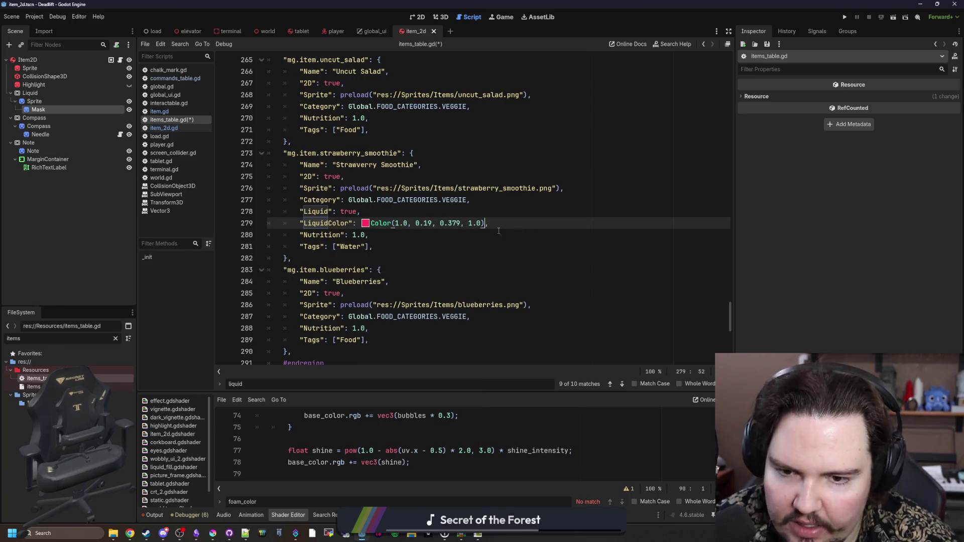
Copy the smoothie's LiquidColor line and jump to the next 'liquid' match.
left_click_drag(509, 226, 296, 221)
key("ctrl+c")
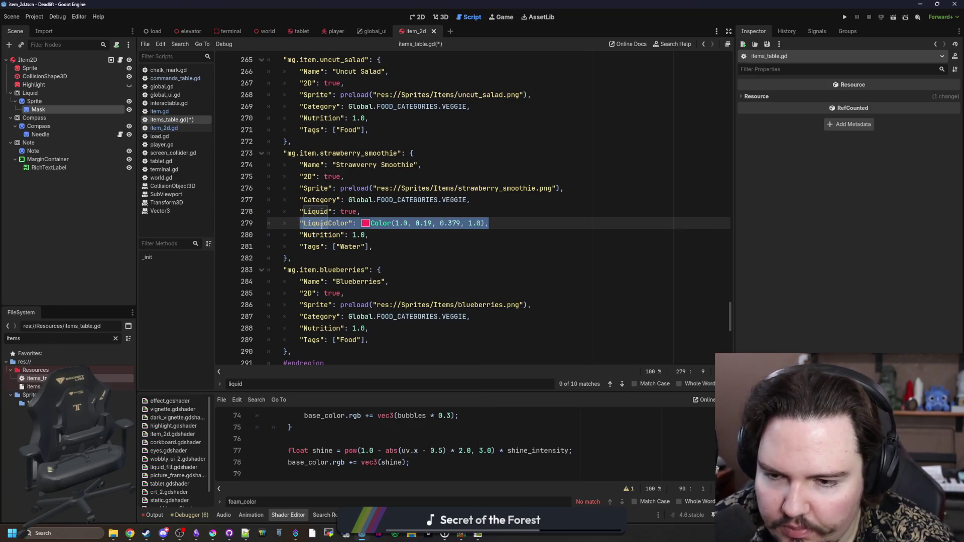
scroll(338, 235, "down", 2)
scroll(338, 235, "down", 3)
left_click(264, 387)
key("Return")
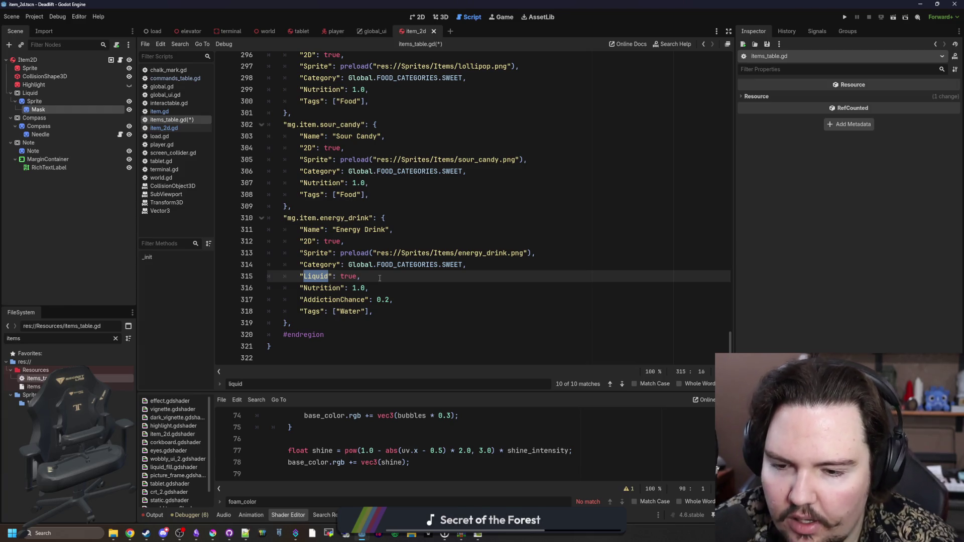
Paste the LiquidColor line under energy_drink's Liquid flag and set it to white Color(1.0, 1.0, 1.0, 1.0).
left_click(380, 278)
key("Return")
key("ctrl+v")
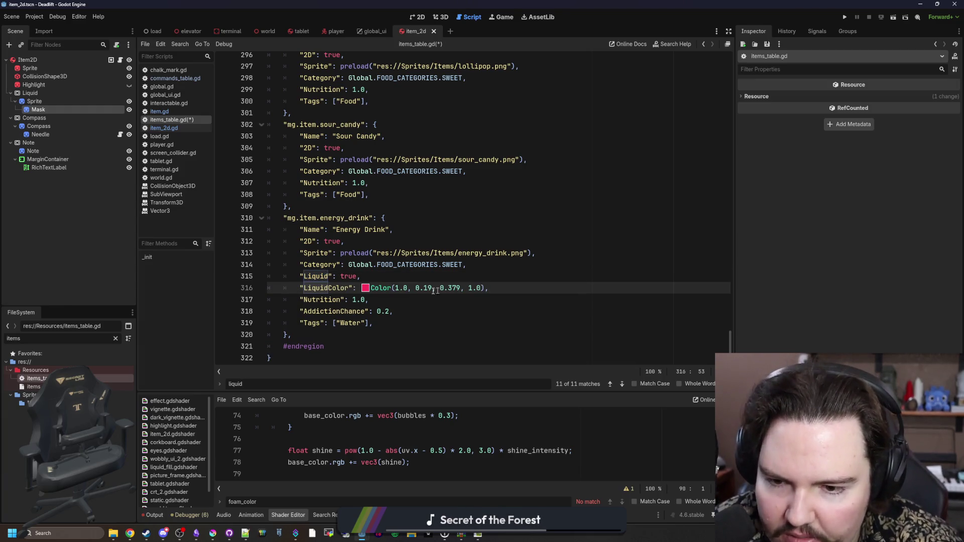
left_click(366, 288)
left_click_drag(455, 135, 459, 23)
left_click(470, 290)
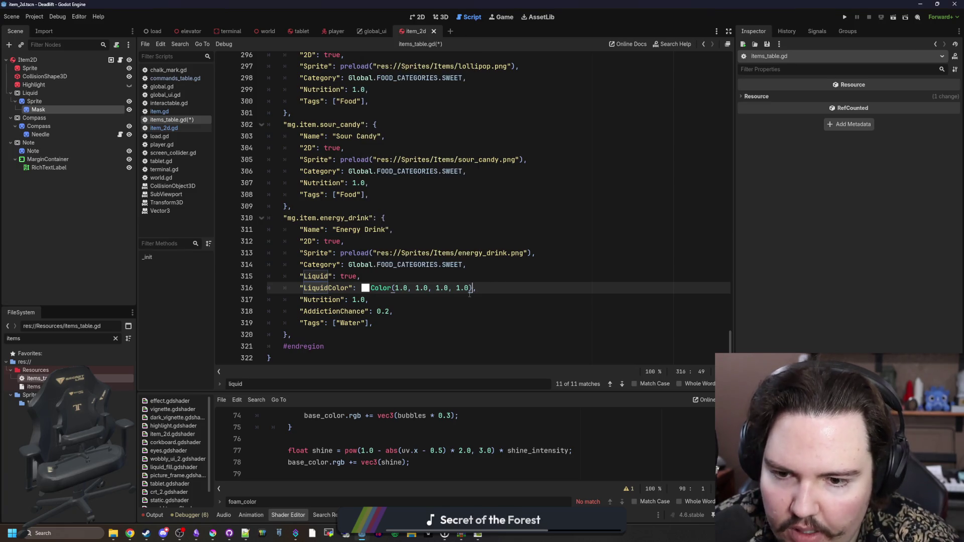
left_click_drag(477, 290, 296, 289)
key("ctrl+c")
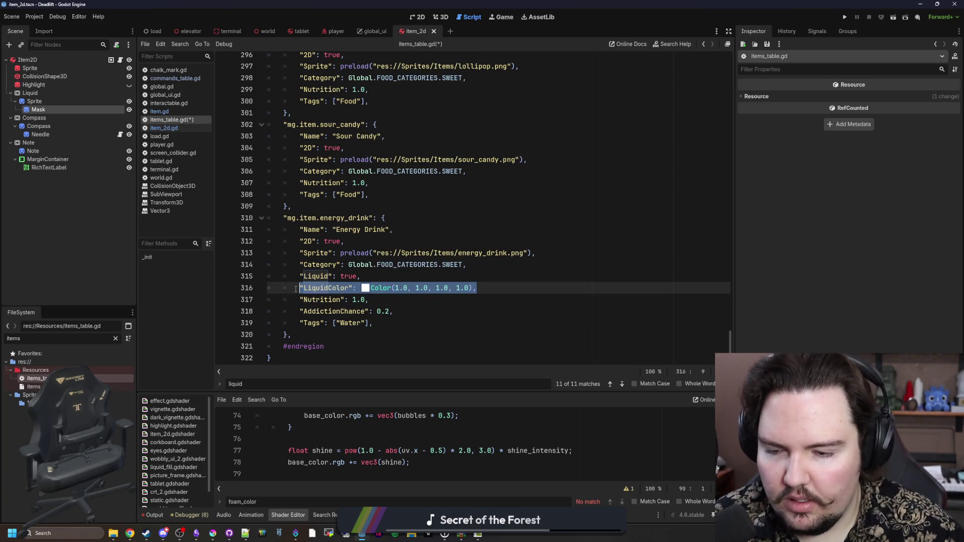
left_click(532, 287)
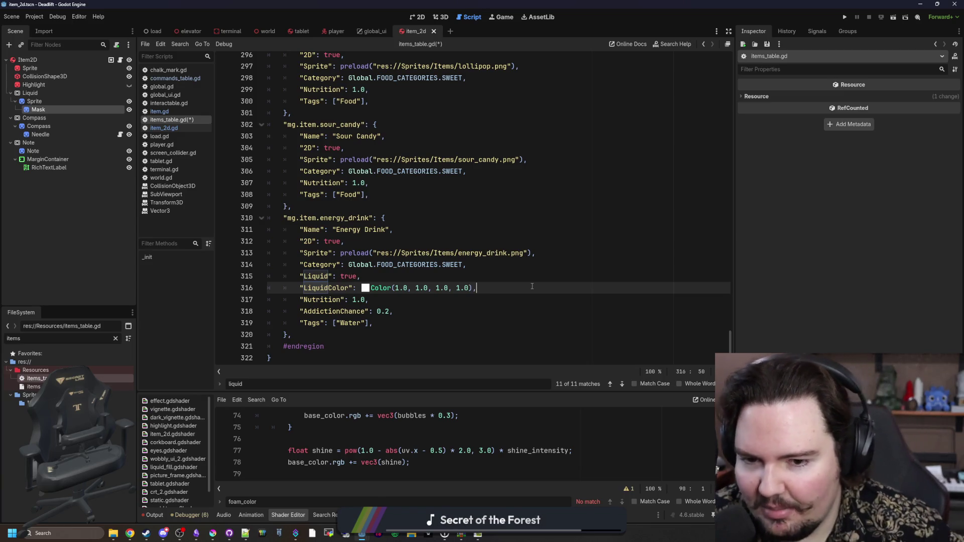
scroll(395, 271, "up", 10)
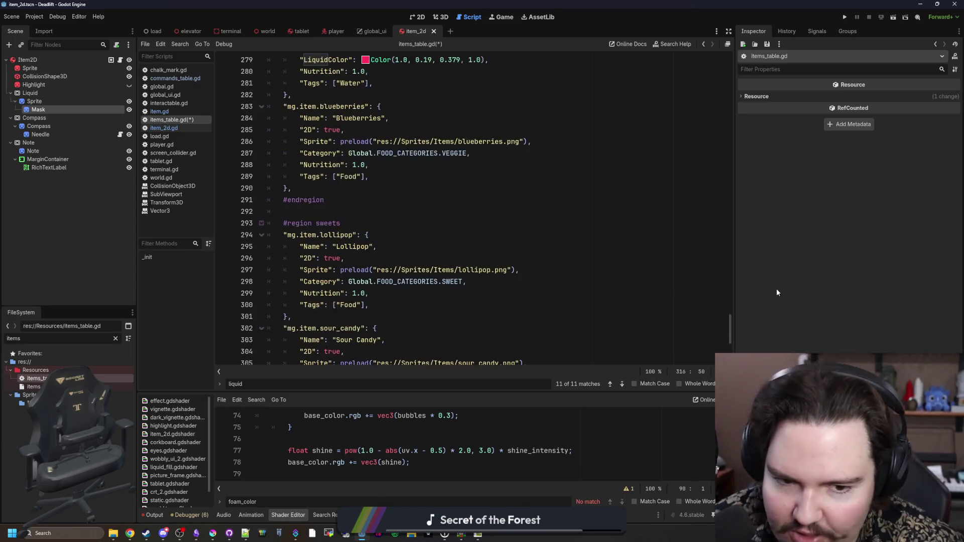
Jump to the Water entry and paste a LiquidColor line under its Liquid flag.
key("Return")
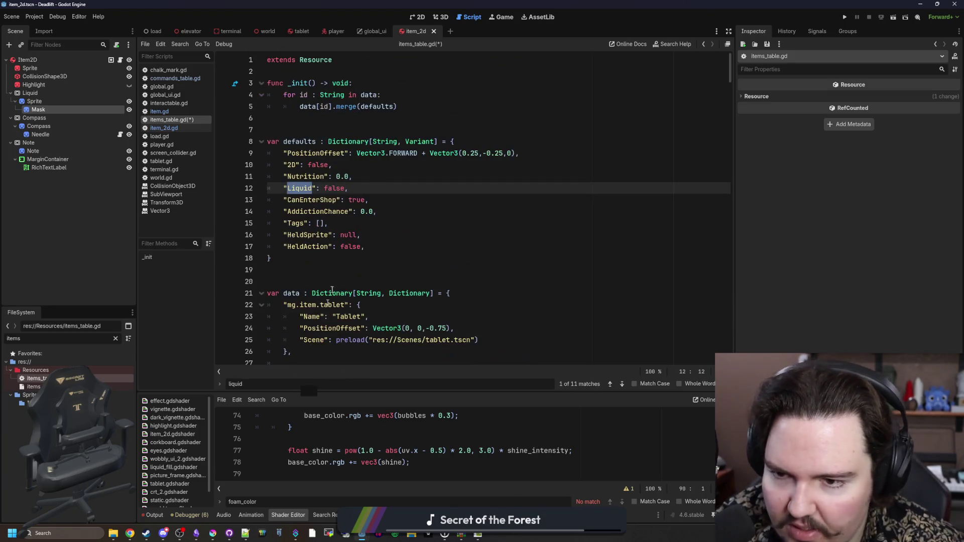
key("Return")
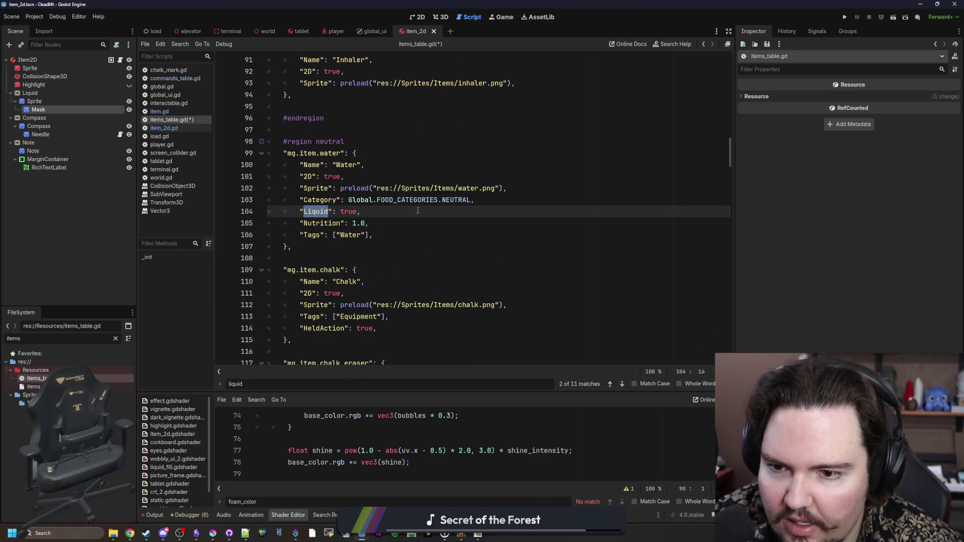
left_click(417, 211)
key("Return")
key("ctrl+v")
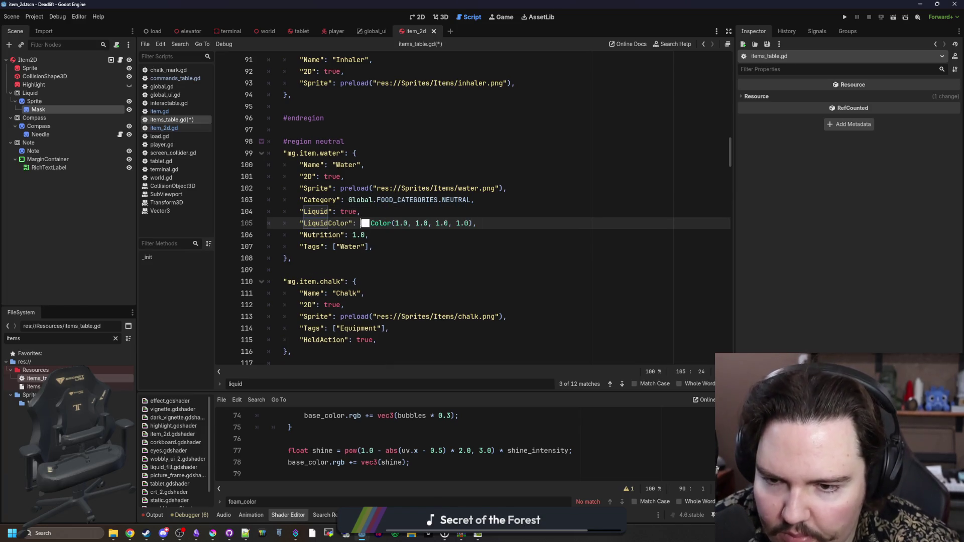
Check the water blue in Krita and set Water's LiquidColor to hex #4b80ca.
left_click(365, 223)
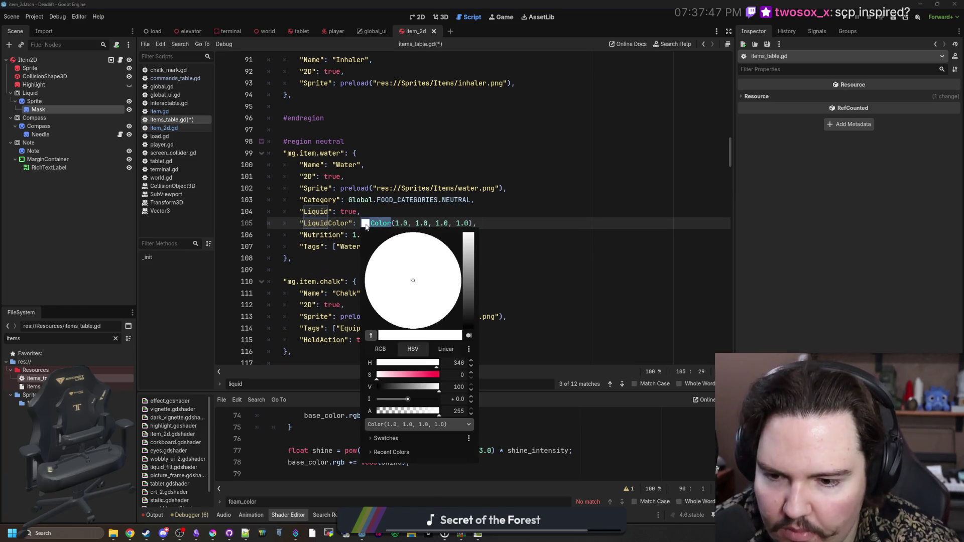
left_click(213, 533)
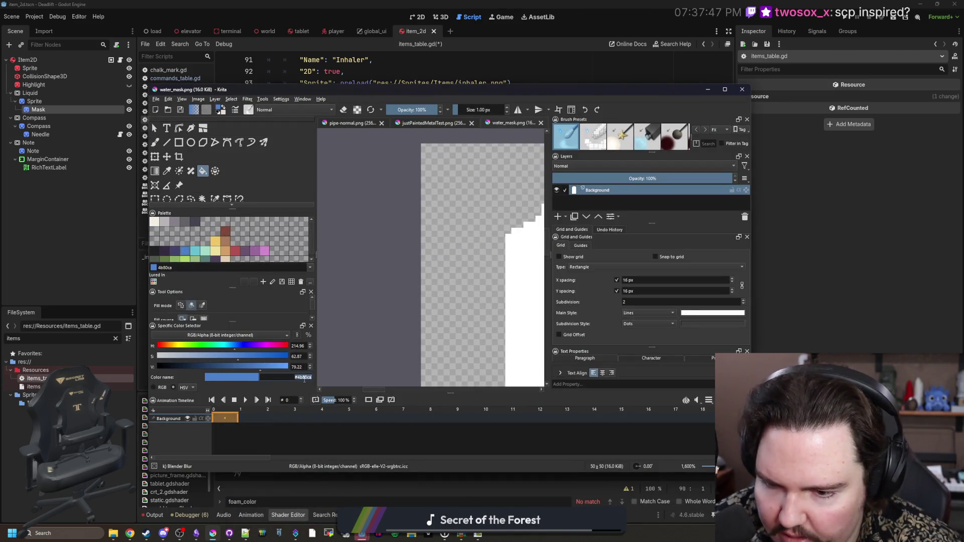
left_click(794, 312)
left_click(365, 223)
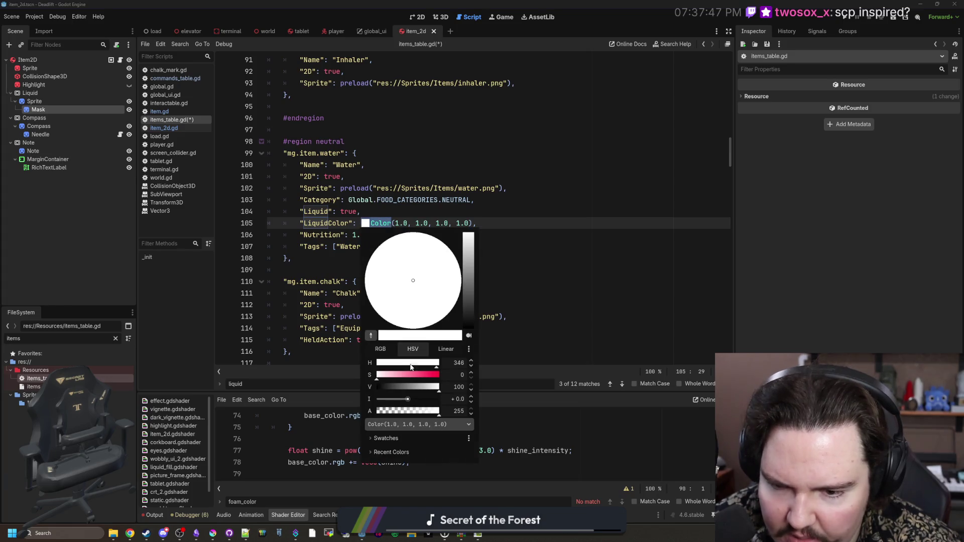
left_click(439, 428)
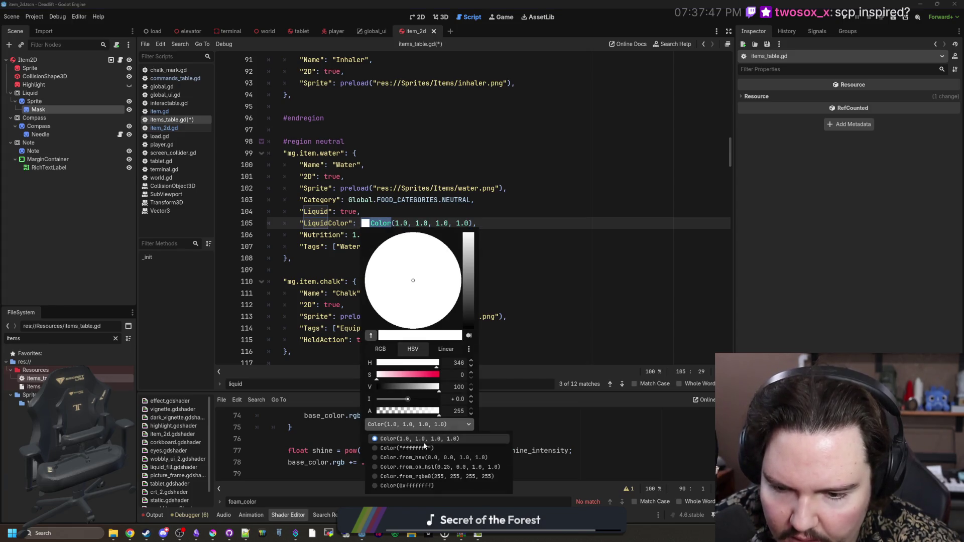
left_click(420, 444)
left_click(417, 223)
double_click(417, 223)
type("#4b80ca")
Save the items_table.gd script.
left_click(416, 212)
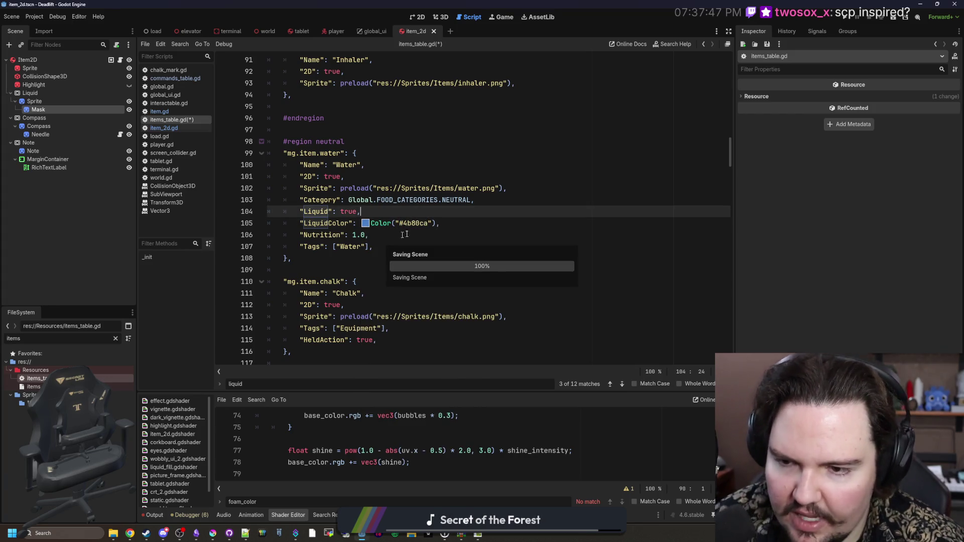
key("ctrl+s")
key("Down")
left_click(375, 209)
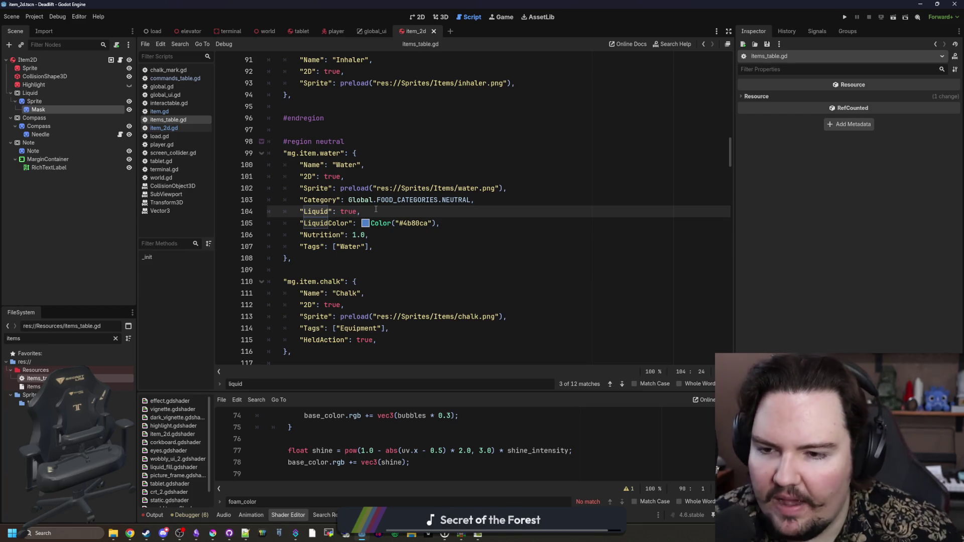
Copy Water's LiquidColor line and paste it under meaty_caeser's Liquid flag.
key("Down")
key("End")
key("shift+Home")
key("ctrl+c")
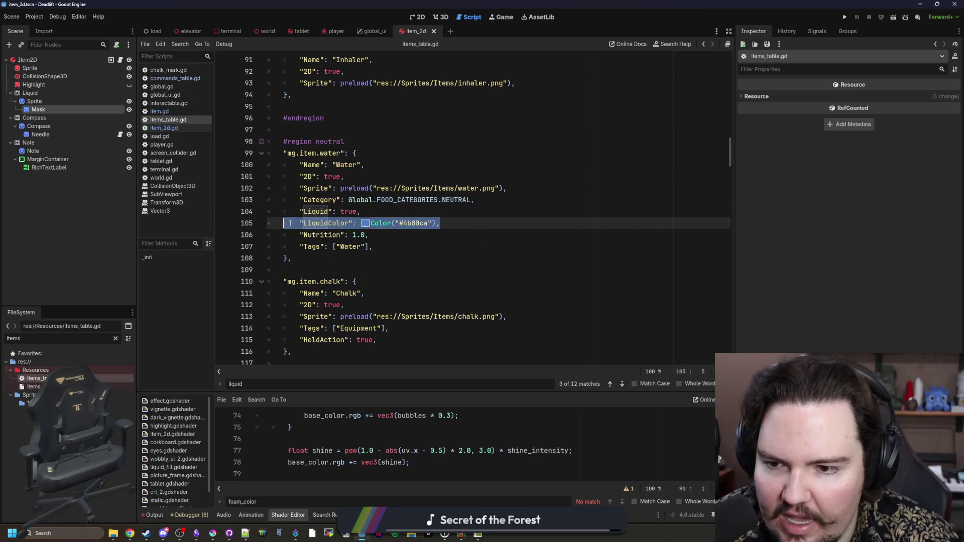
scroll(335, 257, "down", 4)
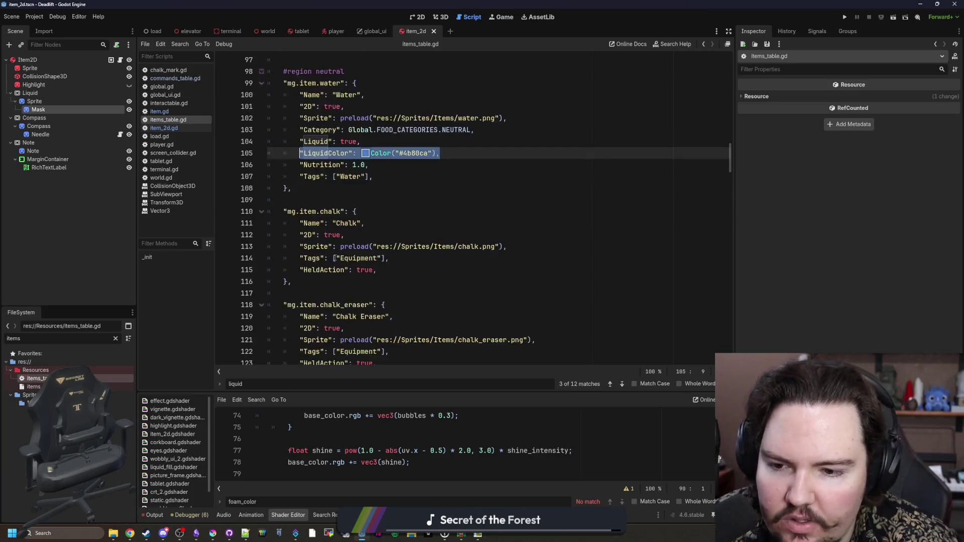
key("Return")
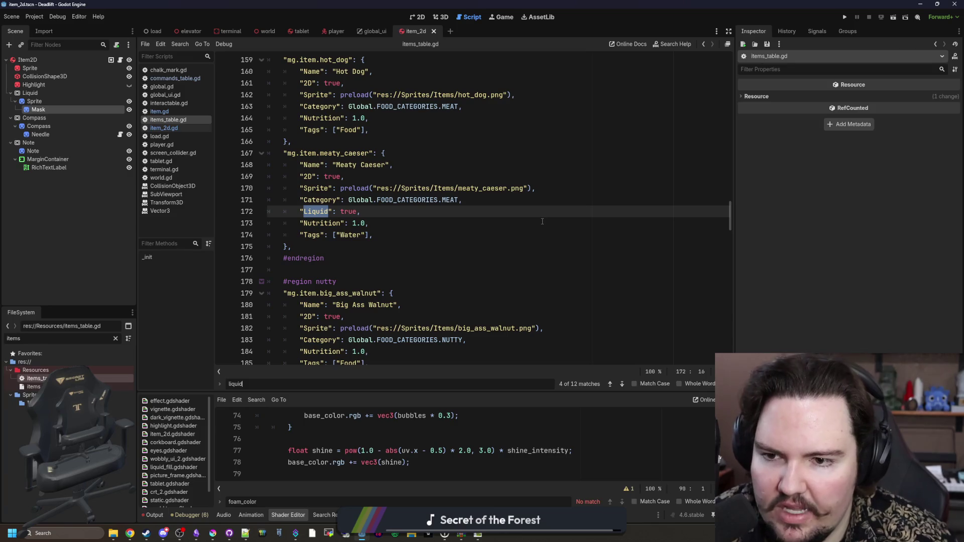
key("End")
key("Return")
key("ctrl+v")
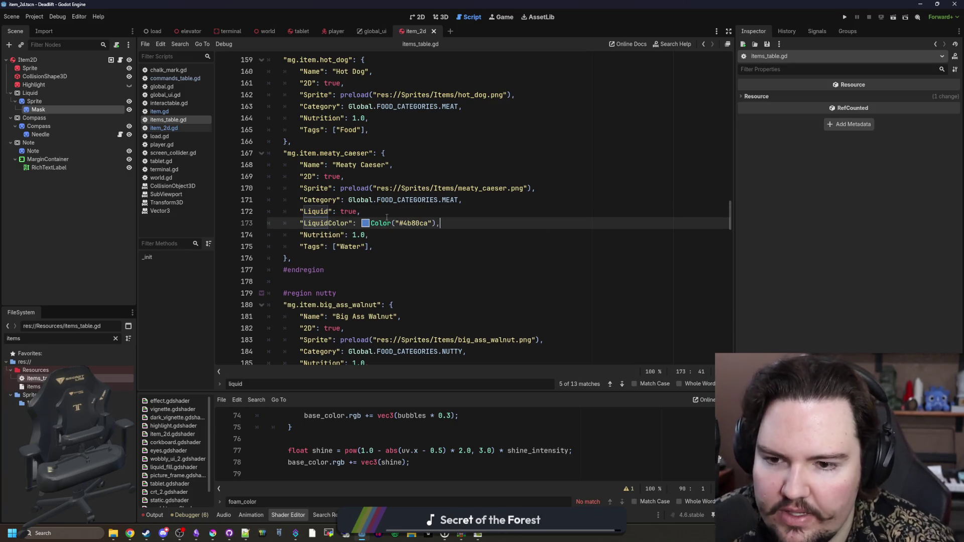
Recolour the Meaty Caeser LiquidColor to dark brown 6e3d2bff.
left_click(365, 223)
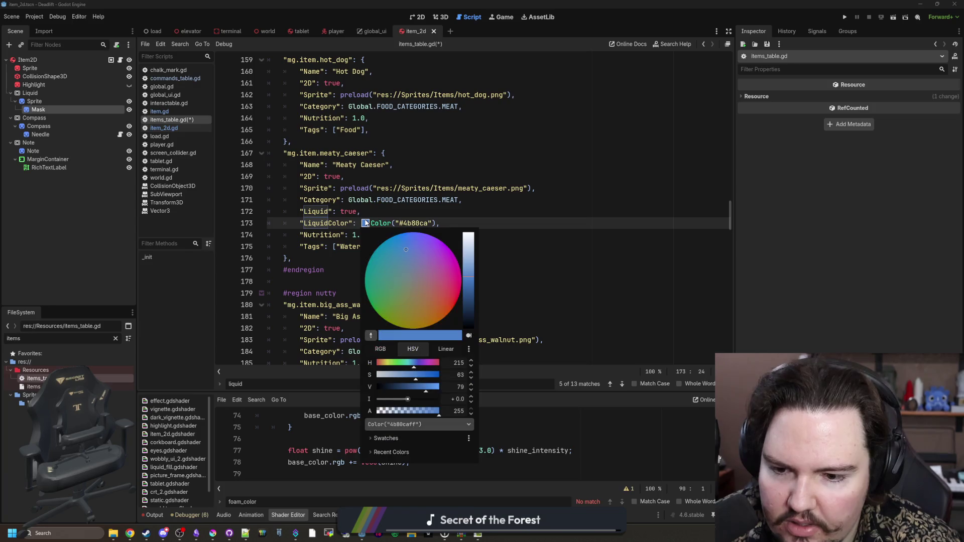
left_click_drag(414, 367, 379, 367)
left_click(410, 376)
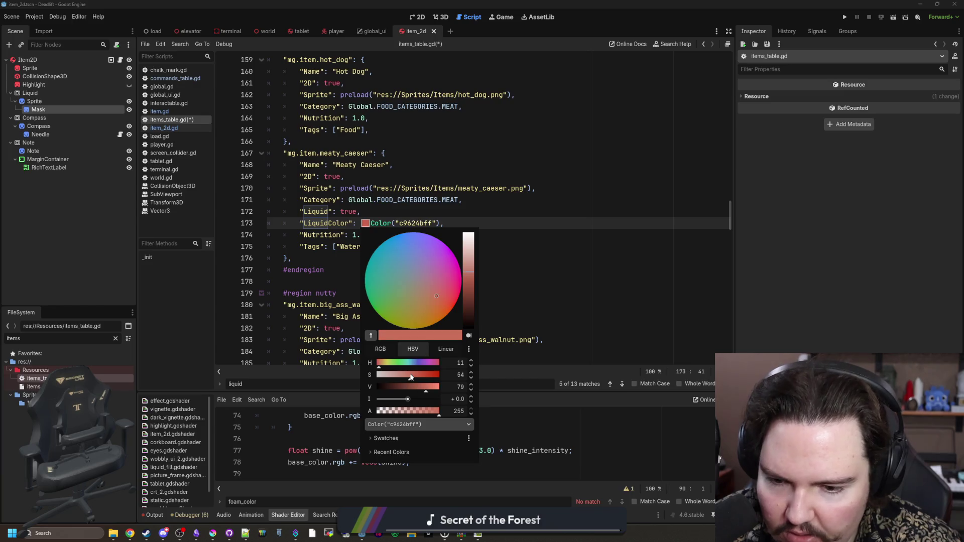
left_click(432, 297)
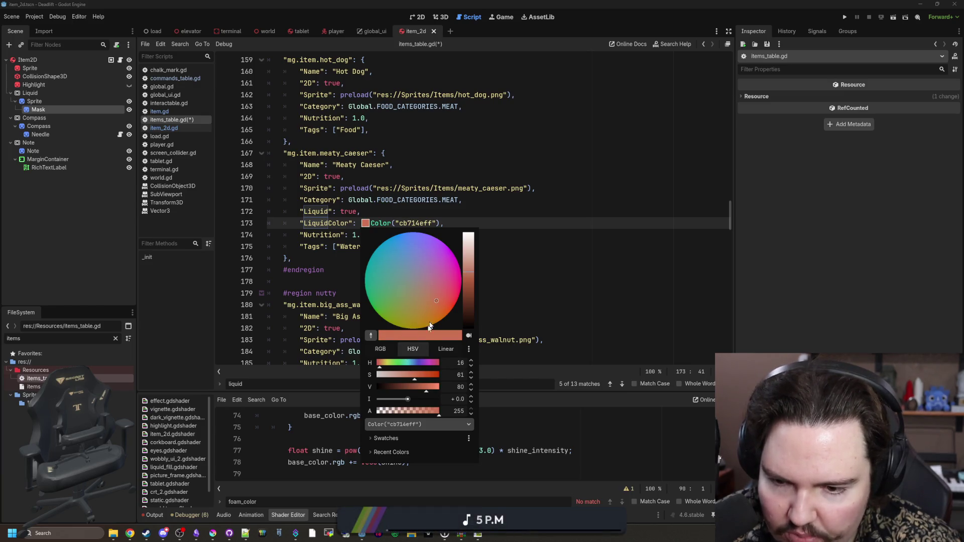
left_click(404, 391)
left_click(504, 295)
scroll(411, 237, "down", 2)
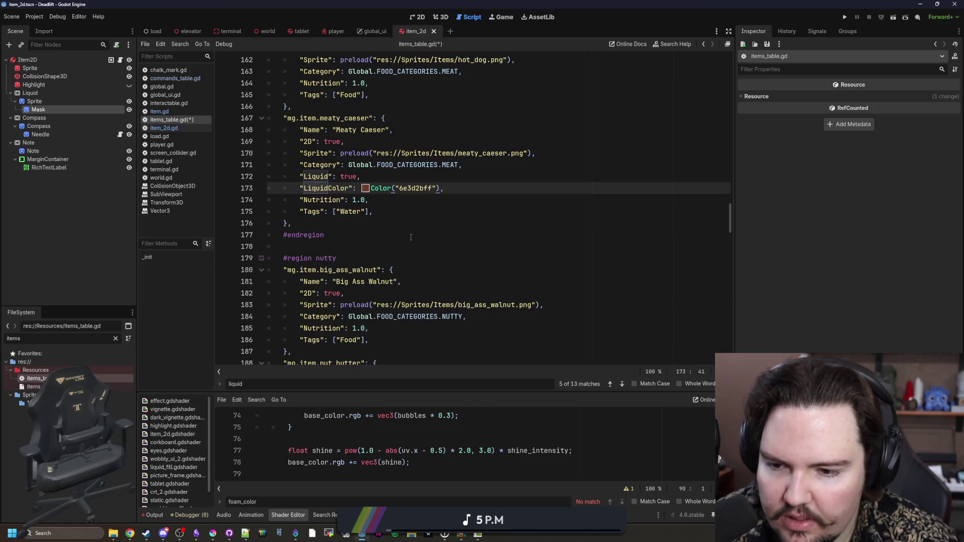
scroll(410, 237, "down", 6)
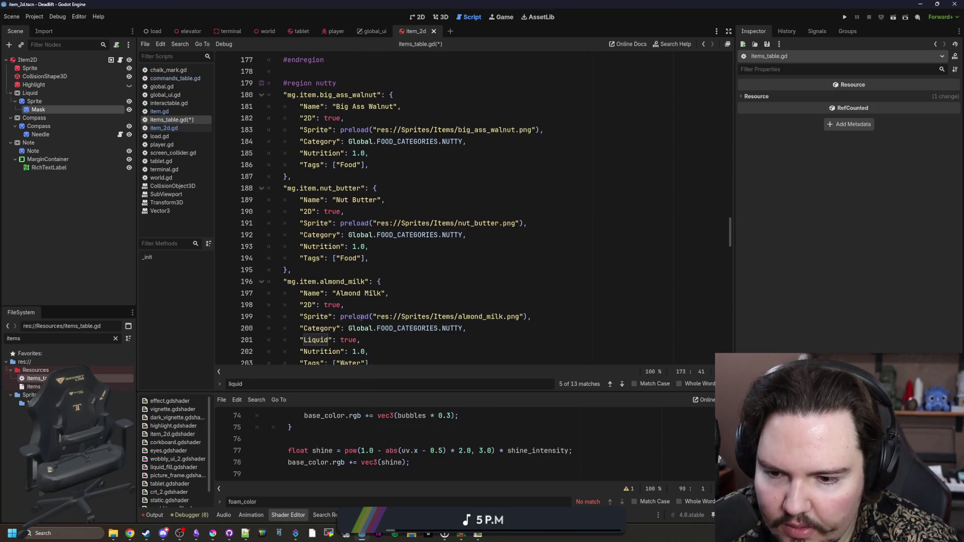
left_click(397, 287)
Paste a LiquidColor line into almond_milk and make it a translucent beige.
key("Up")
key("Return")
key("ctrl+v")
left_click(474, 246, "ctrl")
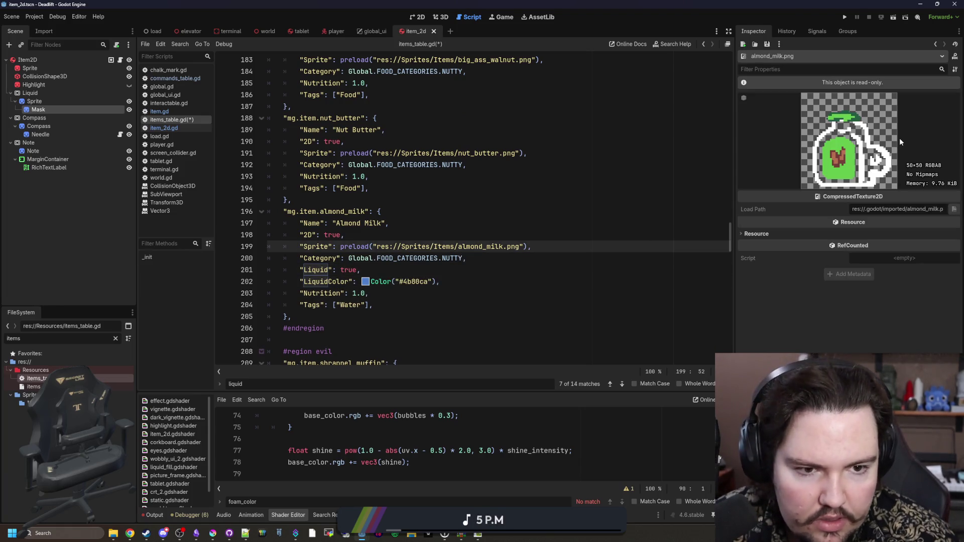
left_click(365, 282)
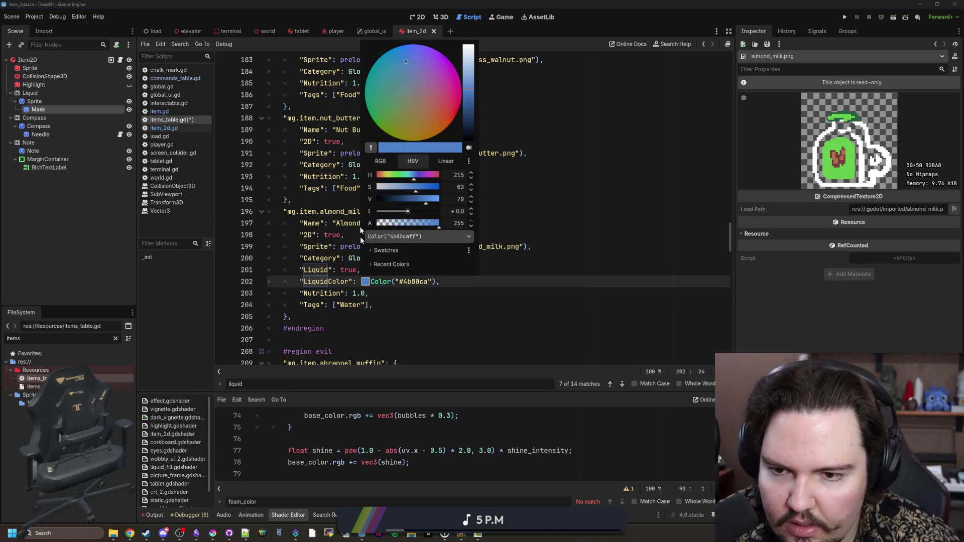
mouse_move(409, 176)
left_mouse_down()
mouse_move(385, 175)
mouse_move(398, 191)
mouse_move(389, 190)
left_mouse_up()
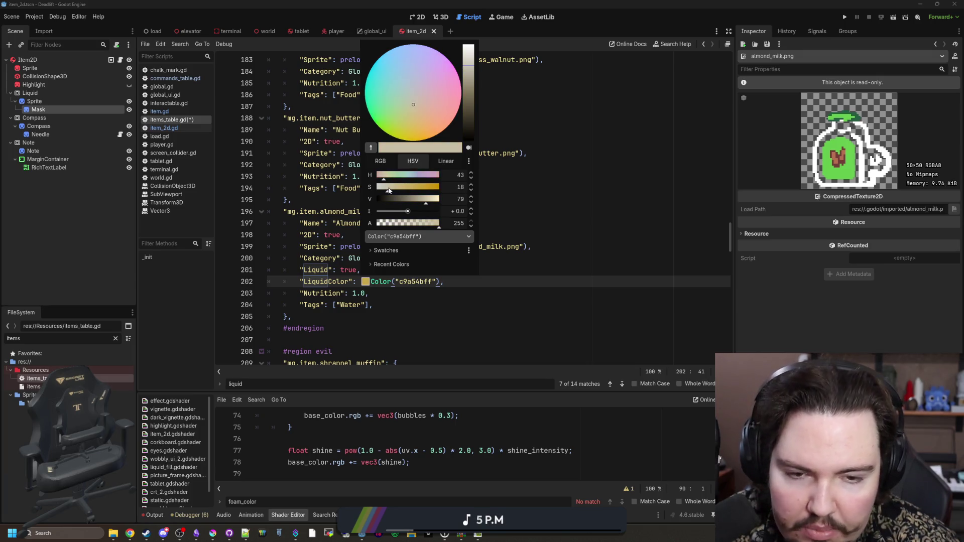
mouse_move(437, 226)
left_mouse_down()
mouse_move(407, 230)
mouse_move(416, 229)
left_mouse_up()
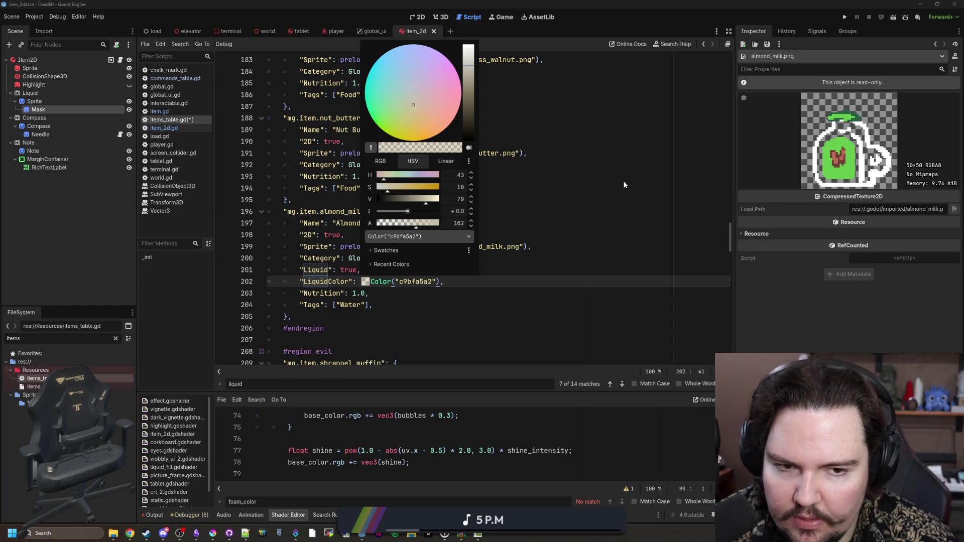
left_click(452, 280)
Copy almond milk's LiquidColor line and paste it under wine's Liquid flag.
left_click_drag(444, 281, 300, 281)
key("ctrl+c")
scroll(356, 232, "down", 9)
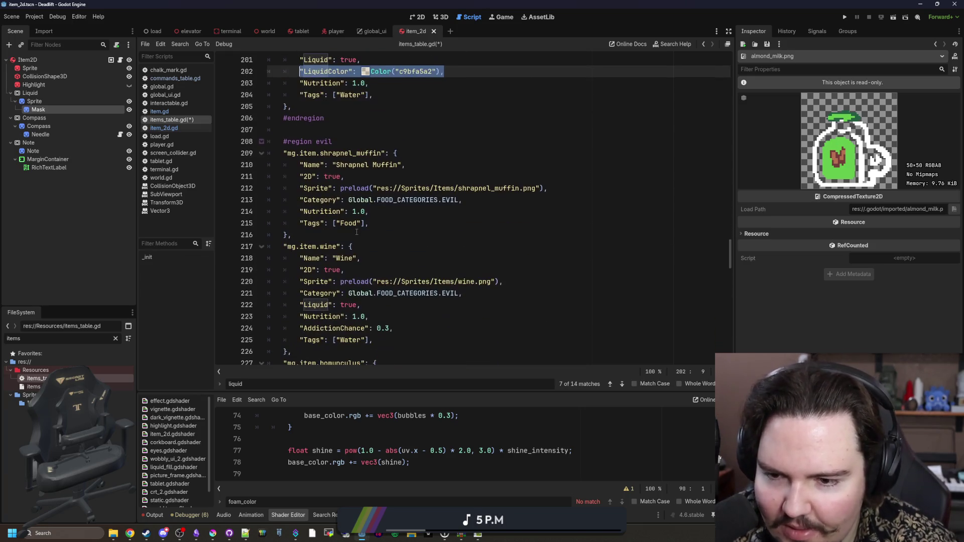
scroll(357, 232, "down", 5)
left_click(300, 384)
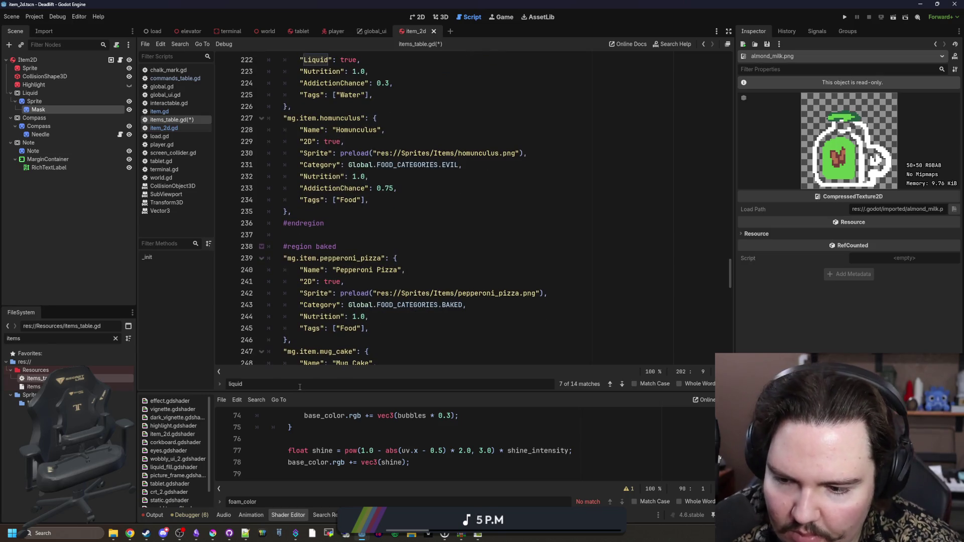
key("Return")
left_click(397, 212)
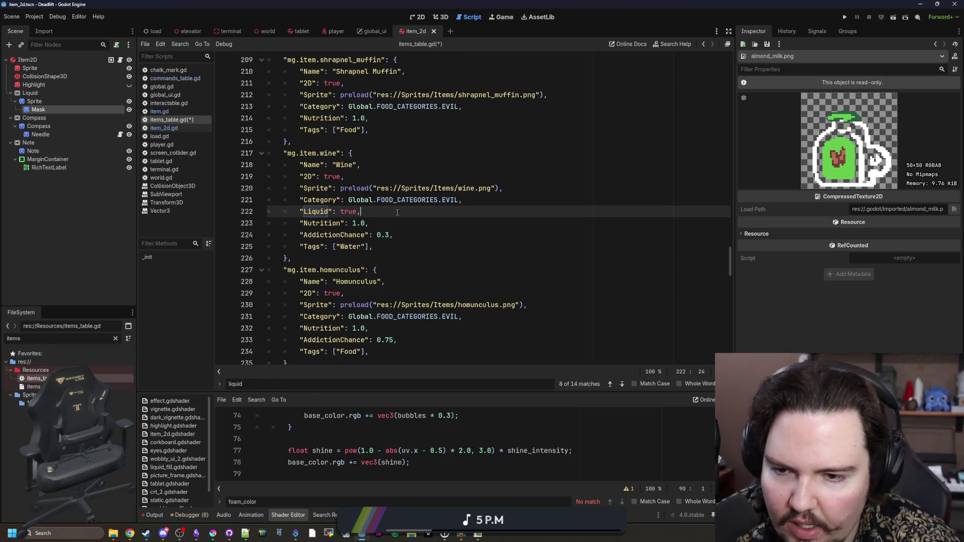
key("Return")
key("ctrl+v")
Recolour the wine LiquidColor to a translucent dark wine-red, Color("472032d7").
left_click(464, 188, "ctrl")
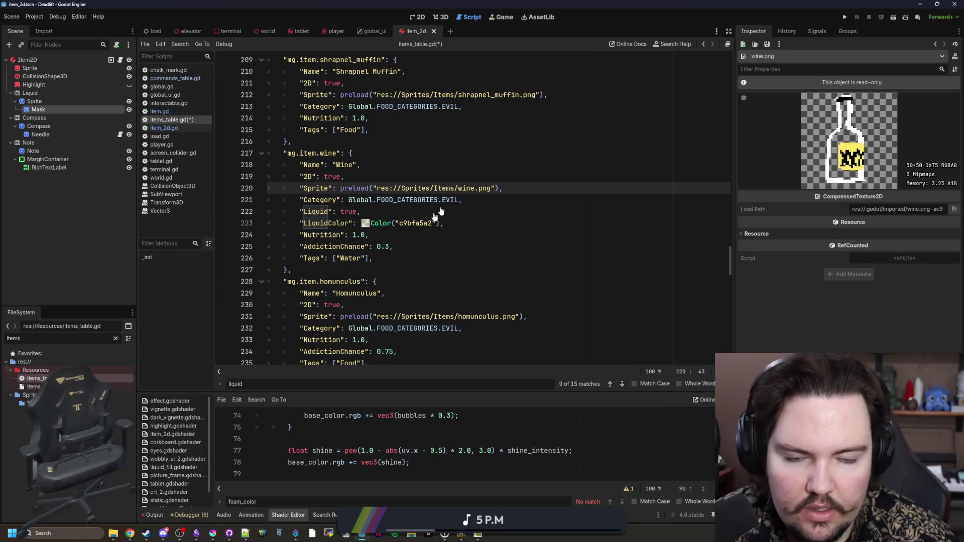
left_click(365, 224)
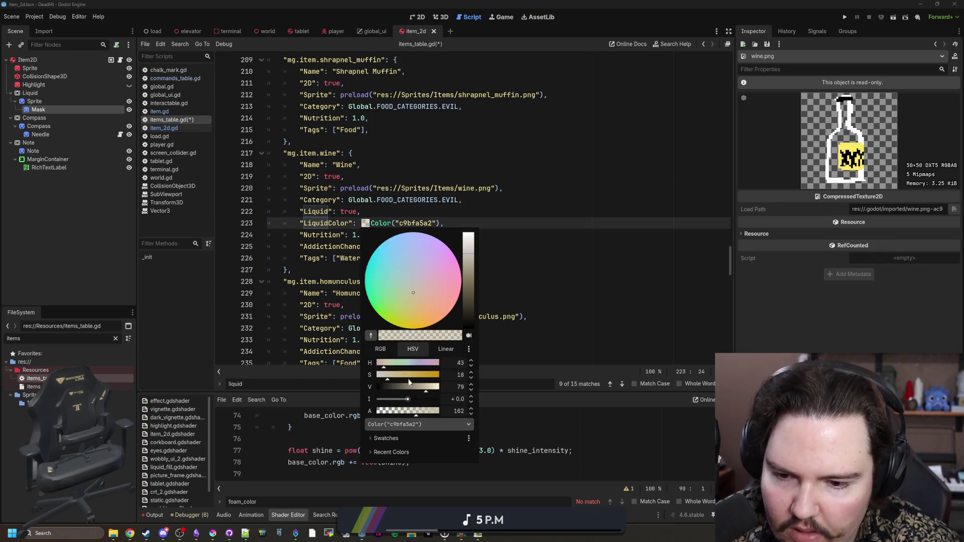
mouse_move(406, 378)
left_mouse_down()
mouse_move(425, 376)
mouse_move(403, 365)
mouse_move(437, 369)
mouse_move(395, 388)
mouse_move(429, 411)
left_mouse_up()
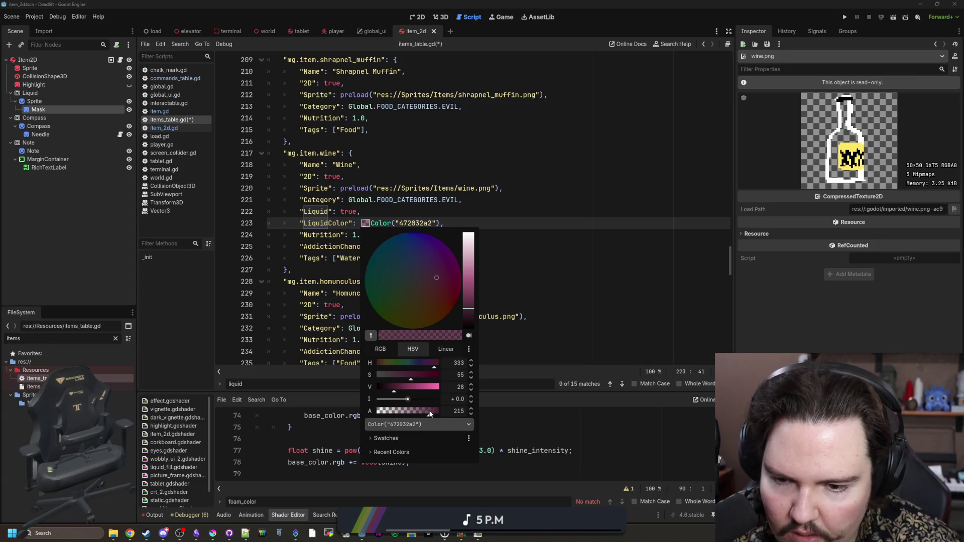
left_click(577, 259)
left_click_drag(446, 223, 319, 233)
key("ctrl+z")
key("ctrl+z")
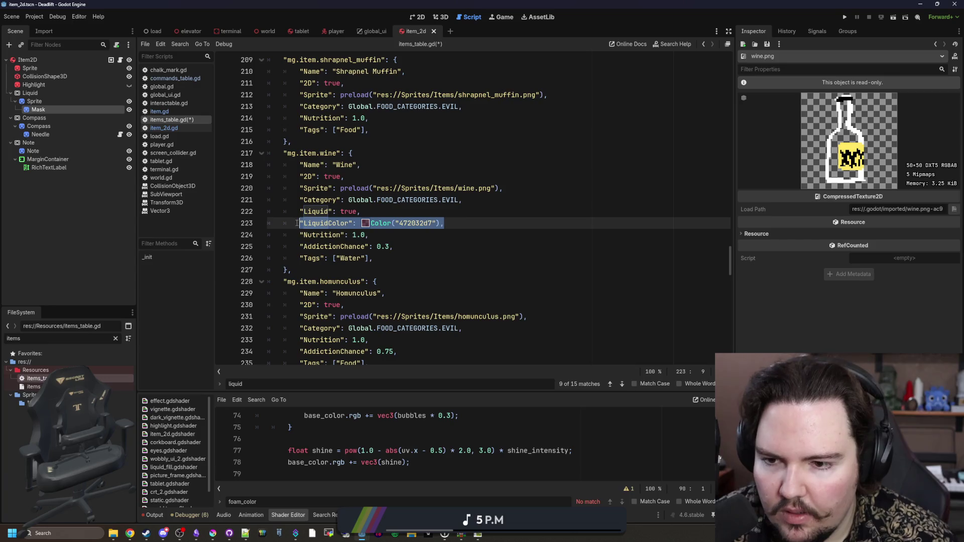
Step through the Liquid entries for mug cake, smoothie, energy drink, water and wine to check their LiquidColor.
key("Return")
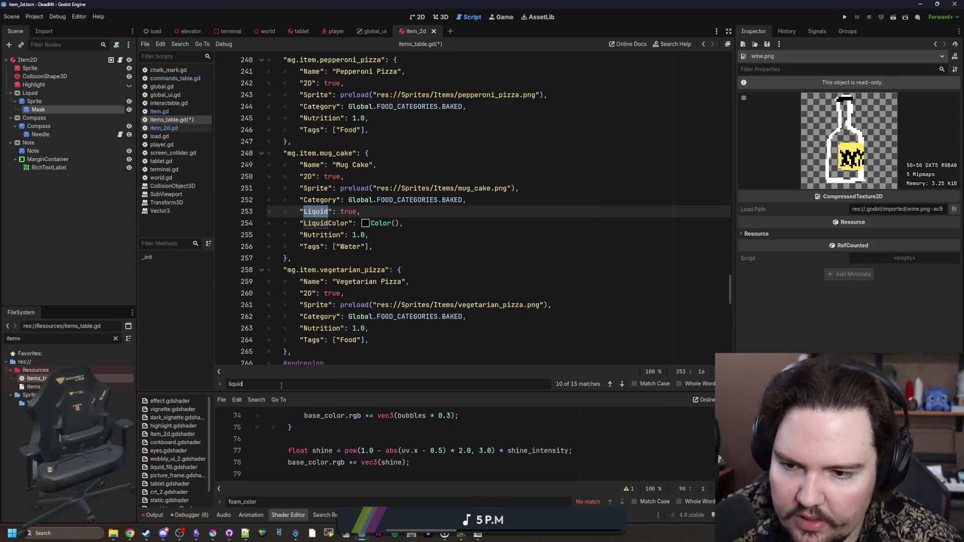
key("Return")
key("Return")
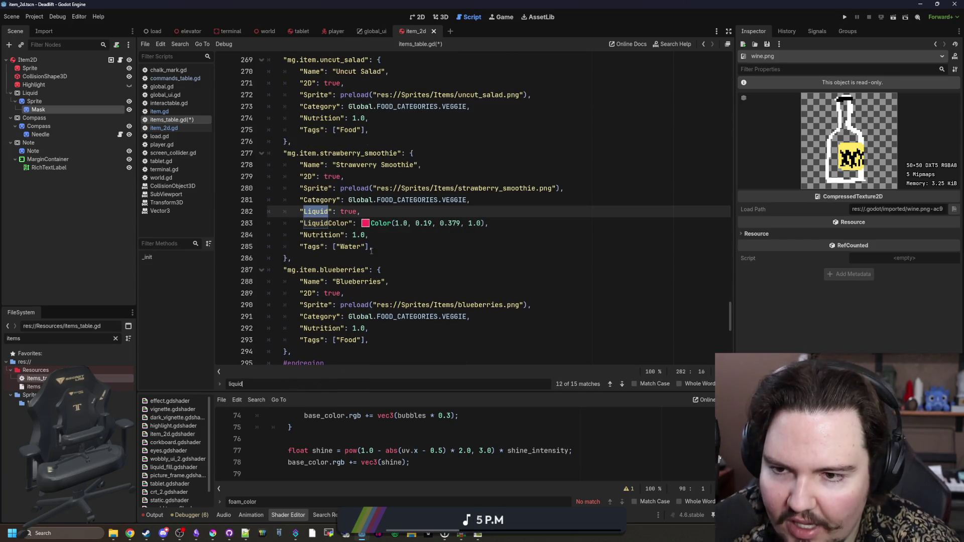
key("Return")
key("Return")
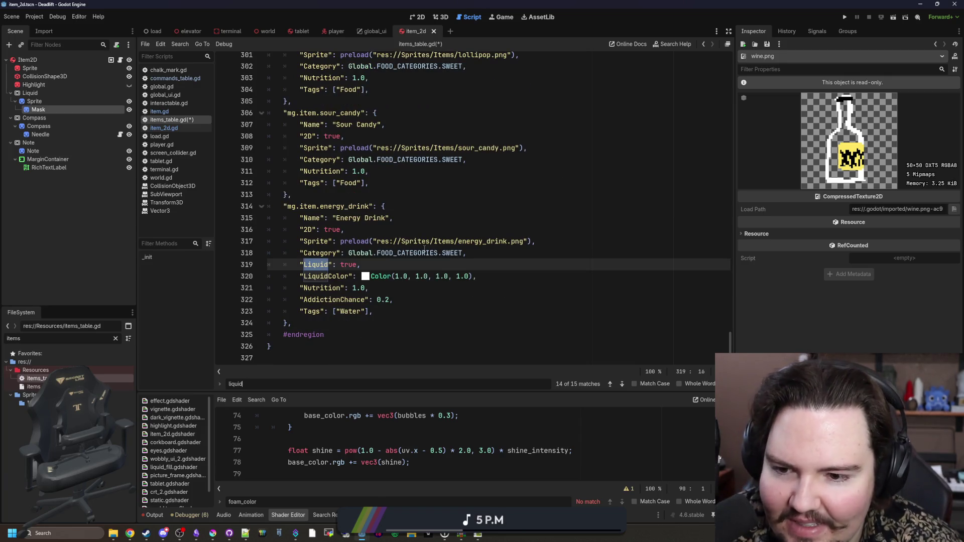
key("Return")
key("Return")
key("Return")
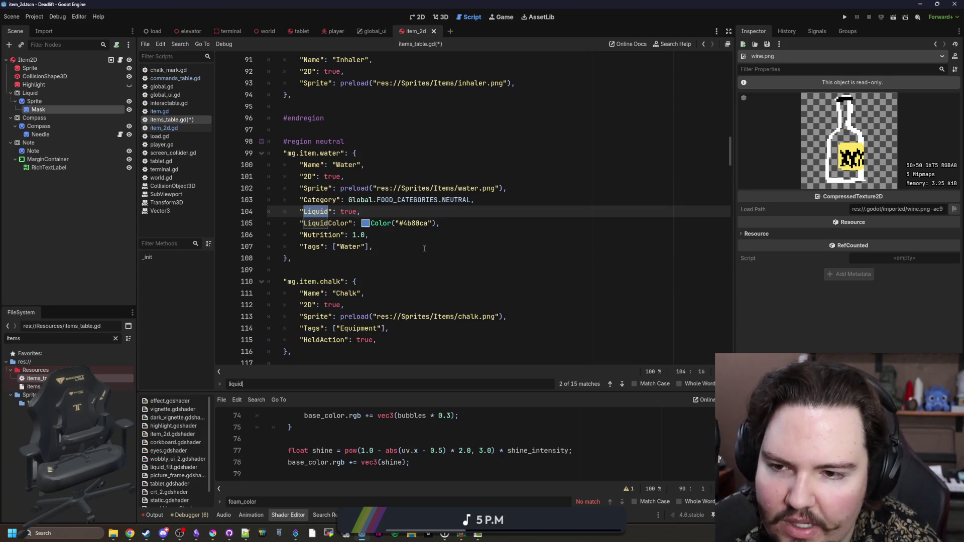
key("Return")
key("Return")
key("Return")
key("Return")
key("Return")
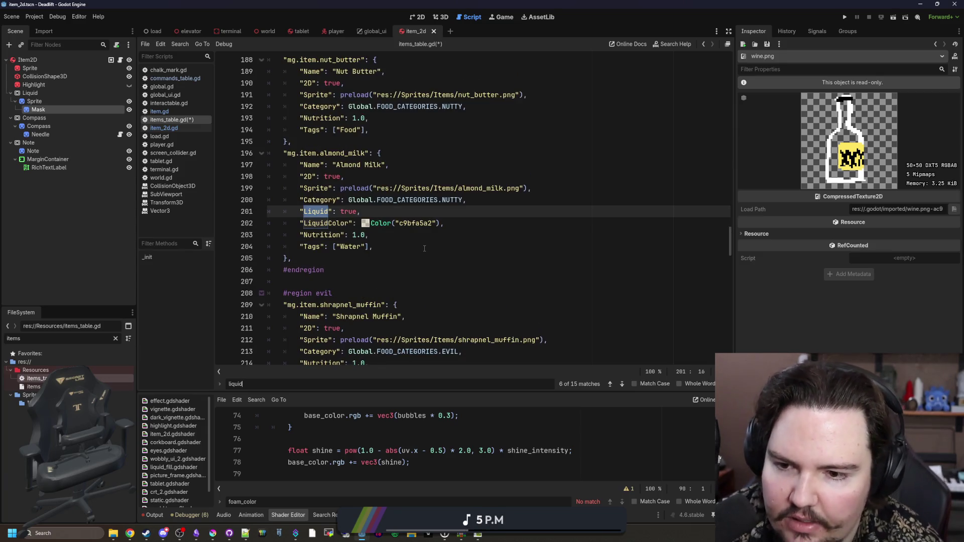
key("Return")
key("Return")
Save the scene and scripts, then run the project to test the liquids.
left_click(514, 217)
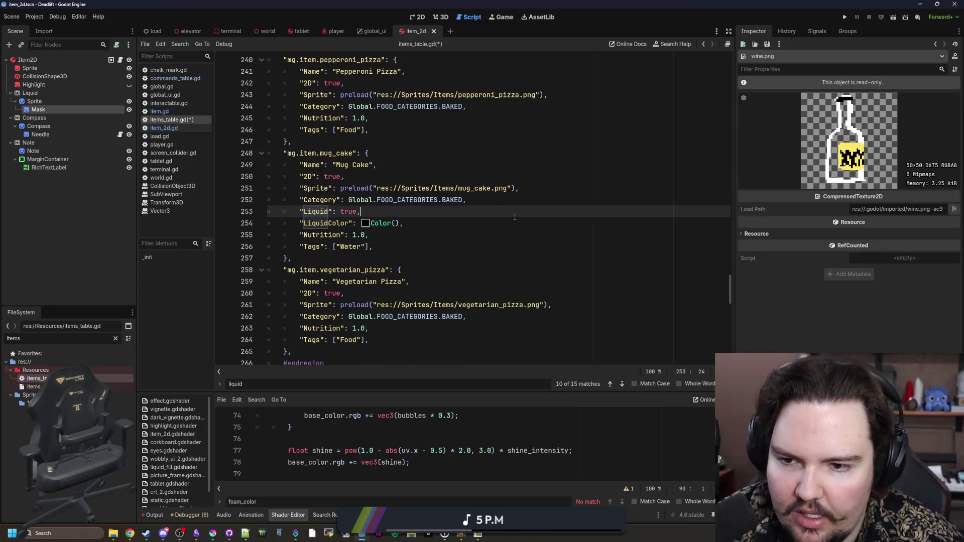
key("ctrl+s")
left_click(844, 17)
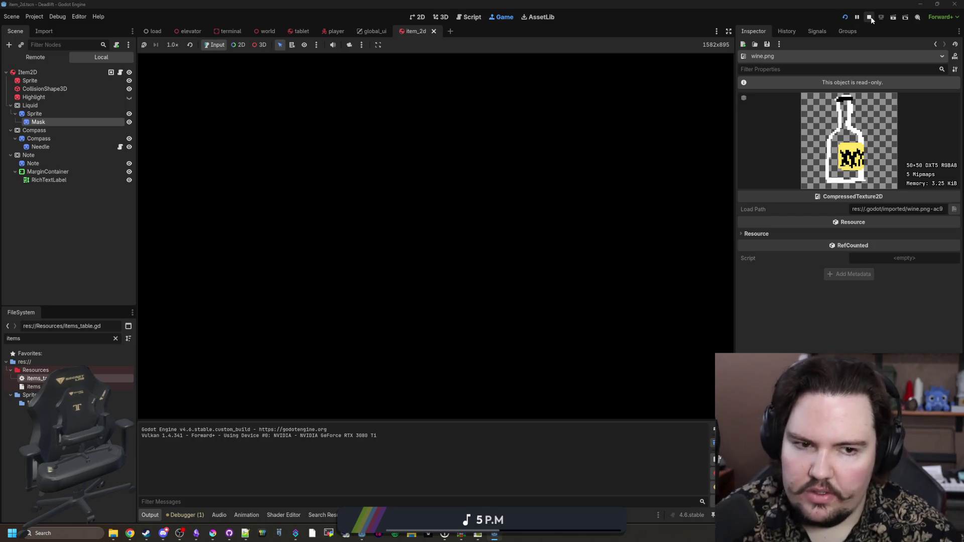
Stop the running game and open item_2d.gd from the Item2D node's script.
left_click(871, 19)
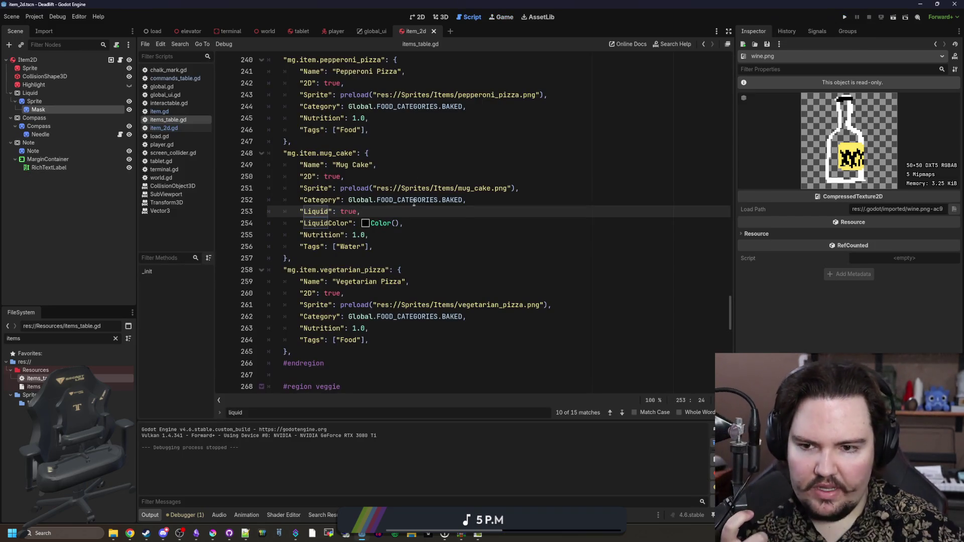
left_click(416, 175)
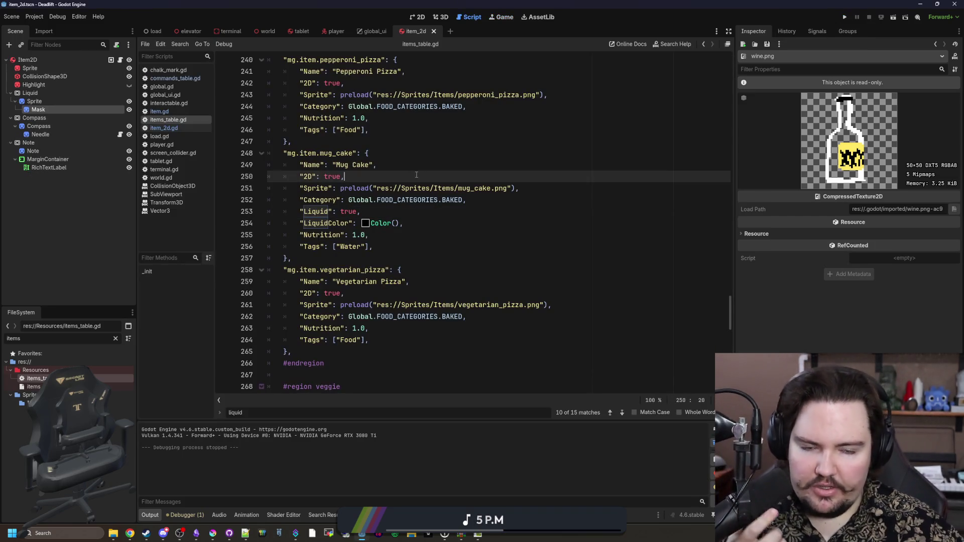
left_click(387, 157)
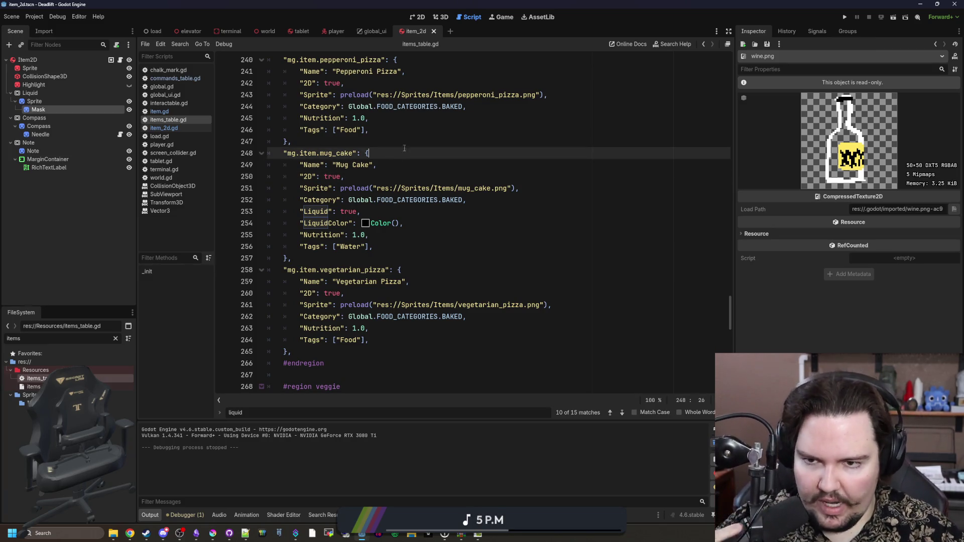
left_click(403, 143)
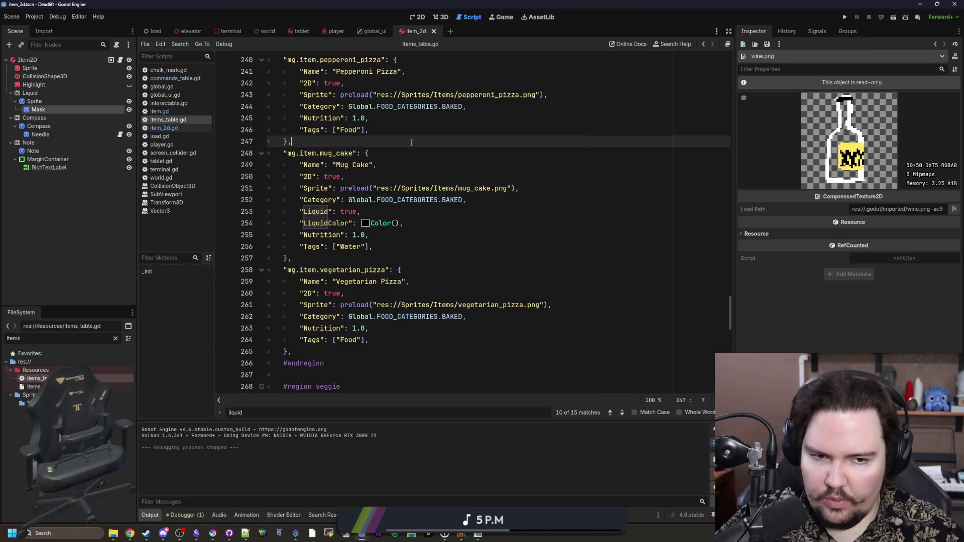
left_click(120, 59)
key("Down")
key("Down")
key("Down")
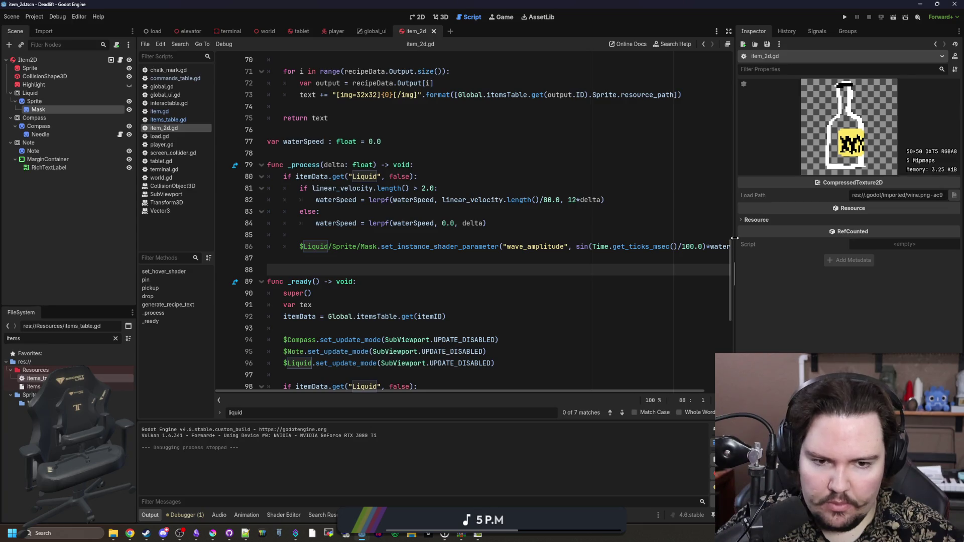
Widen the script editor and start a new line inside the Liquid check in _ready.
left_click_drag(734, 238, 848, 238)
key("Up")
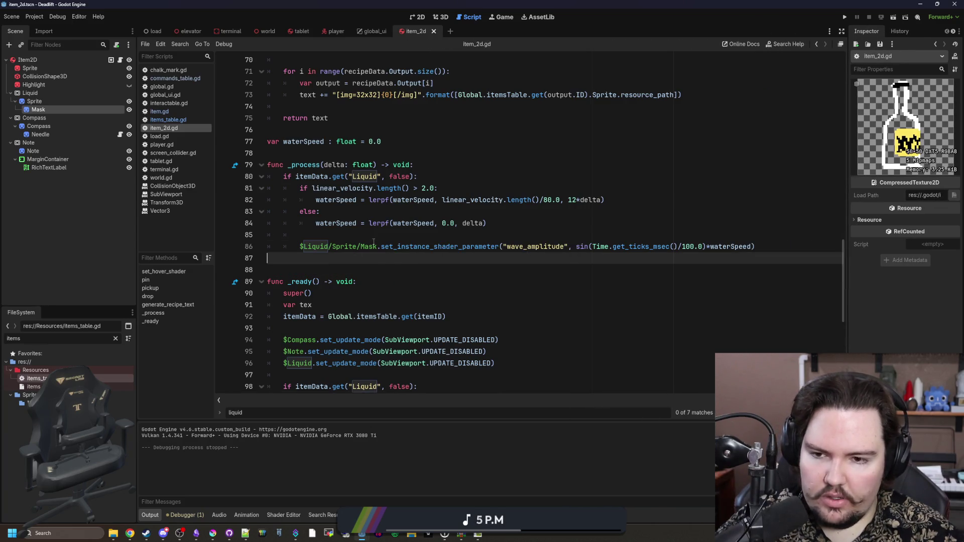
key("Up")
scroll(311, 275, "down", 4)
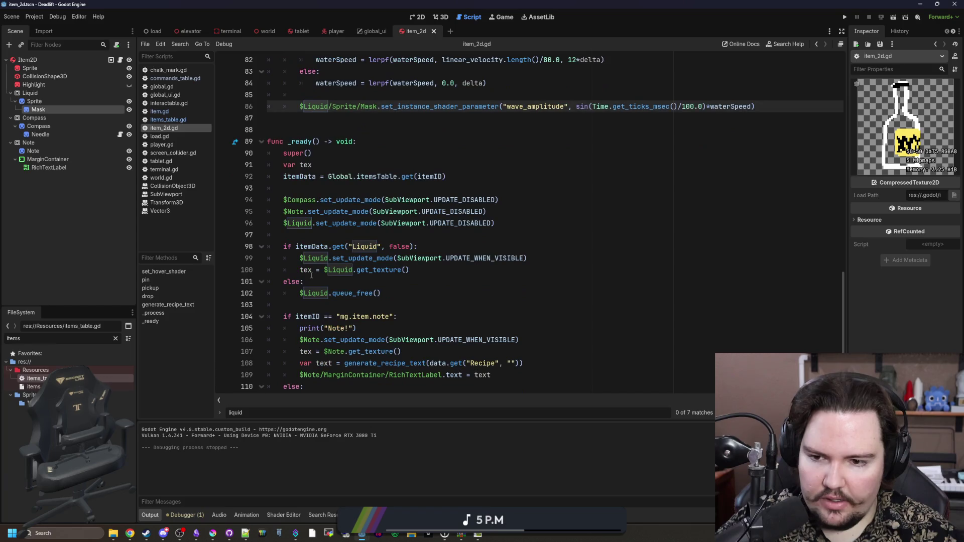
left_click(367, 247)
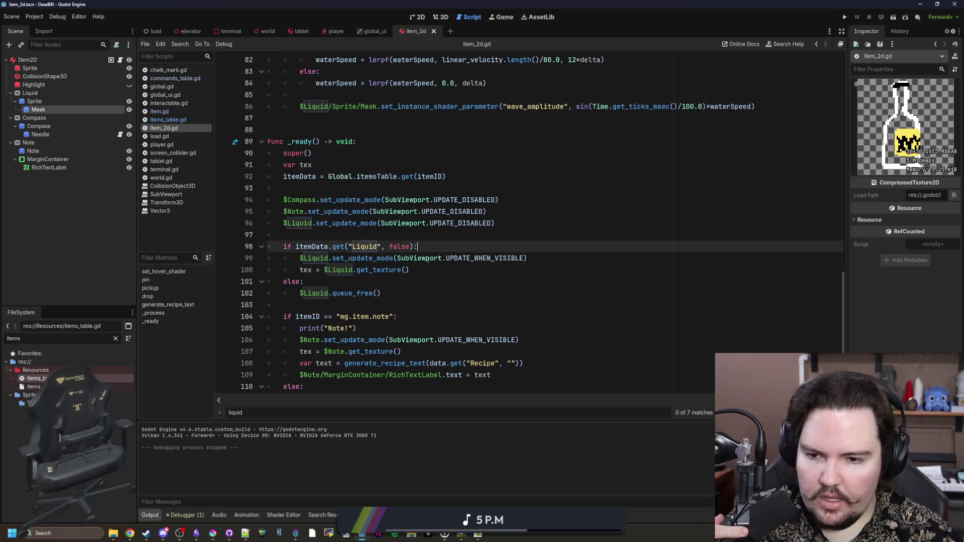
left_click(425, 273)
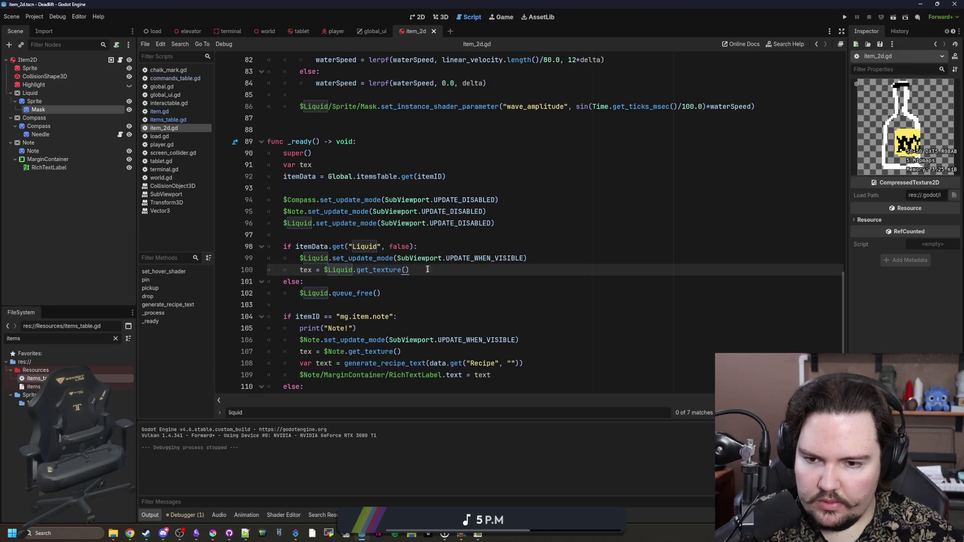
left_click(598, 246)
key("Return")
Assign the Liquid node's texture from the item's Sprite data.
mouse_move(34, 101)
left_mouse_down()
mouse_move(358, 264)
mouse_move(390, 257)
left_mouse_up()
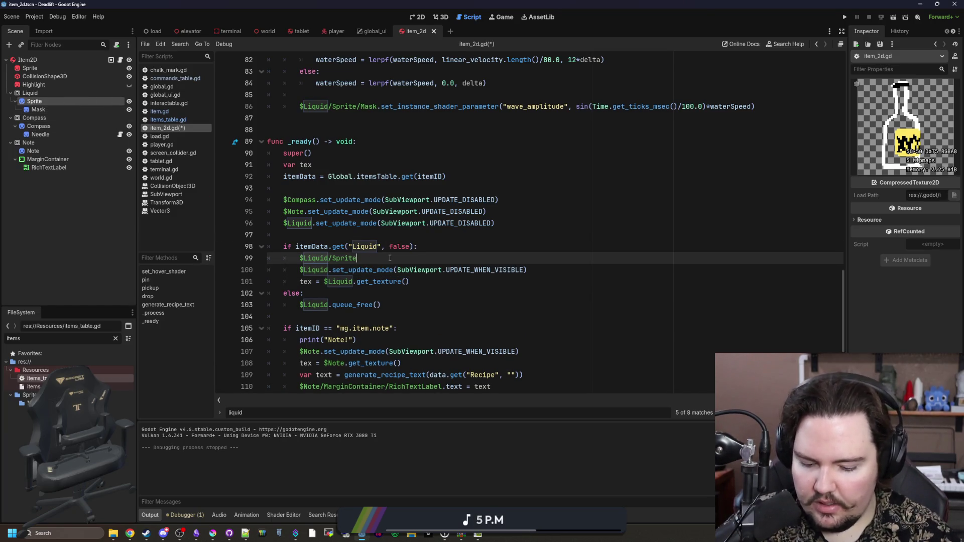
type(".texture =")
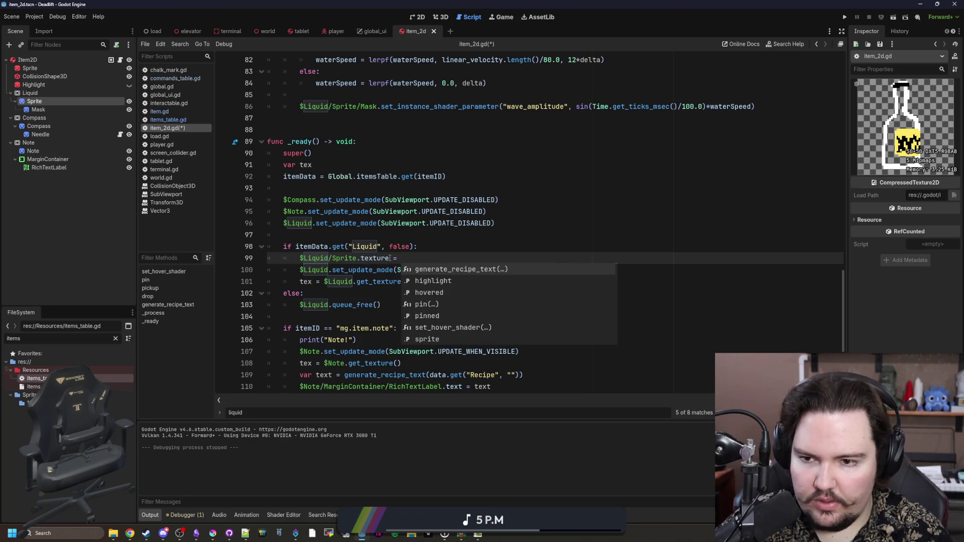
type(" itemData.Texture")
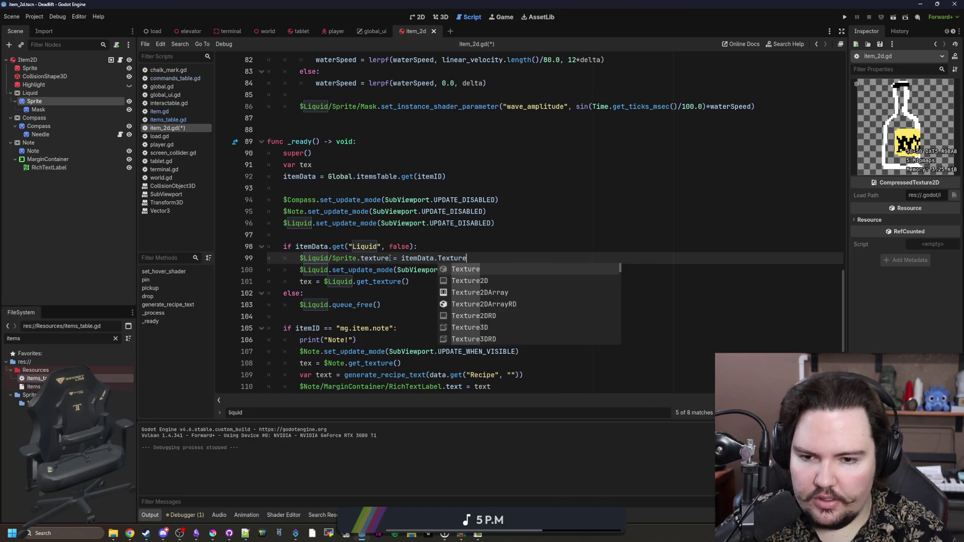
key("Escape")
key("BackSpace")
key("BackSpace")
type("Sprite")
key("Return")
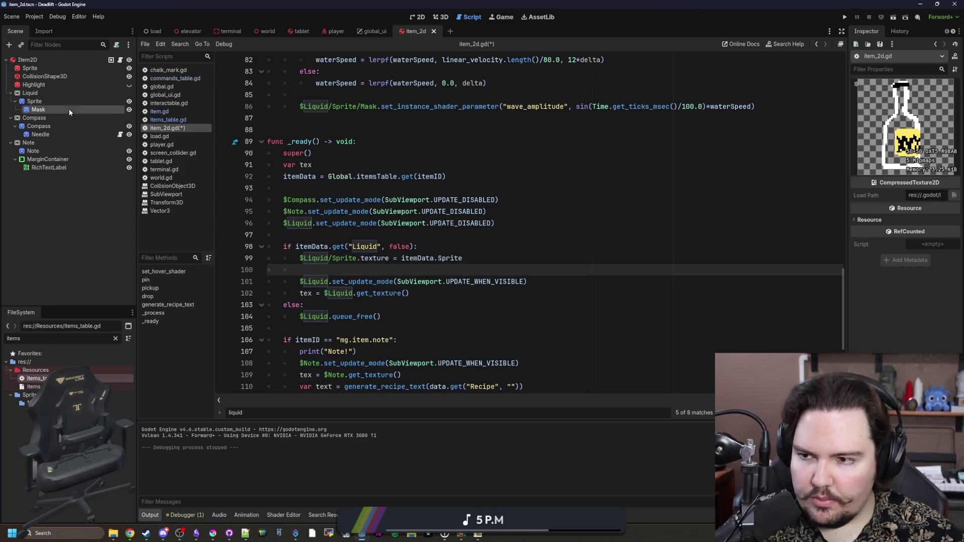
Set Mask.texture = itemData.get("LiquidMask") on line 100 and save item_2d.gd.
left_click_drag(69, 111, 383, 269)
type("ture = itemData.LiquidMask")
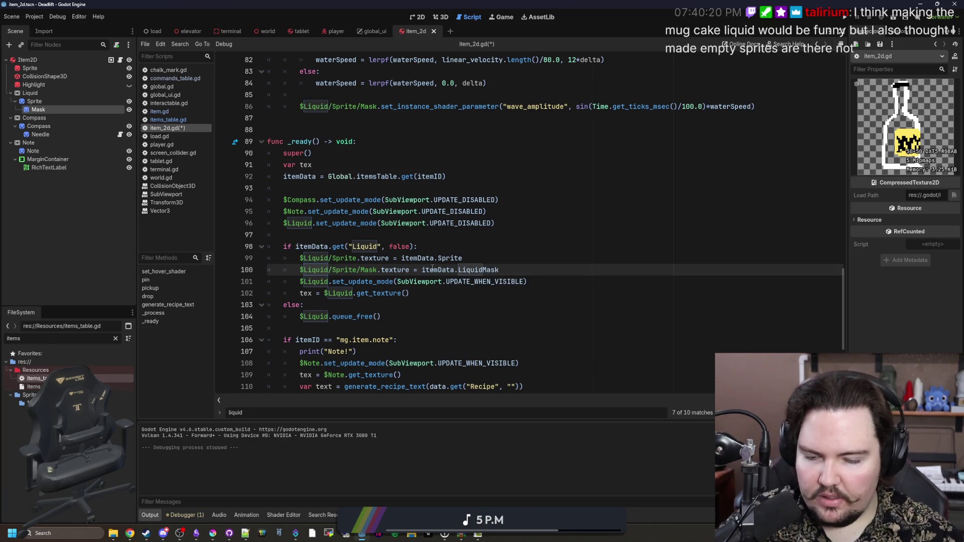
key("BackSpace")
key("BackSpace")
key("BackSpace")
type("et(LiquidMas")
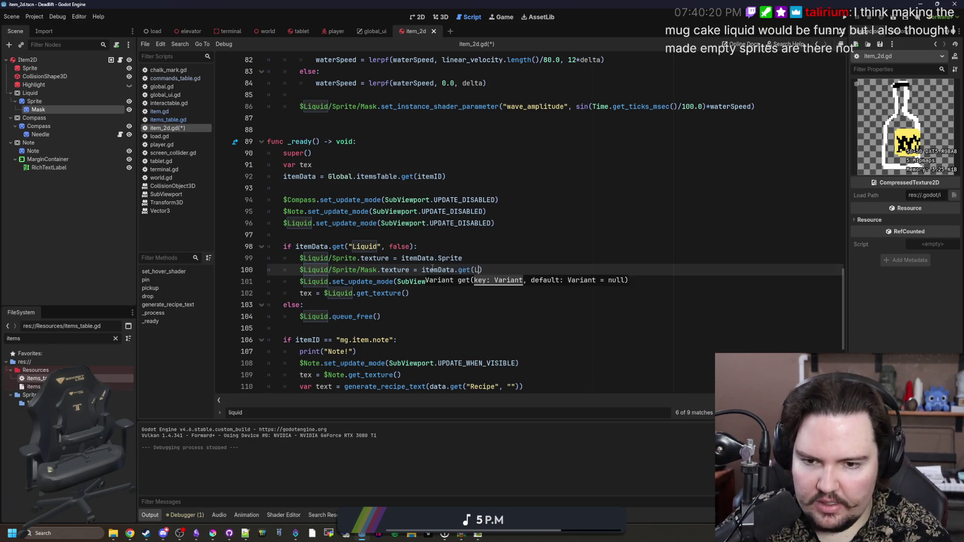
key("BackSpace")
key("BackSpace")
key("BackSpace")
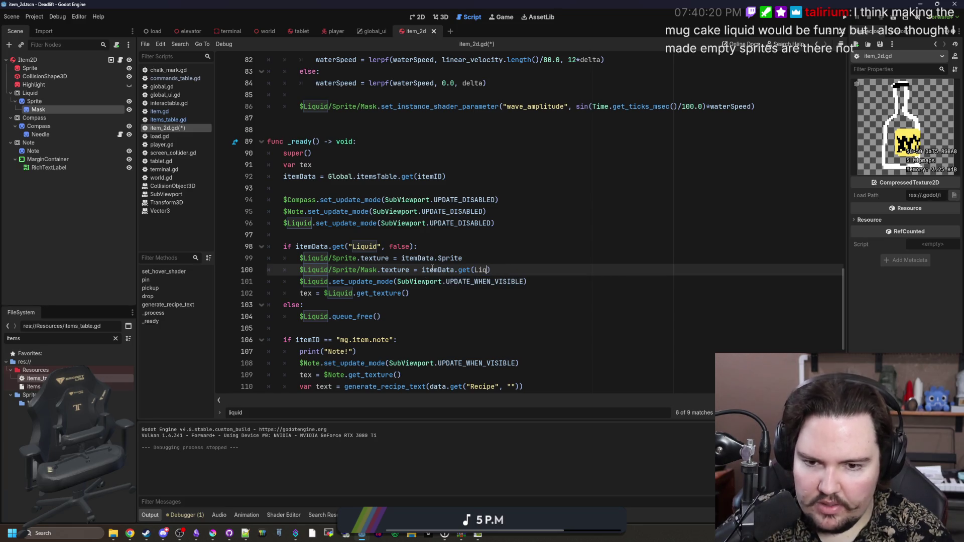
type("\"LiquidMask")
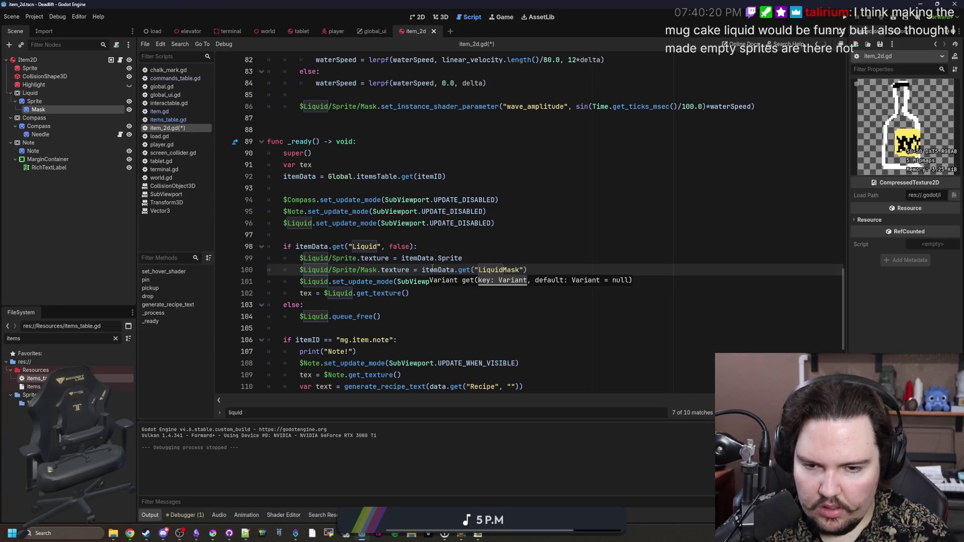
type("null")
key("BackSpace")
key("BackSpace")
key("BackSpace")
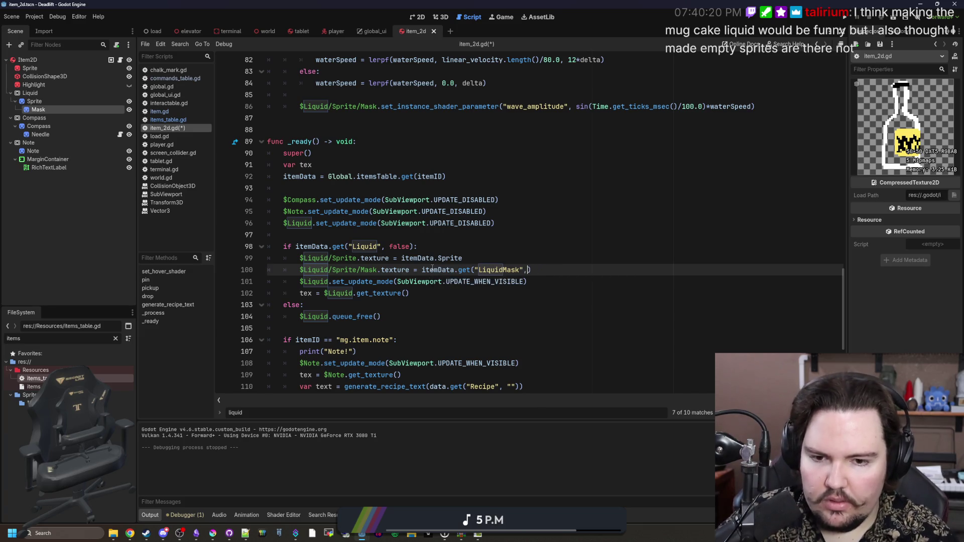
left_click(492, 248)
key("ctrl+s")
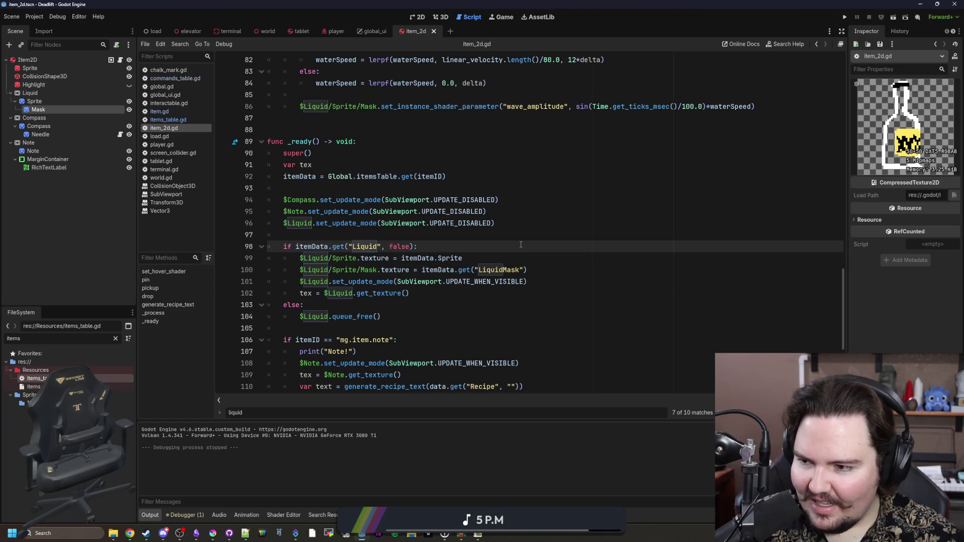
Clear the old filter text in the FileSystem dock.
left_click(95, 340)
key("ctrl+a")
key("BackSpace")
Preview the mug_cake, strawberry_smoothie and energy_drink textures, including their empty versions.
type("mug")
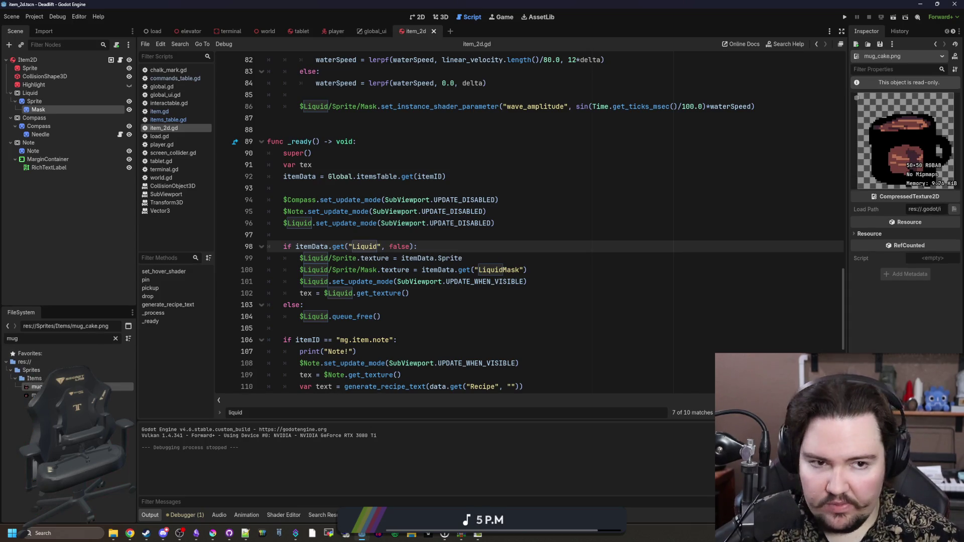
left_click(35, 387)
left_click(102, 395)
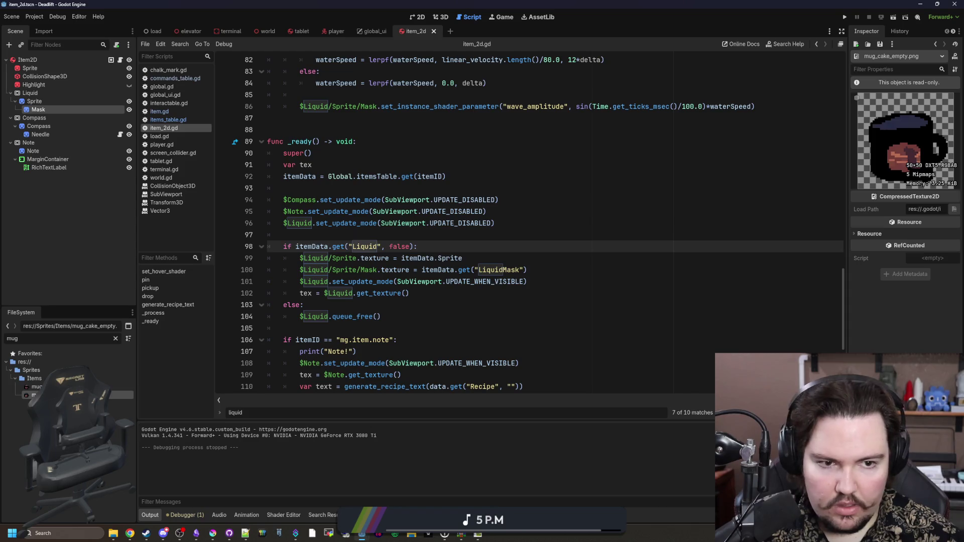
left_click(116, 338)
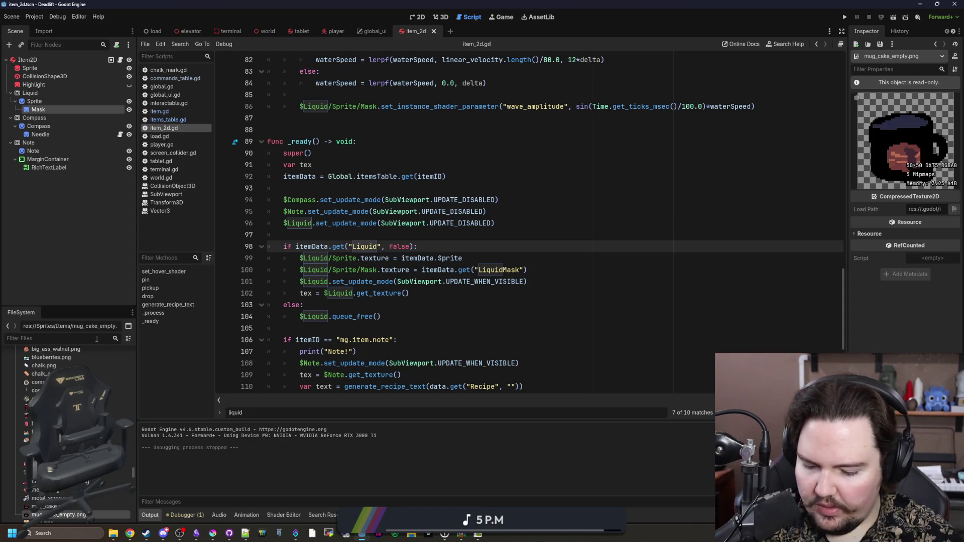
type("smoo")
left_click(106, 387)
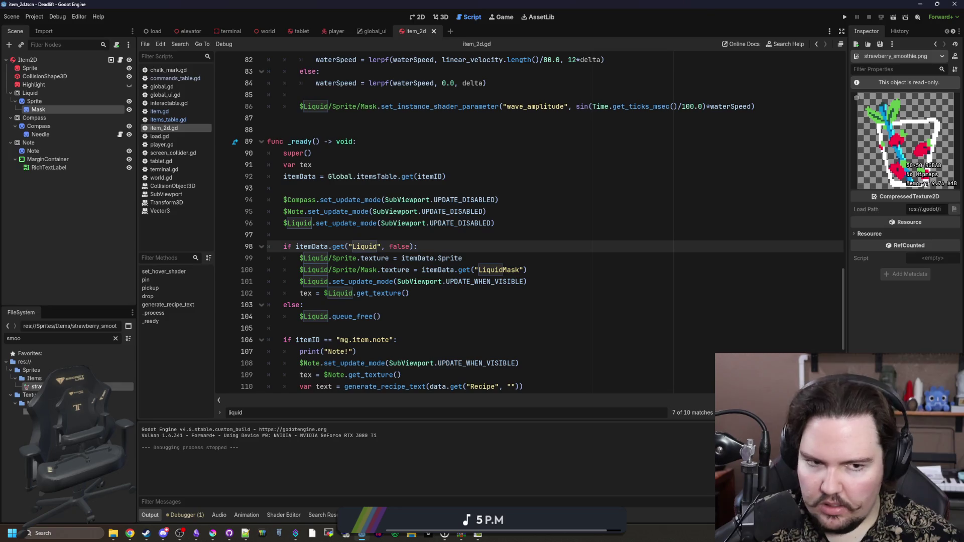
left_click(116, 338)
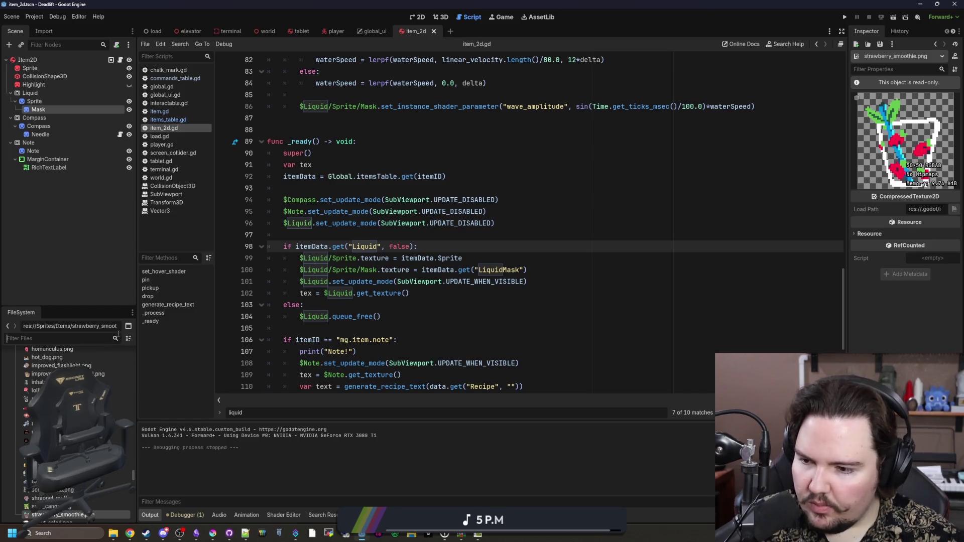
type("energ")
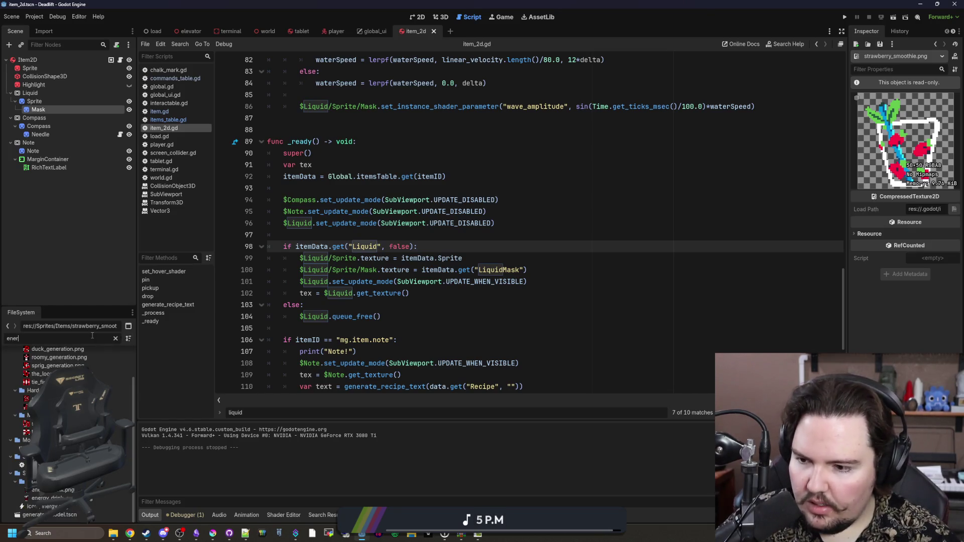
left_click(121, 395)
left_click(35, 387)
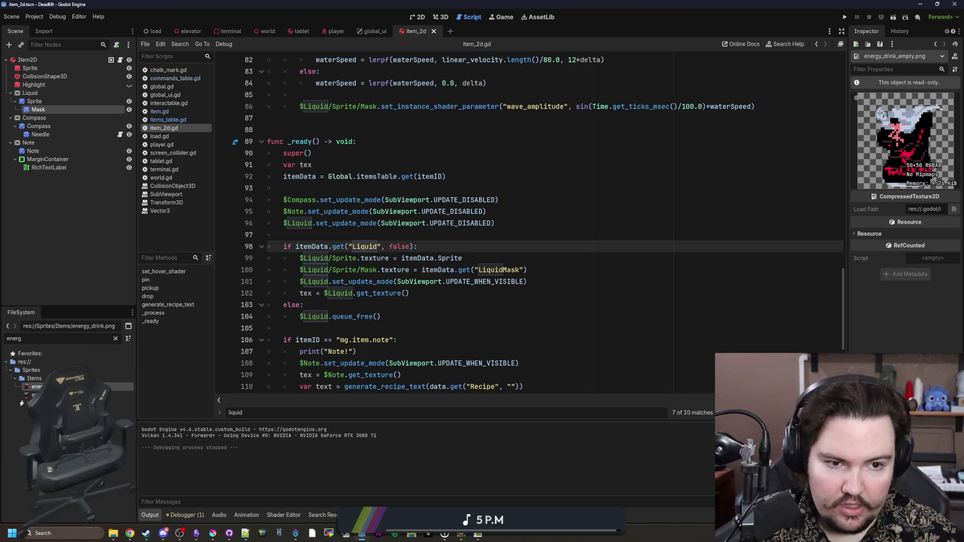
Put the caret on empty line 97 of the script and save the scene.
left_click(352, 352)
left_click(352, 236)
key("ctrl+s")
key("ctrl+s")
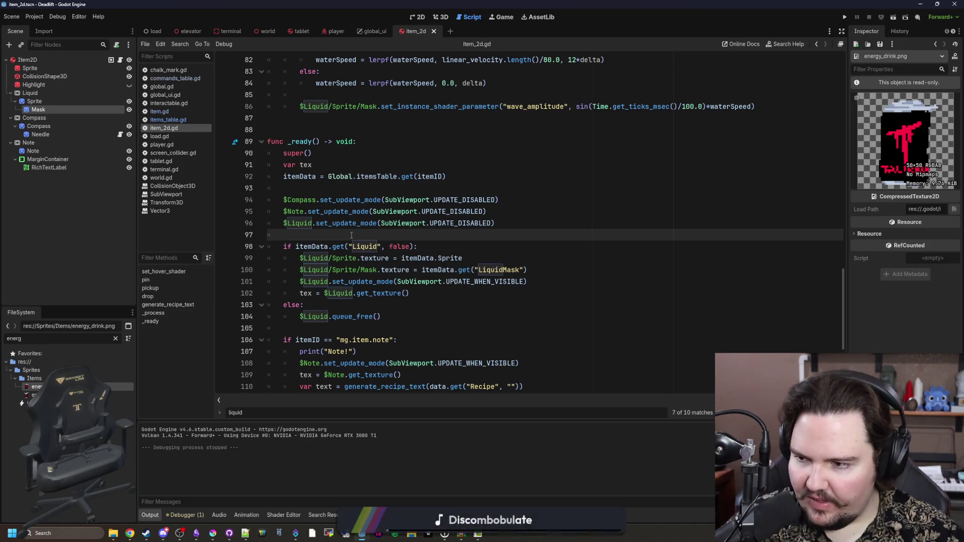
key("ctrl+s")
key("ctrl+s")
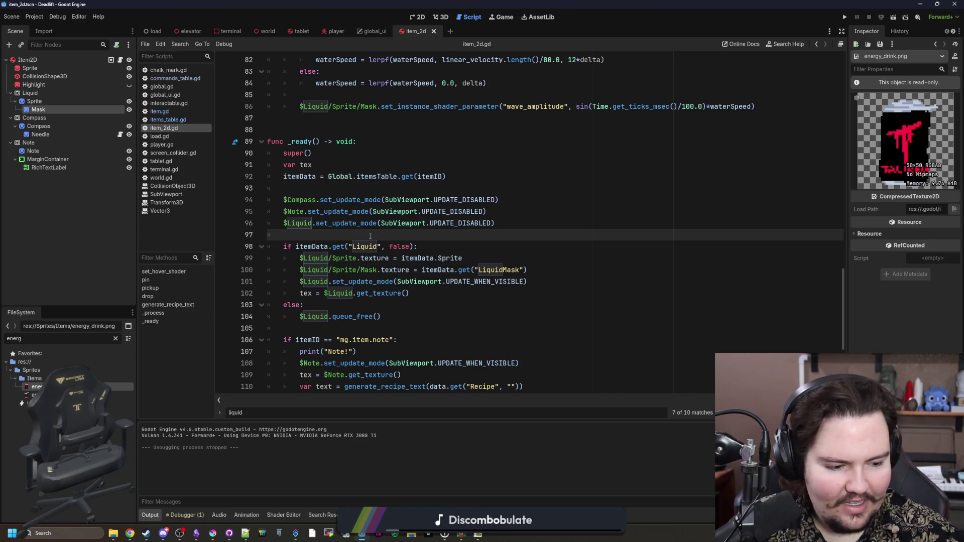
key("ctrl+s")
key("ctrl+s")
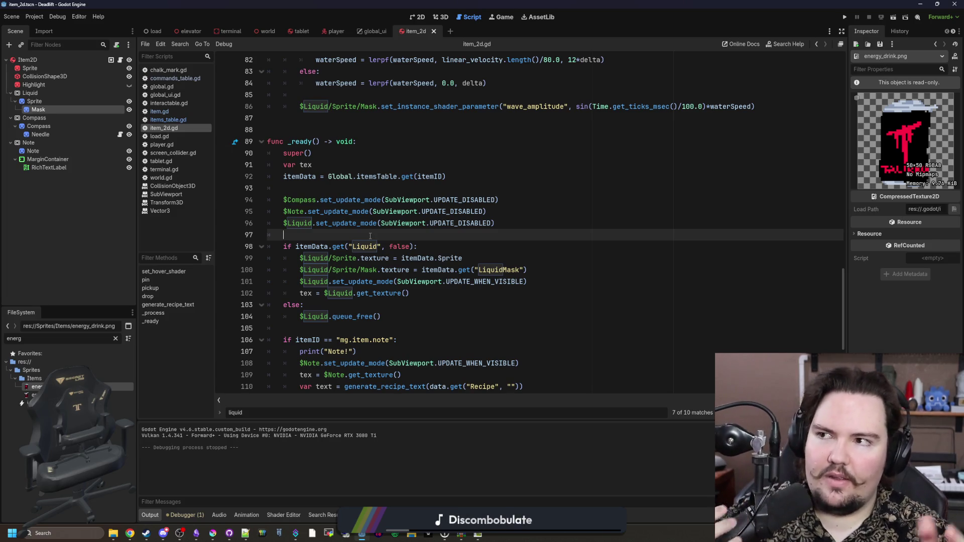
key("ctrl+s")
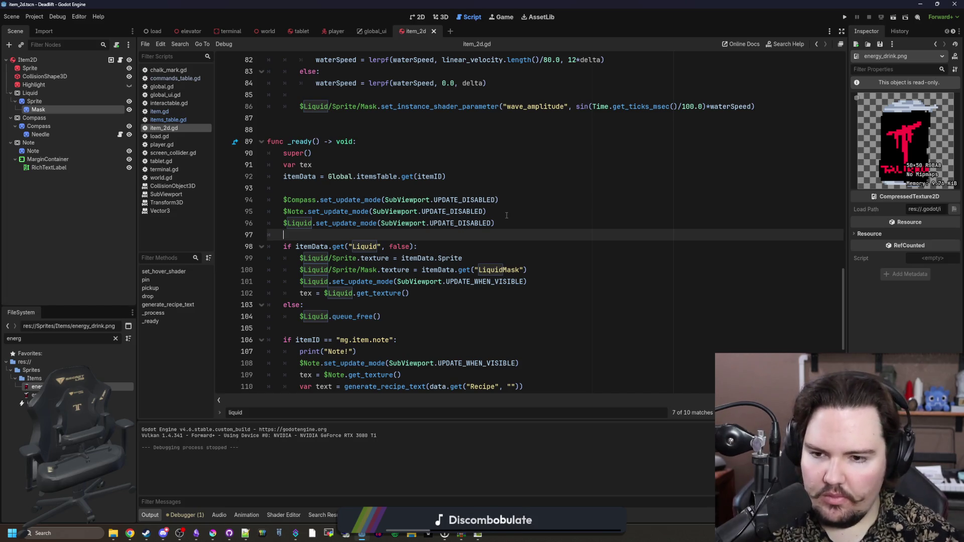
key("ctrl+s")
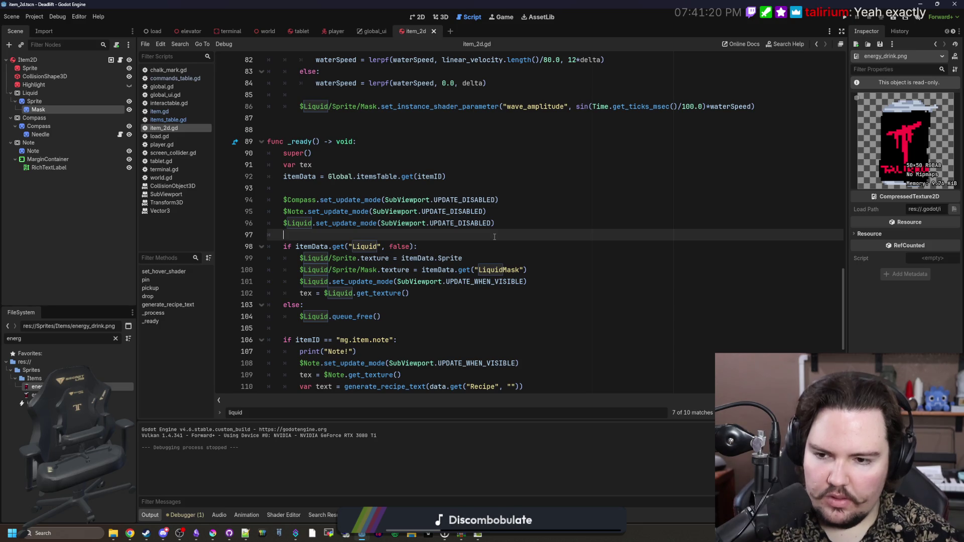
key("ctrl+s")
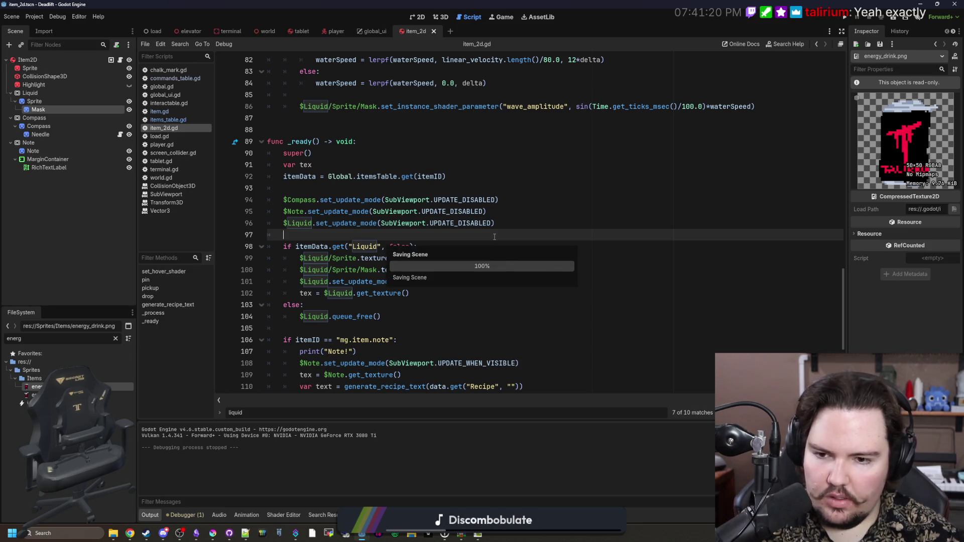
scroll(376, 284, "down", 1)
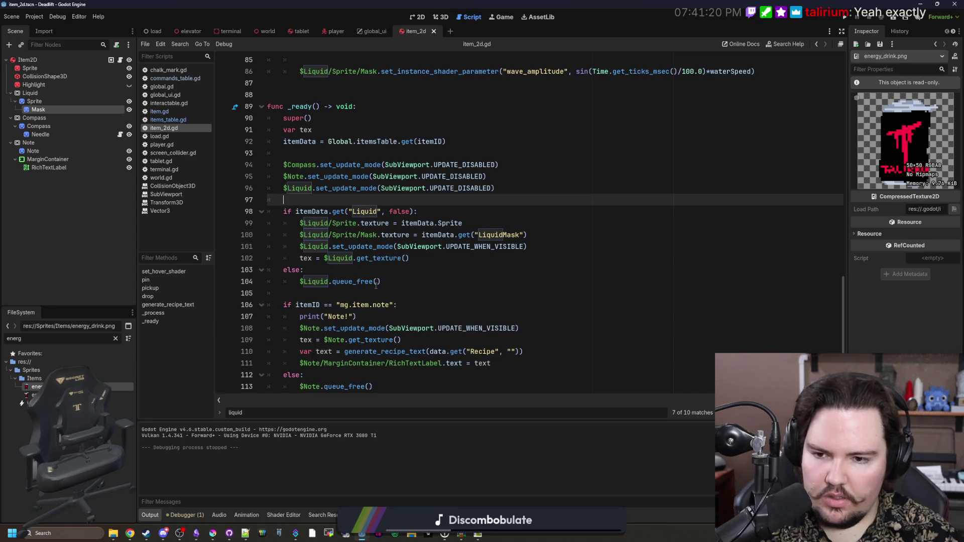
Open items_table.gd and search for the water item.
left_click(168, 120)
scroll(417, 164, "up", 1)
left_click(395, 172)
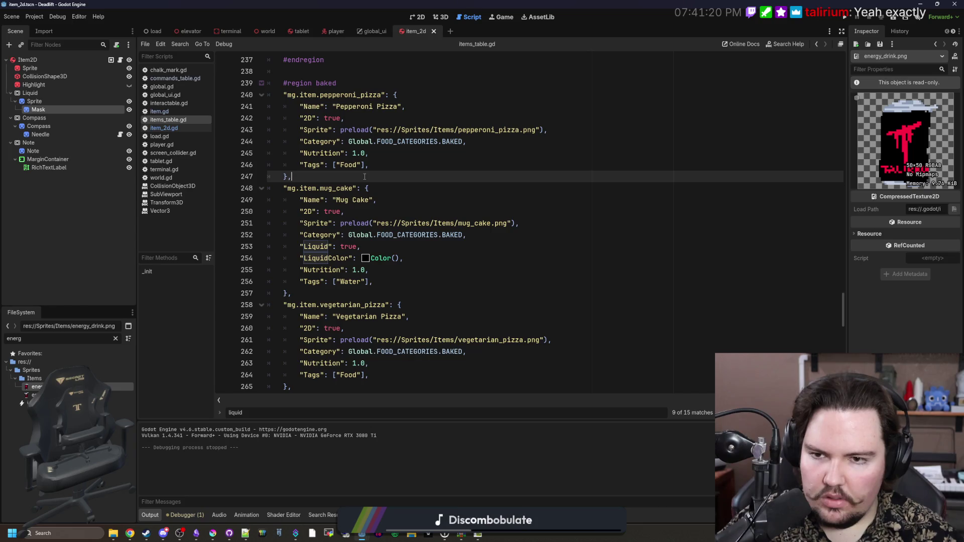
scroll(365, 176, "up", 20)
scroll(577, 210, "up", 15)
key("ctrl+f")
type("water")
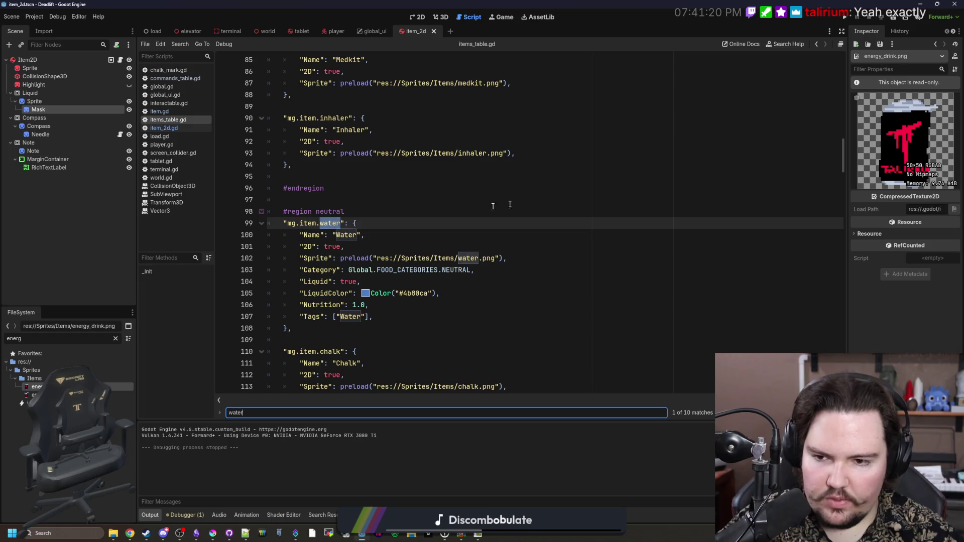
scroll(385, 279, "down", 1)
Add "LiquidMask": preload("res://Sprites/Items/water_mask.png") under water's LiquidColor and copy the line.
left_click(462, 261)
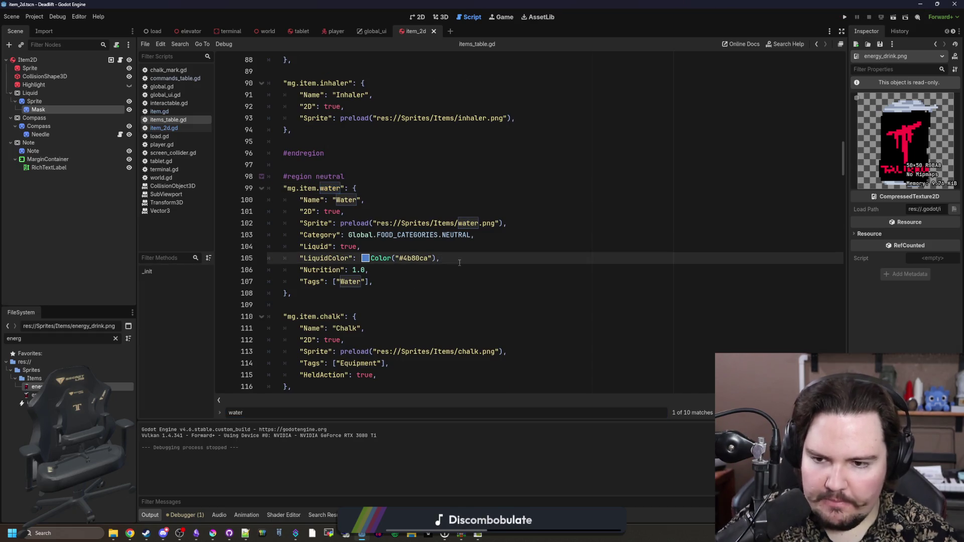
key("Return")
type("\"Li")
type("quidMask")
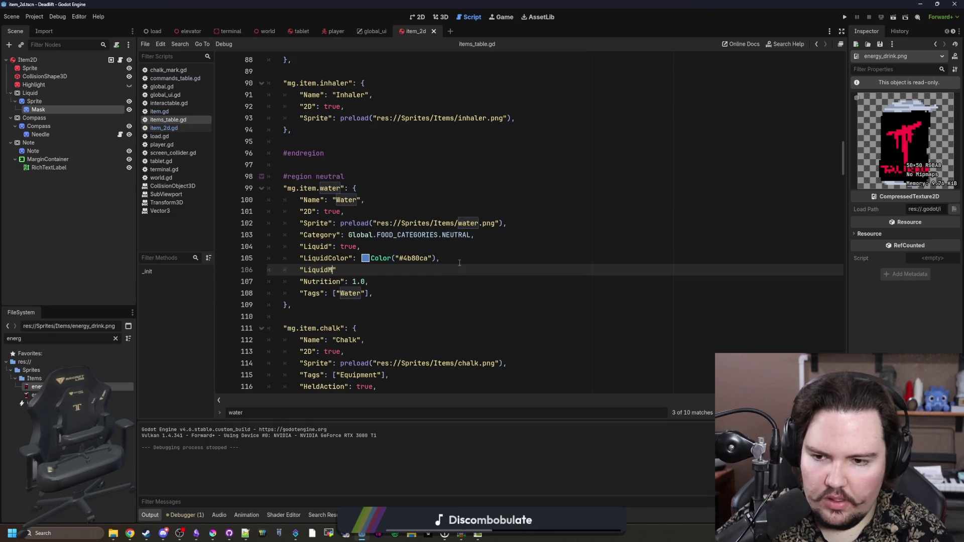
type("preload(")
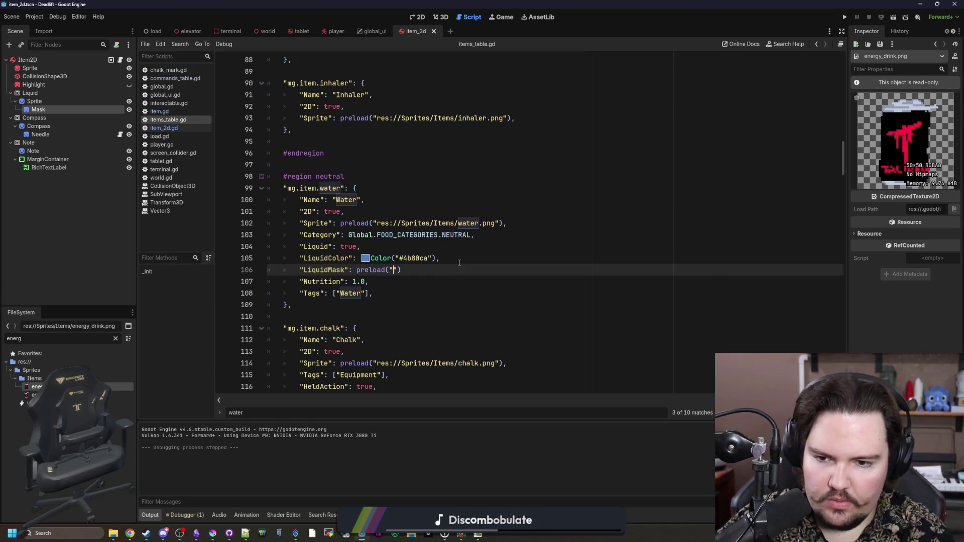
type("water_")
key("Return")
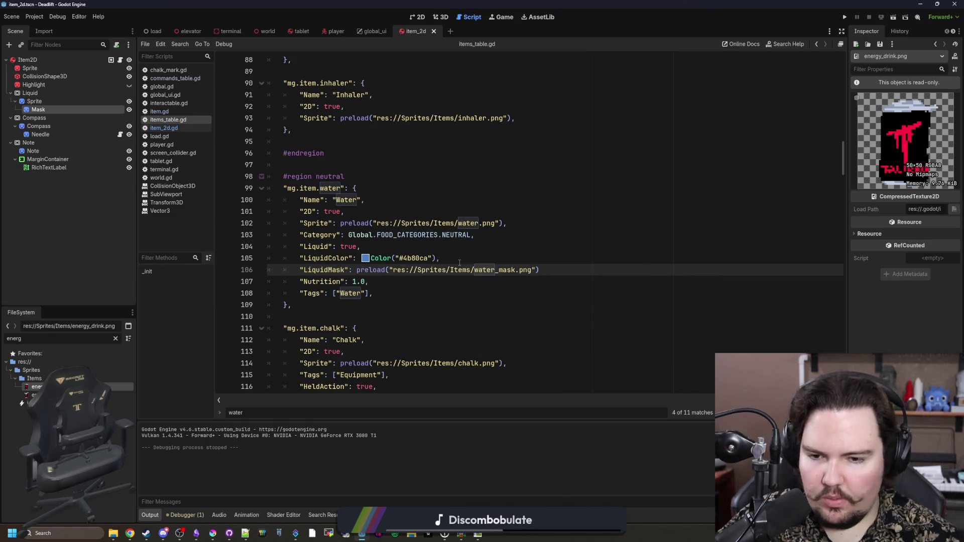
left_click(567, 266)
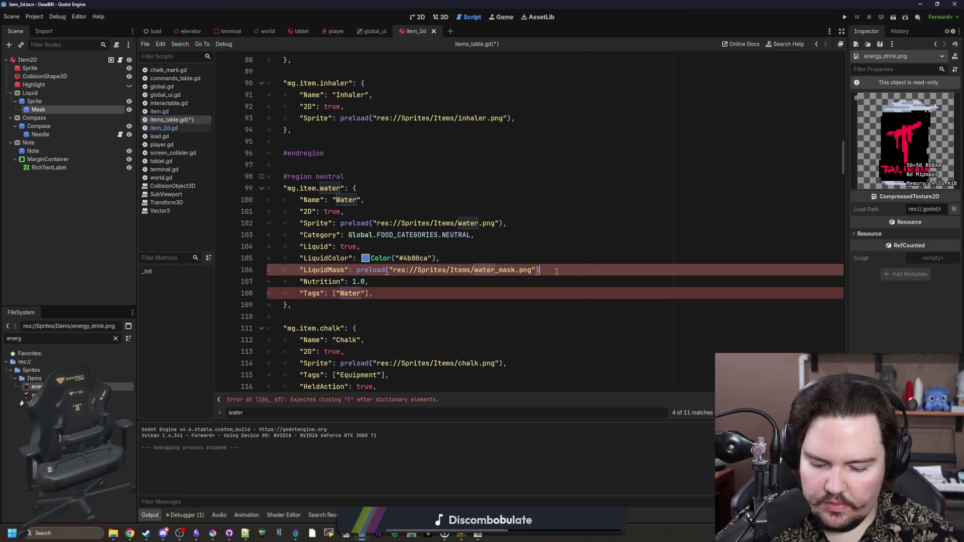
type(",")
left_click_drag(543, 270, 298, 274)
key("ctrl+c")
left_click(496, 299)
Paste the LiquidMask line into the wine entry, change it to wine_mask.png, and save.
key("ctrl+f")
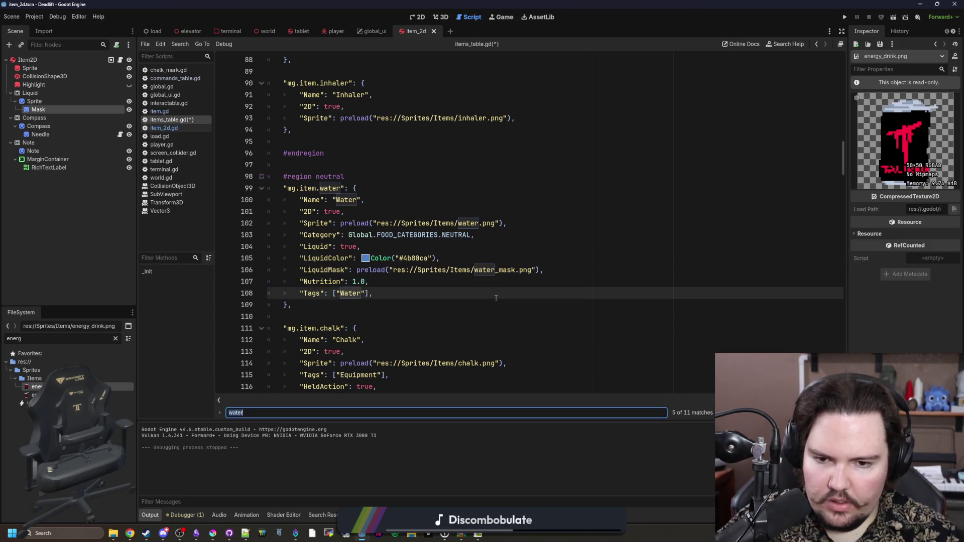
type("wine")
left_click(465, 290)
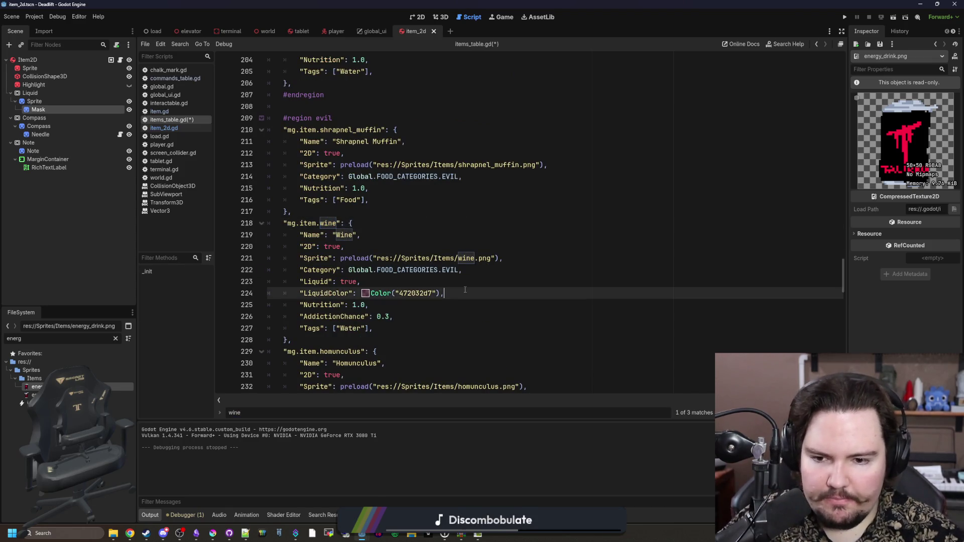
key("Return")
key("ctrl+v")
double_click(486, 304)
left_click(495, 304)
key("BackSpace")
key("BackSpace")
key("BackSpace")
type("ine")
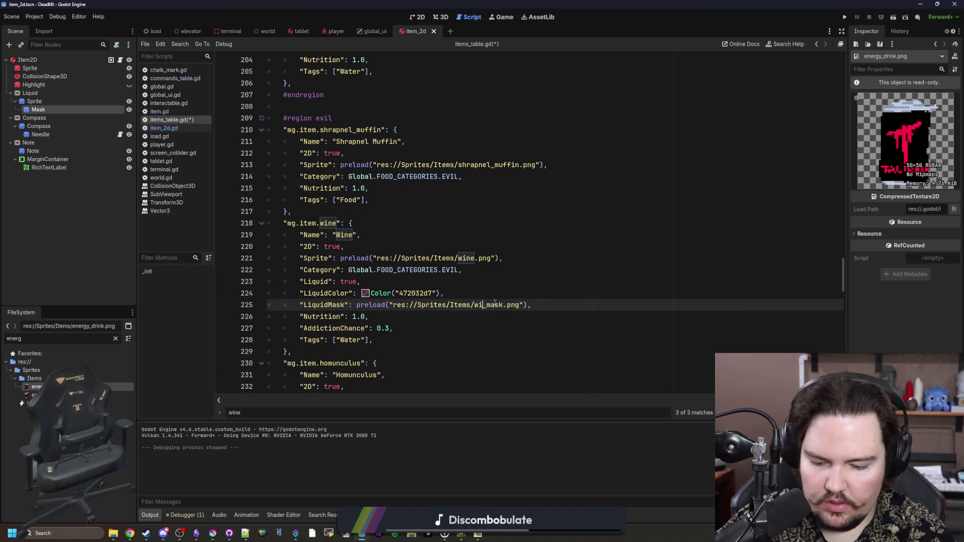
key("Up")
key("Up")
key("ctrl+s")
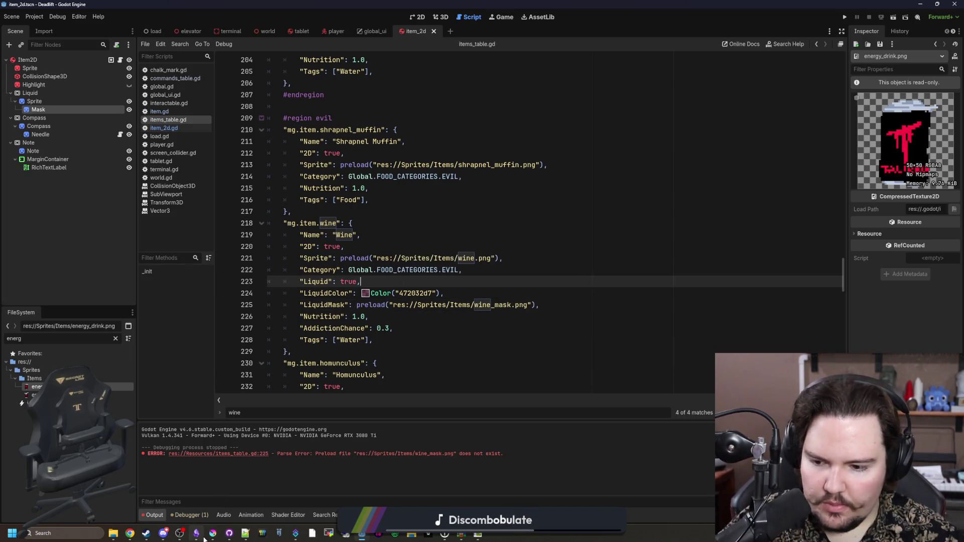
left_click(209, 536)
Open wine.png from the game's Sprites/Items folder in Krita.
left_click_drag(591, 89, 453, 139)
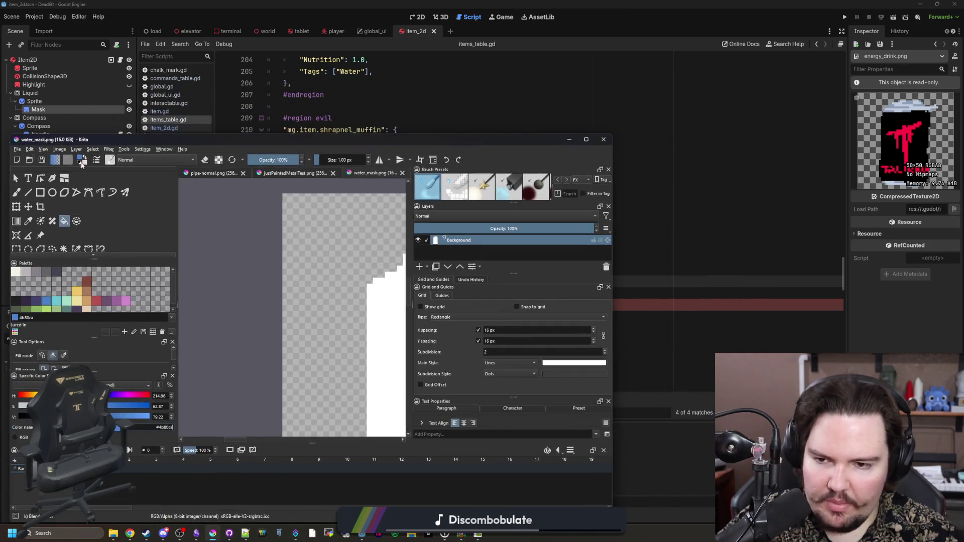
left_click(17, 149)
key("ctrl+o")
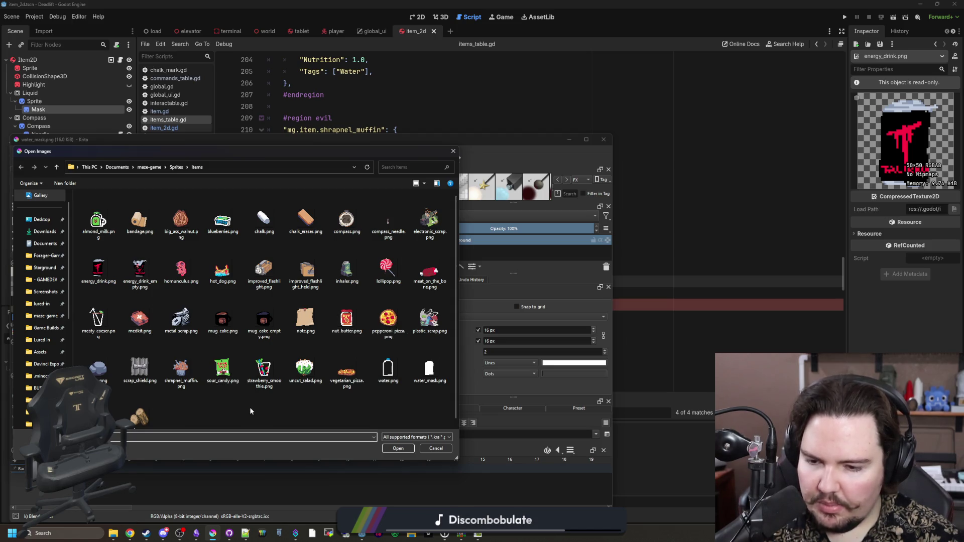
scroll(250, 411, "down", 1)
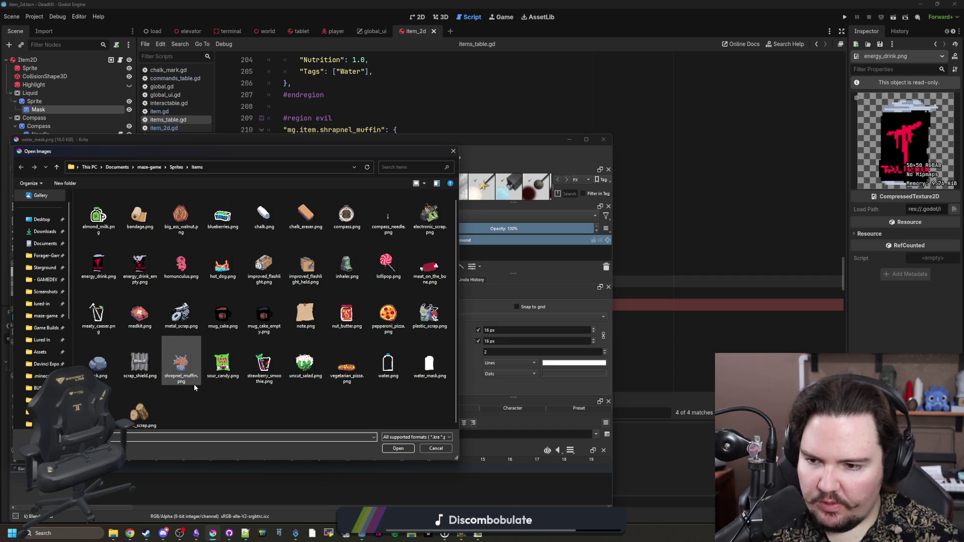
scroll(150, 320, "up", 1)
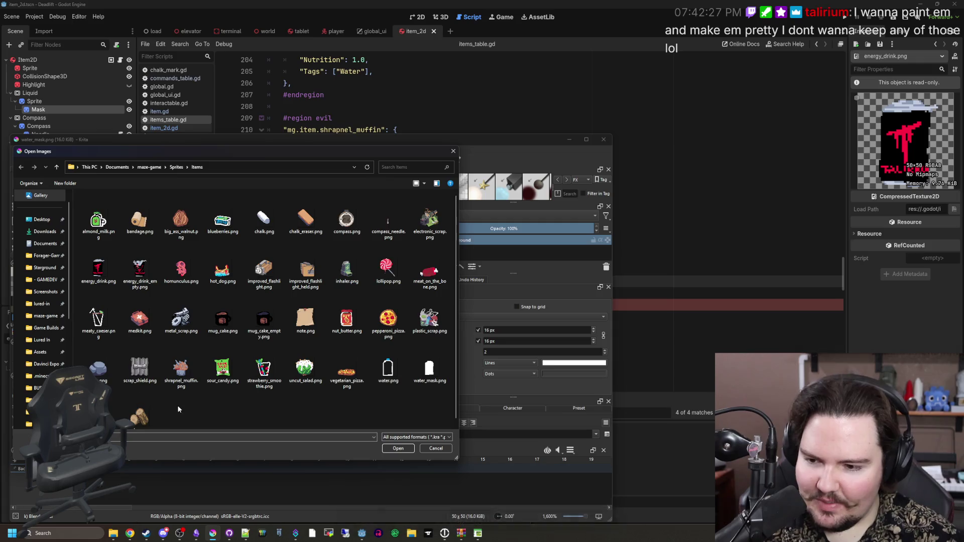
key("Escape")
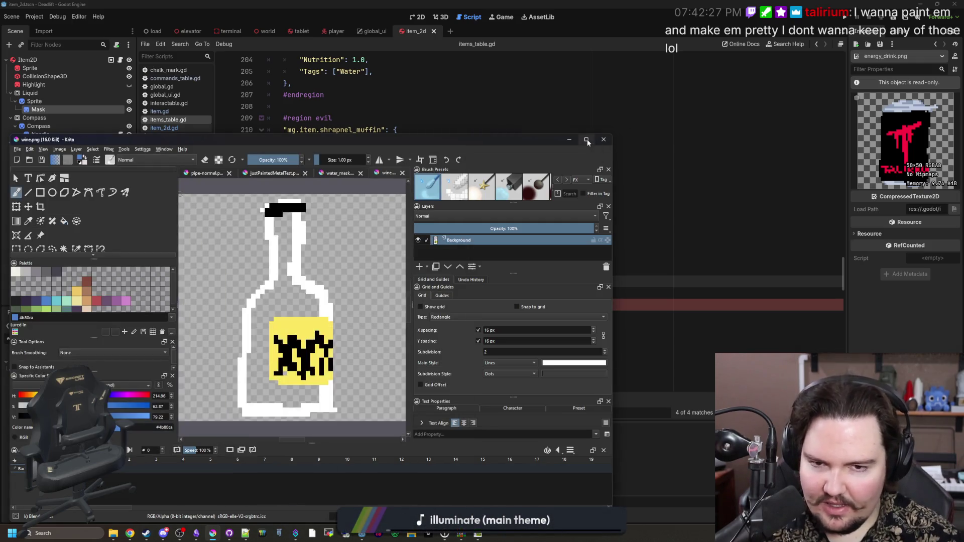
Flood-fill the bottle interior blue, magic-wand select it, then delete the fill.
left_click(586, 139)
left_click(13, 182)
left_click(5, 182)
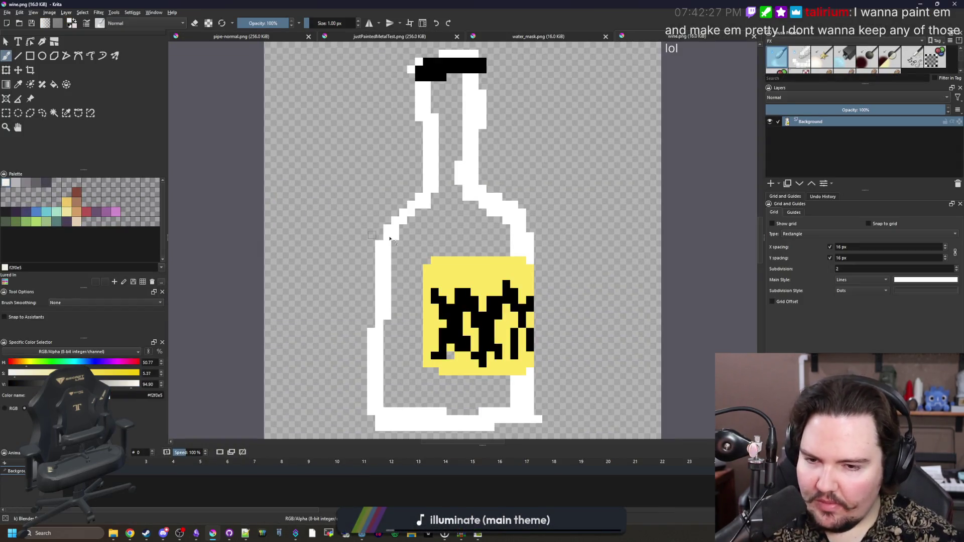
key("f")
left_click(37, 211)
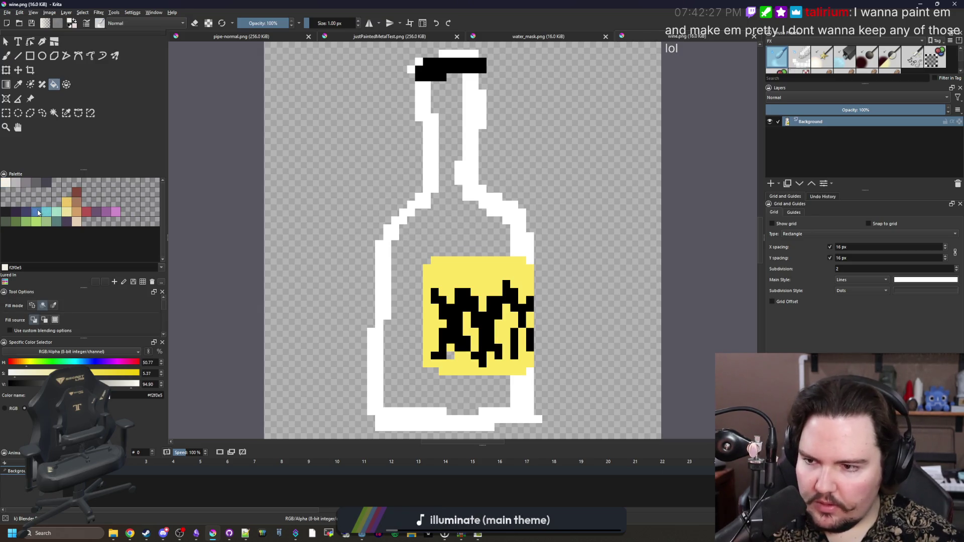
left_click(498, 242)
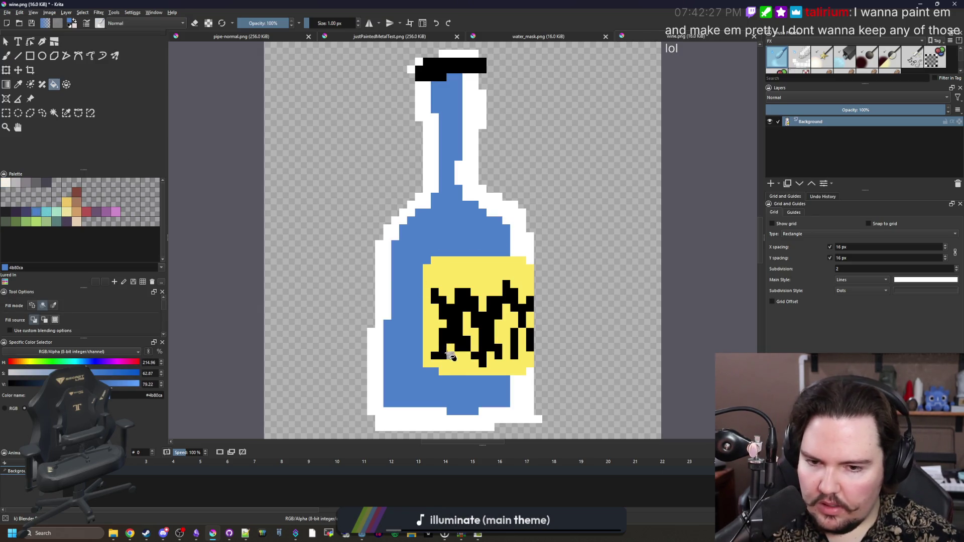
scroll(450, 357, "up", 2)
key("q")
left_click(340, 117)
key("1")
key("2")
key("Delete")
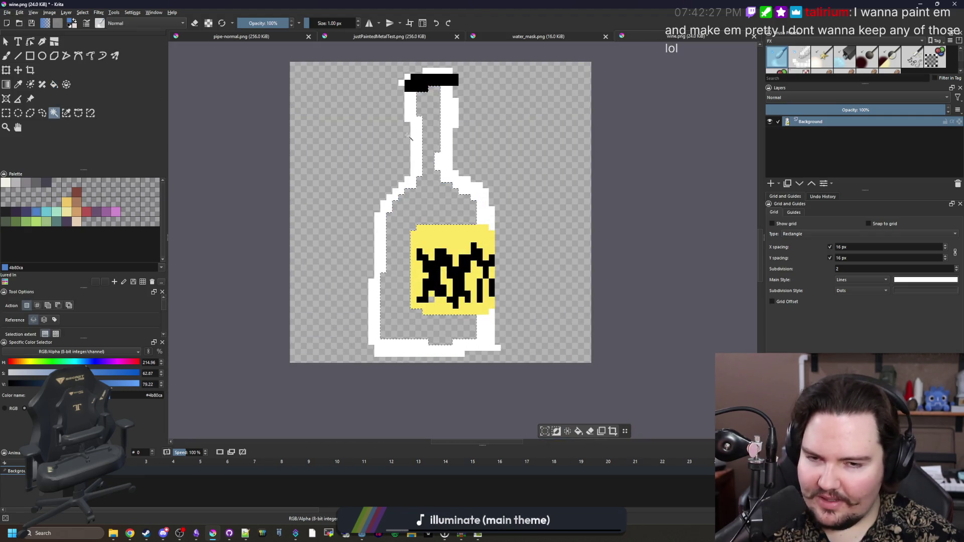
Add a new paint layer and fill the selected bottle interior pure white.
left_click(770, 183)
key("shift+BackSpace")
key("ctrl+t")
left_click(5, 182)
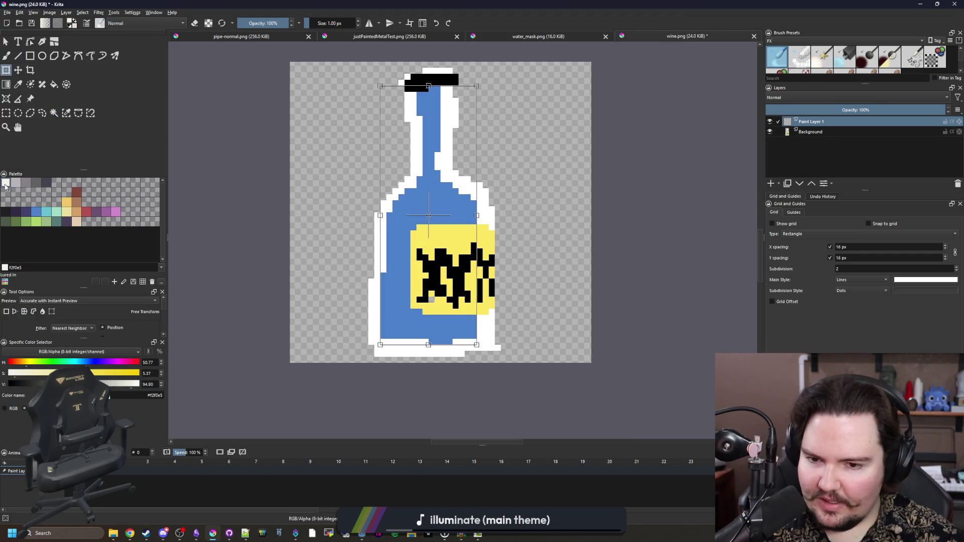
key("Return")
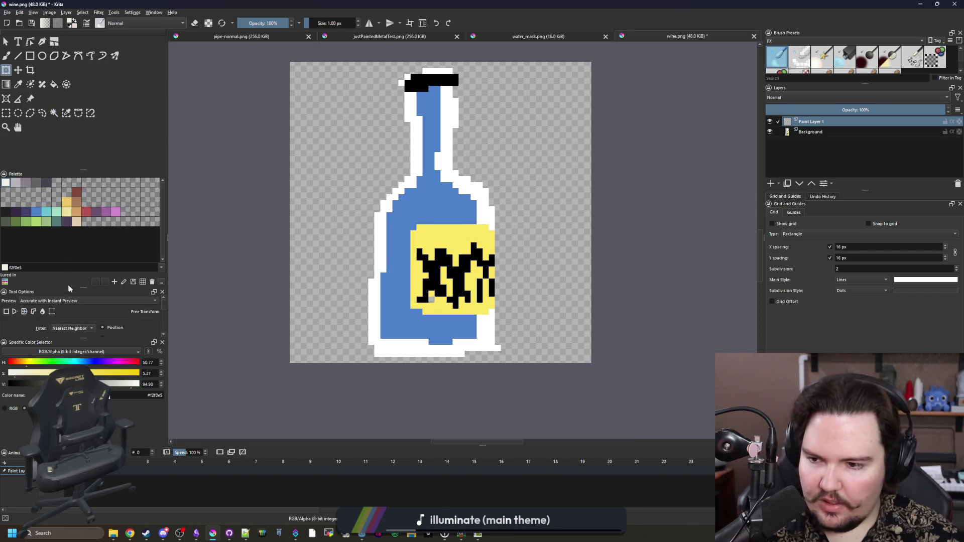
left_click(136, 384)
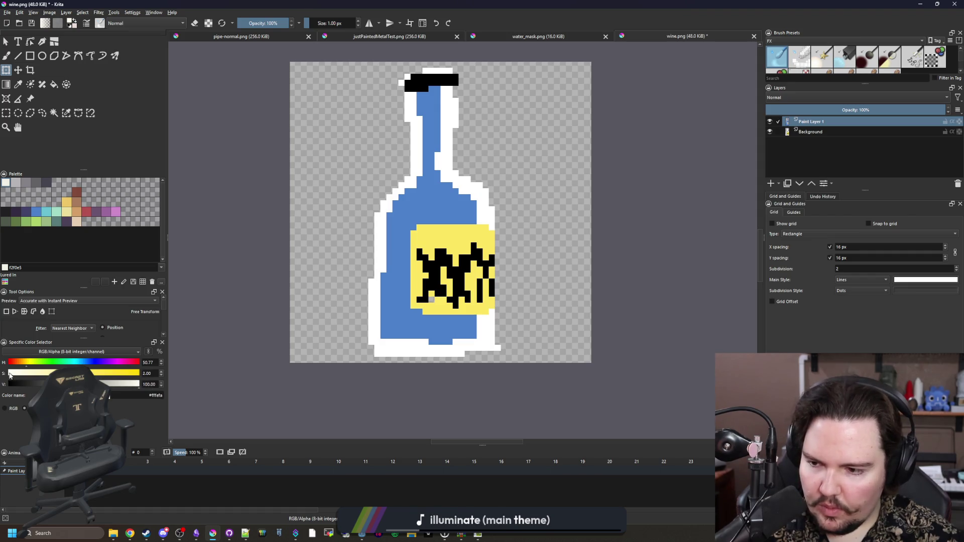
left_click_drag(12, 375, 8, 376)
key("f")
left_click(422, 209)
Hide the Background layer and save the image as wine_mask.png, then return to Godot.
left_click(770, 132)
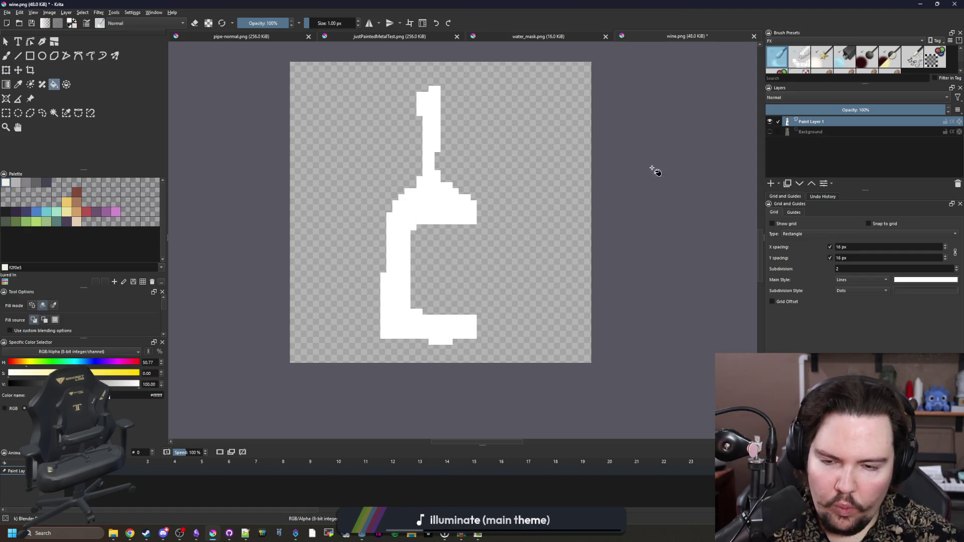
scroll(414, 303, "up", 1)
scroll(415, 303, "down", 1)
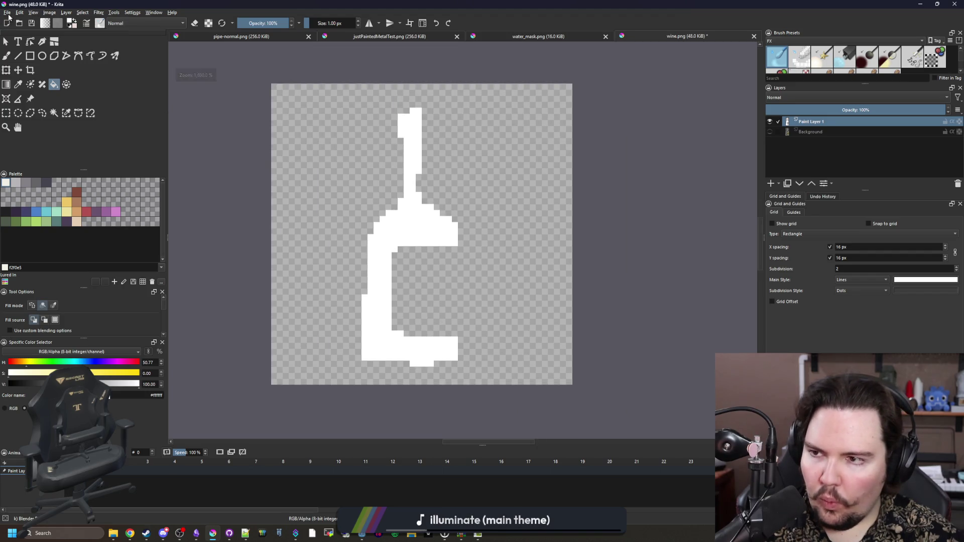
left_click(8, 12)
left_click(30, 64)
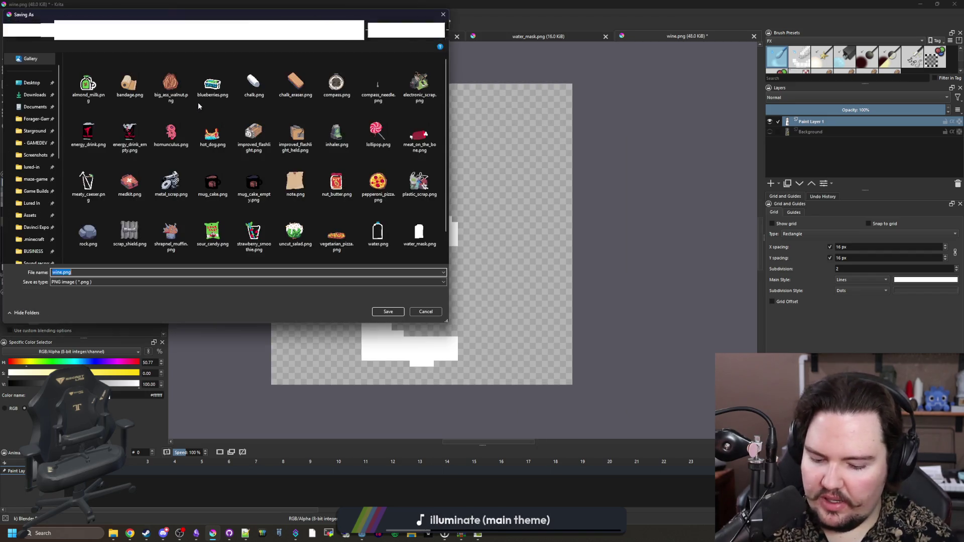
type("wine_mask")
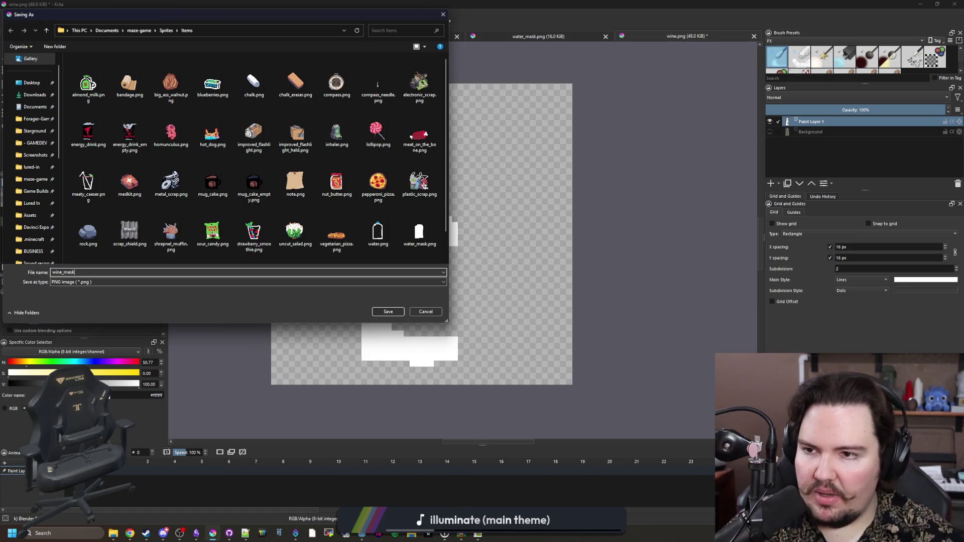
left_click(401, 311)
left_click(526, 351)
left_click_drag(437, 238, 397, 399)
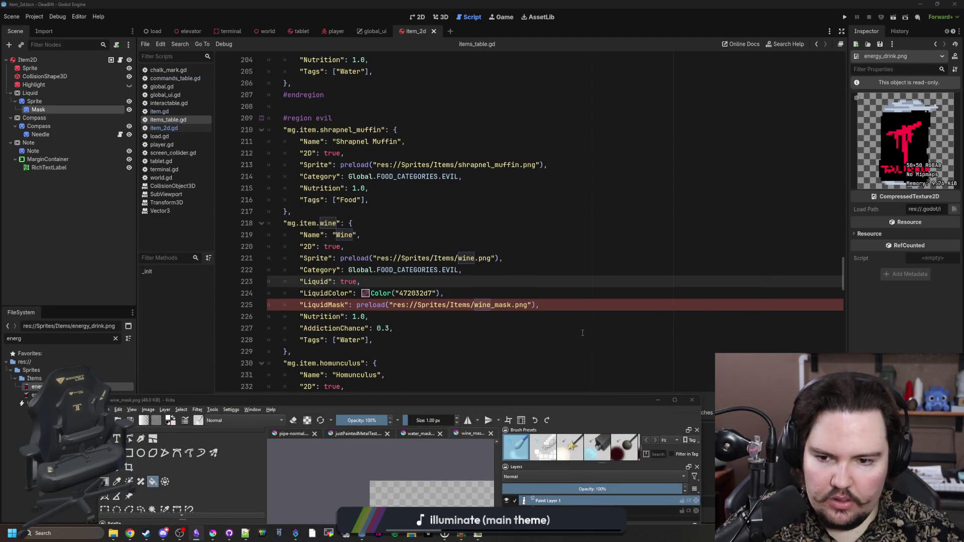
left_click(582, 333)
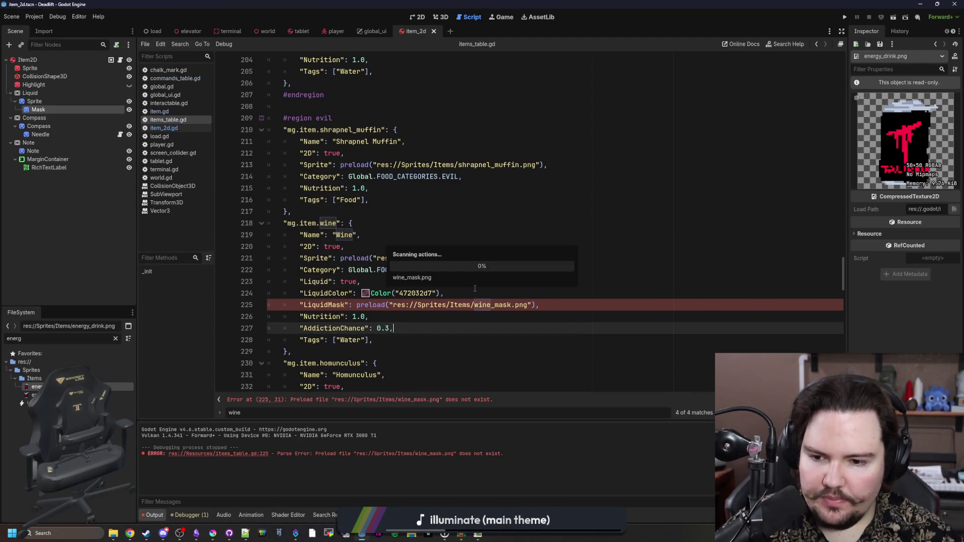
left_click(474, 287)
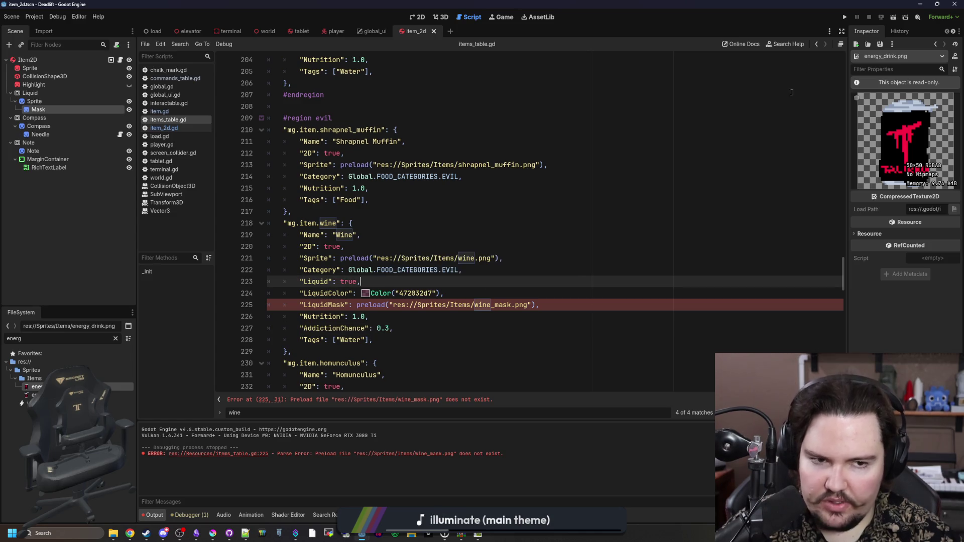
Run the DeadLift project and bring a new Chrome window onto the screen.
left_click(844, 19)
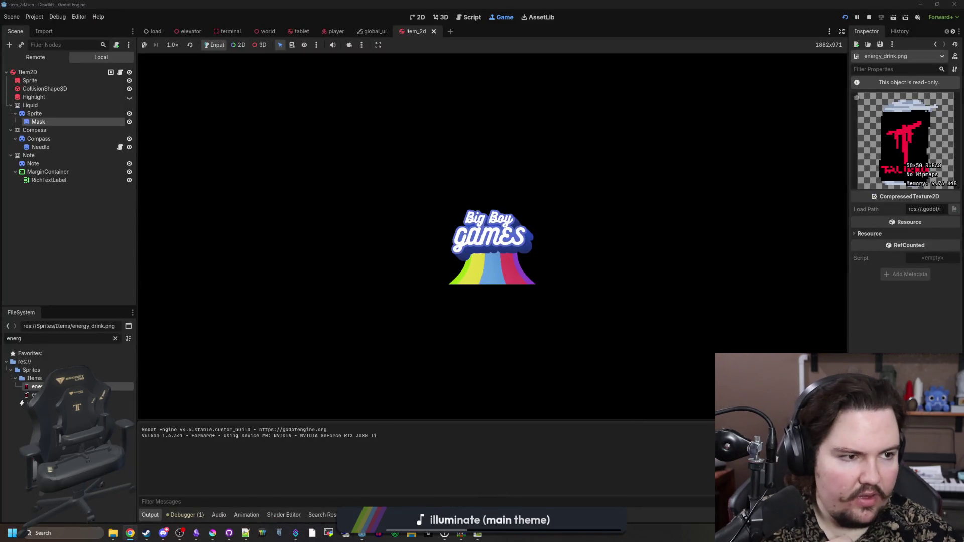
mouse_move(963, 81)
left_mouse_down()
mouse_move(757, 80)
mouse_move(674, 111)
mouse_move(577, 98)
mouse_move(596, 95)
left_mouse_up()
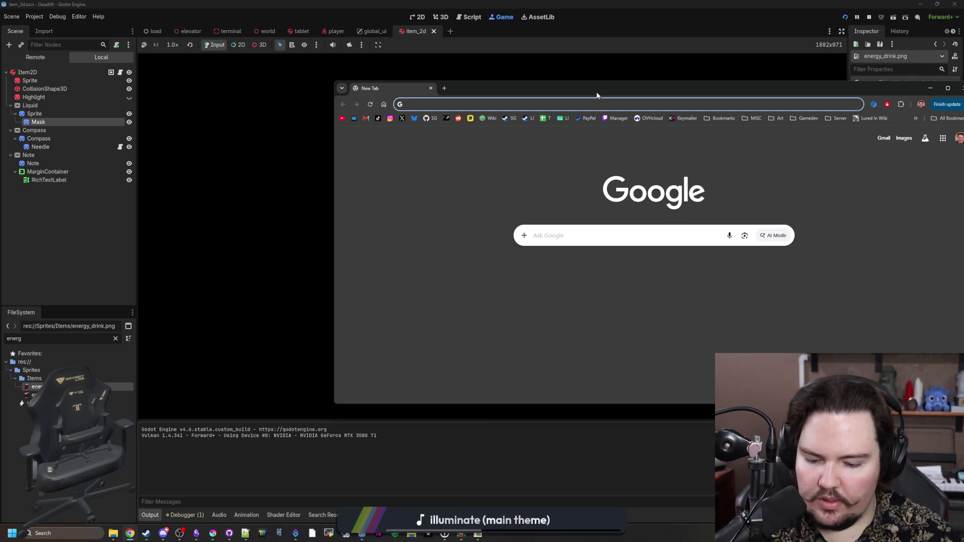
Search Google Images for 'film camera' and scroll through the results.
type("film camera")
key("Return")
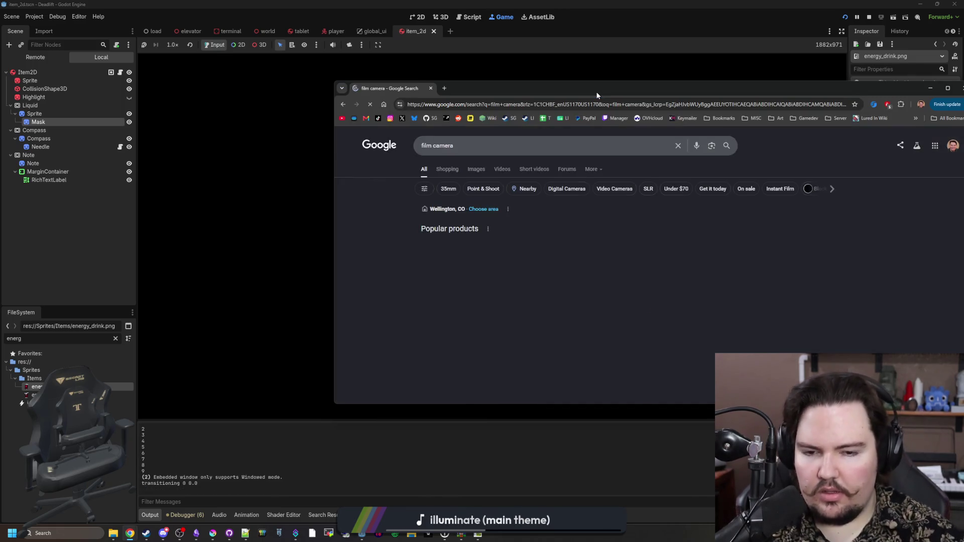
left_click(447, 169)
left_click(468, 170)
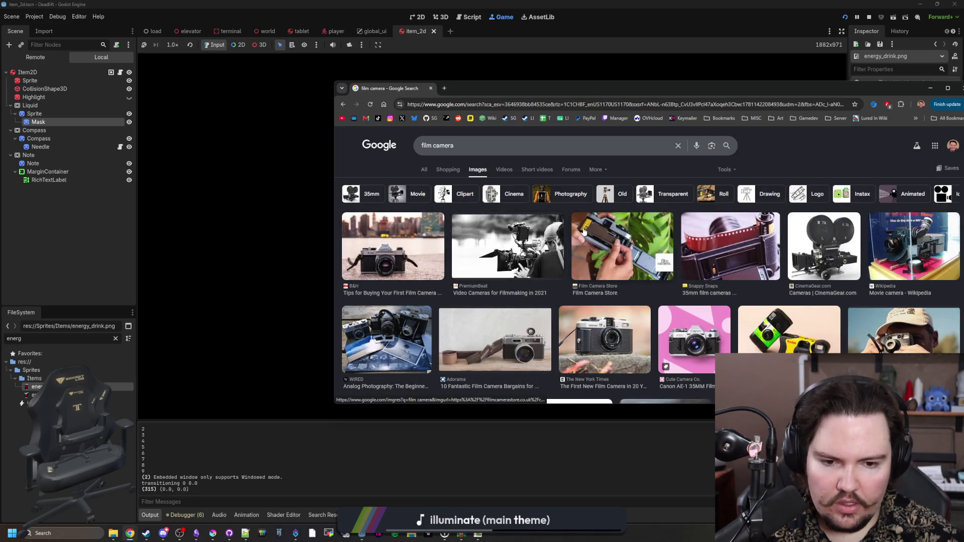
scroll(584, 231, "down", 2)
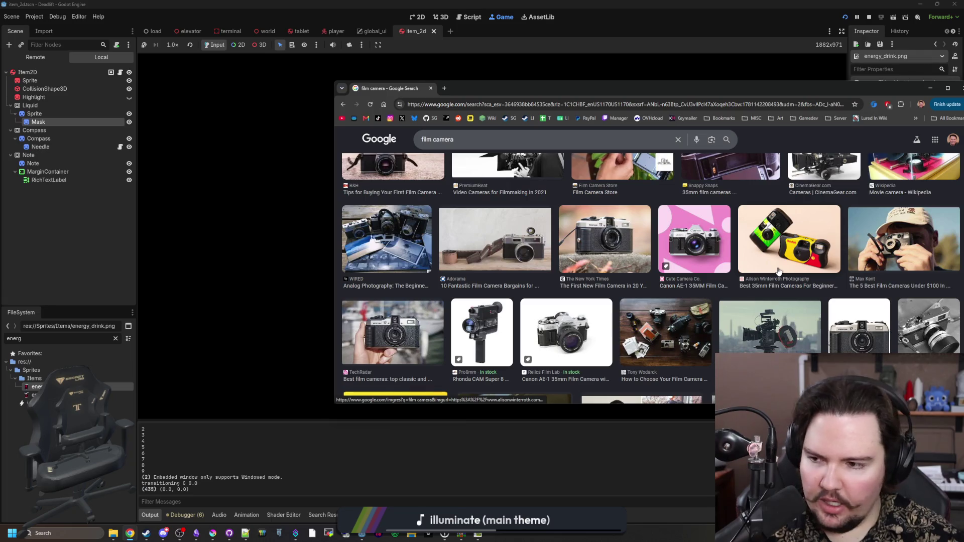
scroll(583, 272, "down", 2)
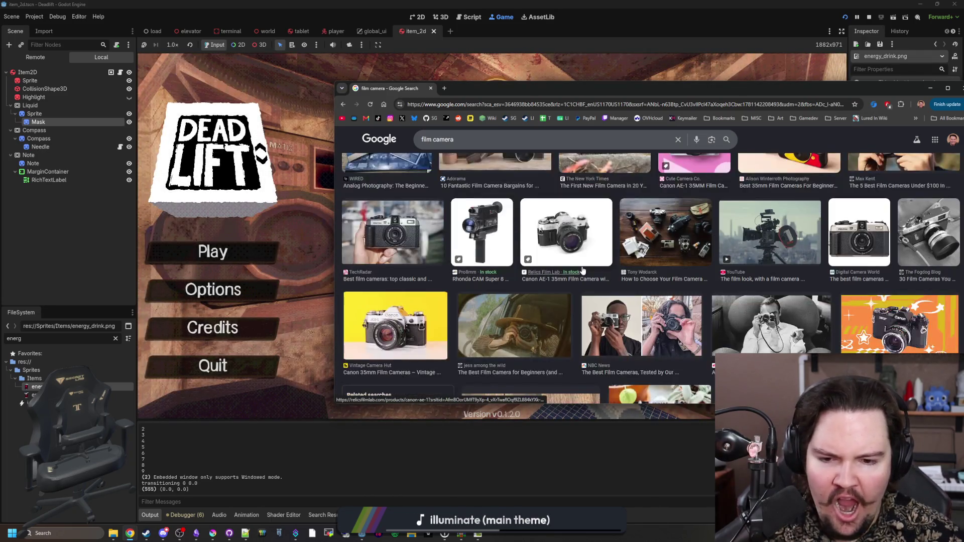
Start a new game in the running DeadLift build and pause it.
left_click(290, 198)
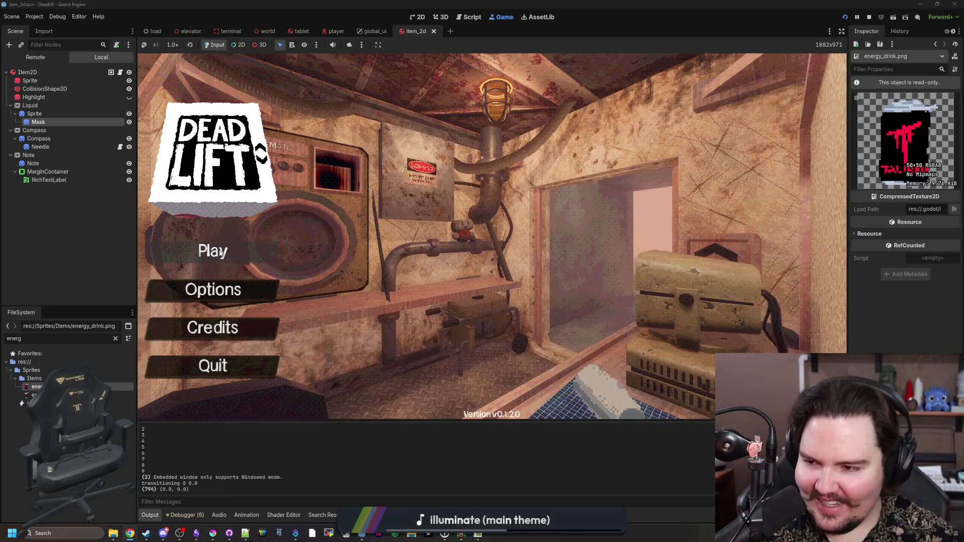
left_click(221, 252)
left_click(491, 278)
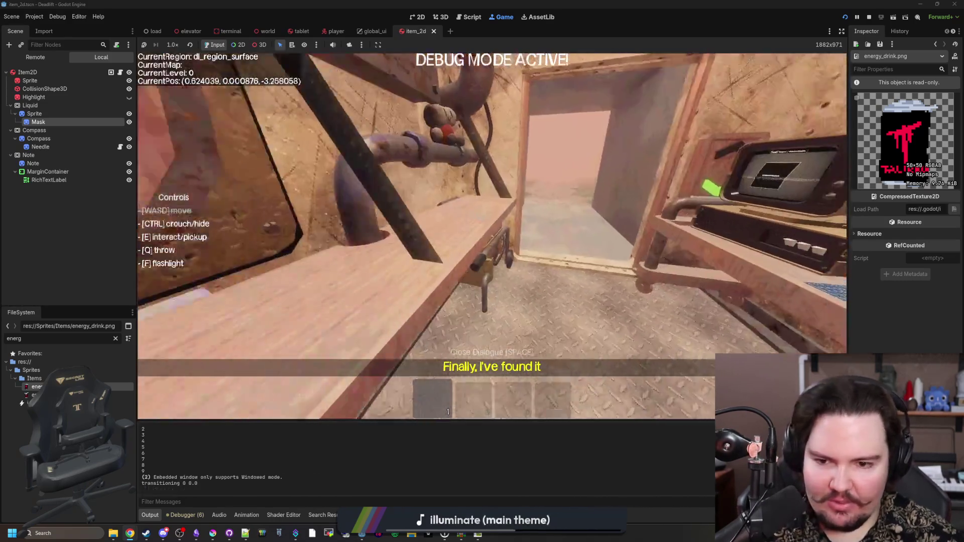
key("Escape")
Search Google Images for 'polaroid camera' in a maximized browser, then add a new tab.
mouse_move(129, 533)
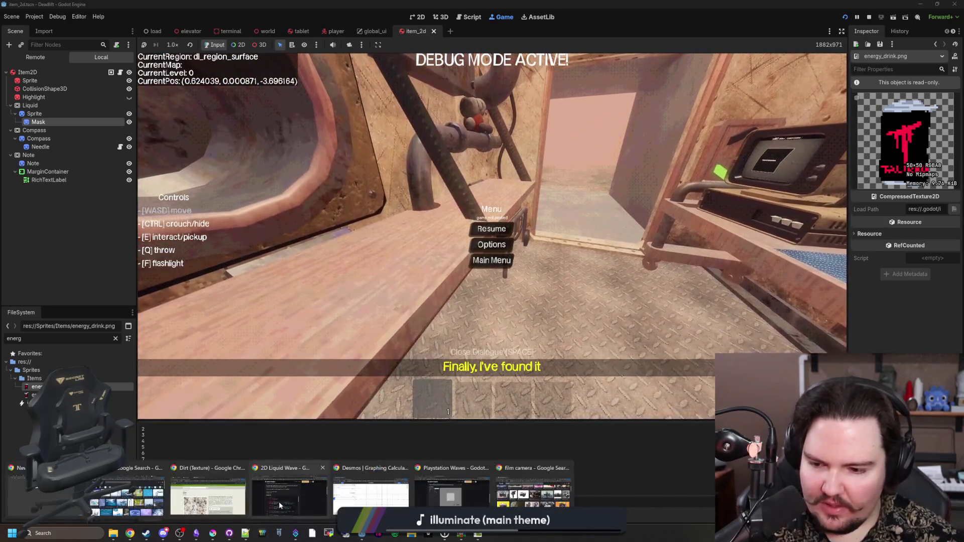
left_click(278, 502)
left_click(522, 104)
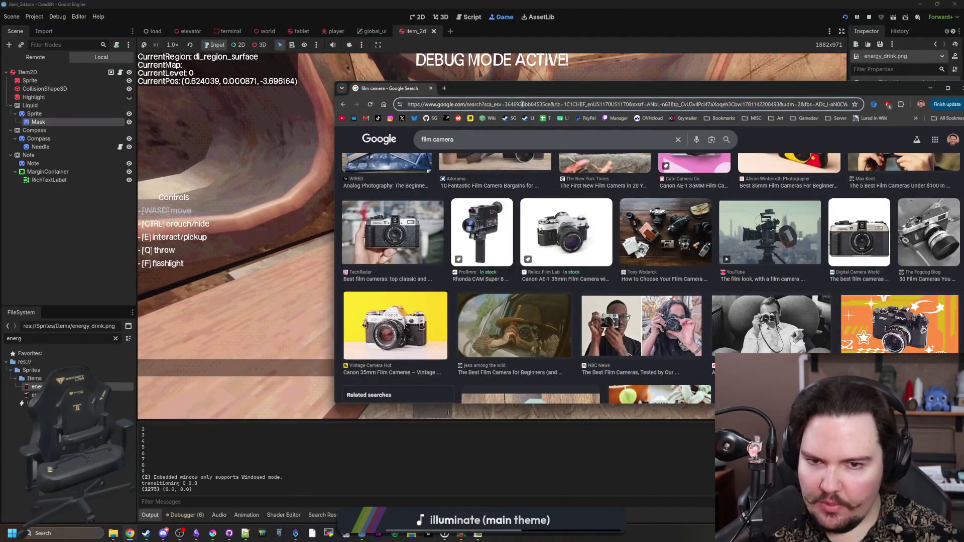
type("polaroid camera")
key("Return")
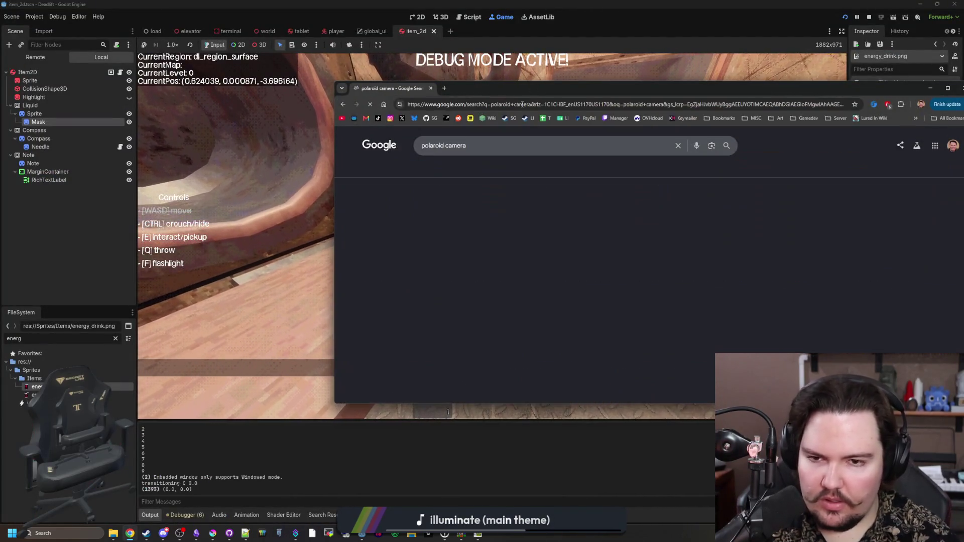
left_click(477, 170)
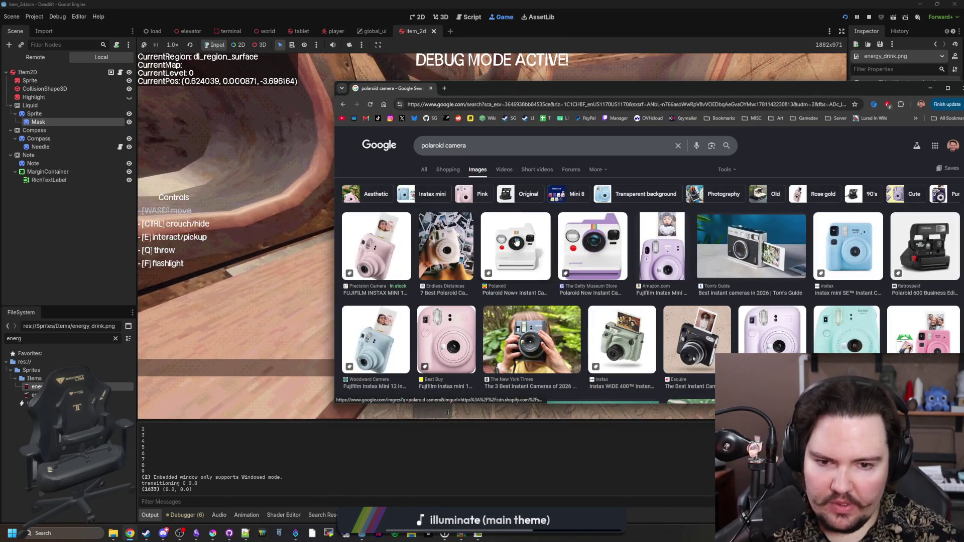
left_click_drag(600, 88, 600, 1)
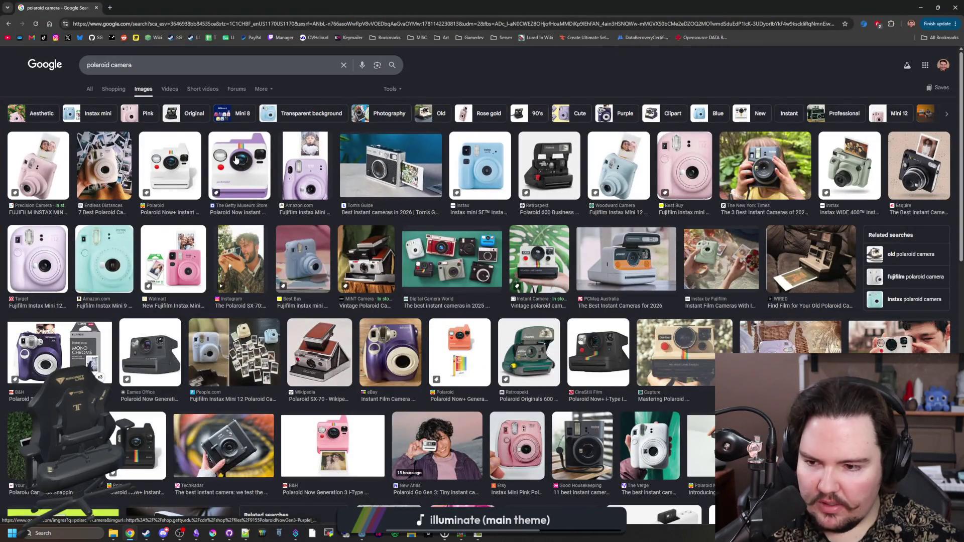
scroll(266, 239, "down", 7)
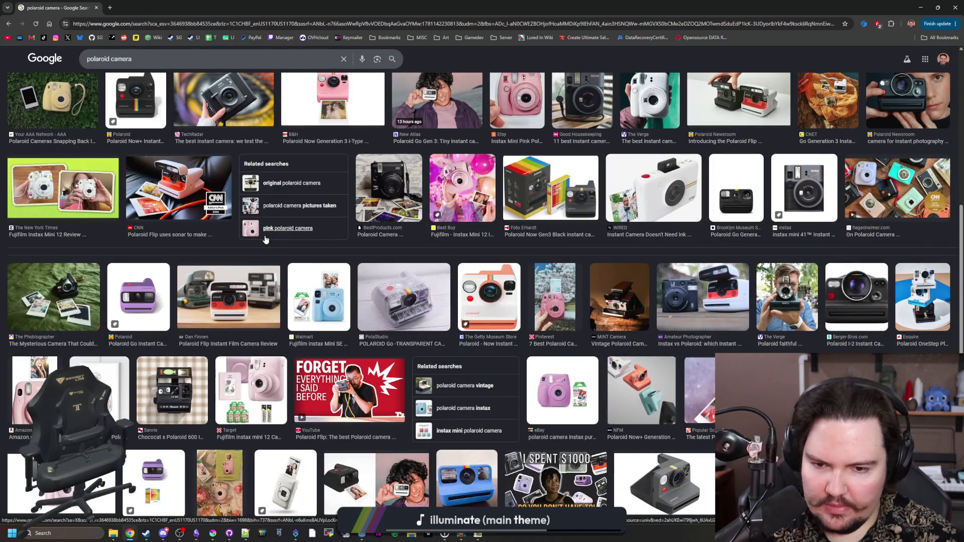
scroll(266, 240, "up", 7)
left_click(114, 6)
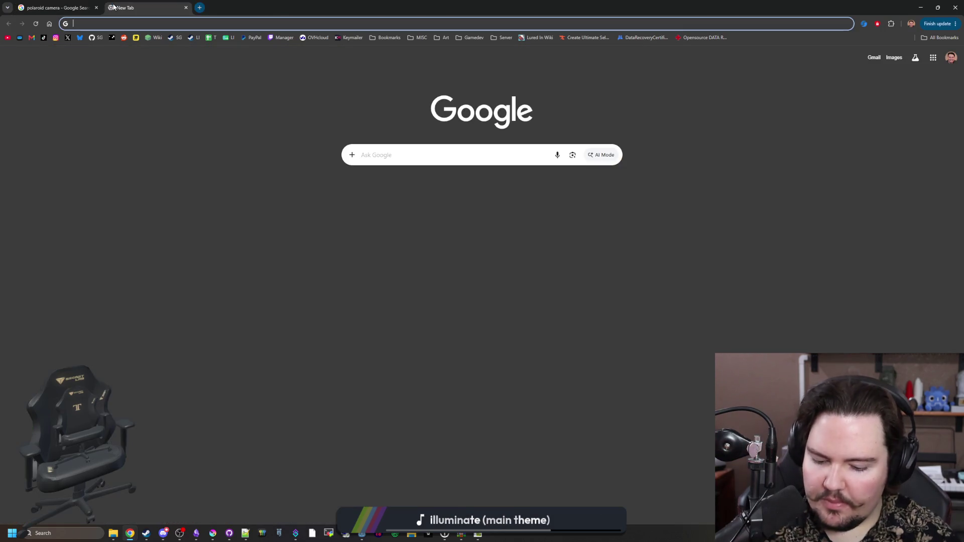
Search Google Images for '90s digital camera'.
type("90s digital")
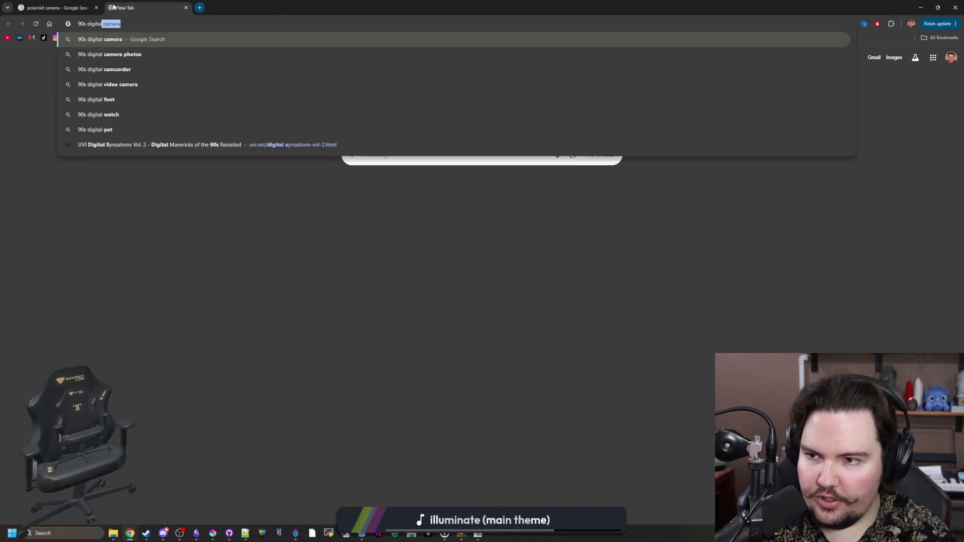
key("Return")
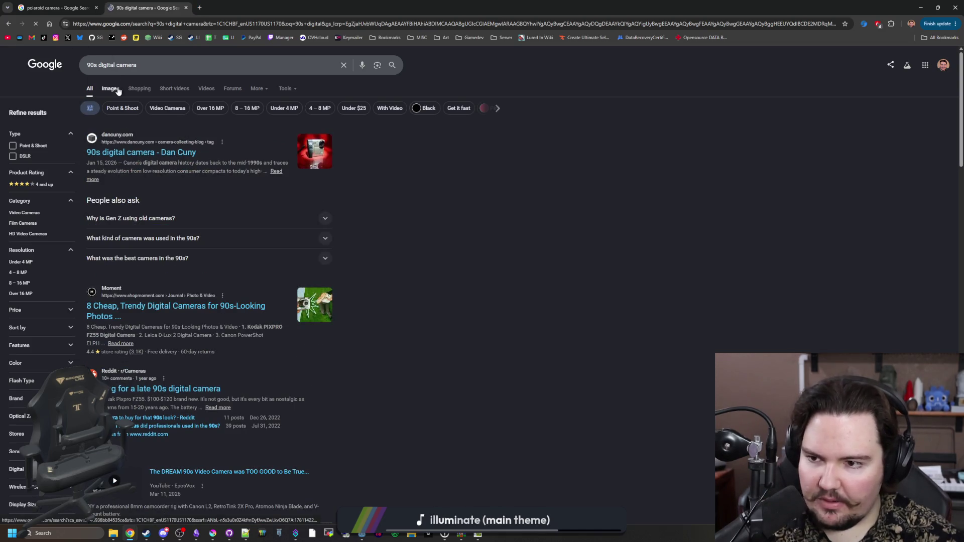
left_click(117, 88)
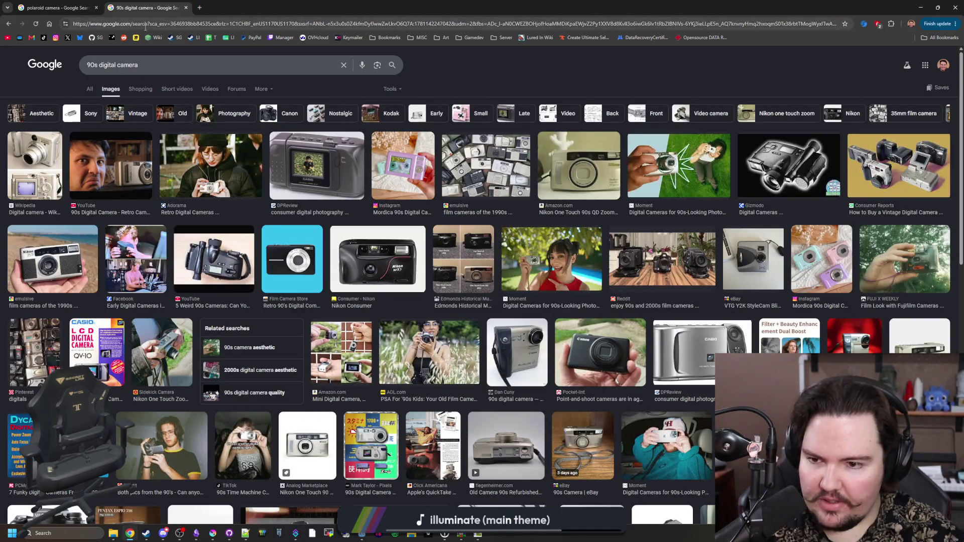
Preview several camera thumbnails, including the Nikon RF10, Casio and Consumer Reports images.
left_click(226, 271)
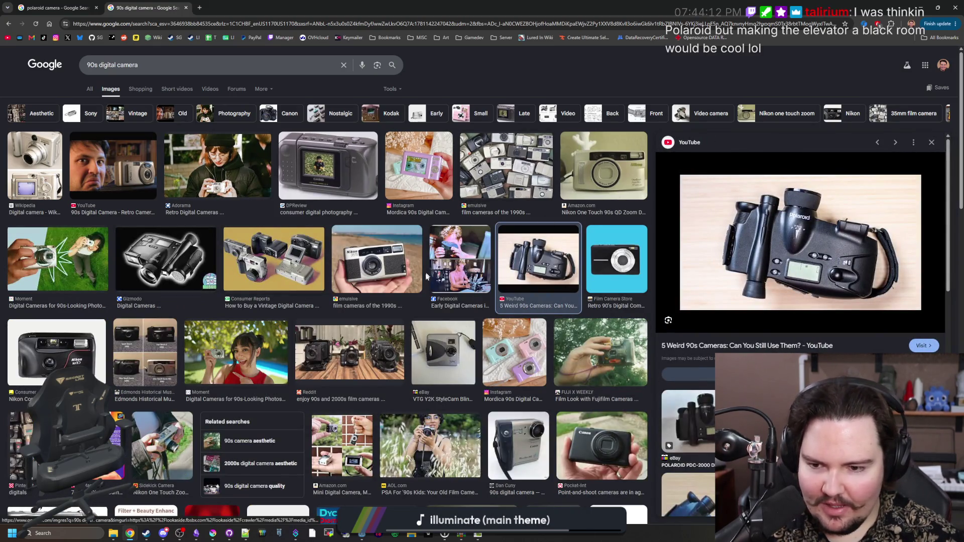
left_click(133, 357)
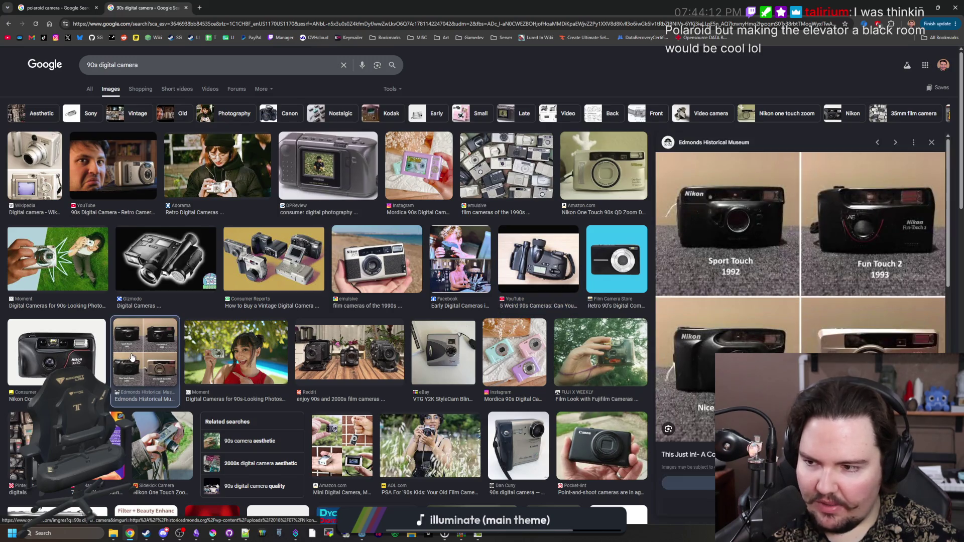
left_click(58, 345)
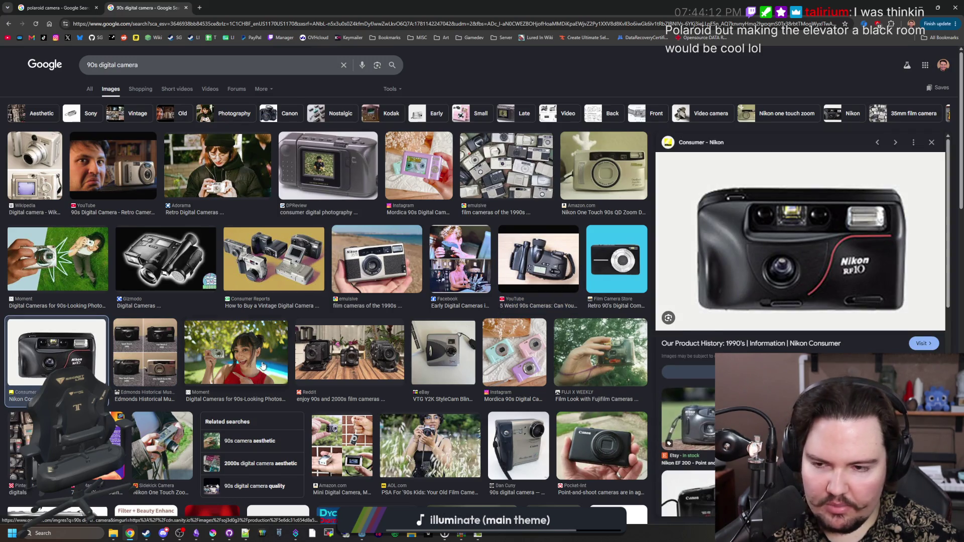
left_click(323, 194)
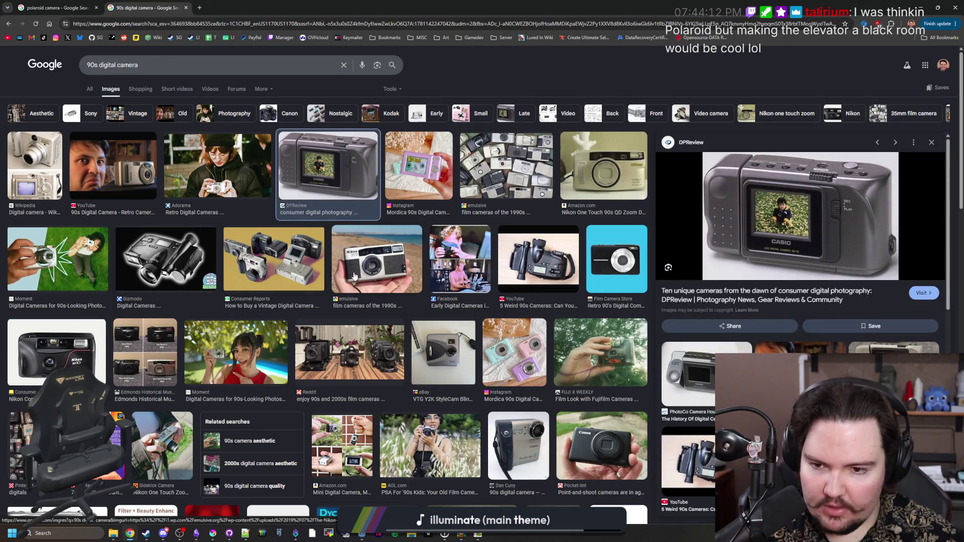
left_click(351, 251)
left_click(281, 274)
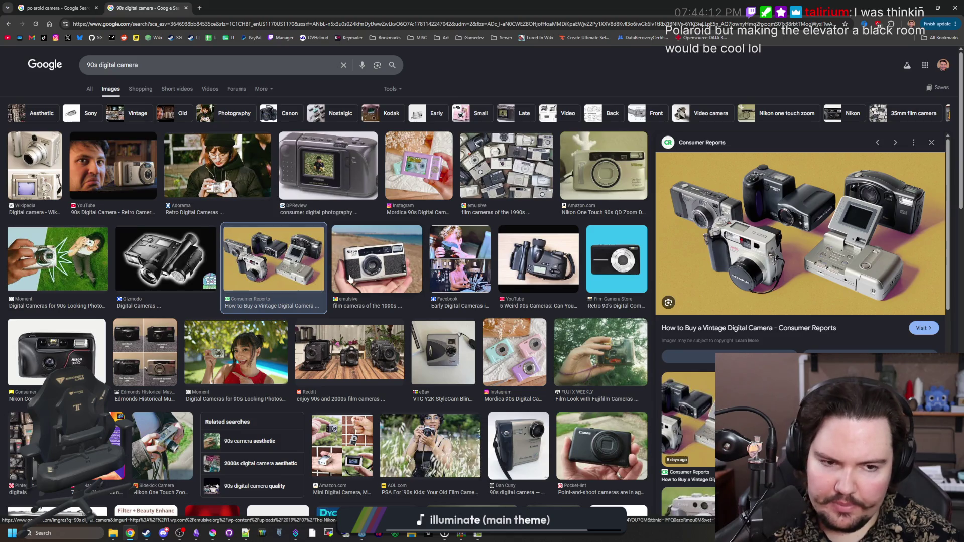
left_click(526, 258)
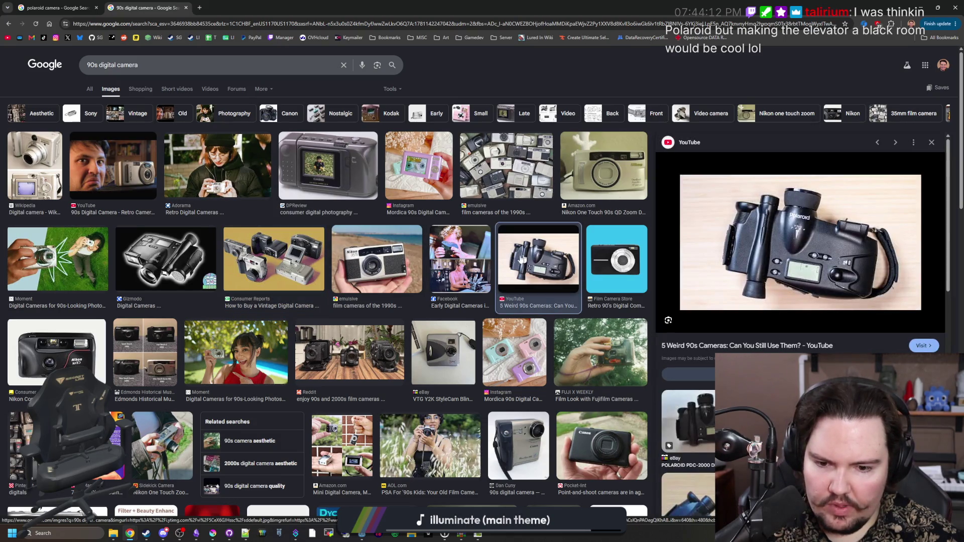
scroll(525, 258, "down", 15)
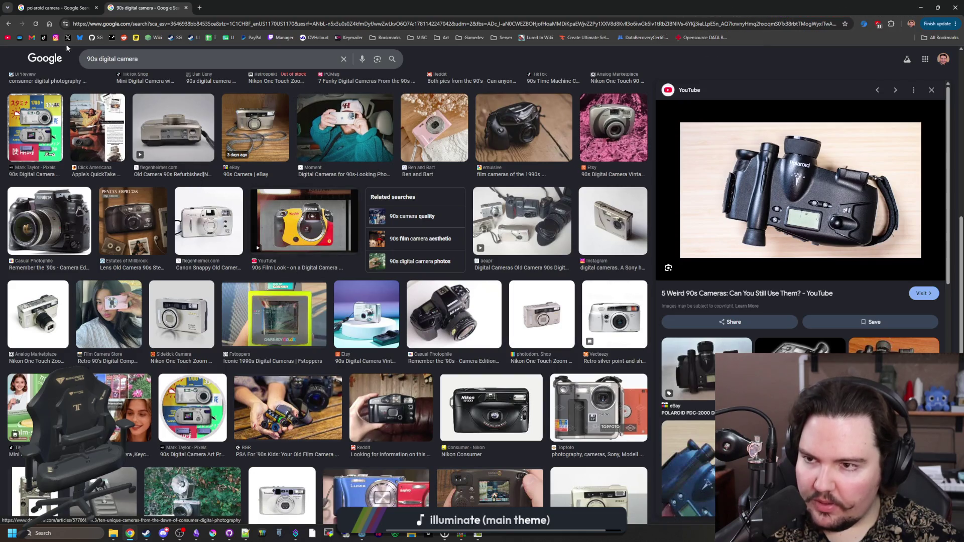
Glance at the polaroid camera tab, then scroll through the 90s digital camera results.
left_click(58, 4)
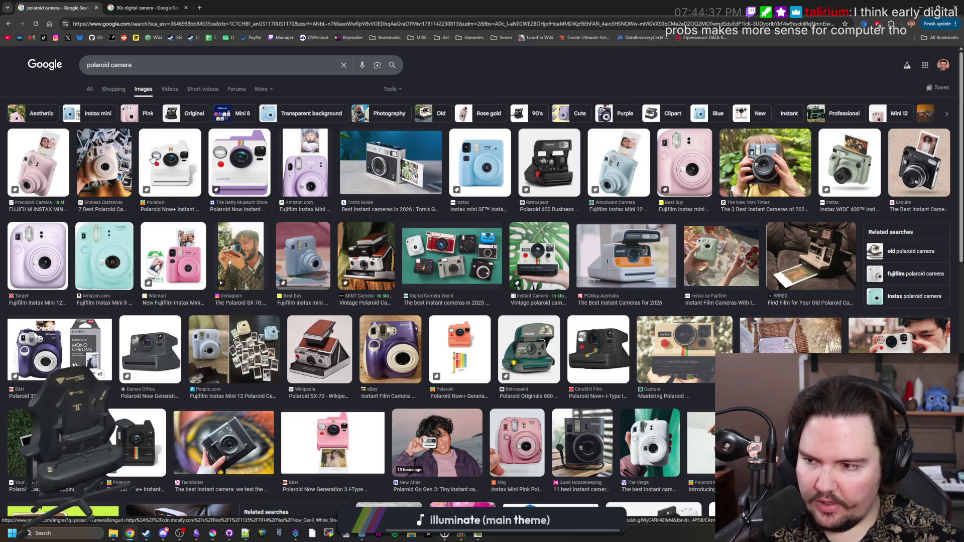
key("ctrl+Tab")
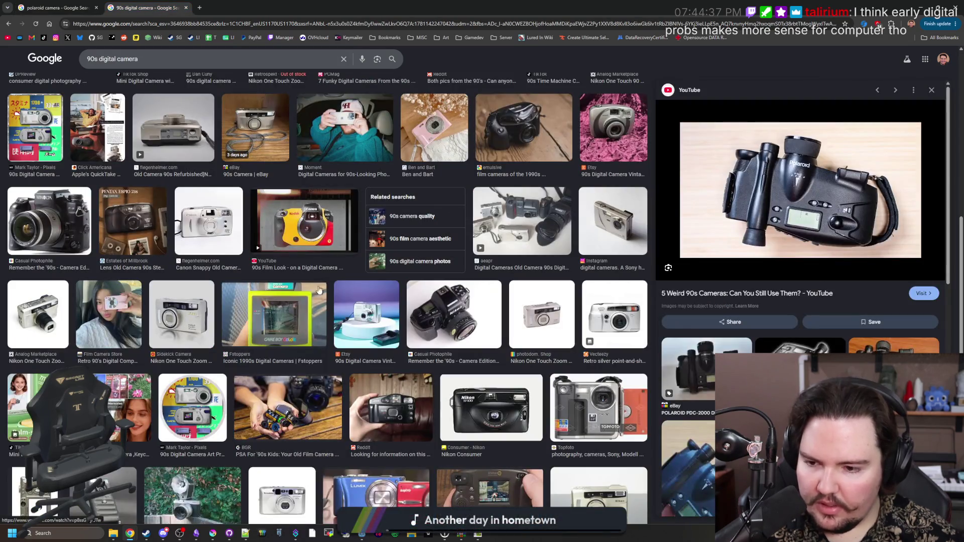
scroll(315, 301, "down", 3)
scroll(316, 301, "down", 1)
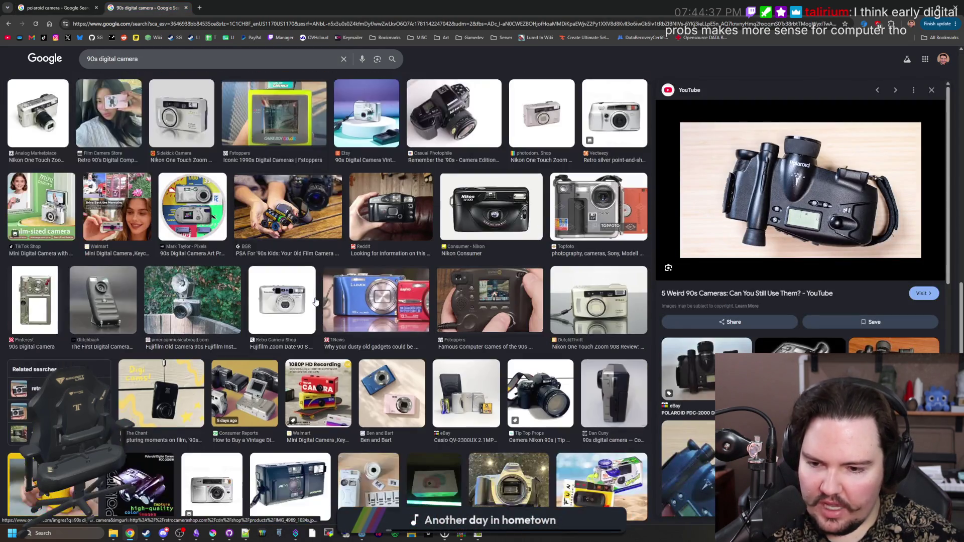
scroll(316, 301, "down", 1)
scroll(315, 301, "down", 4)
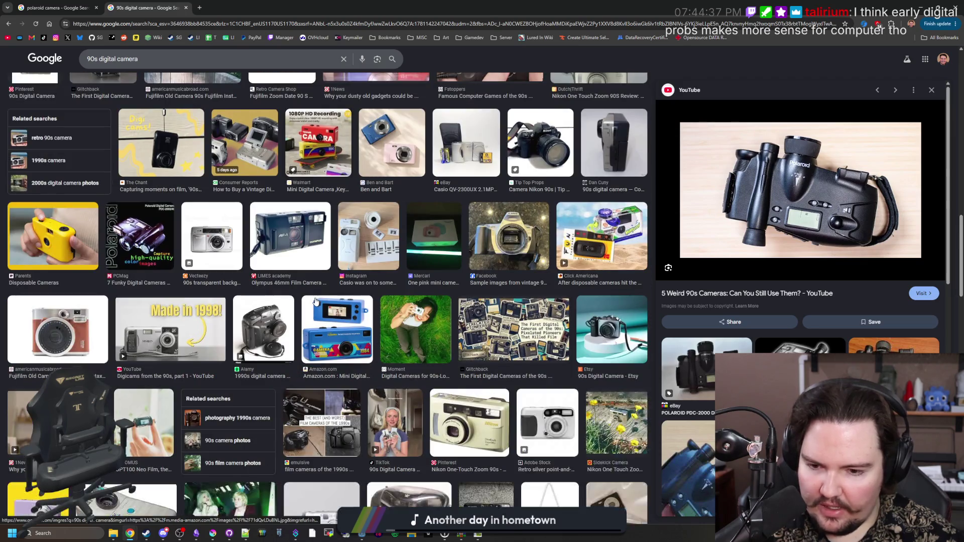
scroll(315, 302, "down", 3)
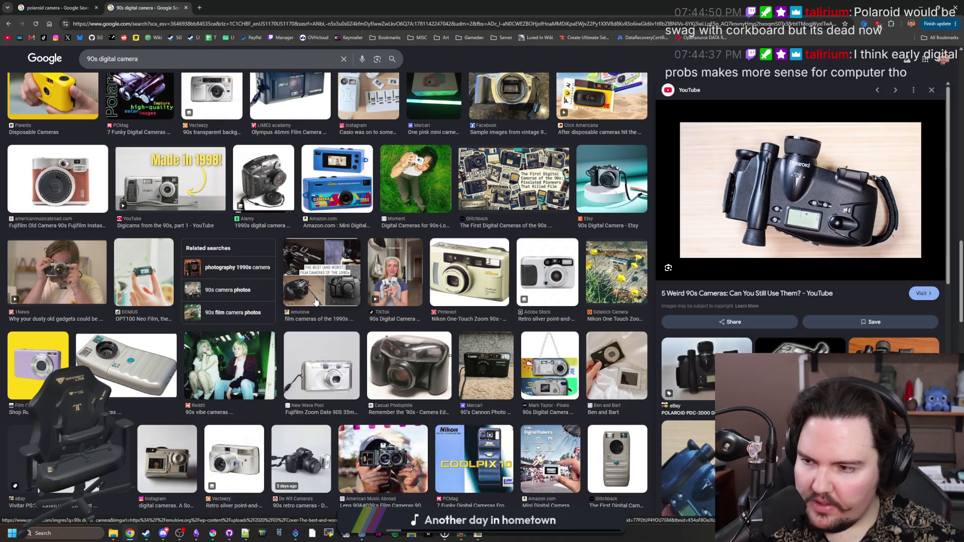
scroll(315, 301, "up", 10)
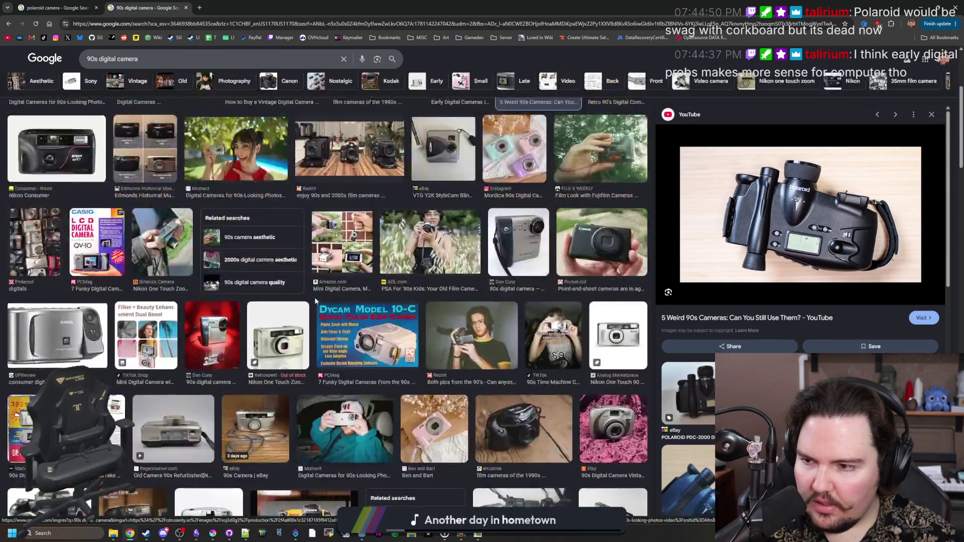
key("alt+Tab")
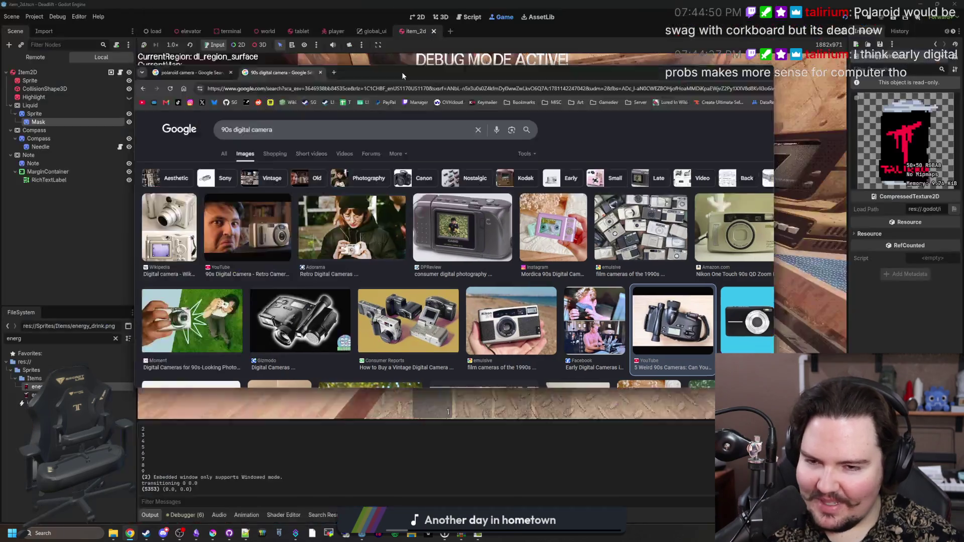
Resume the game and walk through the terminal room.
key("Escape")
key("w")
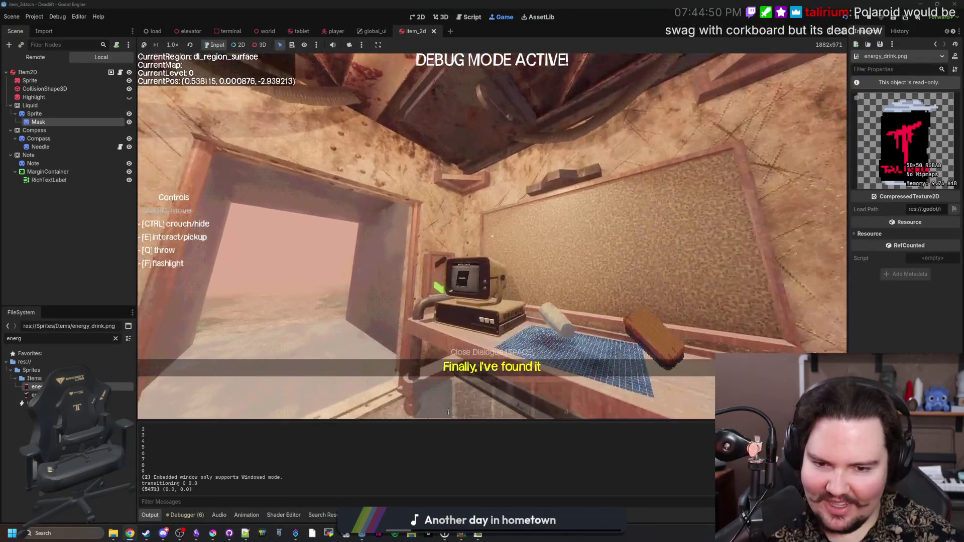
key("w")
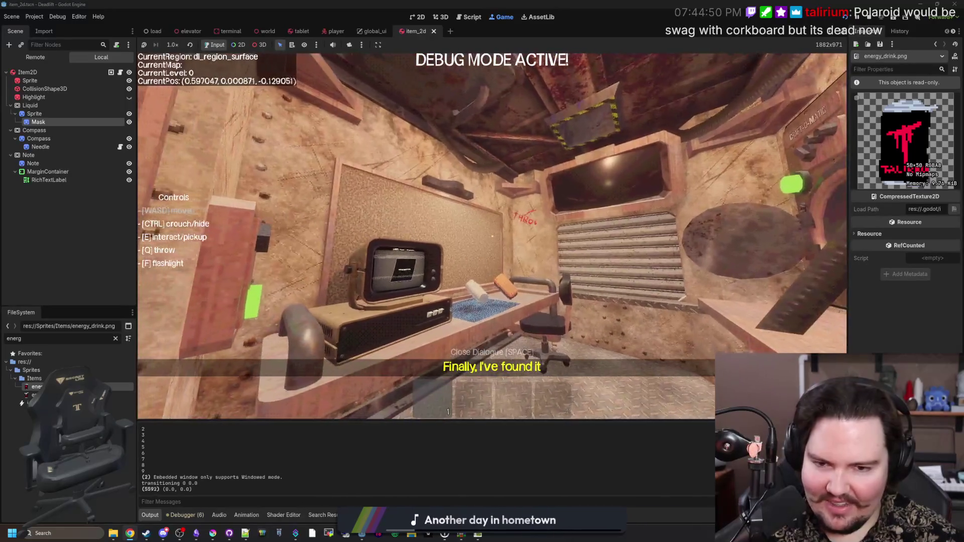
key("w")
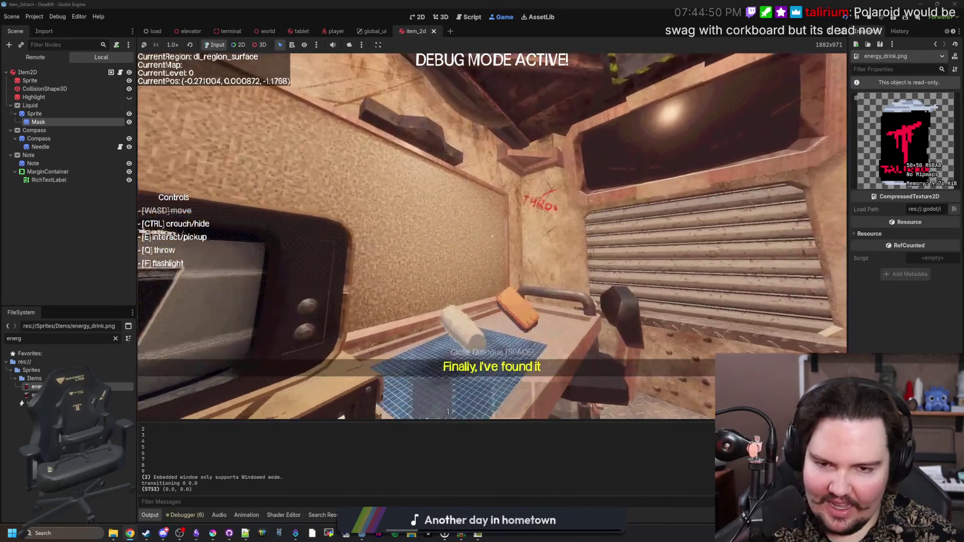
key("w")
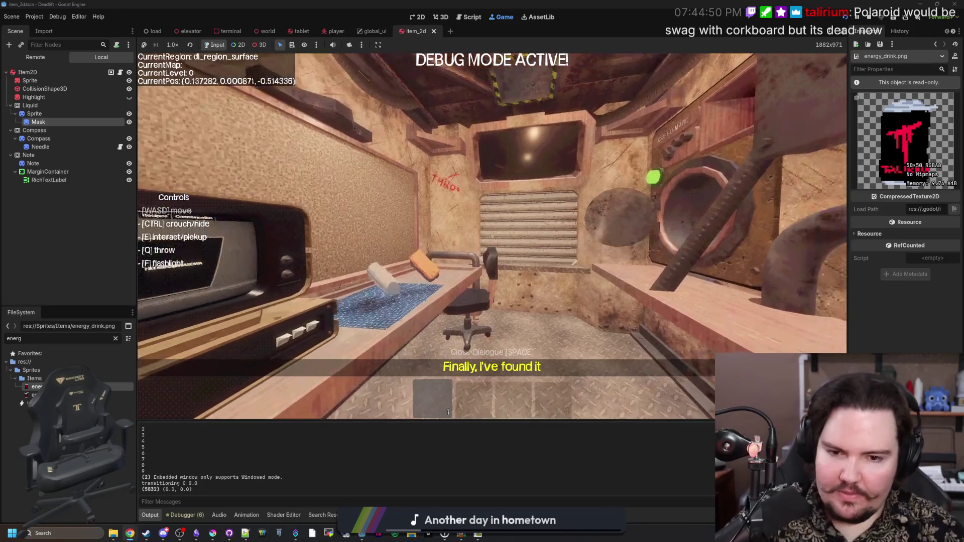
key("w")
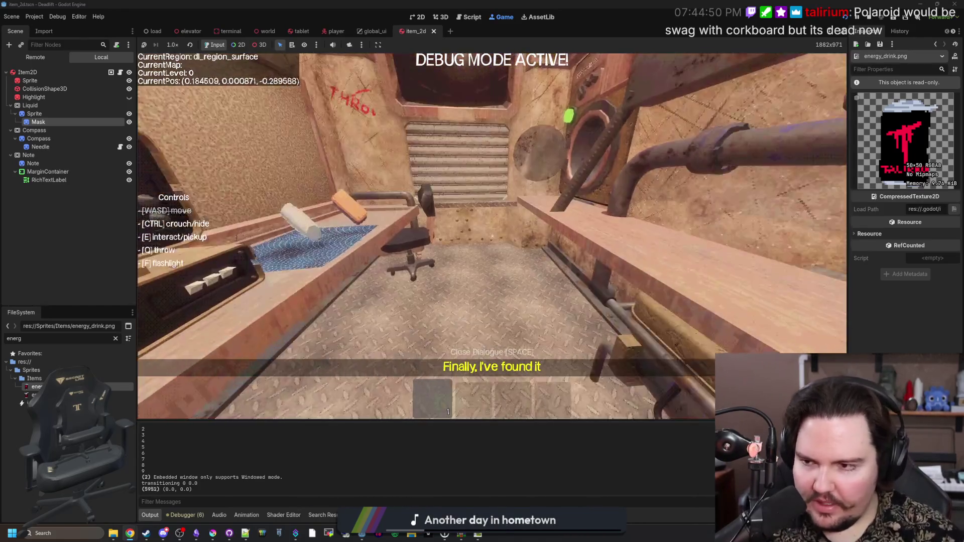
Spawn an item with '/give energy_drink' in the console and pick up the bottle.
key("grave")
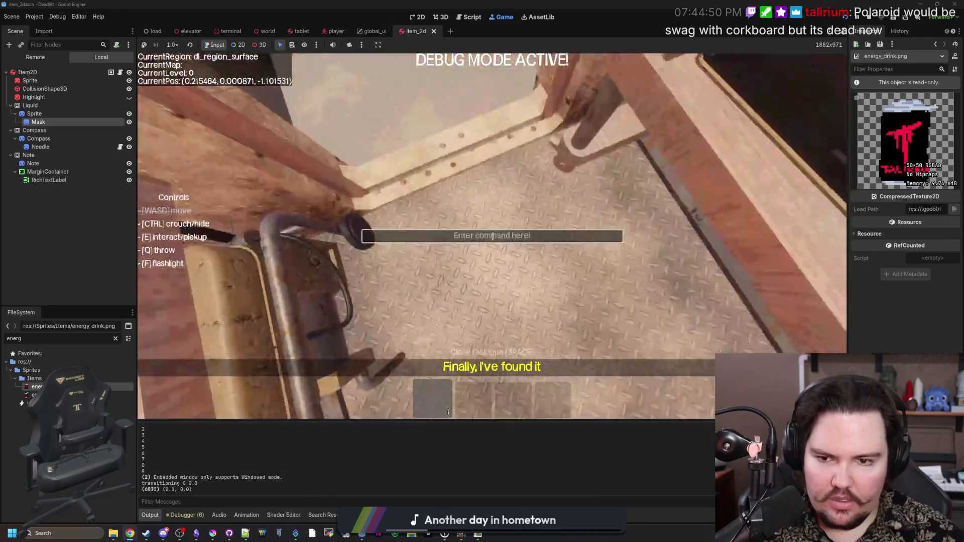
type("/give energy_drink")
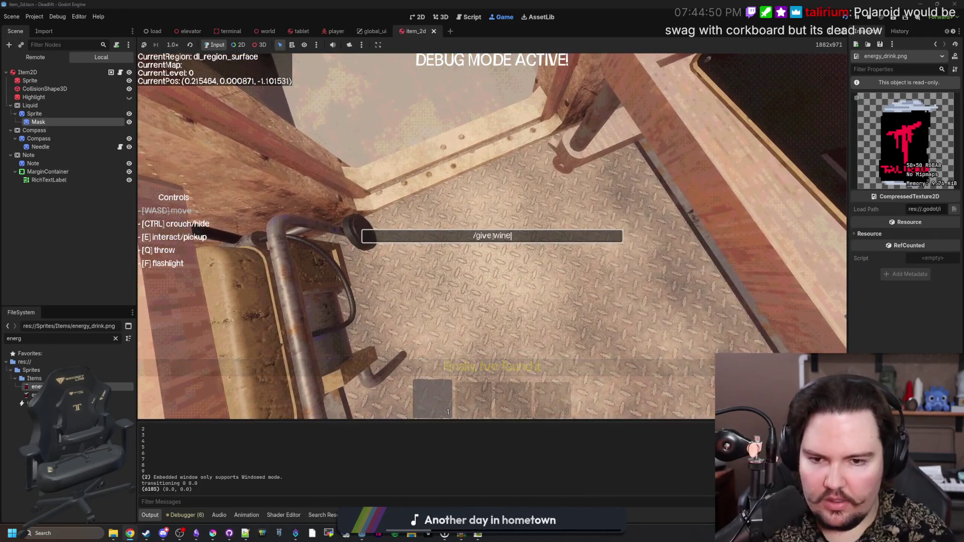
key("Return")
key("s")
key("e")
Pause the game and inspect the wine mask image enlarged in Krita.
key("Escape")
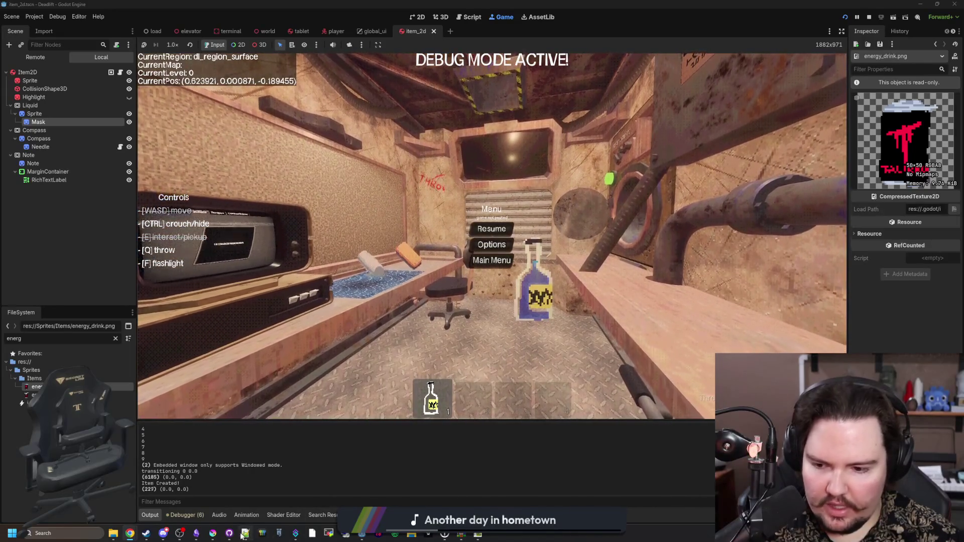
left_click(212, 533)
double_click(474, 403)
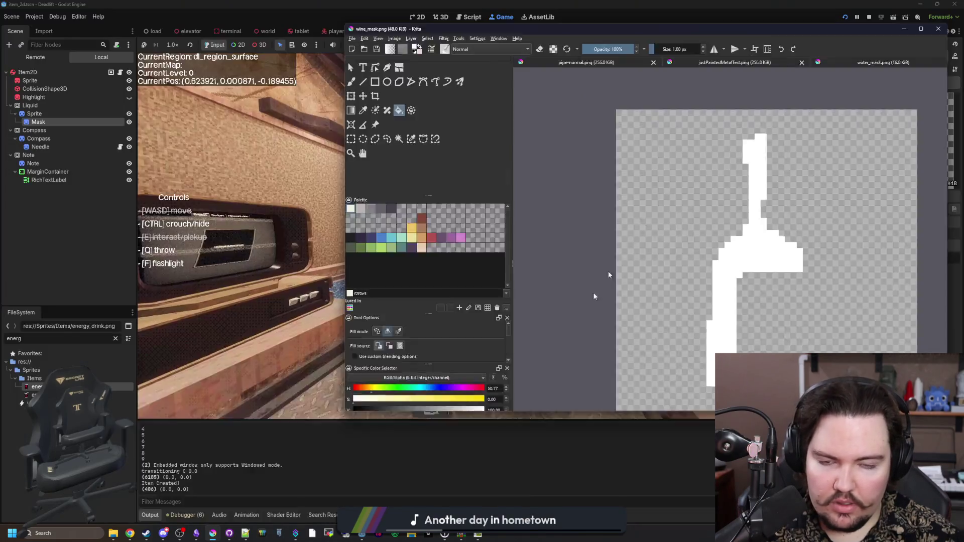
left_click(598, 216)
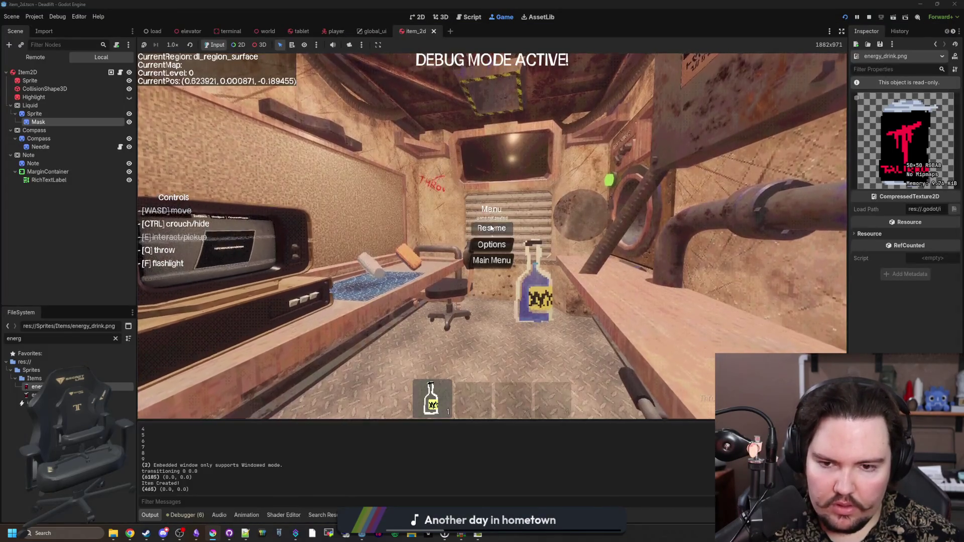
Walk out onto the forest path, then stop the game with F8.
key("w")
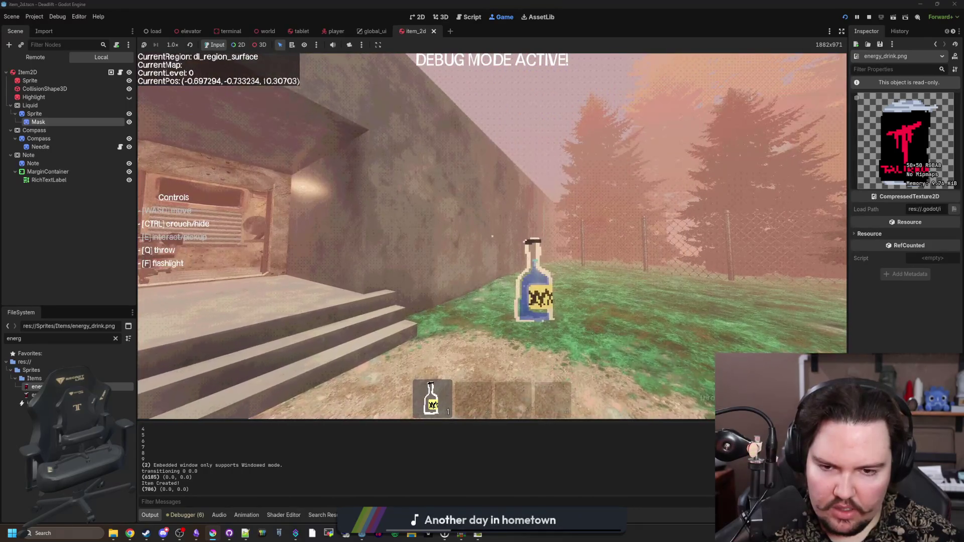
key("Escape")
key("F8")
left_click(451, 203)
Inspect wine's wine_mask.png LiquidMask preload line, deleting it and restoring it with undo.
left_click(503, 305)
left_click(549, 294)
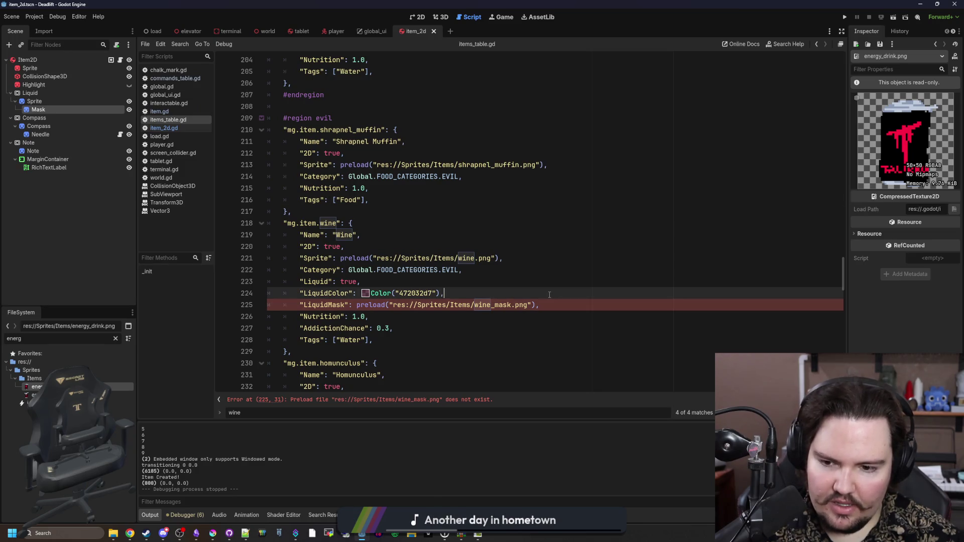
left_click(492, 308, "ctrl")
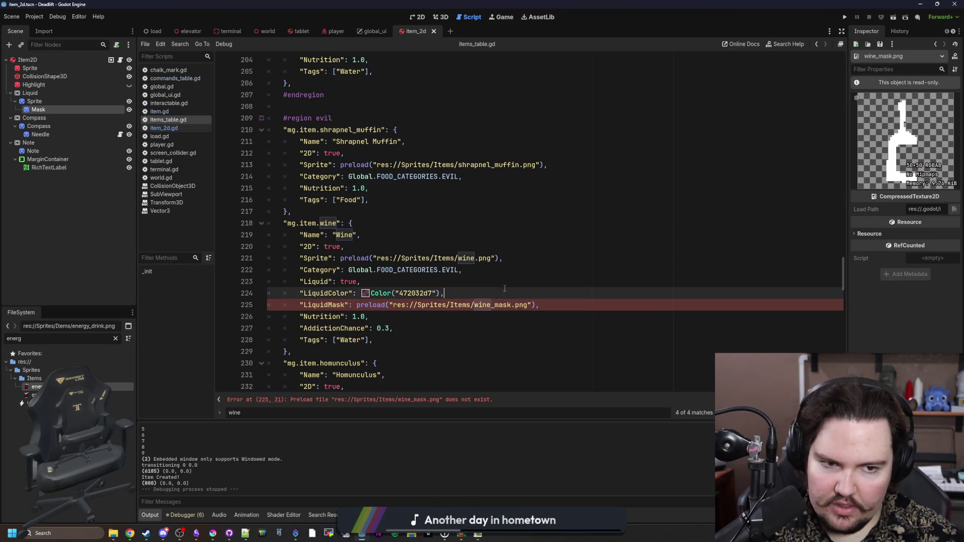
left_click_drag(546, 301, 300, 305)
key("BackSpace")
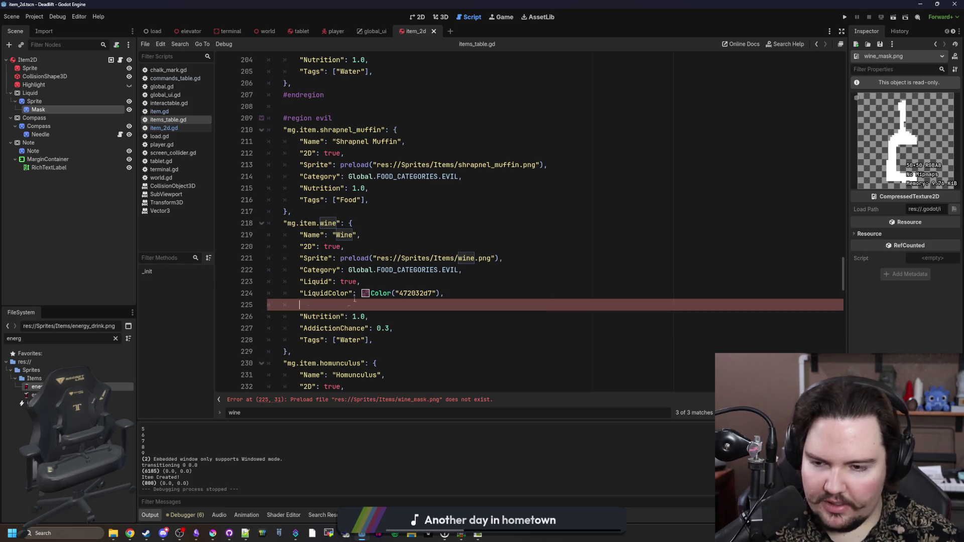
key("ctrl+z")
key("Up")
key("Up")
Save the items table, run the game, and bring up wine_mask.png in Krita.
key("ctrl+s")
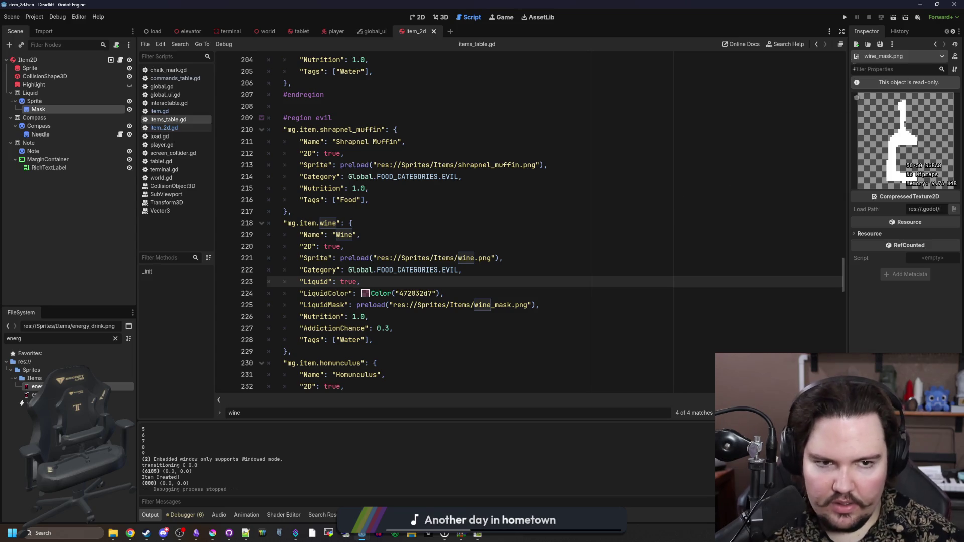
left_click(844, 17)
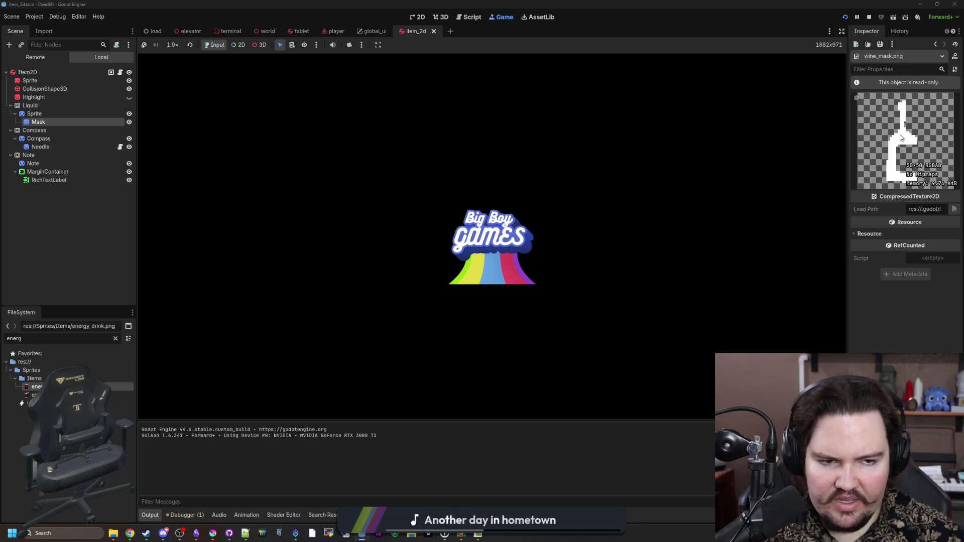
left_click(212, 533)
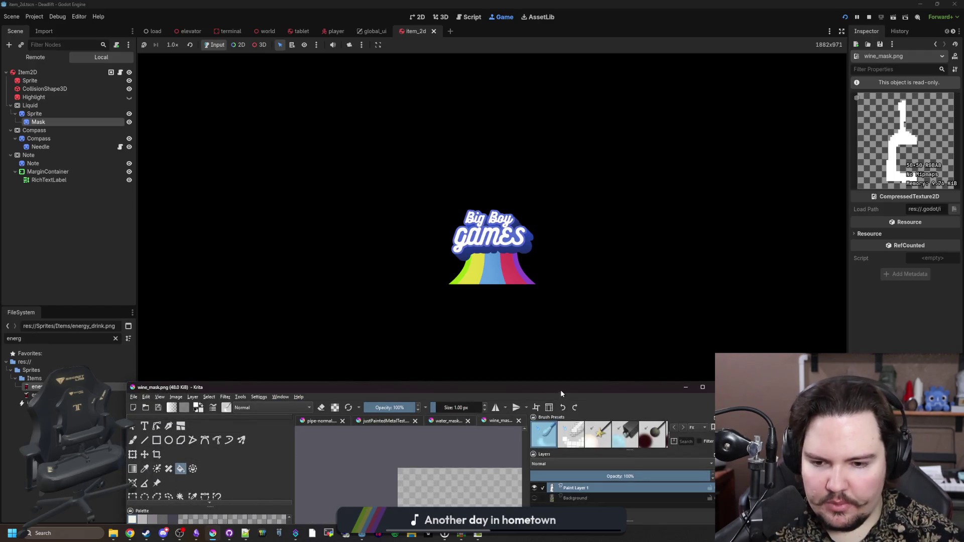
Compare wine_mask.png with water_mask.png in maximized Krita, toggling the Background layer.
left_click_drag(561, 391, 597, 3)
left_click(574, 39)
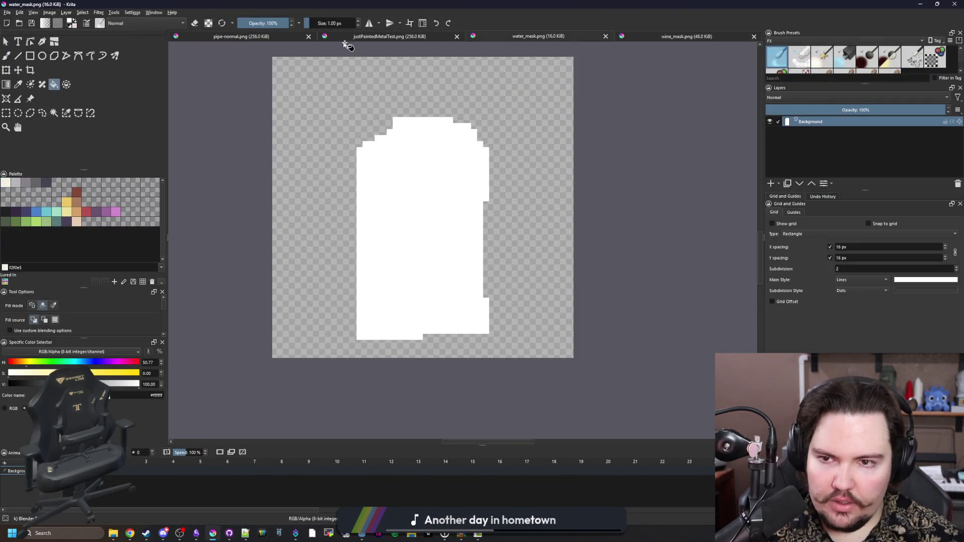
left_click(684, 37)
left_click(772, 131)
left_click(772, 132)
left_click(771, 132)
left_click(770, 121)
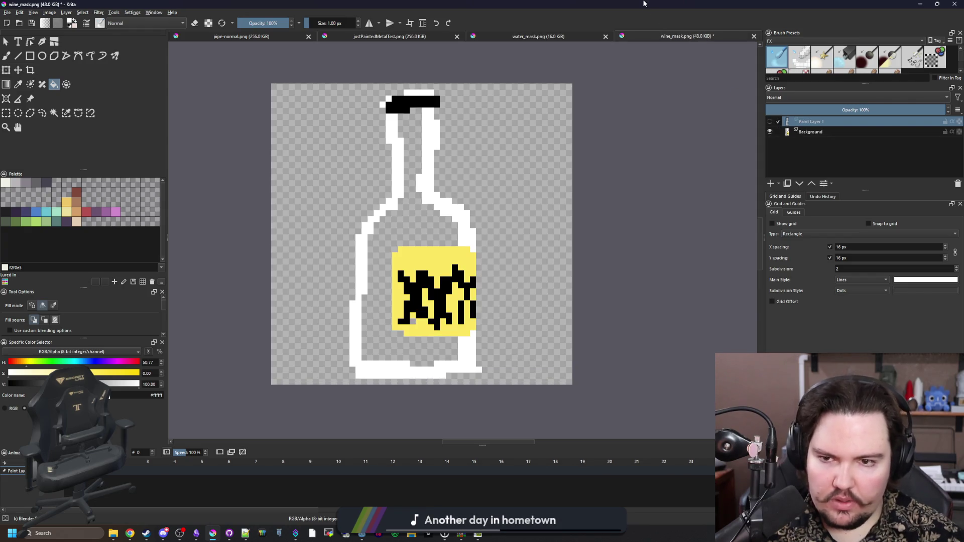
Return to the game in Godot, stop it with F8, and open the Item2D script.
key("alt+Tab")
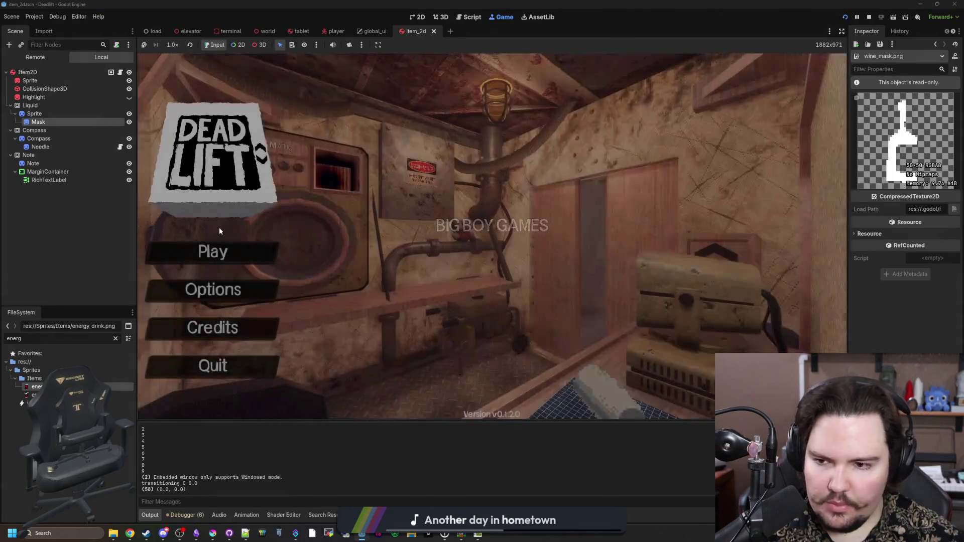
type("dwasdwa")
key("F8")
left_click(120, 59)
Add a new line after line 100 and drag the Mask node's path onto it.
left_click(446, 258)
left_click(446, 281)
left_click(445, 258)
key("Up")
key("Up")
key("Up")
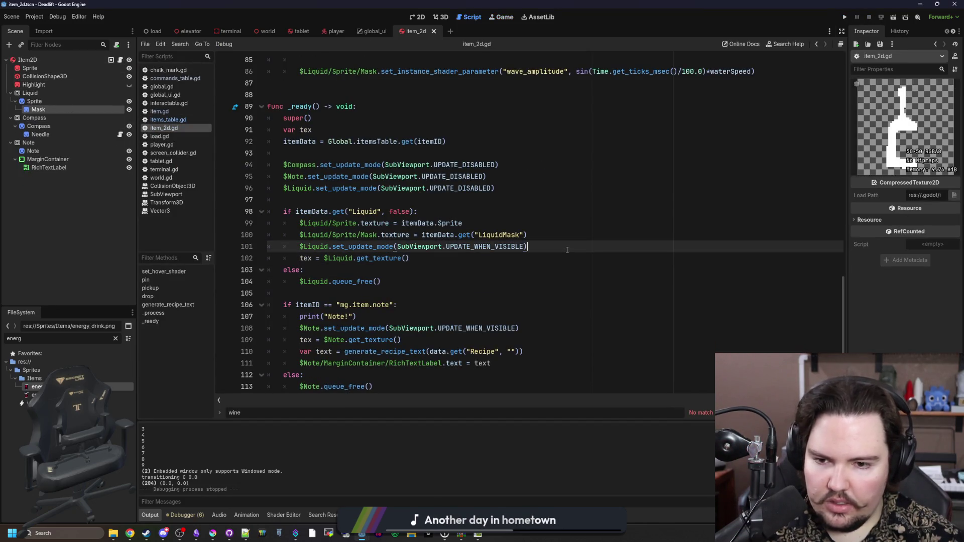
key("Down")
key("End")
key("Return")
left_click_drag(42, 111, 347, 248)
Write set_instance_shader_parameter("LiquidColor", itemData.get("LiquidColor", Color.WHITE)) and save.
type("set")
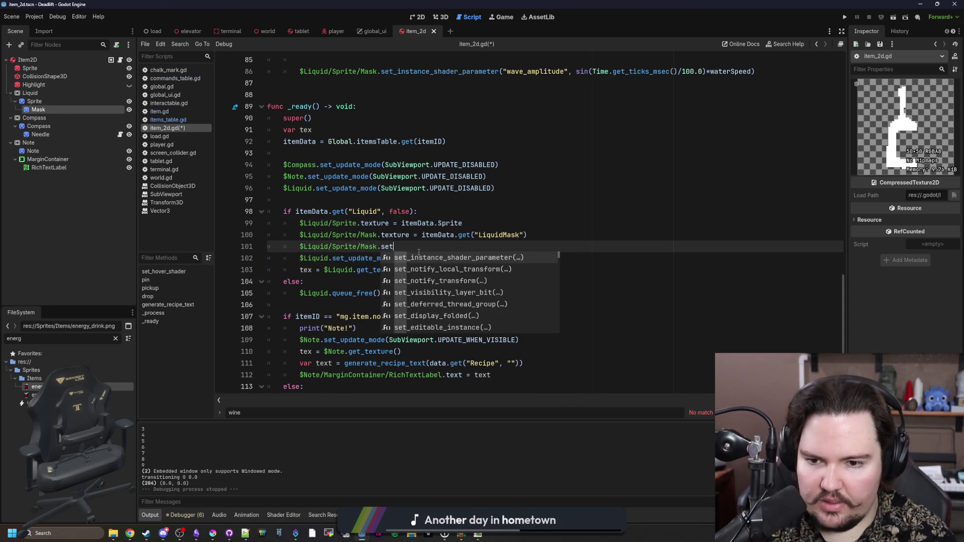
key("Return")
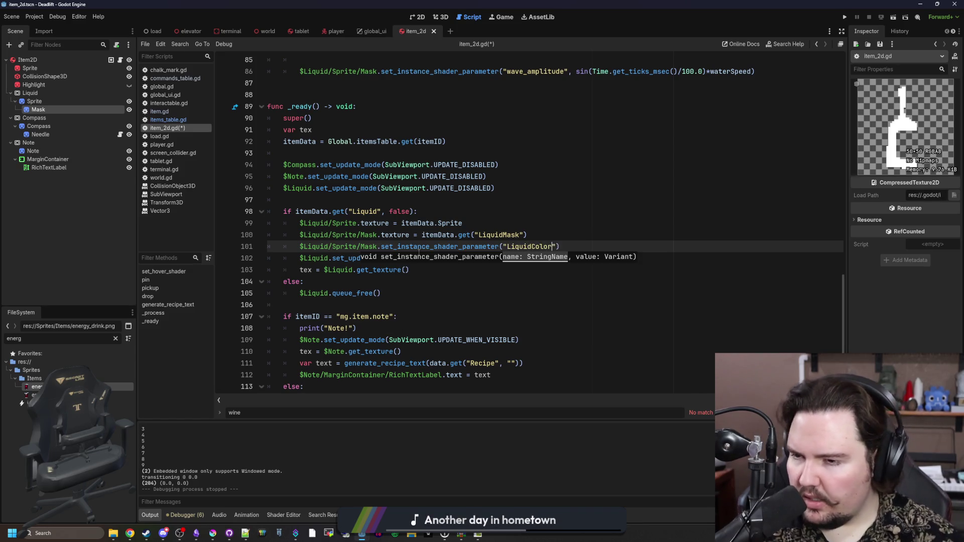
left_click(45, 118)
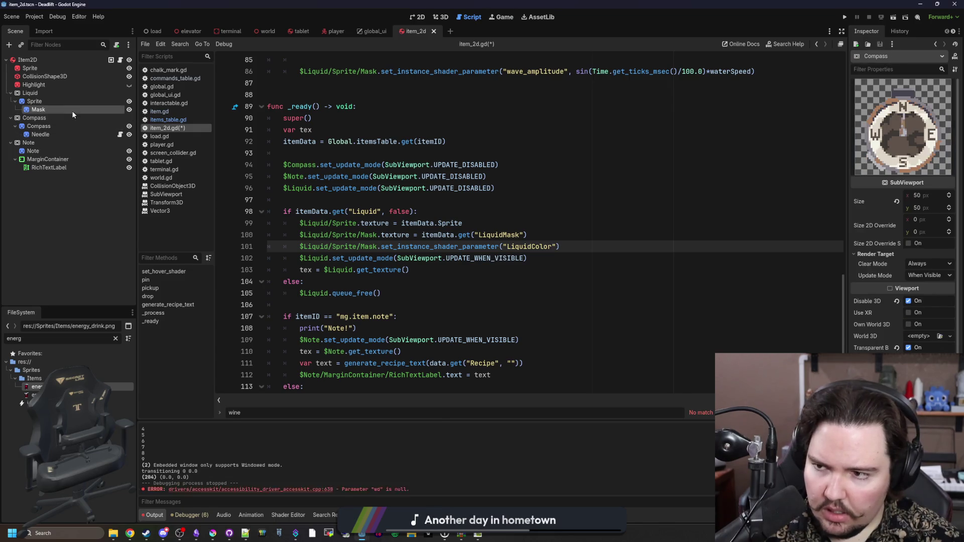
left_click(72, 110)
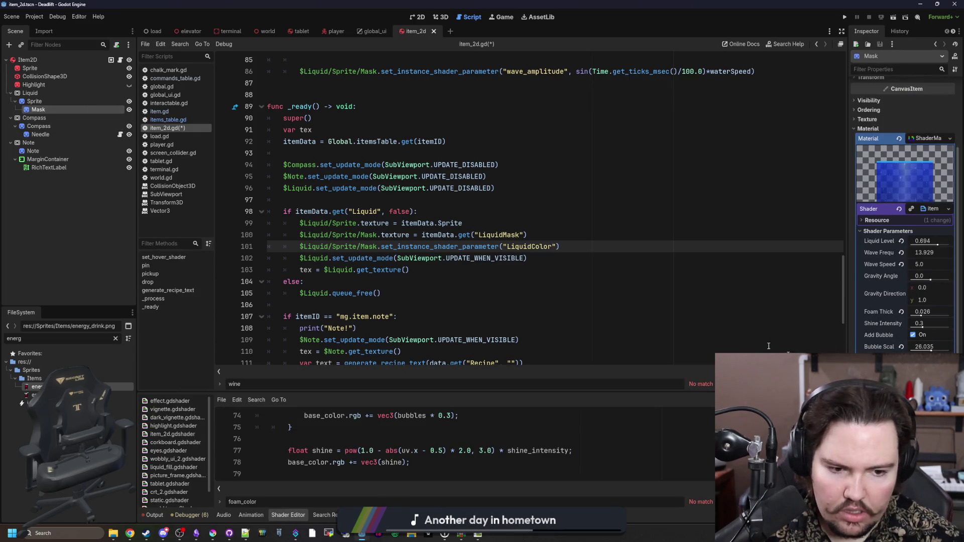
type("=item,D")
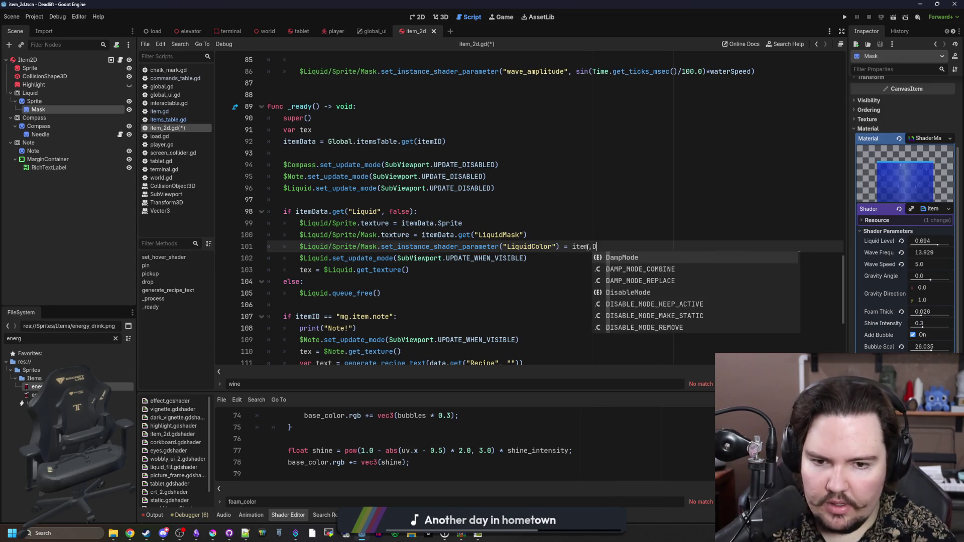
key("Escape")
type("a.get(\"LiquidColor\", CO")
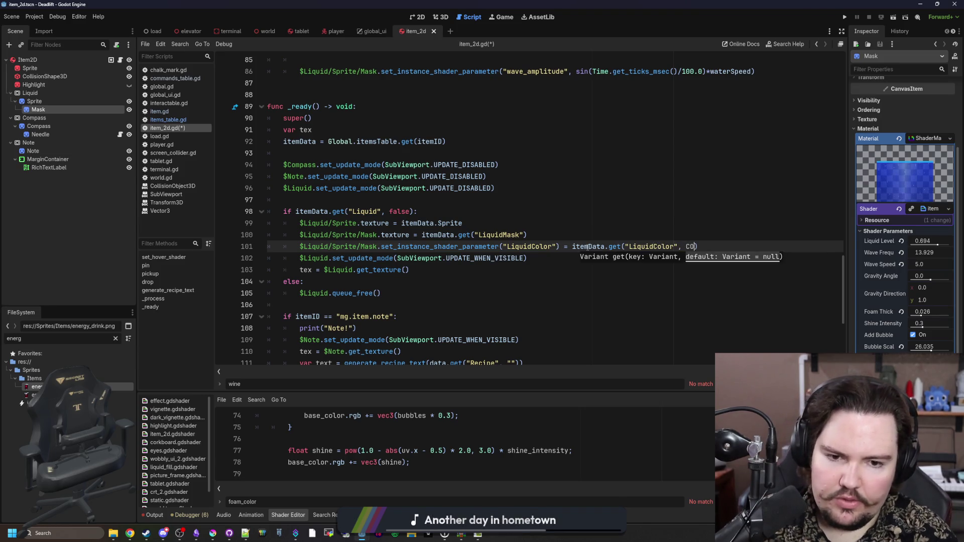
type("l")
key("Return")
type(".WHITE")
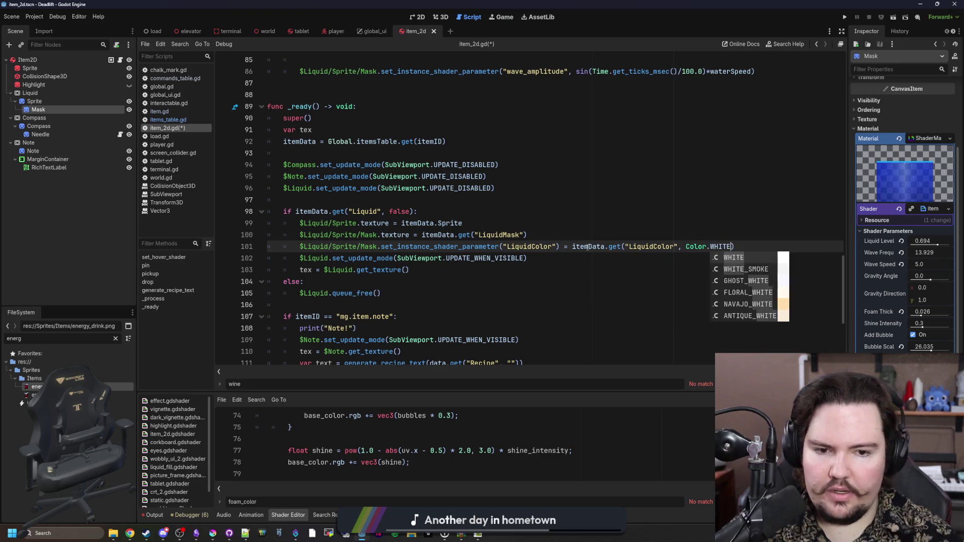
left_click(669, 191)
key("ctrl+s")
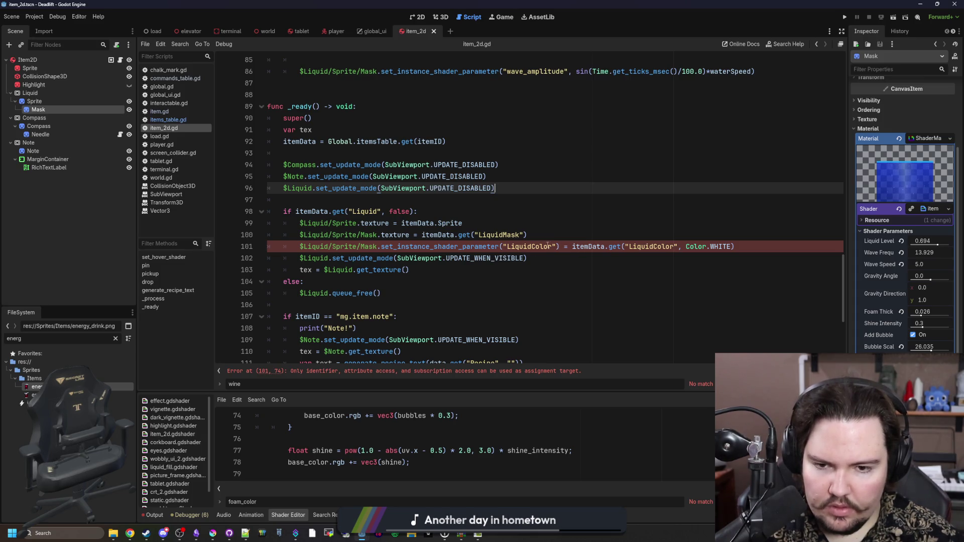
Fix line 101's syntax: remove the stray equals, add the comma and closing parenthesis, save.
left_click(562, 246)
key("BackSpace")
key("Delete")
key("Delete")
key("Delete")
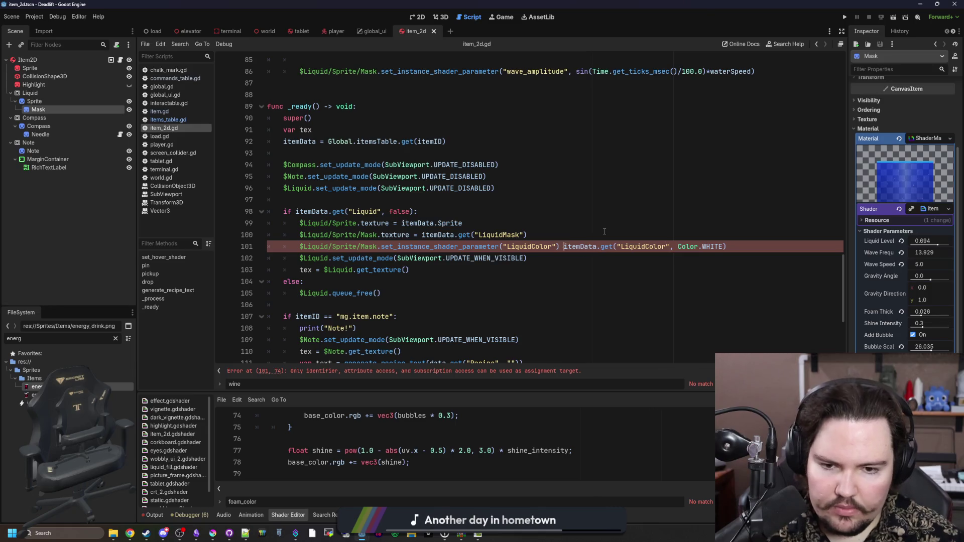
type(",")
left_click(744, 215)
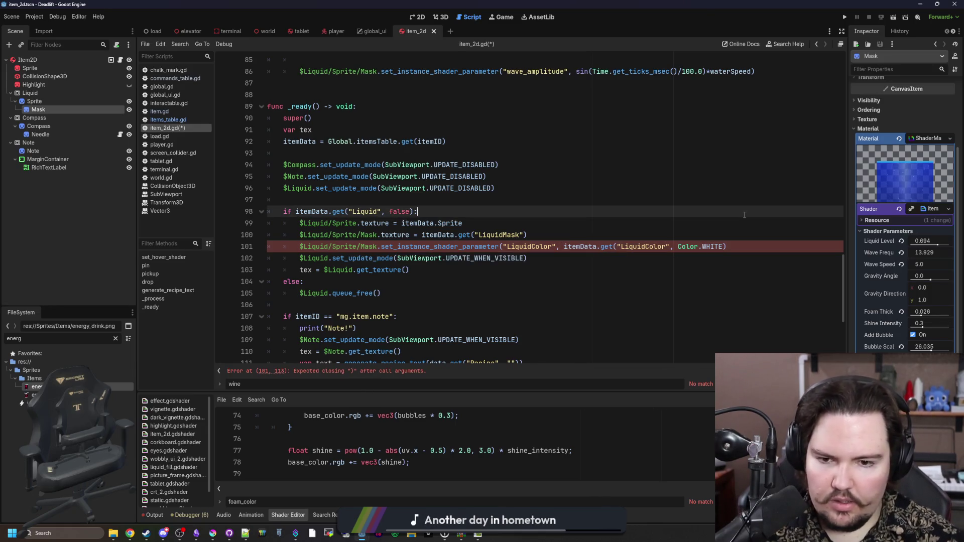
left_click(745, 245)
type(")")
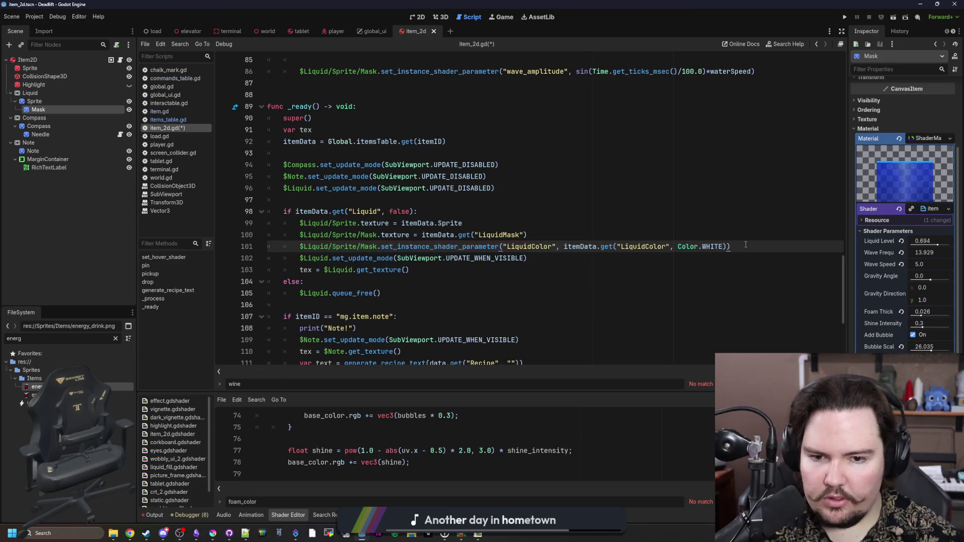
key("ctrl+s")
left_click(846, 18)
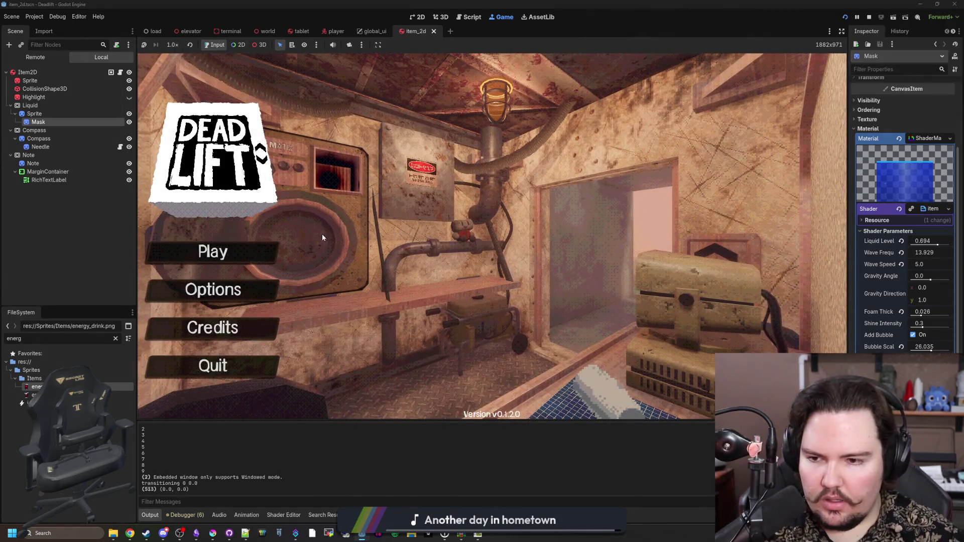
Start a new game, enter '/give 1' in the console, and walk to the building door.
left_click(264, 252)
left_click(452, 279)
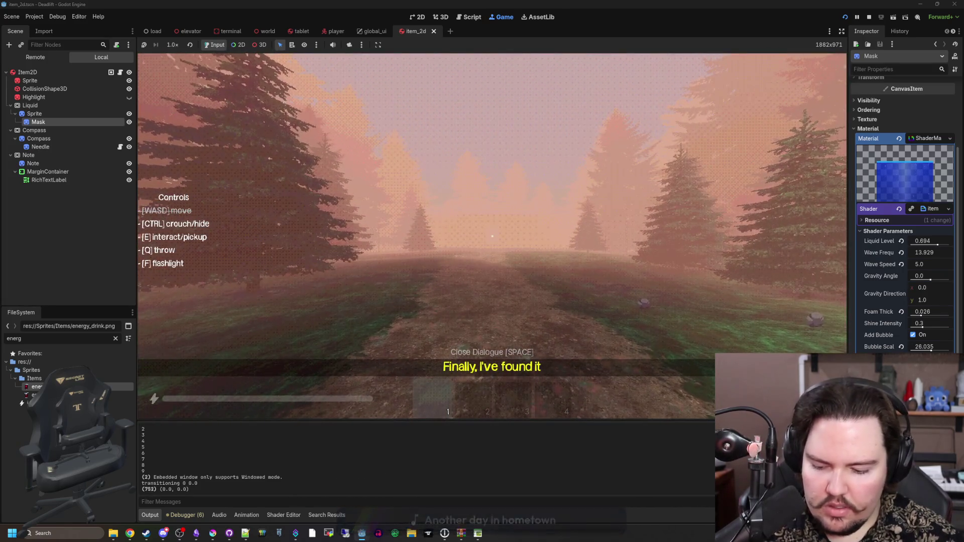
key("grave")
type("/give ")
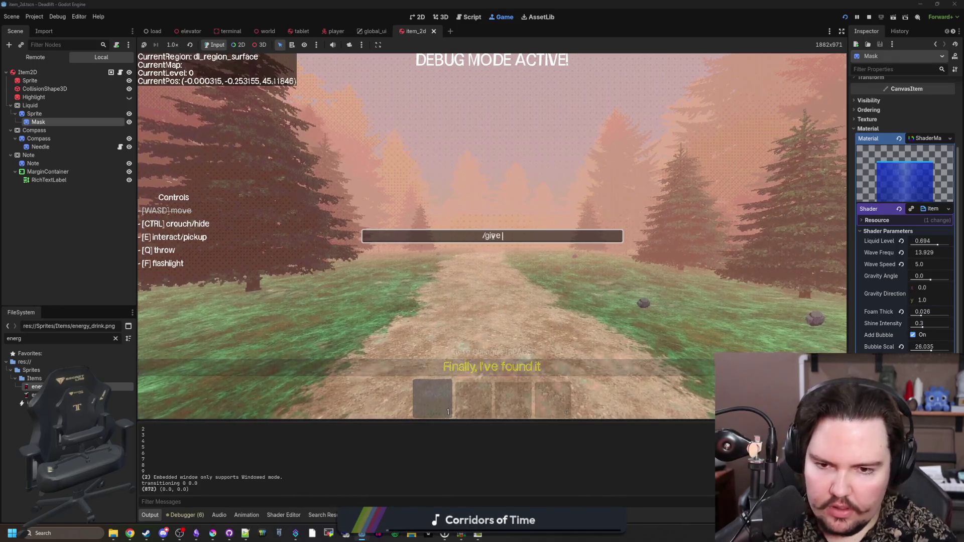
type("1")
key("Return")
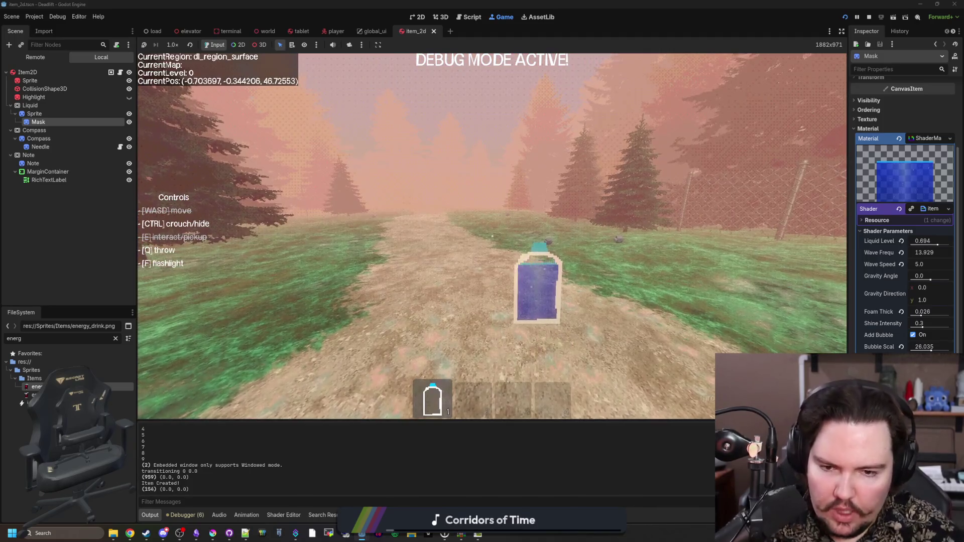
key("w")
key("w")
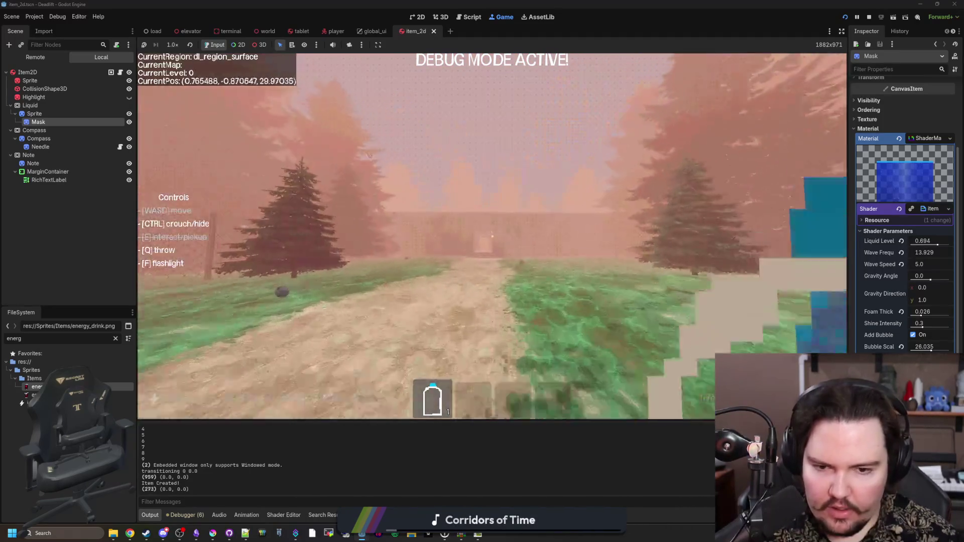
key("w")
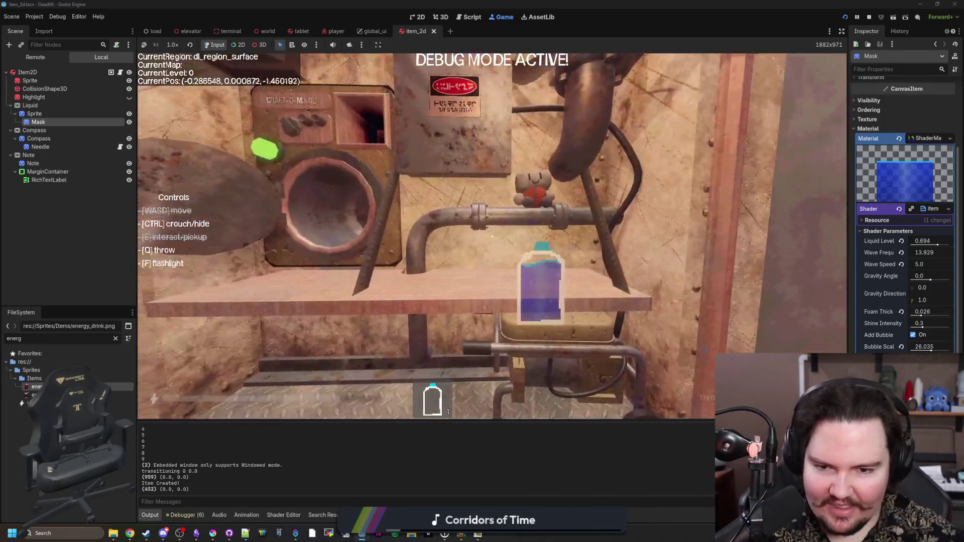
Spawn the wine bottle and place it on the pipe shelf.
mouse_move(492, 236)
type("/give win")
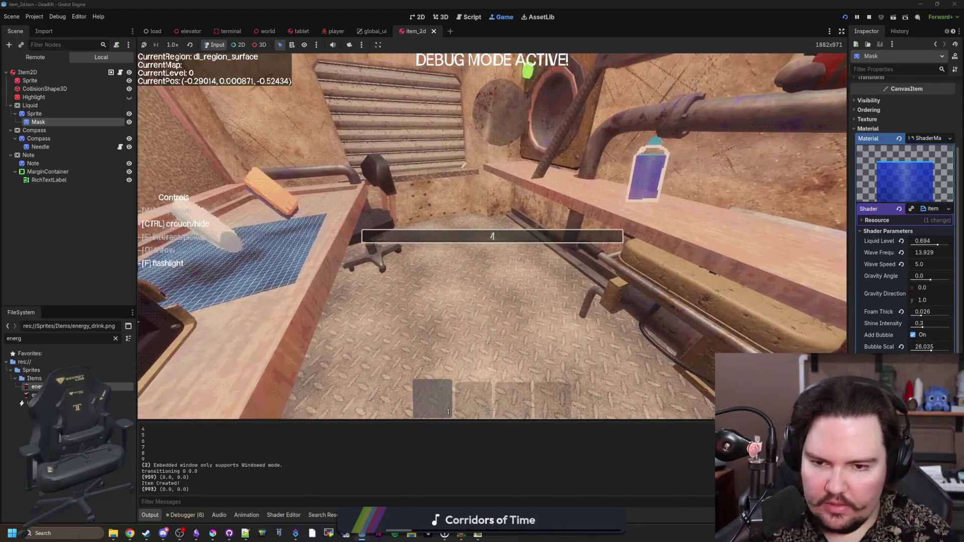
key("Return")
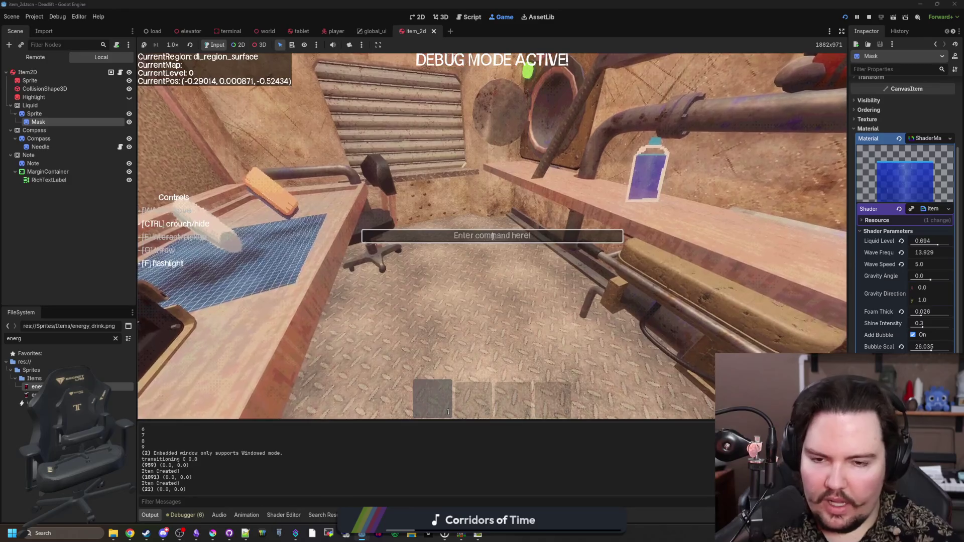
key("e")
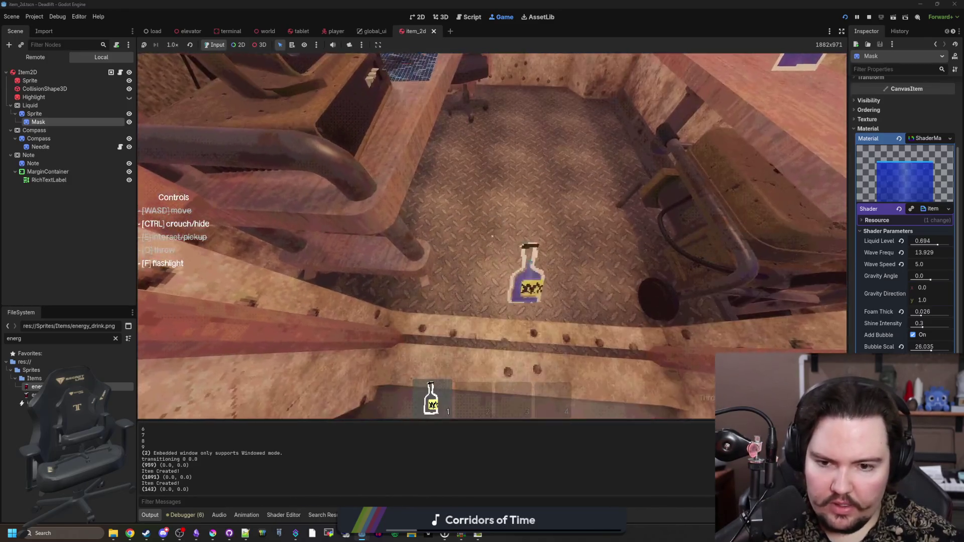
key("q")
Walk around the two purple-liquid bottles on the shelf to inspect them.
key("w")
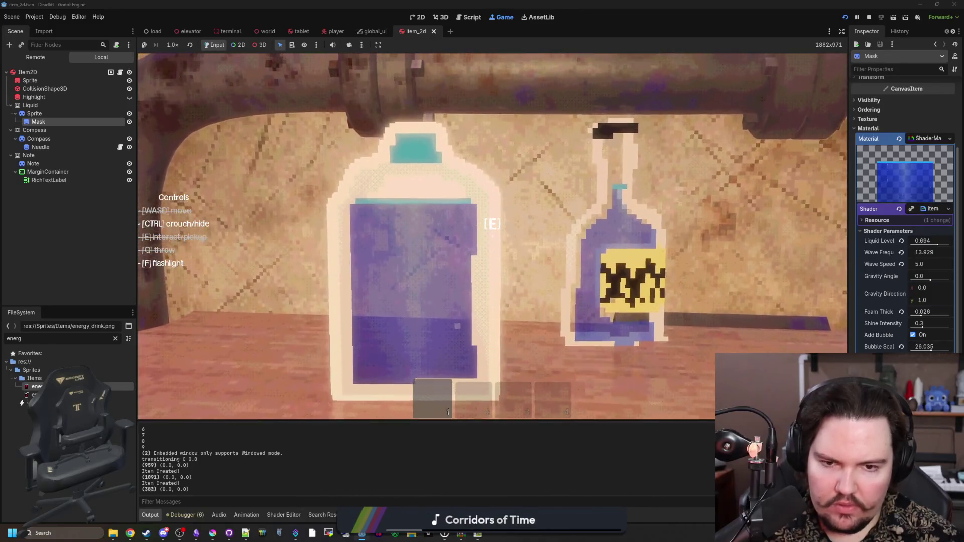
key("s")
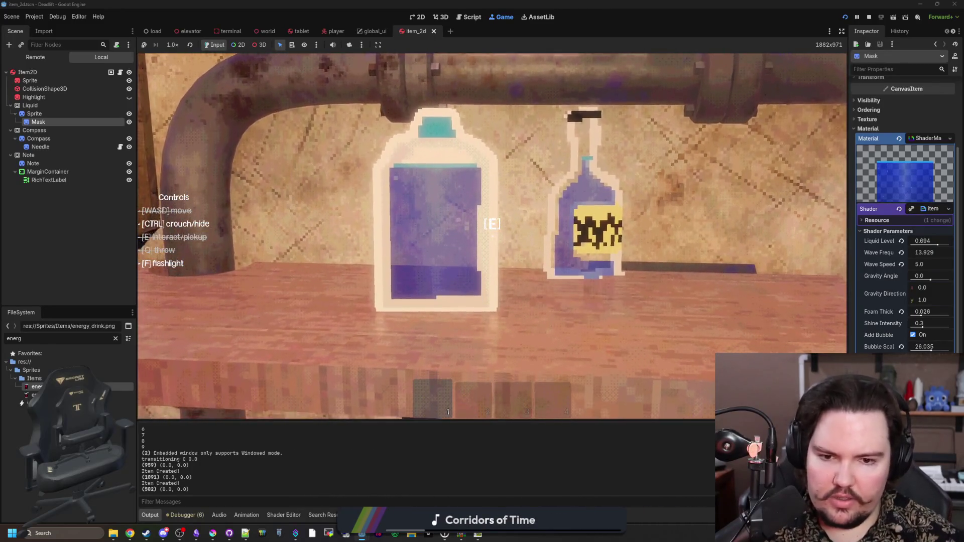
key("w")
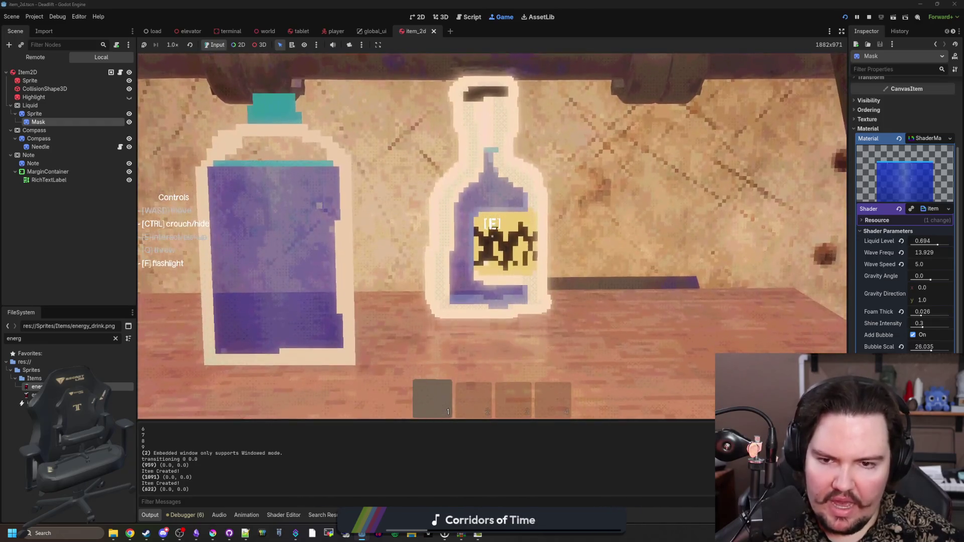
key("w")
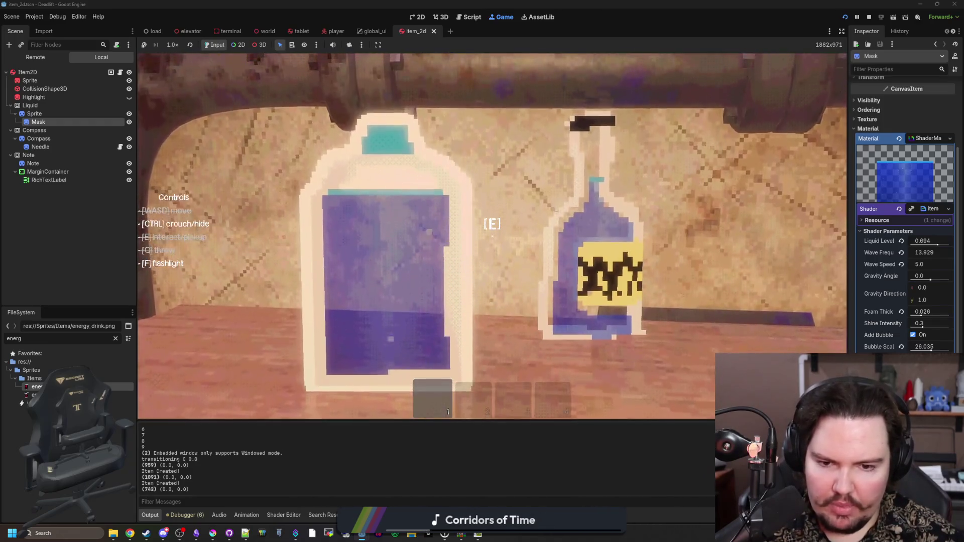
key("s")
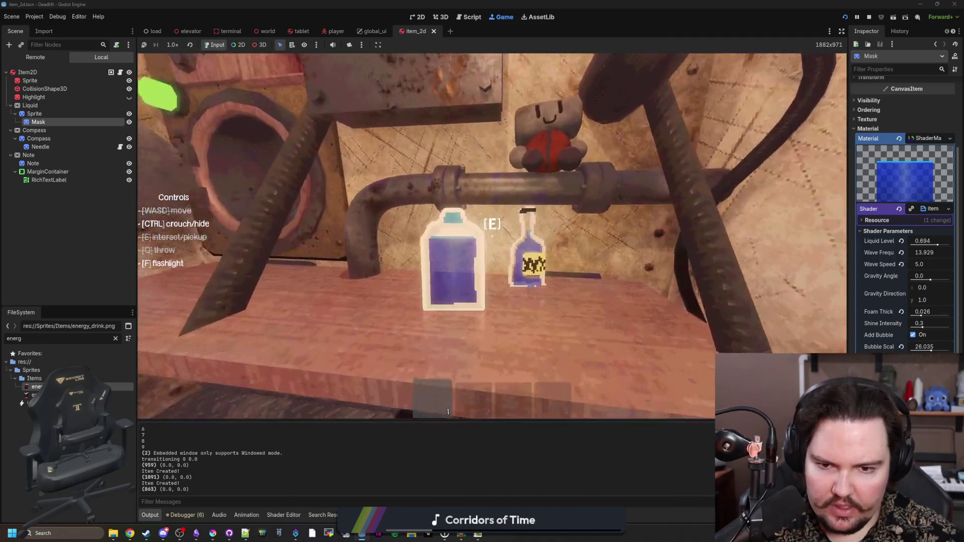
left_click(420, 18)
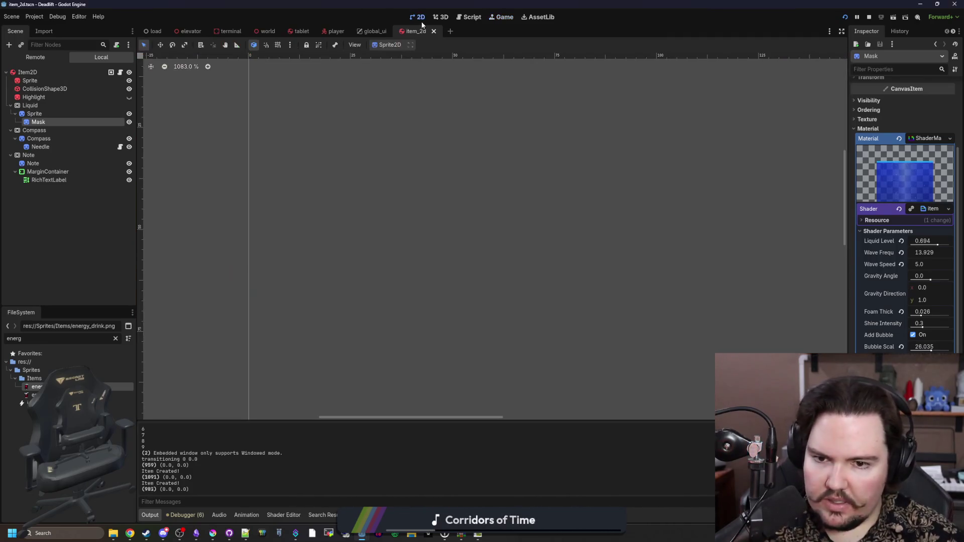
Quick Load wine.png as the texture of the Liquid's Sprite node.
left_click(441, 19)
left_click(30, 105)
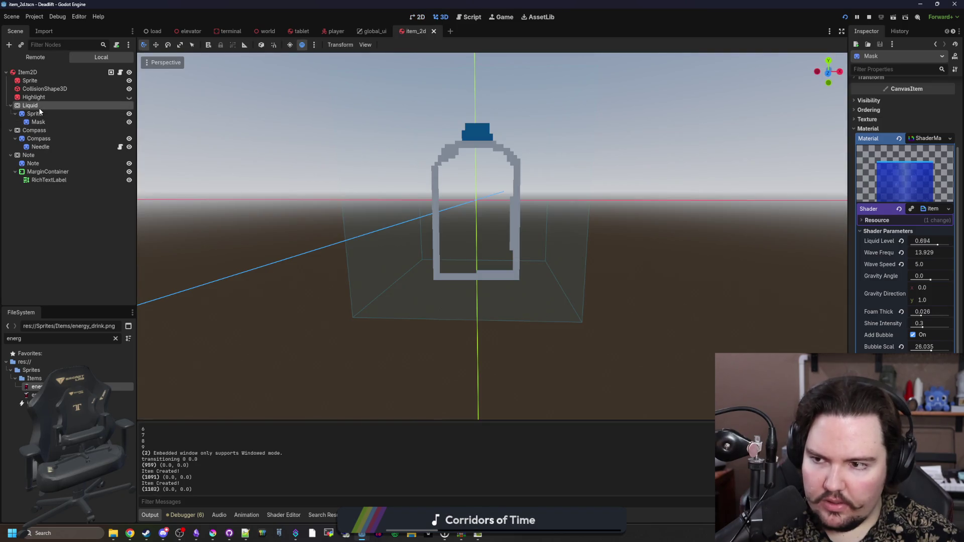
left_click_drag(848, 274, 624, 275)
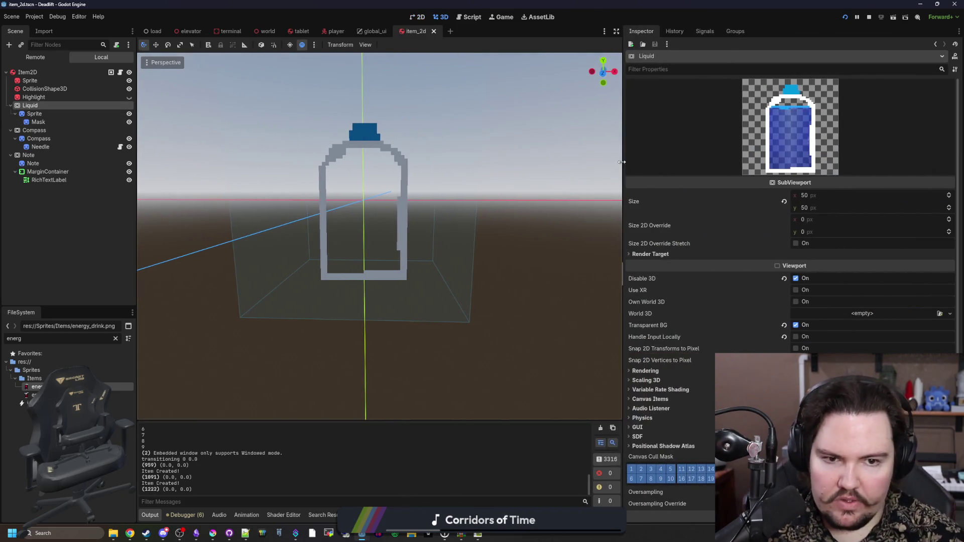
left_click(34, 114)
right_click(853, 113)
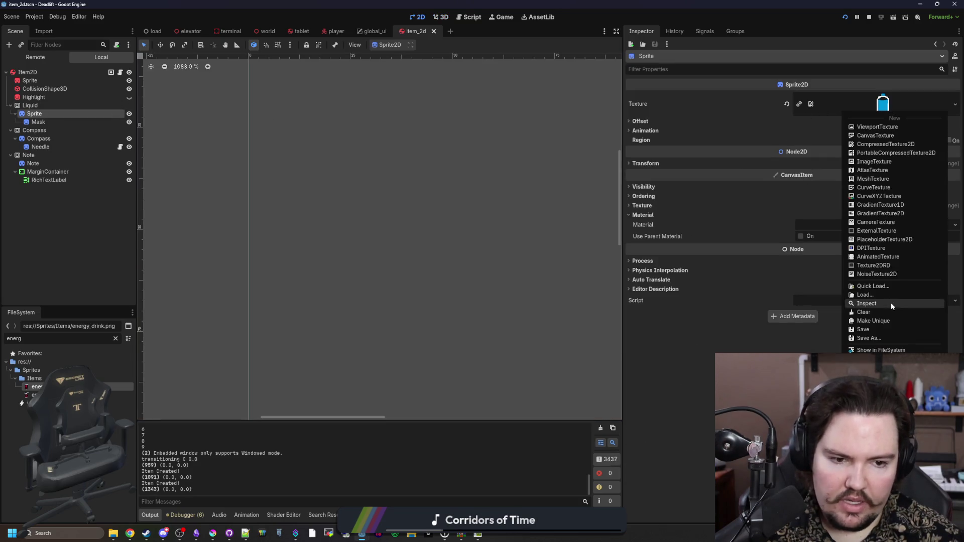
left_click(879, 281)
type("w")
double_click(363, 191)
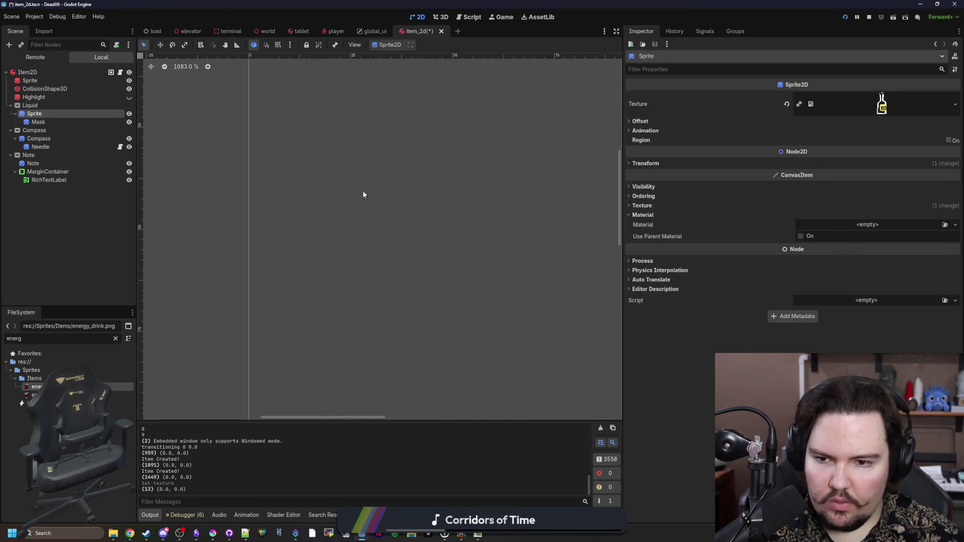
Quick Load wine_mask as the Mask node's texture.
left_click(39, 122)
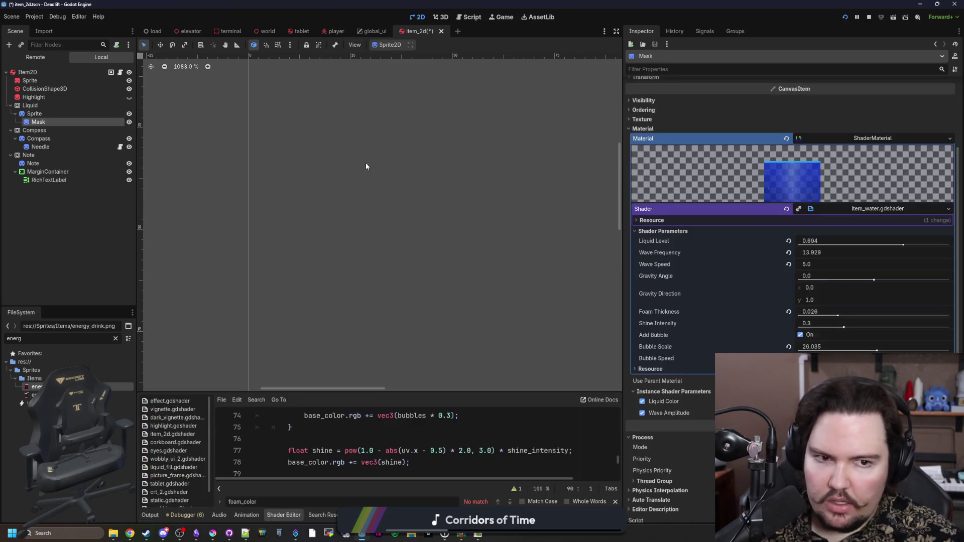
scroll(861, 133, "up", 3)
right_click(863, 108)
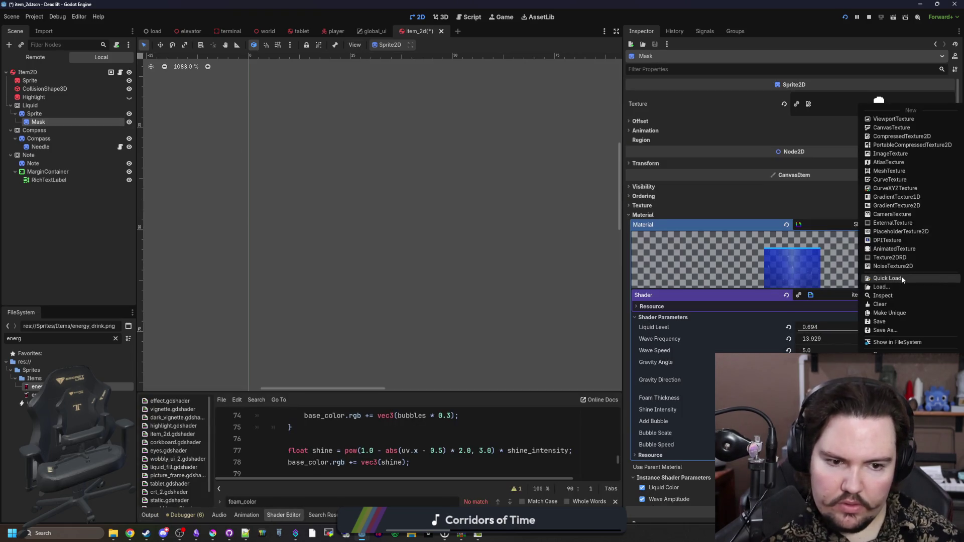
left_click(902, 276)
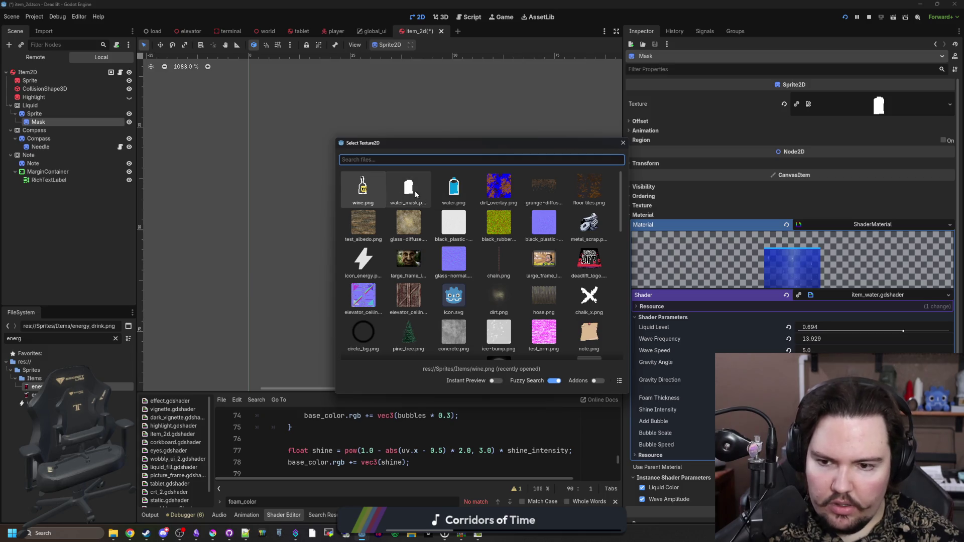
type("wine_mask")
key("Return")
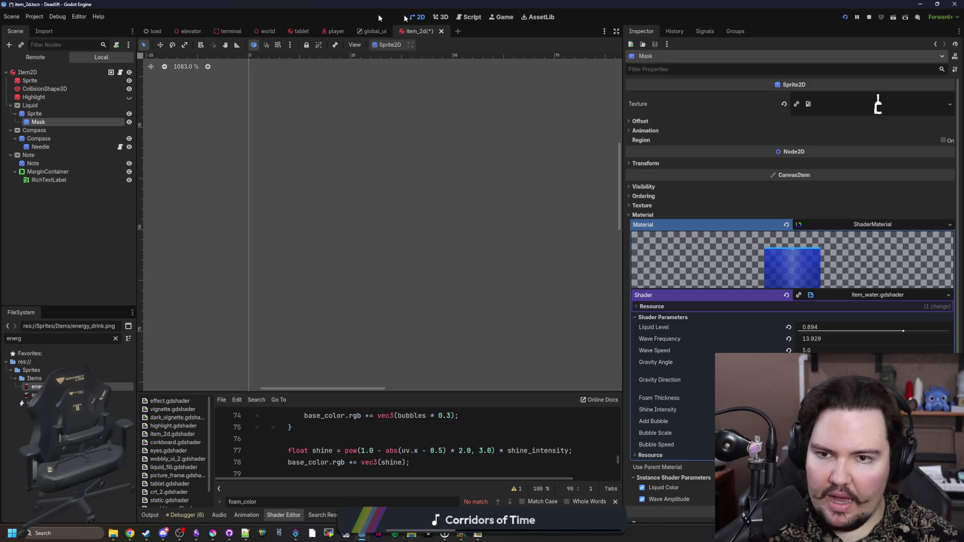
Preview the Liquid node in the 3D view, then bring Krita up maximized.
left_click(439, 17)
left_click(39, 138)
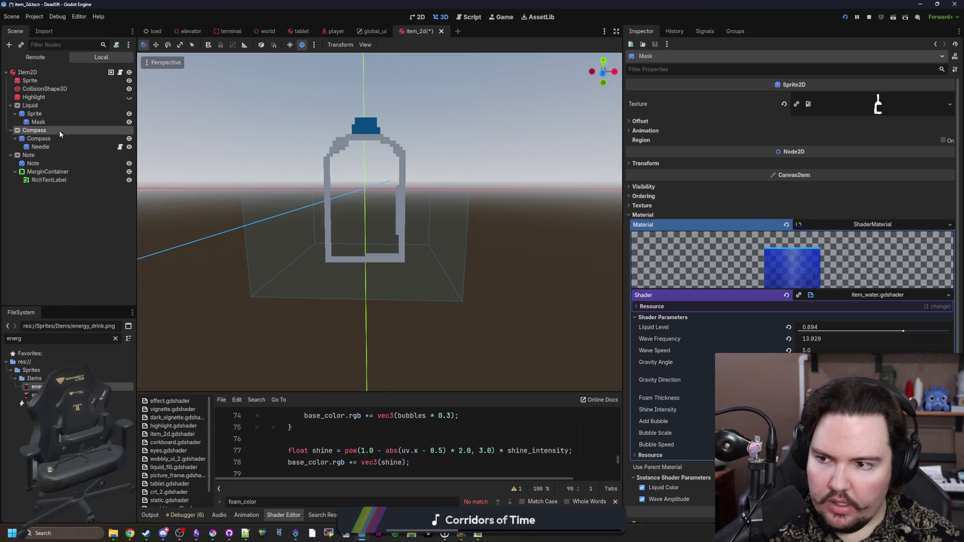
left_click(30, 105)
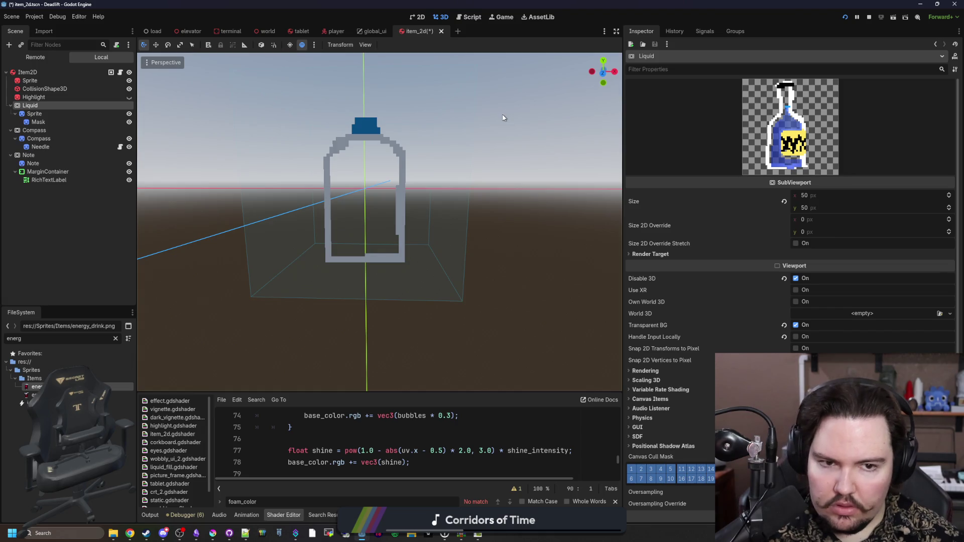
left_click(212, 535)
double_click(498, 359)
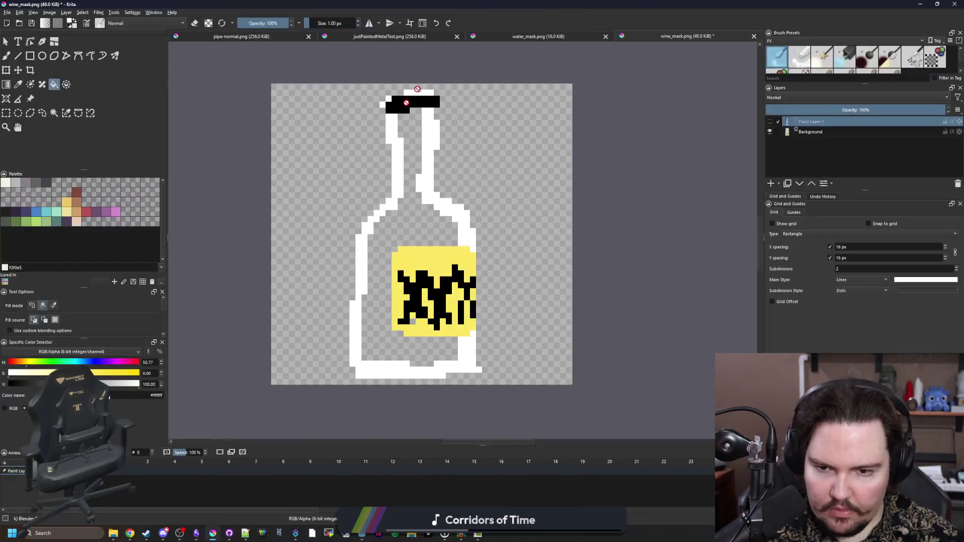
Open wine.png from Sprites/Items in Krita, add a paint layer, and move the window aside.
left_click(7, 12)
key("Escape")
key("ctrl+o")
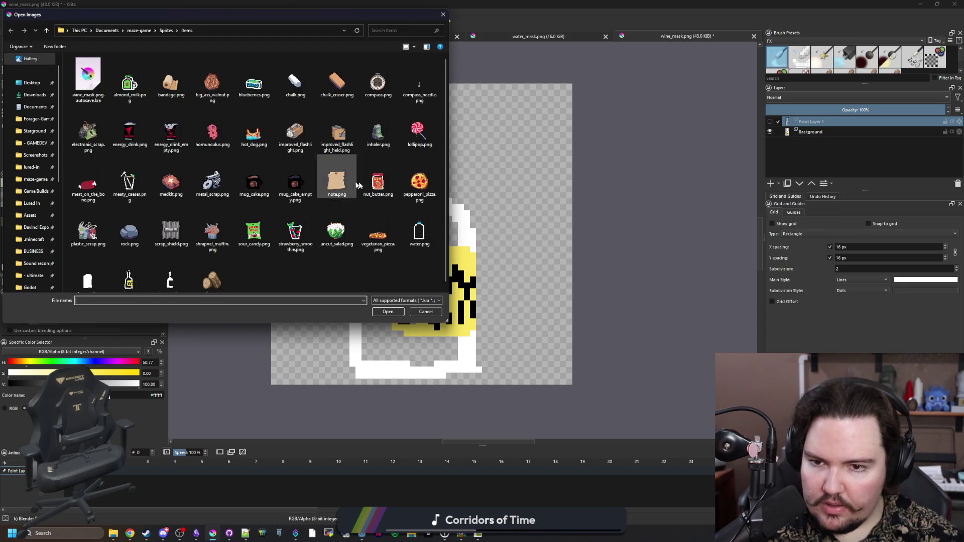
double_click(130, 279)
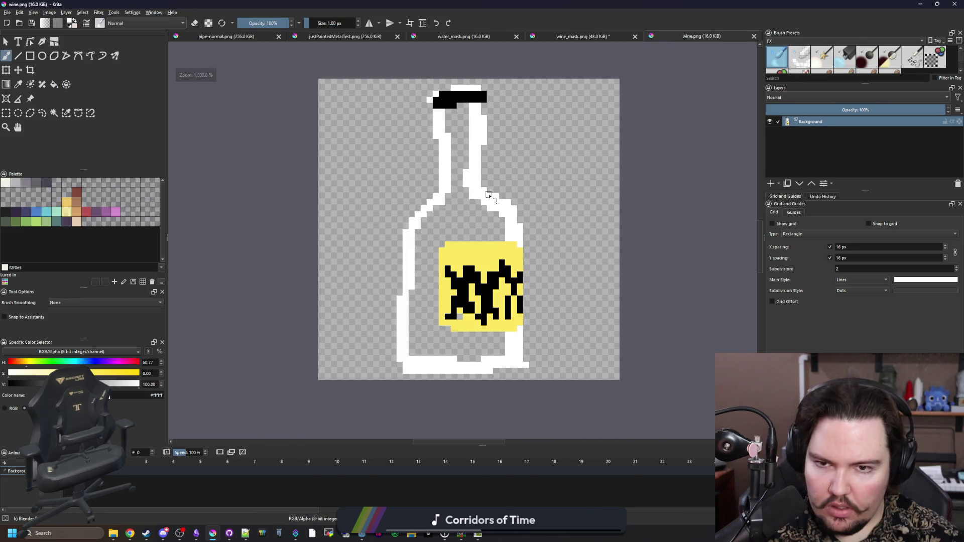
left_click(771, 184)
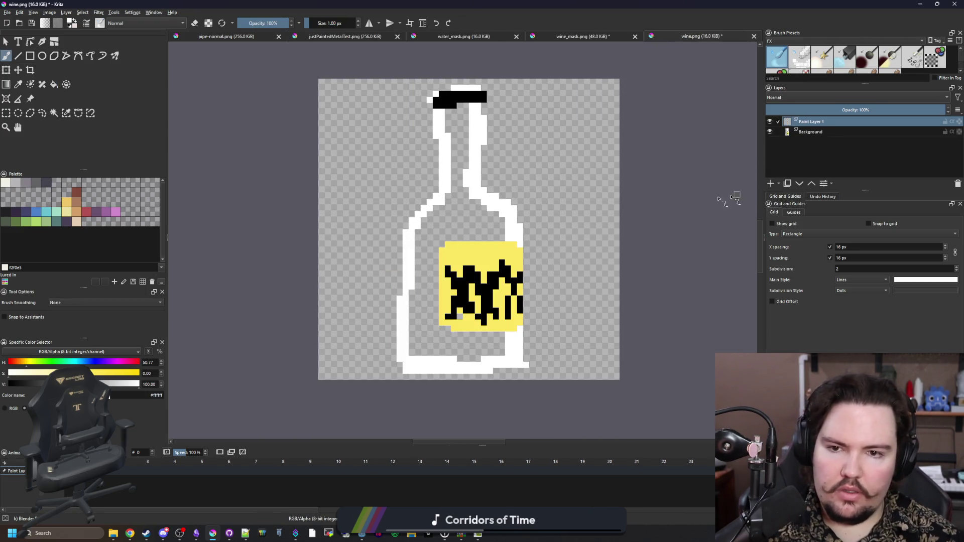
key("super+Down")
left_click_drag(578, 6, 345, 275)
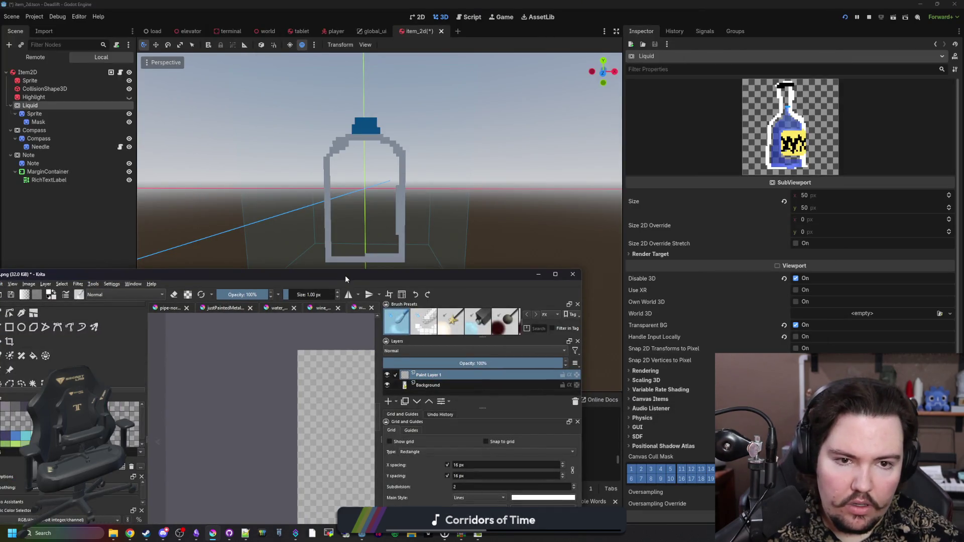
Check the Liquid Sprite's transform values and preview the Liquid node in 3D.
key("super+Down")
left_click(69, 113)
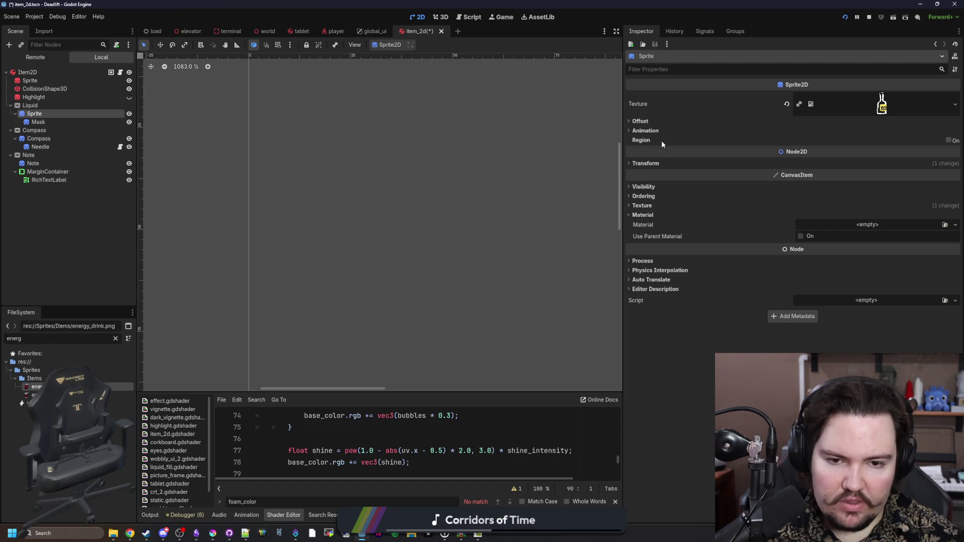
left_click(646, 163)
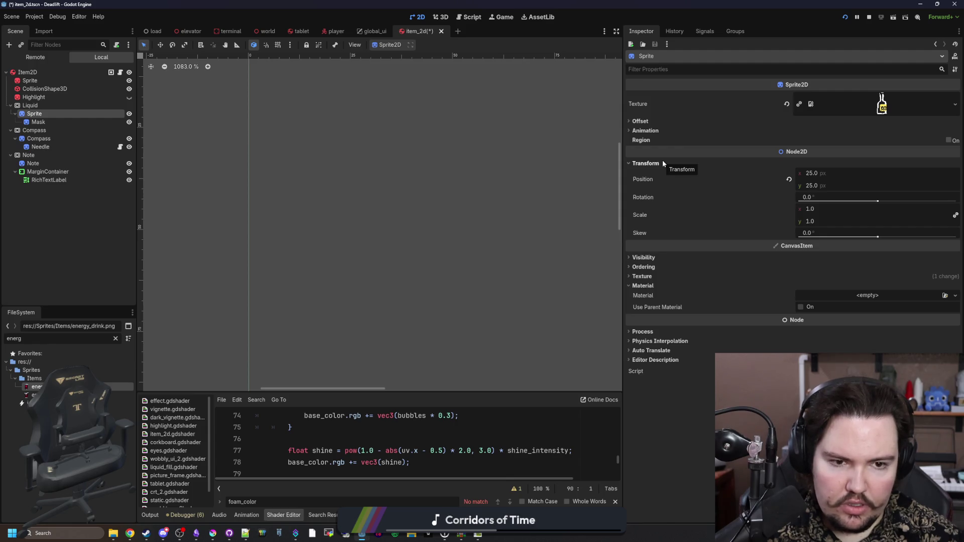
left_click(662, 164)
scroll(330, 252, "down", 3)
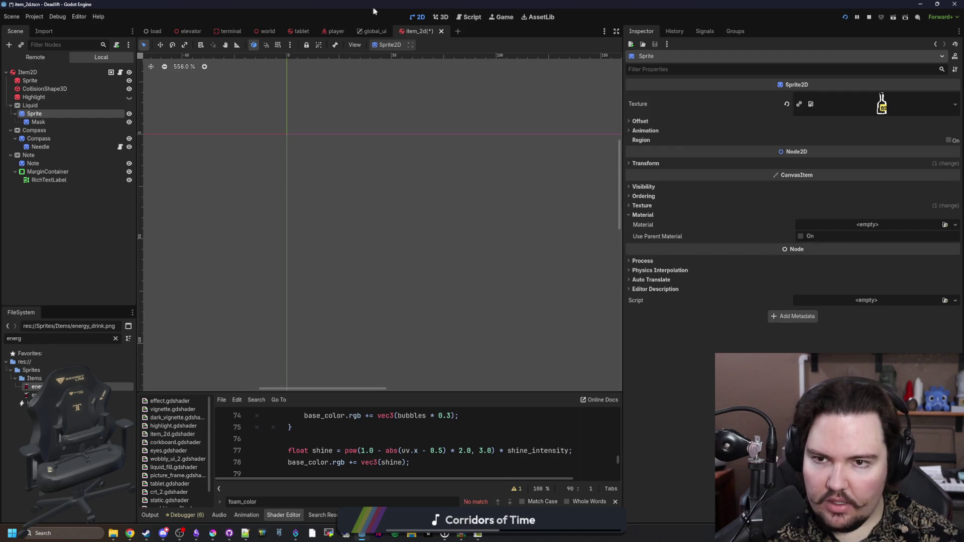
left_click(440, 17)
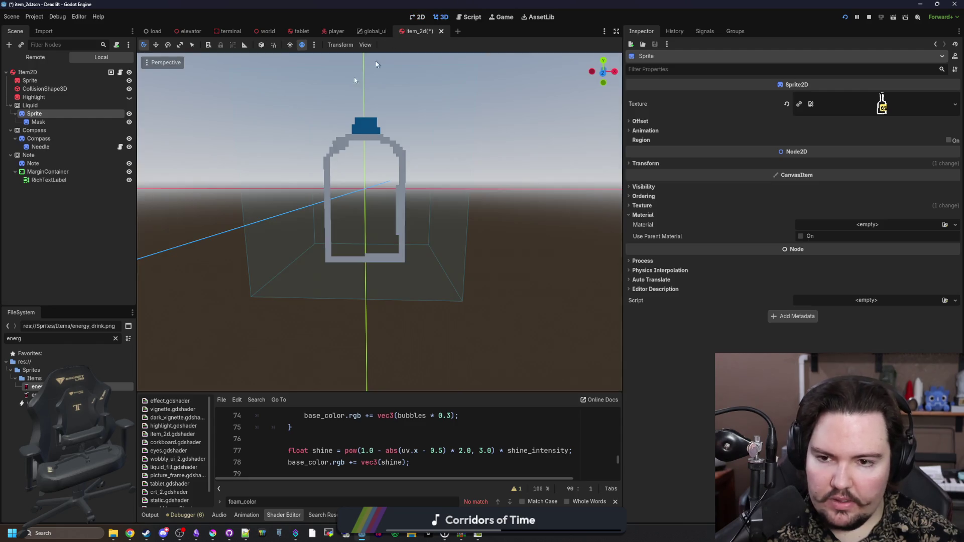
left_click(71, 107)
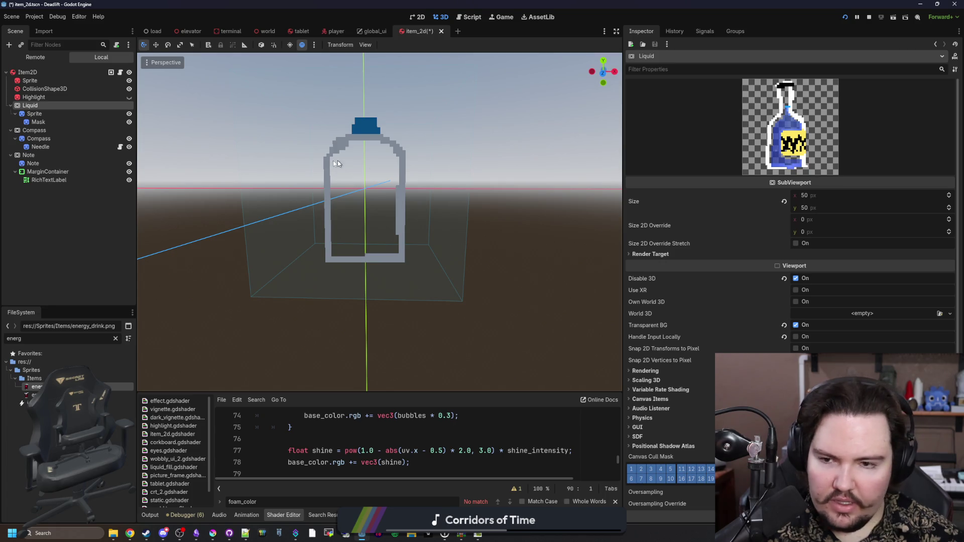
scroll(351, 166, "up", 3)
scroll(384, 168, "down", 5)
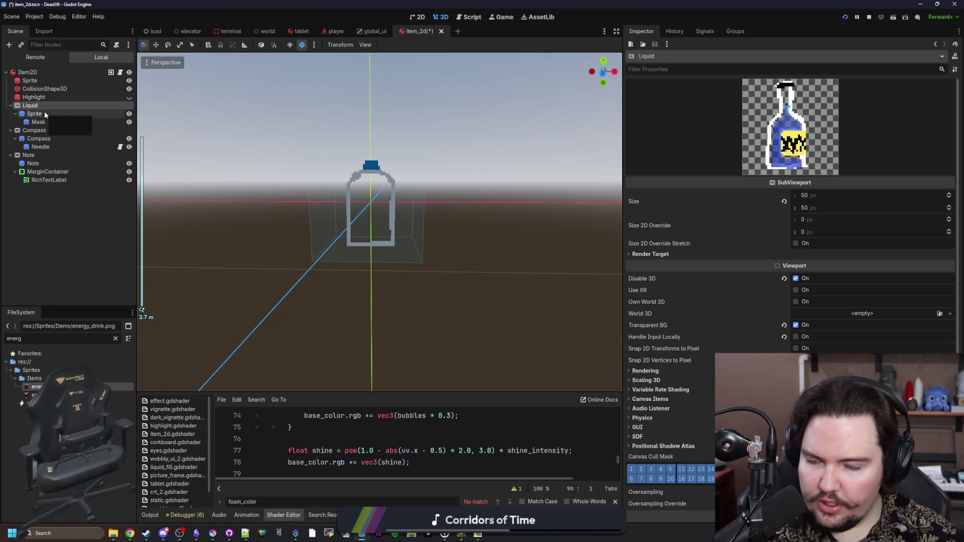
Inspect the Sprite's wine.png texture and Liquid preview again, then switch to Krita.
left_click(45, 114)
left_click(656, 164)
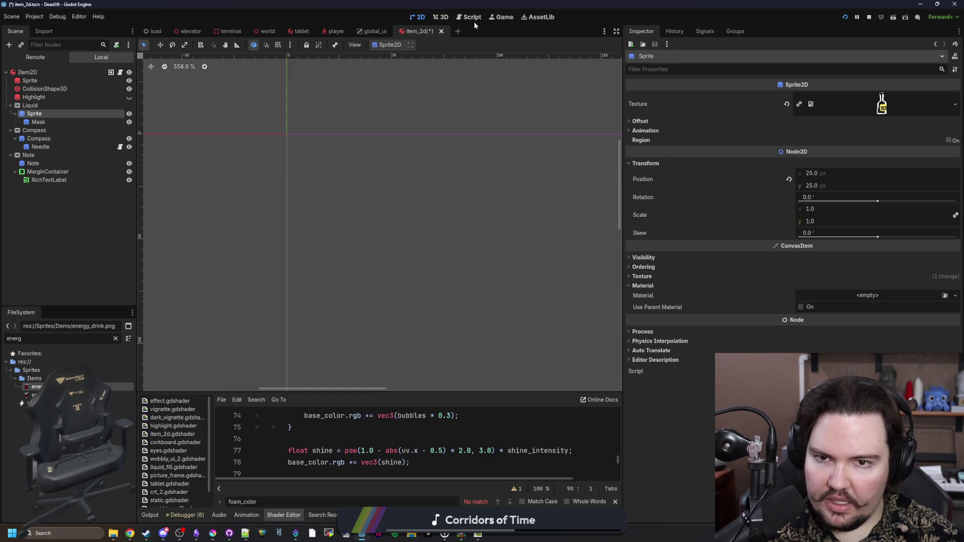
left_click(440, 17)
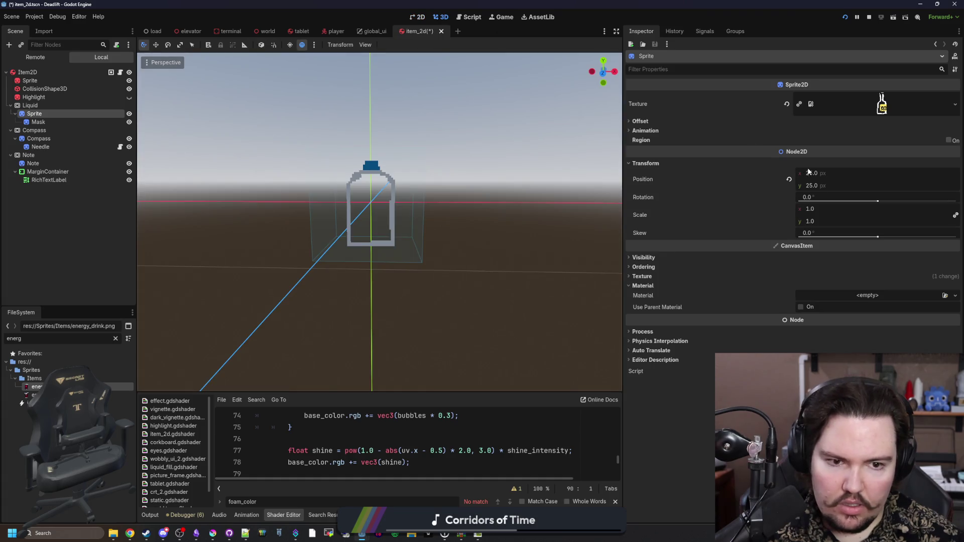
left_click(417, 17)
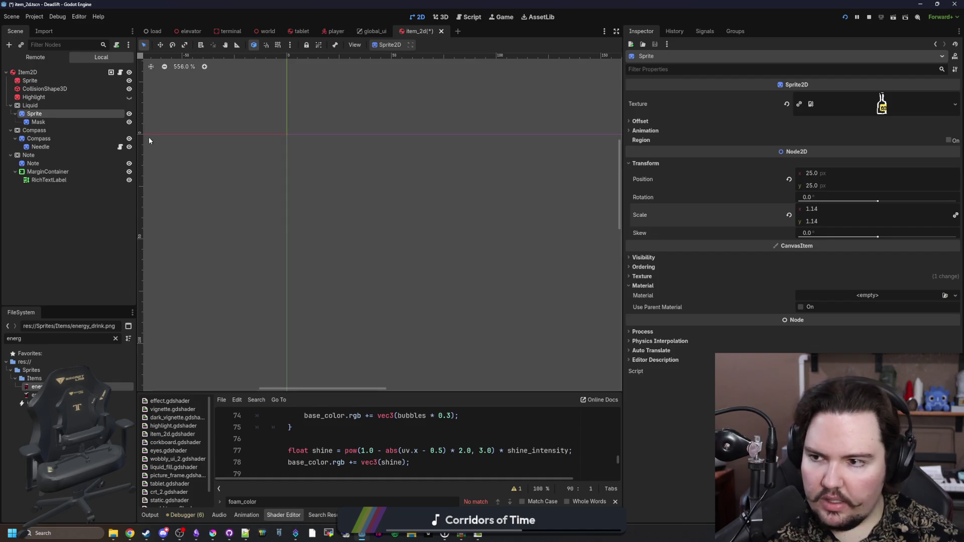
left_click(46, 106)
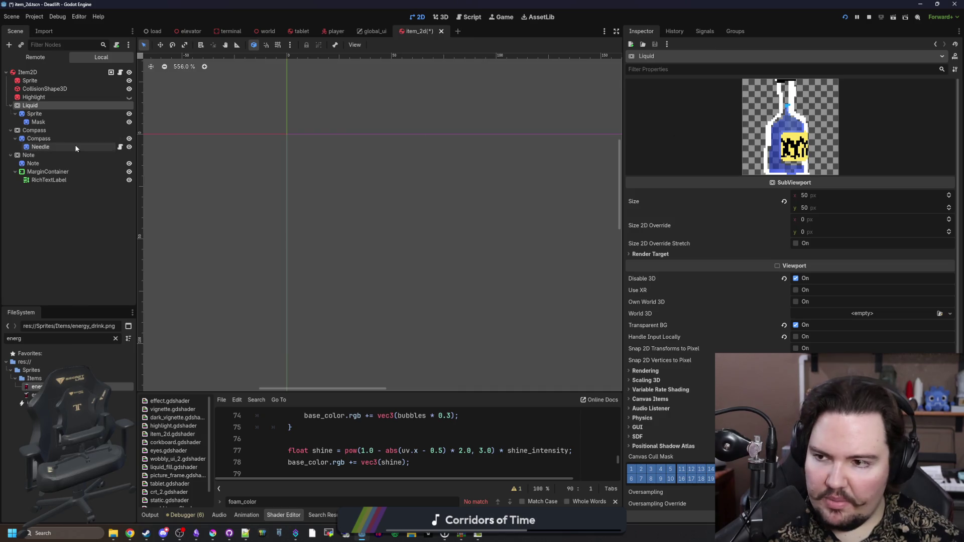
left_click(56, 113)
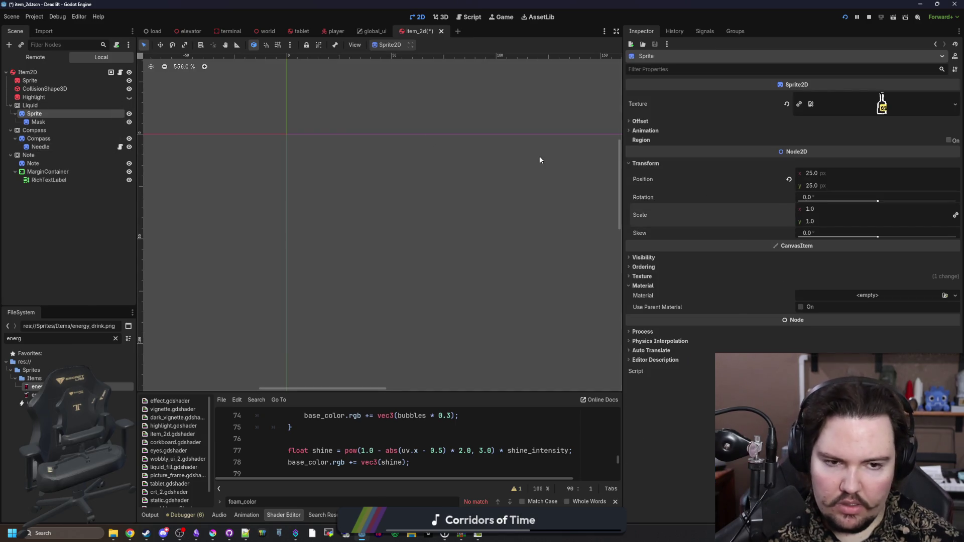
left_click(882, 104)
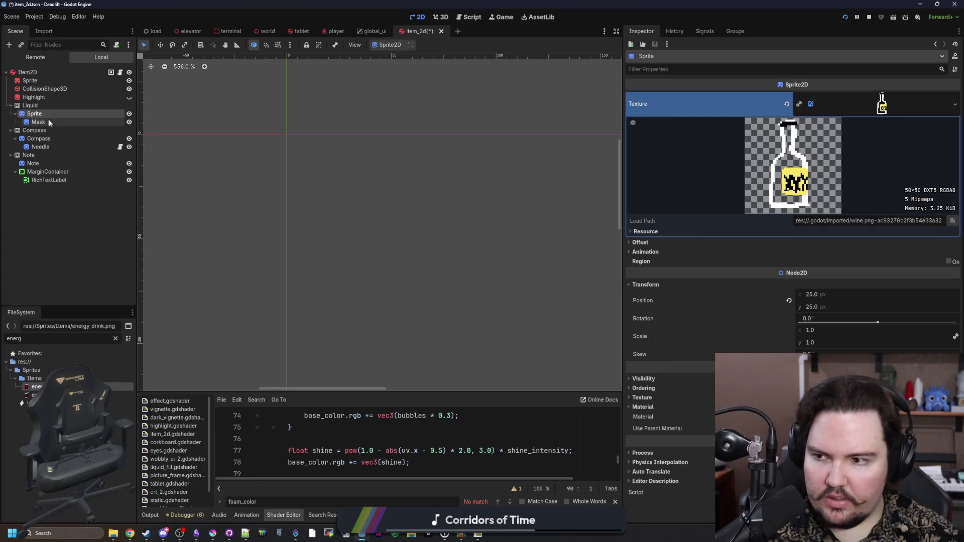
left_click(42, 110)
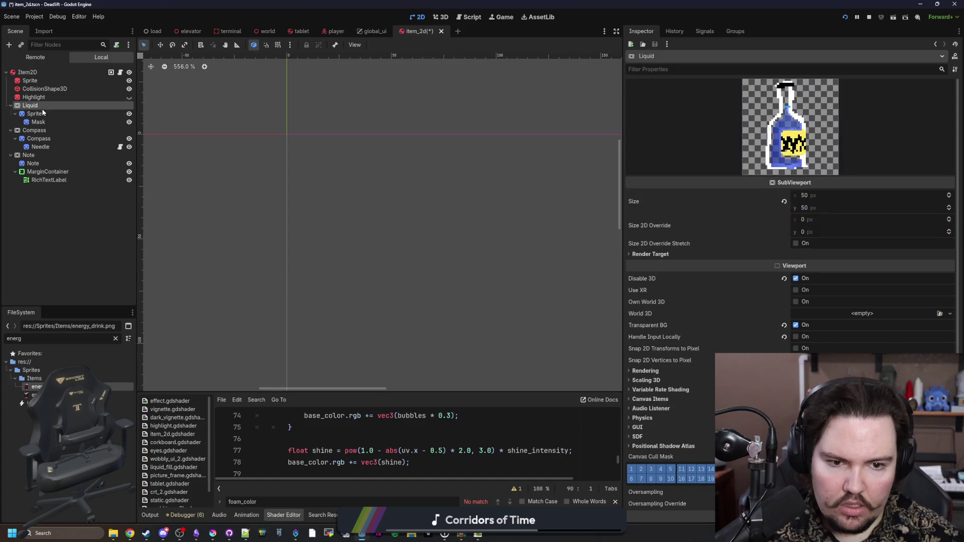
left_click(213, 533)
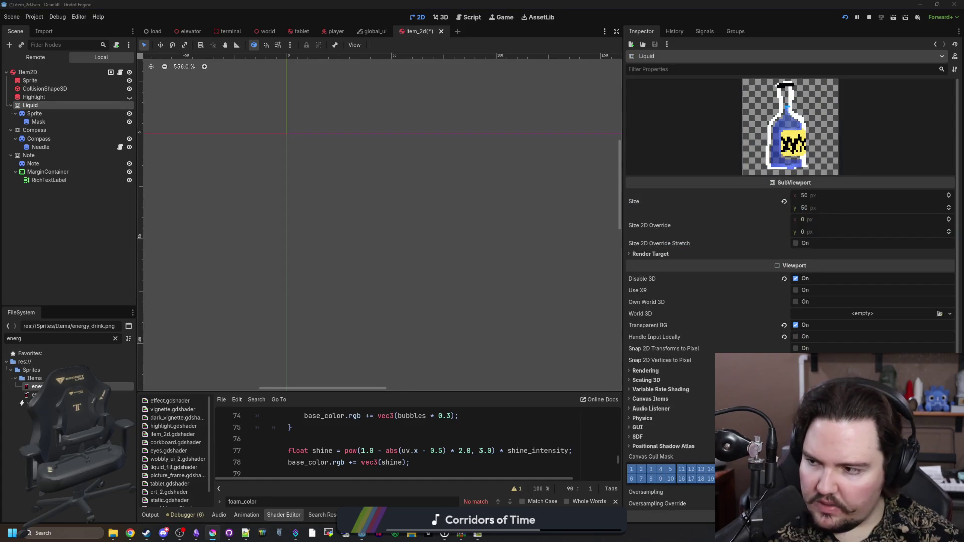
scroll(468, 391, "up", 3)
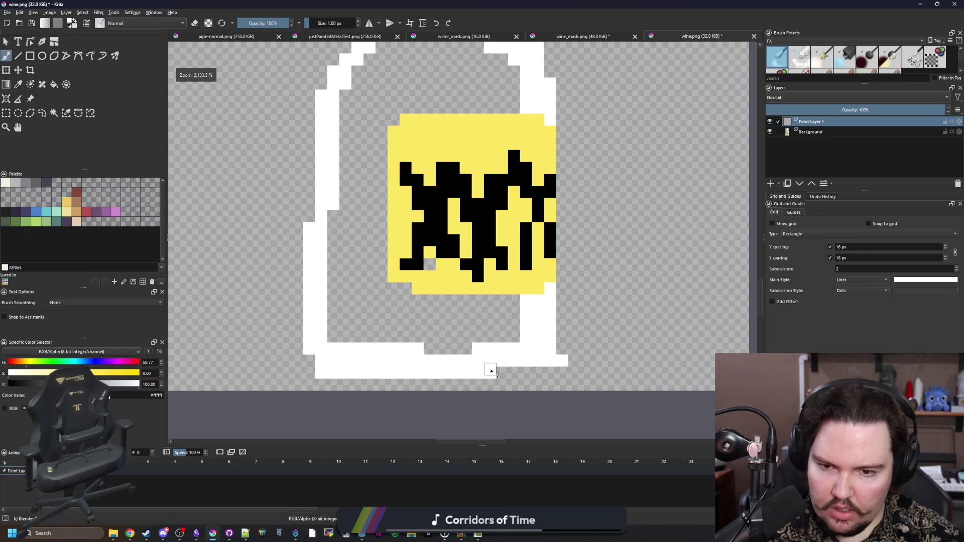
Rectangle-select the whole wine.png canvas to read its 50×50 px size, then return to Godot.
scroll(469, 393, "down", 2)
left_click(18, 112)
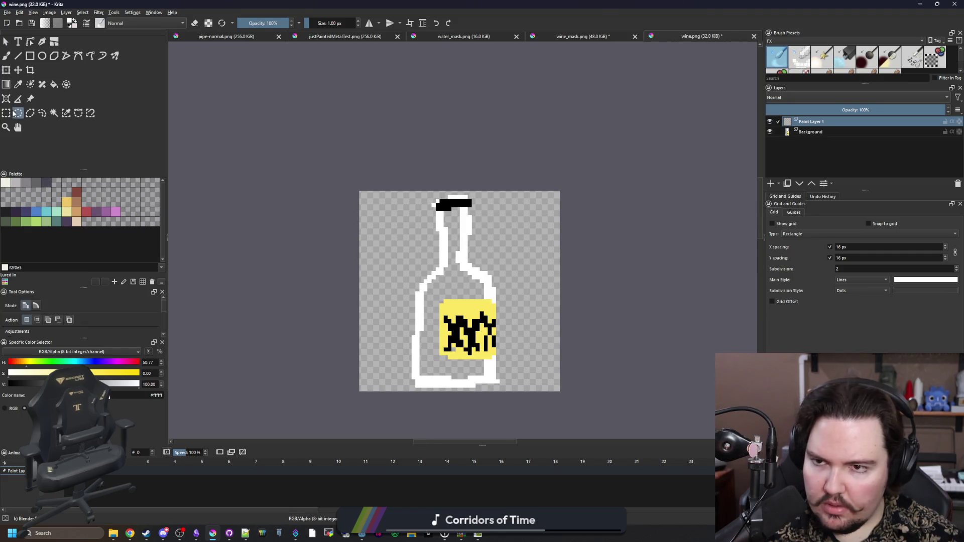
scroll(406, 321, "up", 1)
left_click(6, 112)
left_click_drag(356, 202, 339, 161)
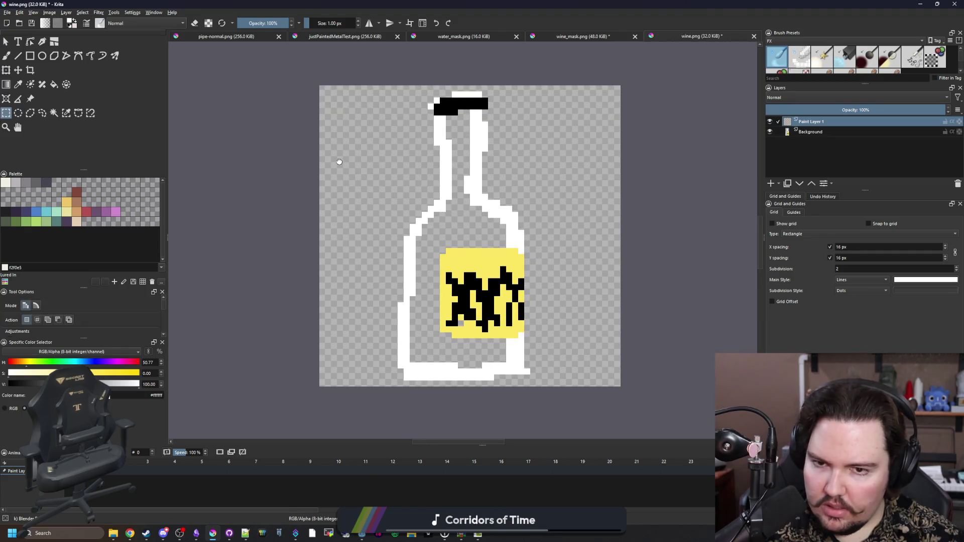
mouse_move(320, 88)
left_mouse_down()
mouse_move(601, 348)
mouse_move(623, 394)
left_mouse_up()
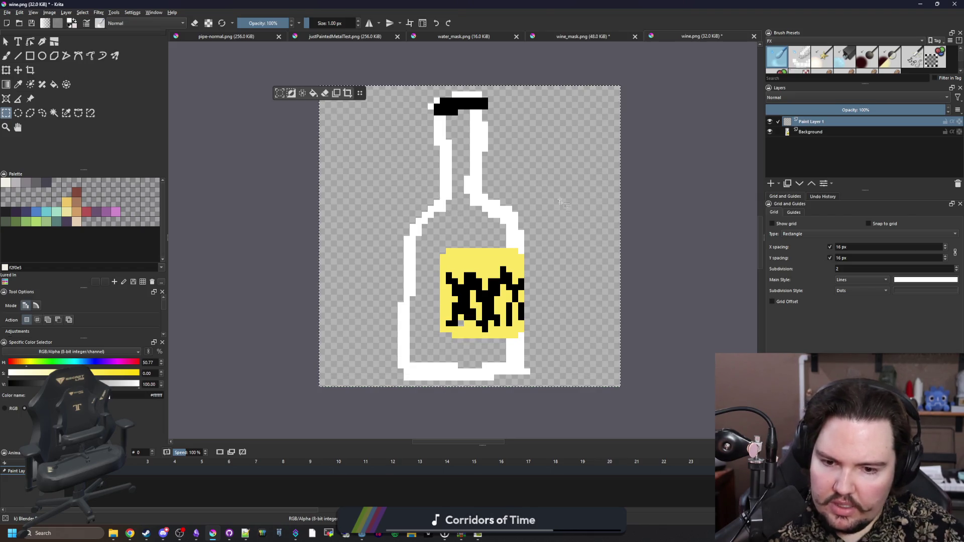
key("super+Down")
key("super+Down")
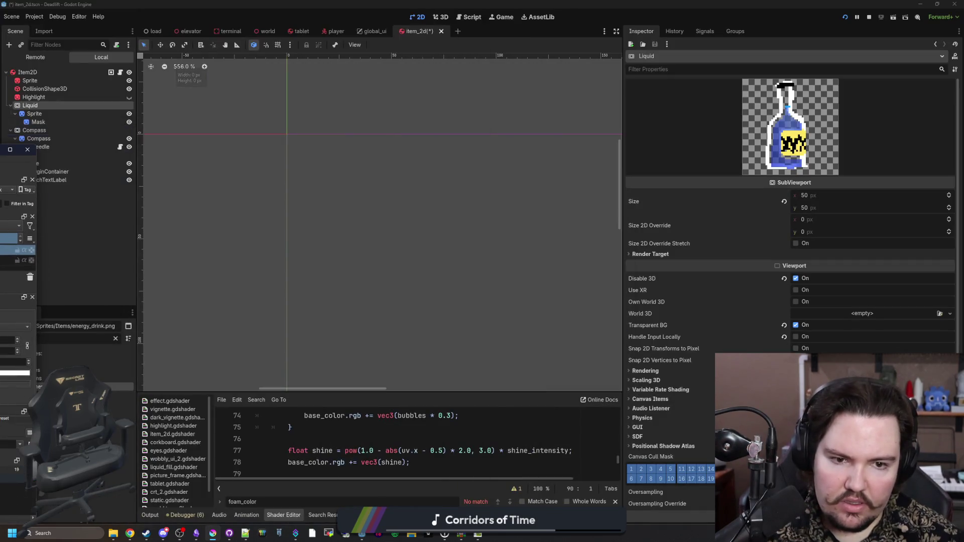
Reimport wine.png with Mipmaps Generate off and Compress Mode set to Lossless.
left_click(116, 339)
type("wine")
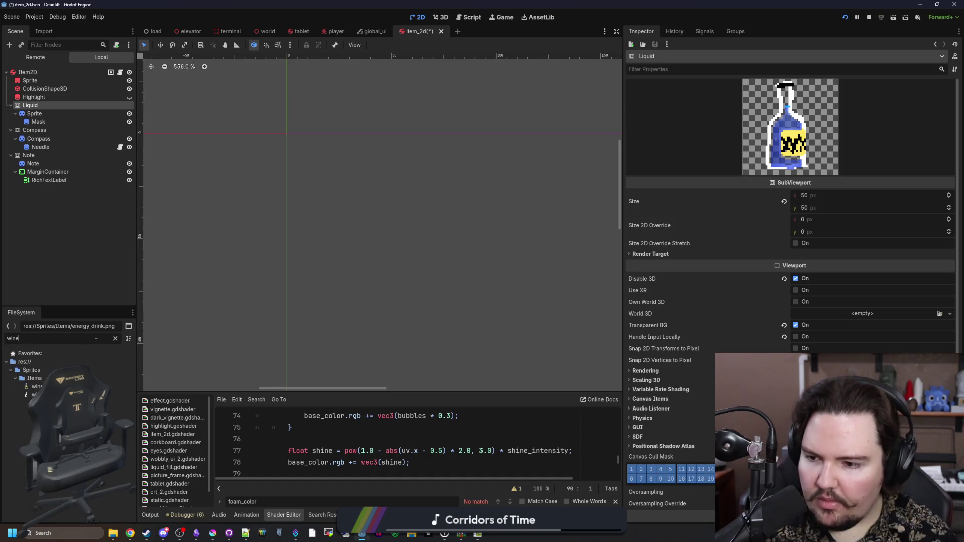
double_click(35, 387)
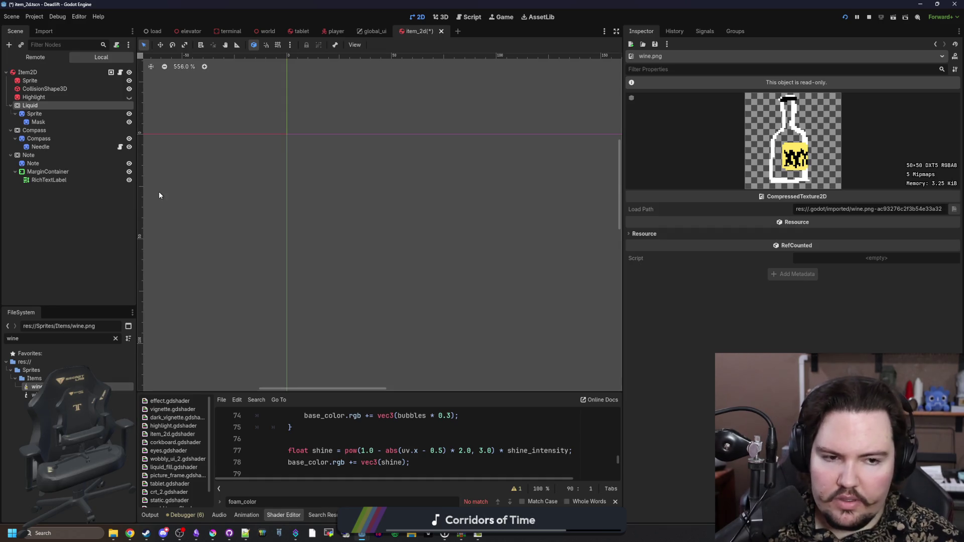
left_click(44, 32)
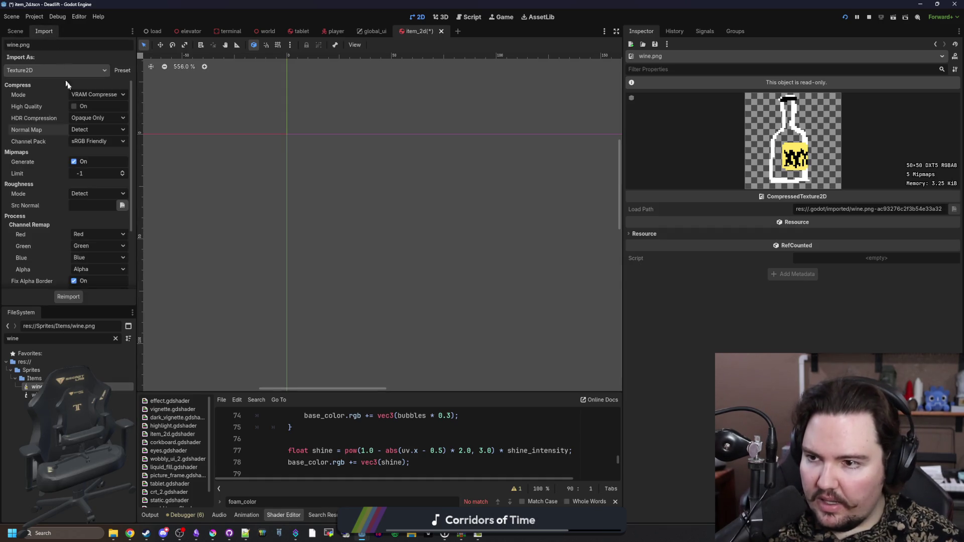
scroll(45, 202, "down", 3)
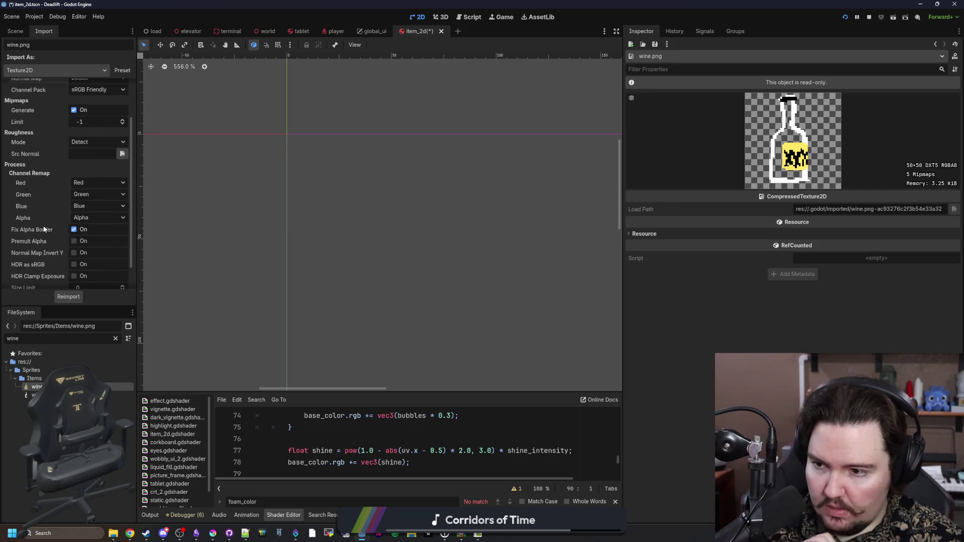
scroll(46, 203, "up", 3)
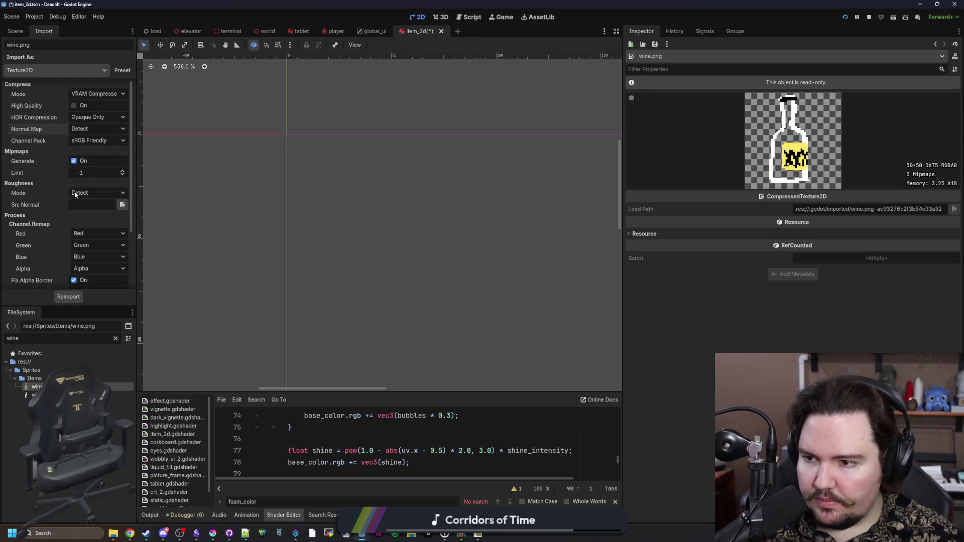
left_click(74, 163)
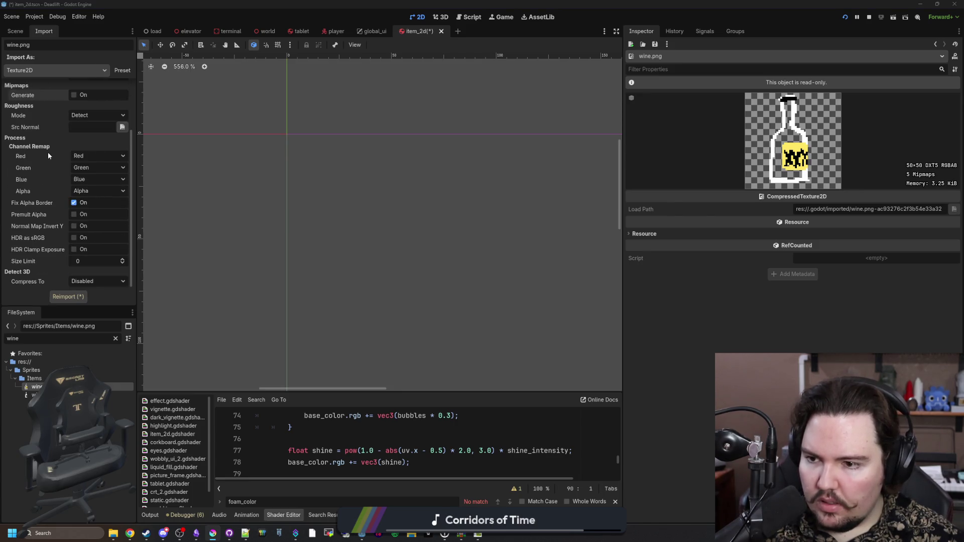
left_click(98, 99)
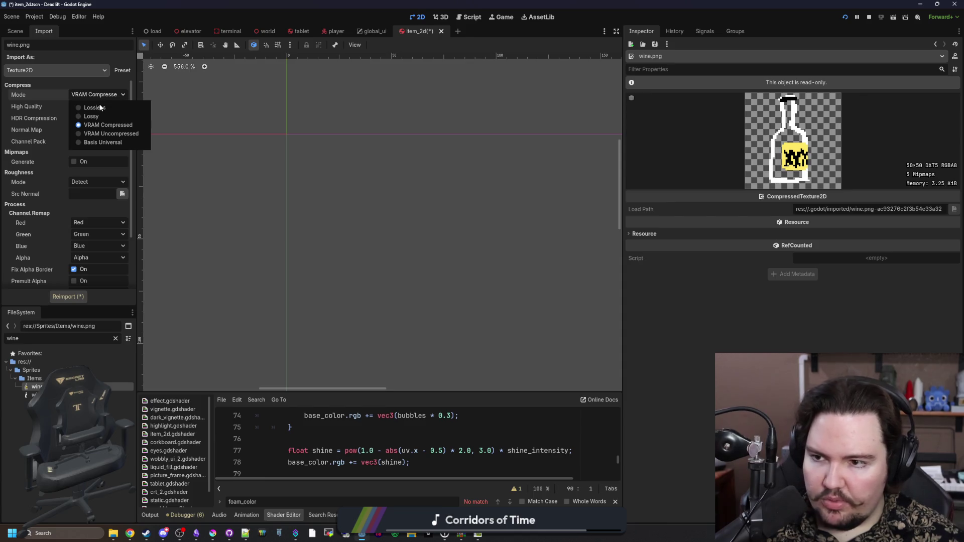
left_click(103, 108)
scroll(71, 209, "down", 2)
left_click(73, 297)
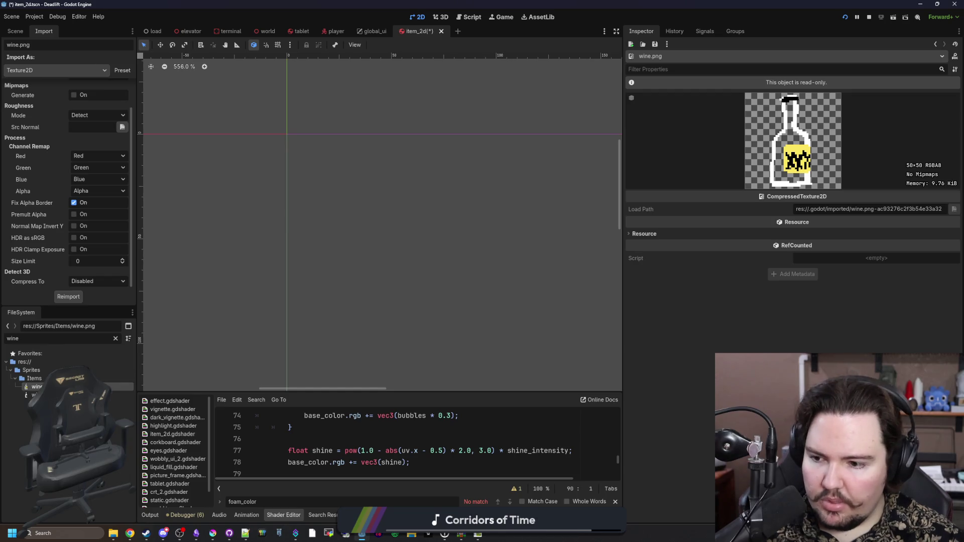
Inspect wine_mask.png's 50×50 texture, return to wine.png's import settings, and clear the 'wine' filter.
left_click(35, 395)
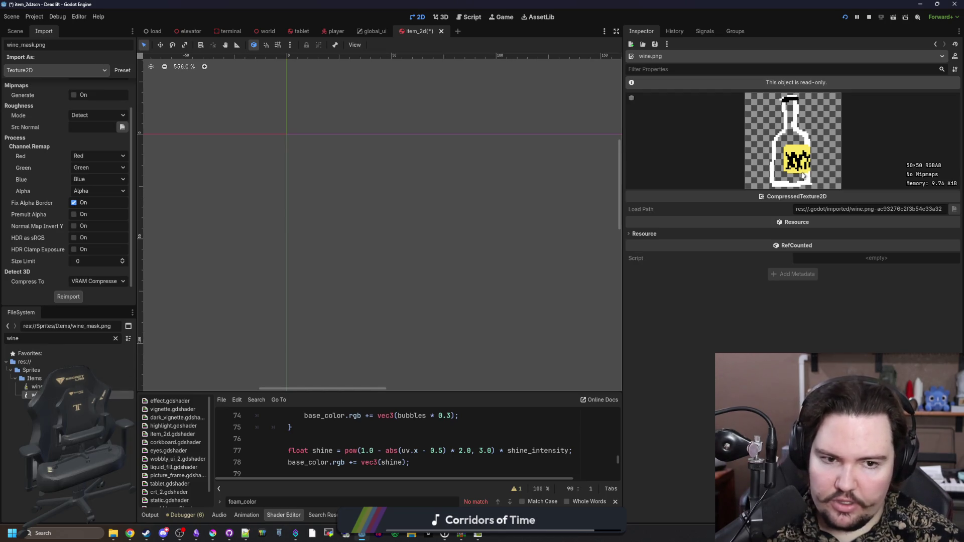
left_click(35, 395)
scroll(56, 146, "up", 2)
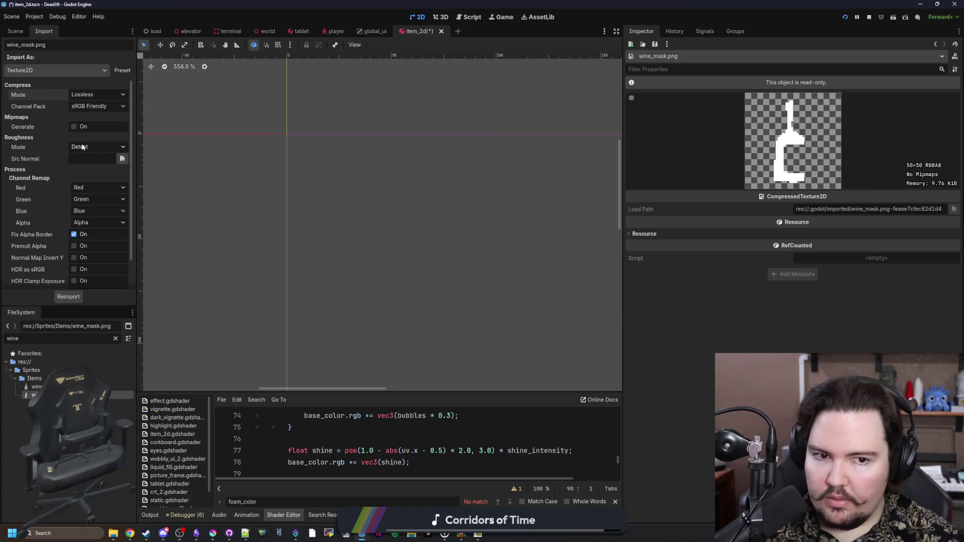
key("Up")
key("Down")
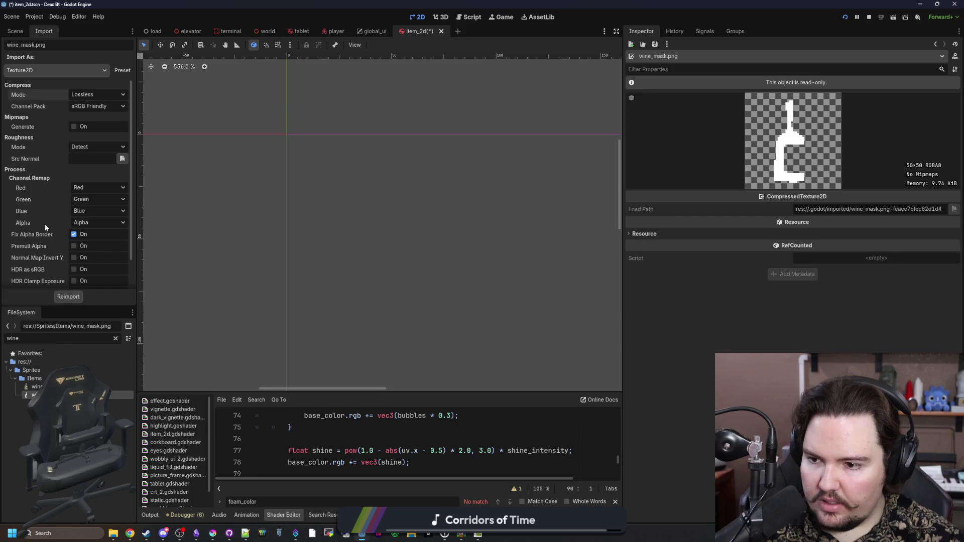
scroll(49, 236, "down", 2)
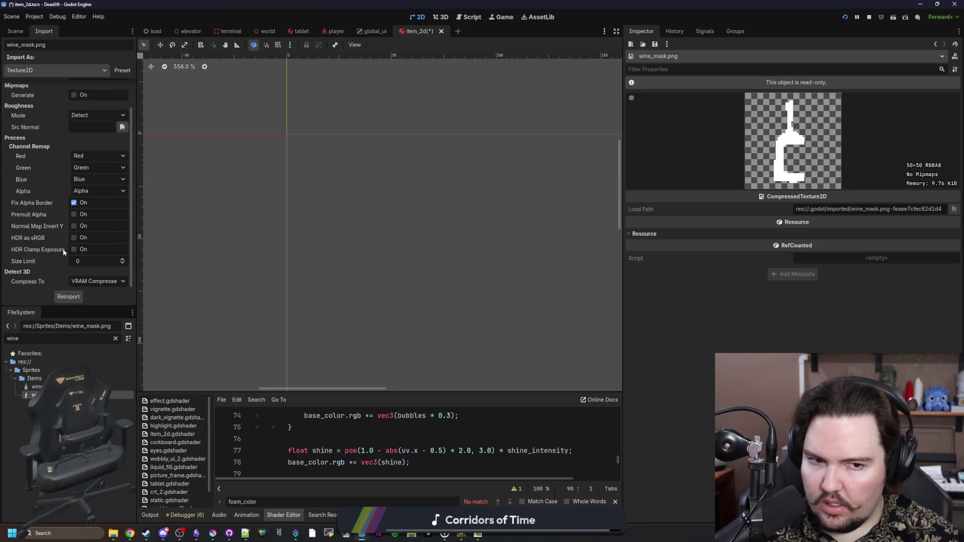
key("Up")
left_click(115, 340)
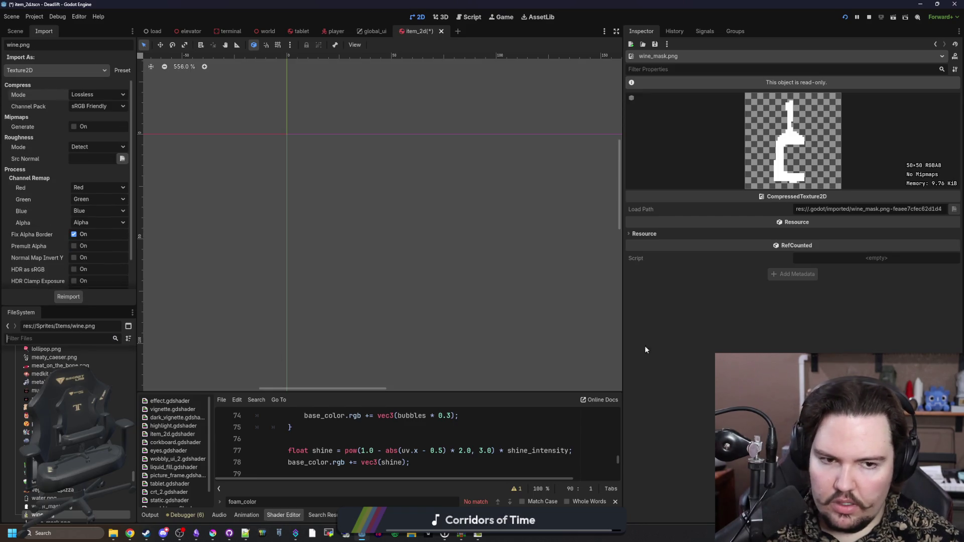
Save the scene and open item_2d.gd from the 'item' file filter.
key("ctrl+s")
left_click(93, 340)
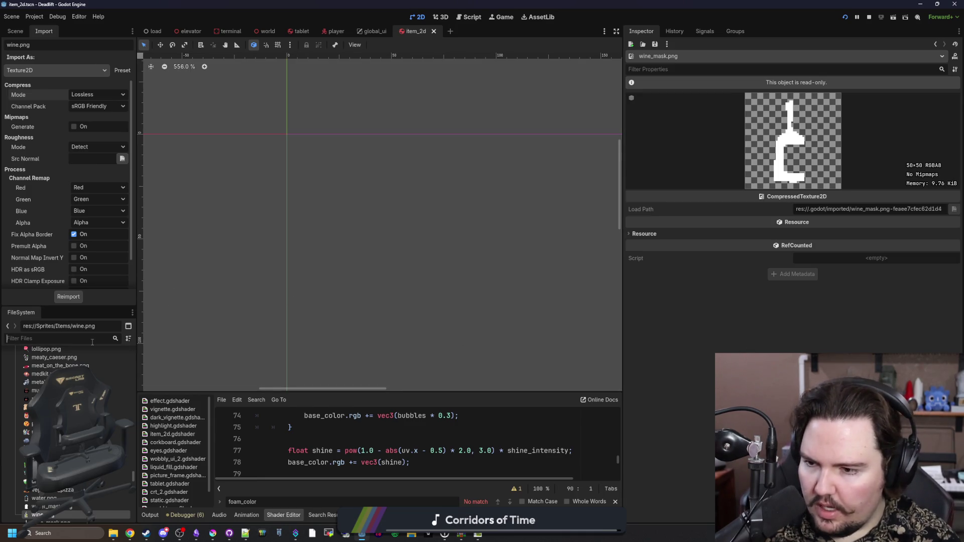
type("item2")
key("BackSpace")
key("BackSpace")
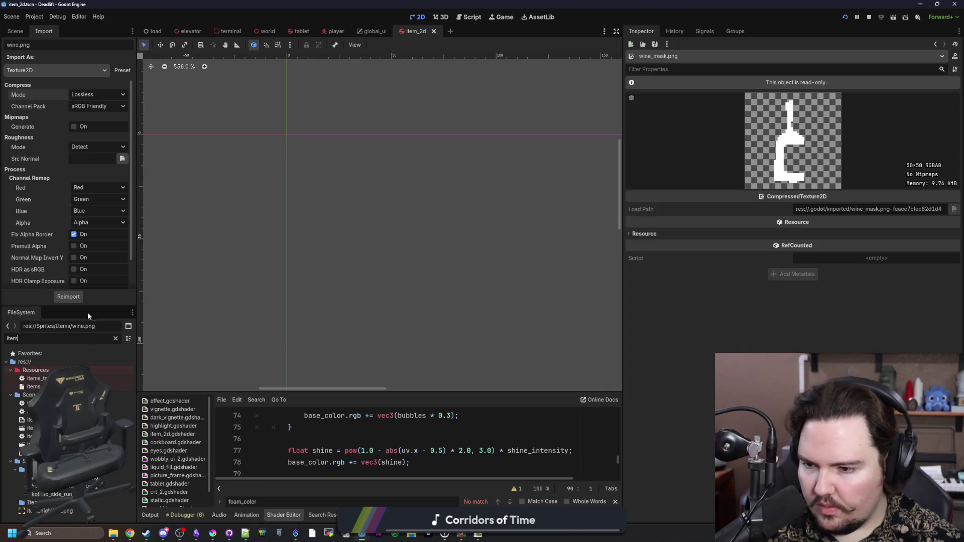
double_click(76, 411)
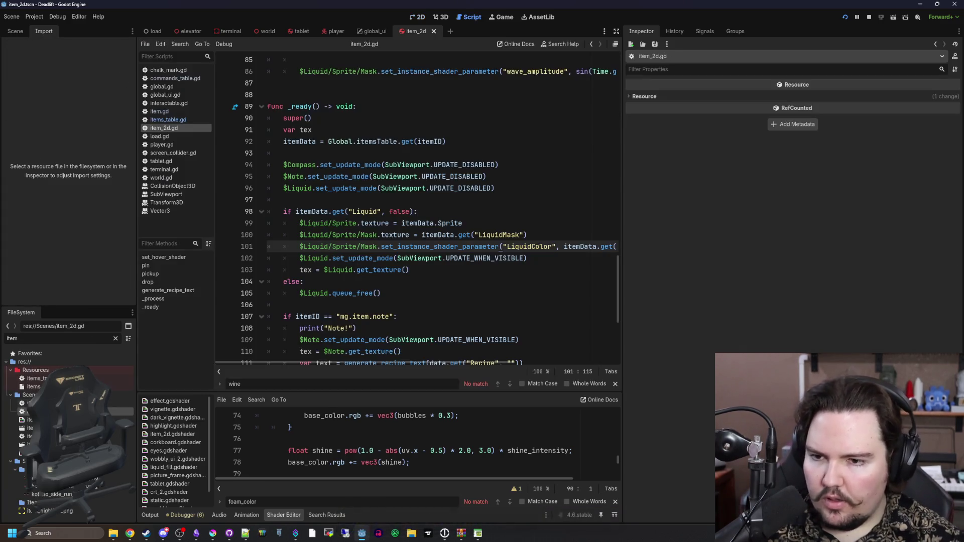
Review the LiquidColor and LiquidMask lines (99–104) in item_2d.gd, saving along the way.
left_click(394, 285)
left_click_drag(621, 206, 949, 216)
left_click(605, 239)
key("ctrl+s")
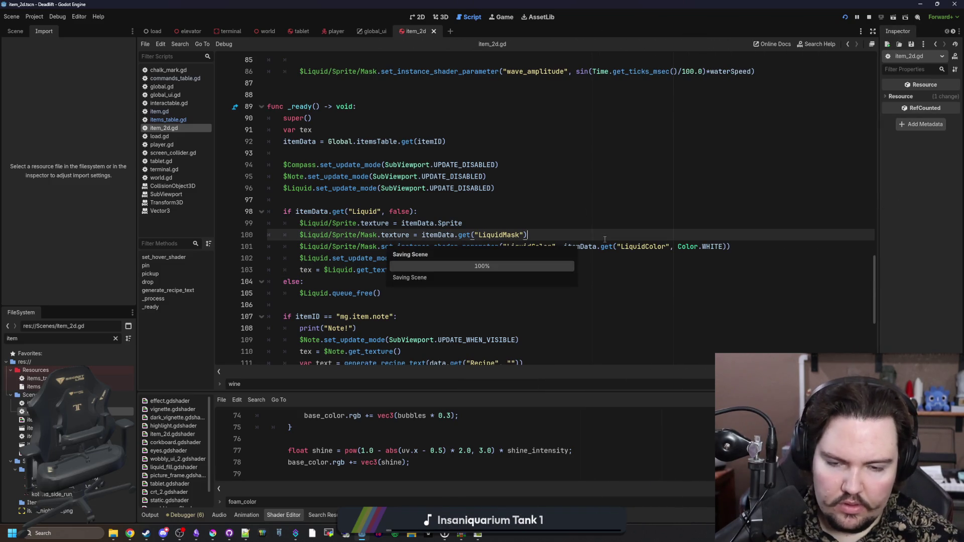
left_click(561, 227)
key("ctrl+s")
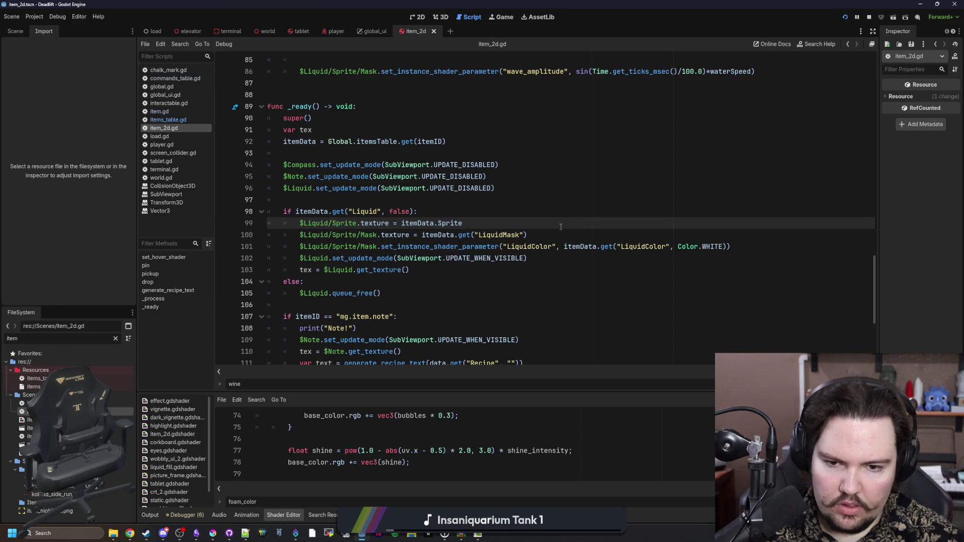
left_click(552, 235)
key("ctrl+s")
Check the Mask node's water shader material, then run the game to test the wine item.
left_click(19, 32)
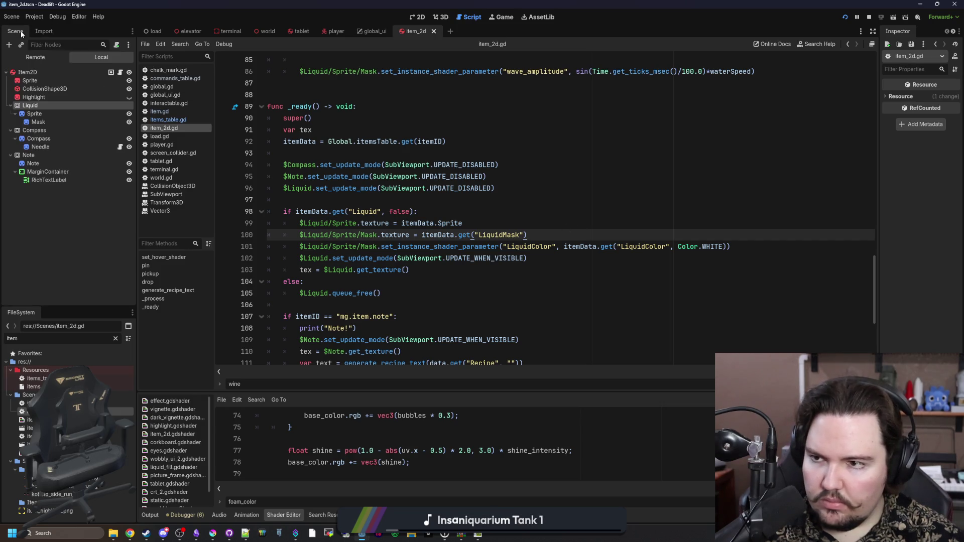
left_click(38, 122)
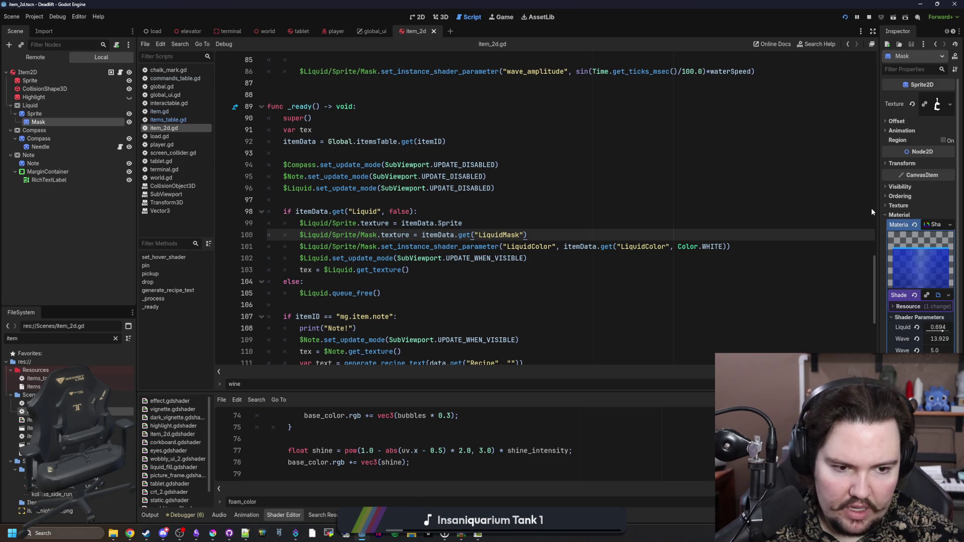
left_click_drag(877, 208, 720, 208)
left_click(427, 316)
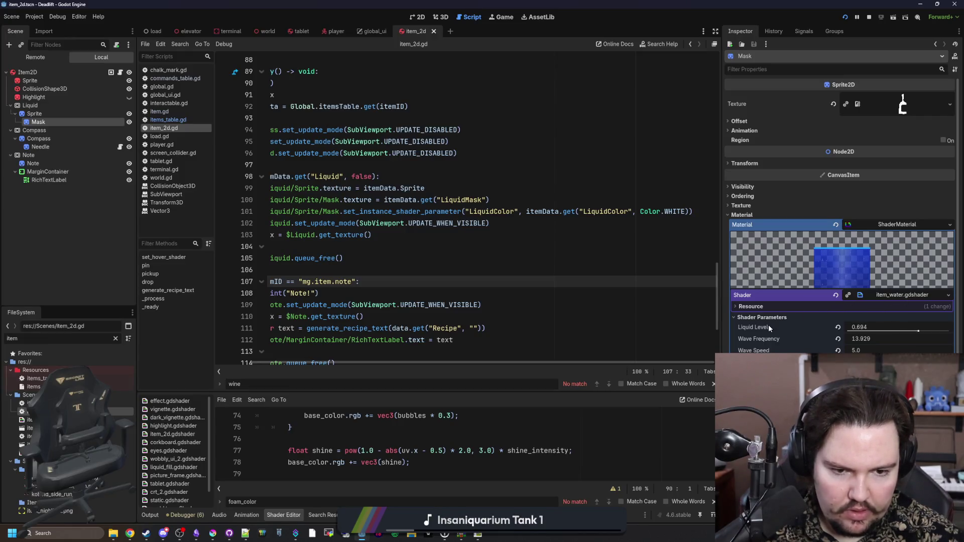
key("Down")
key("ctrl+s")
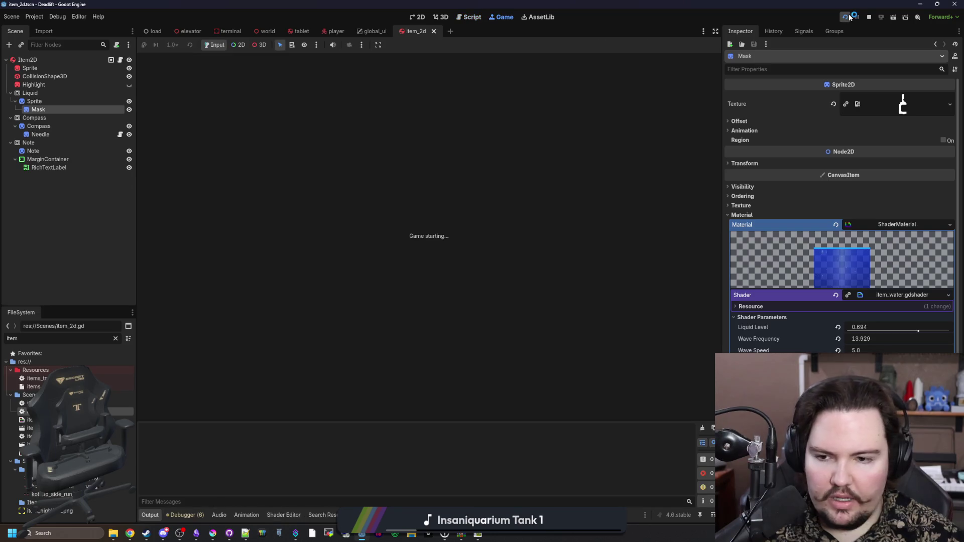
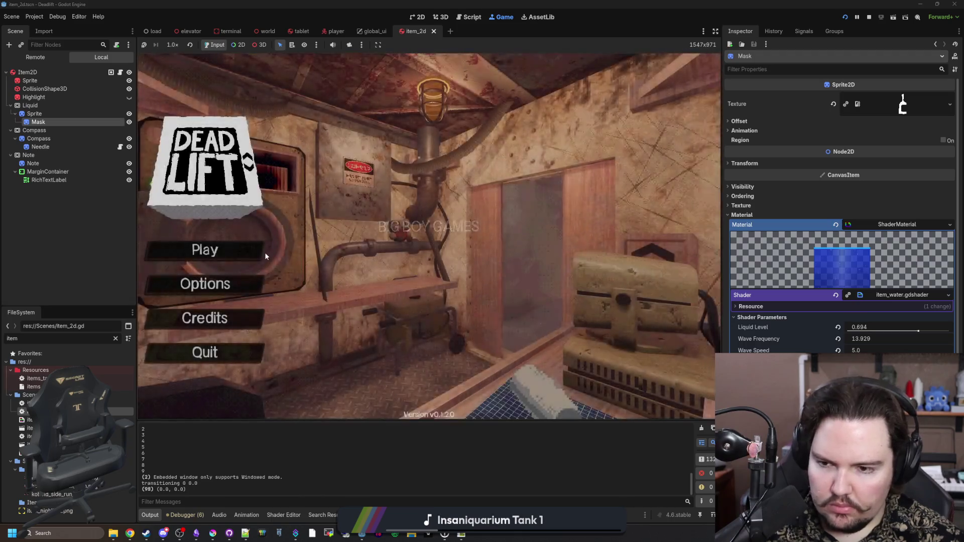
Skip the studio splash screen and begin a new game with the default setup.
key("d")
key("w")
key("a")
key("s")
key("d")
key("w")
key("a")
left_click(251, 249)
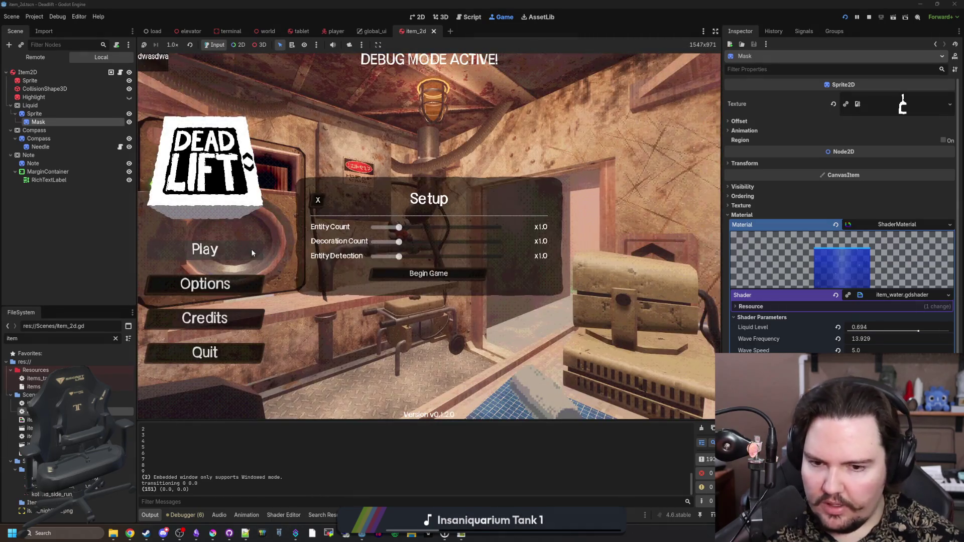
left_click(448, 276)
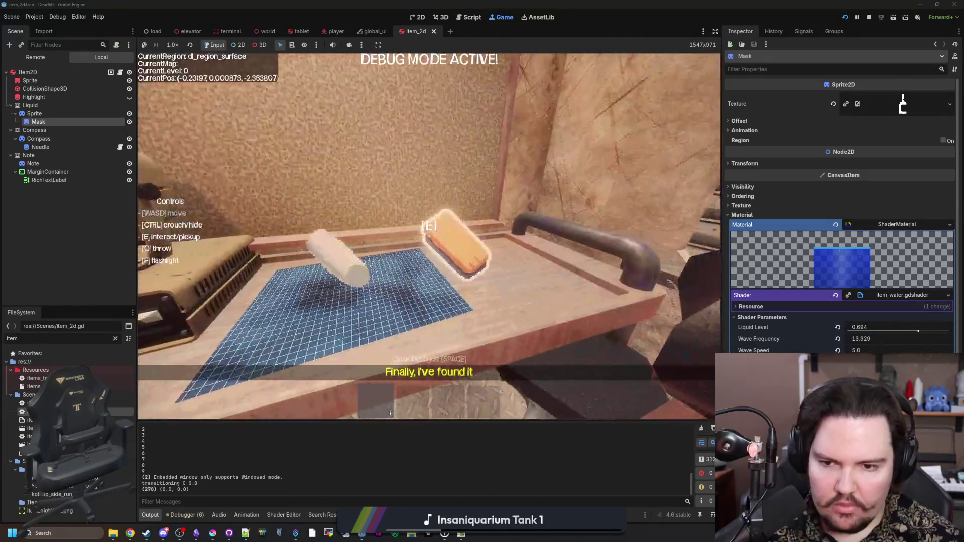
Spawn two bottles with /give and set both down side by side on the shelf.
type("/give wat")
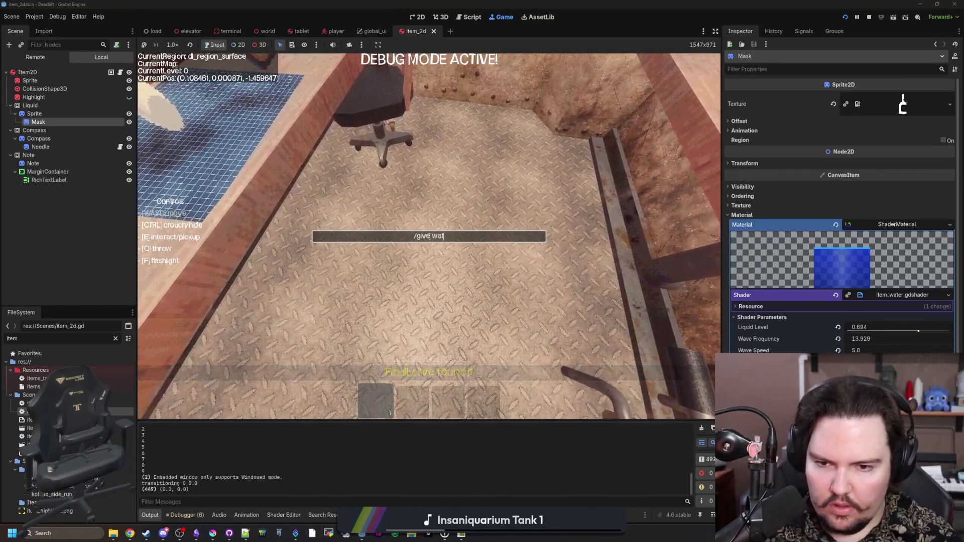
key("Return")
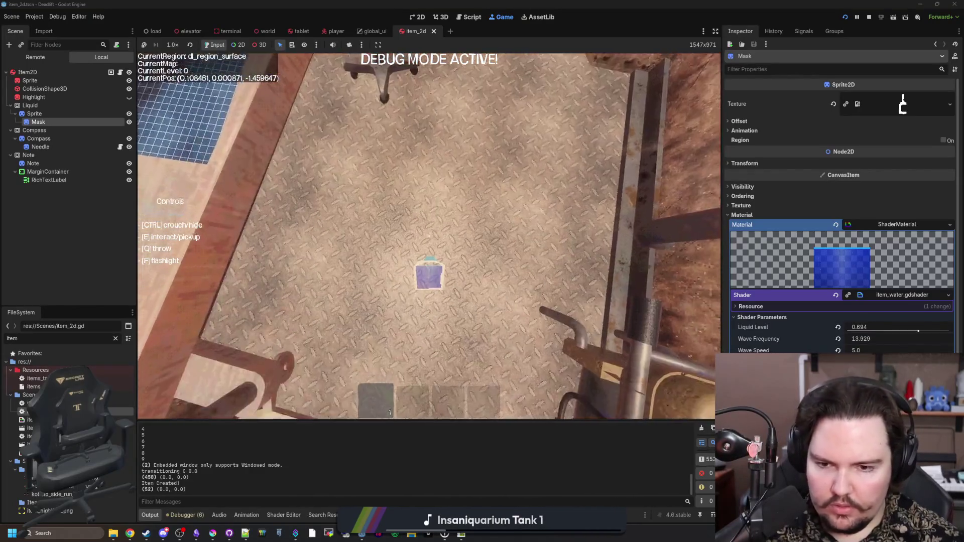
key("q")
key("slash")
type("/give wi")
key("Return")
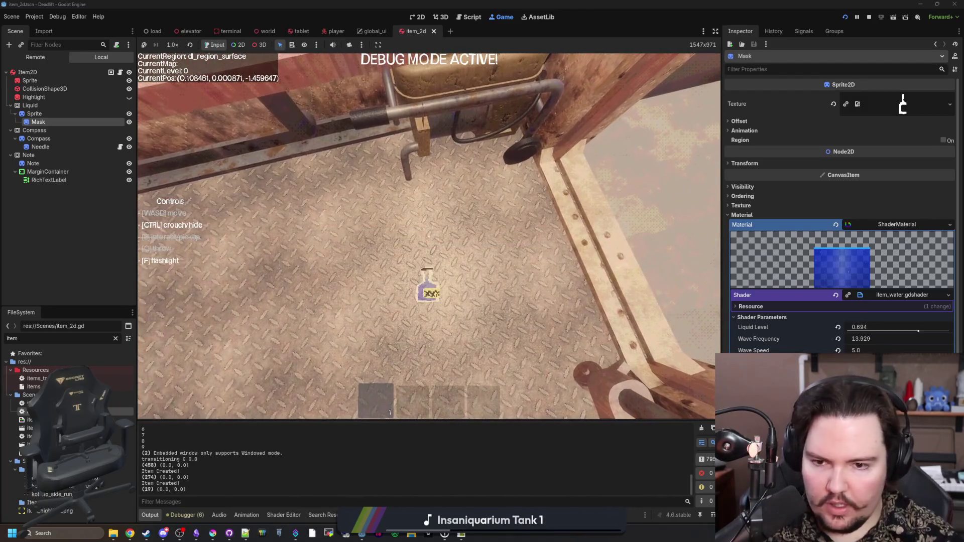
key("q")
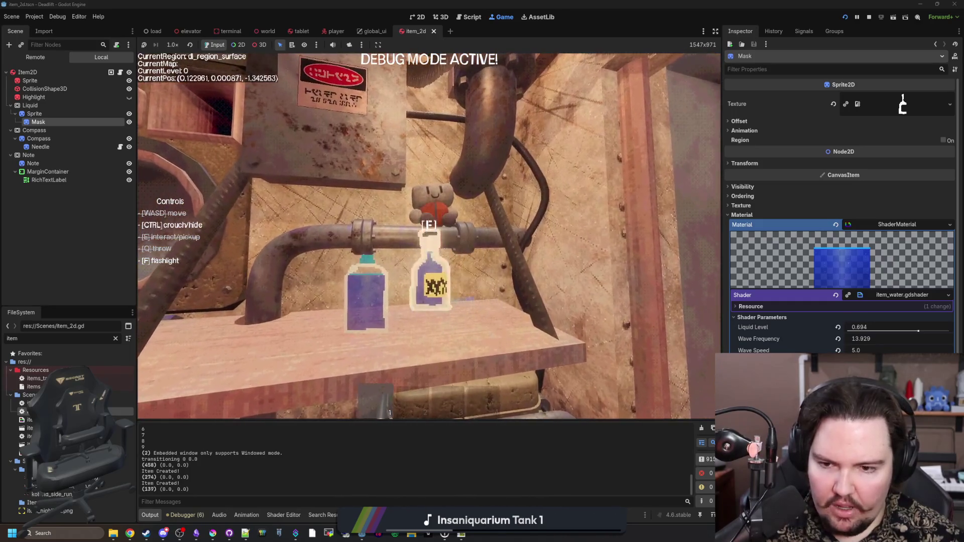
Walk around the shelf to compare the bottles' purple liquid fills.
key("w")
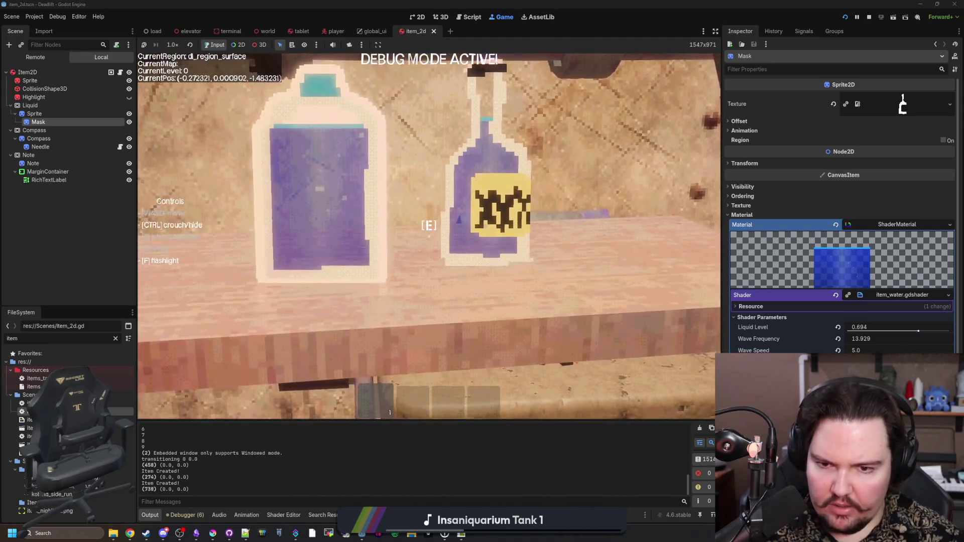
key("w")
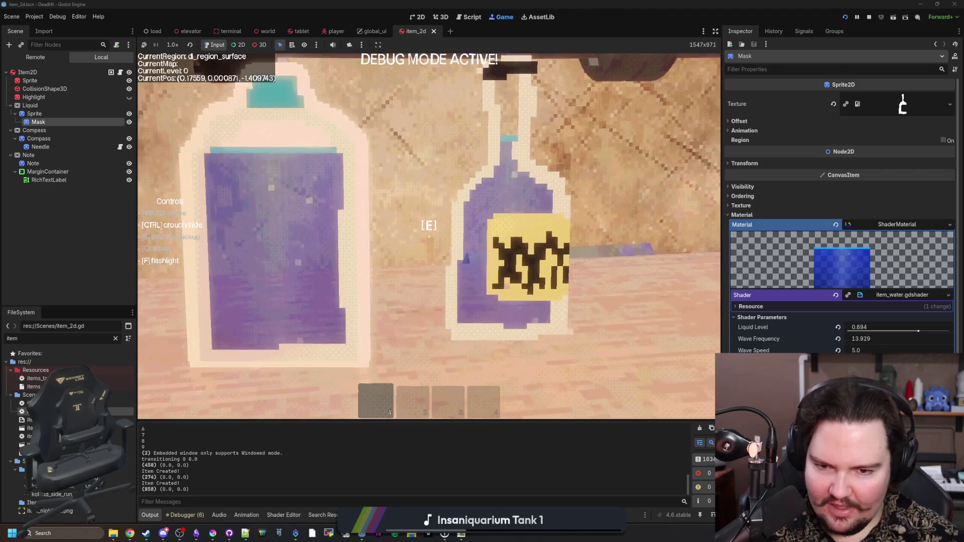
key("s")
key("d")
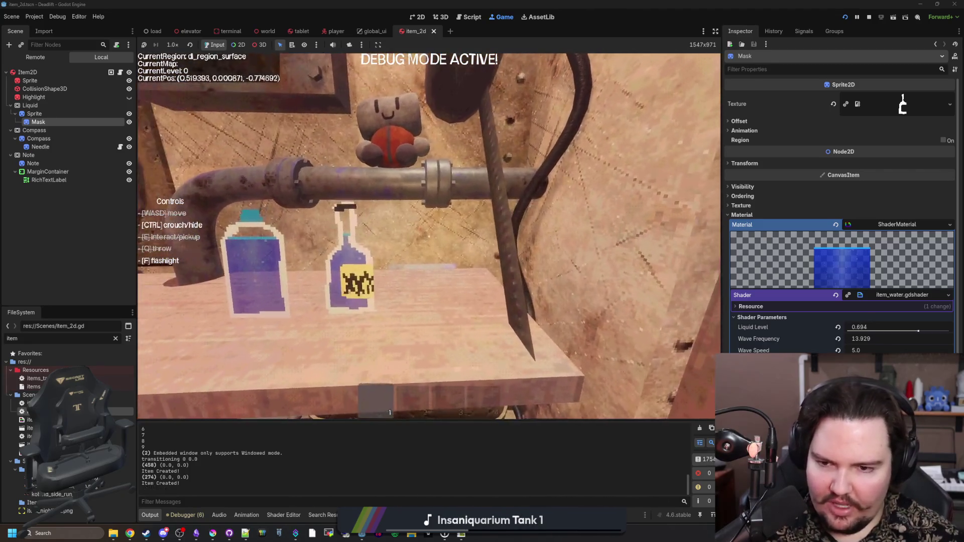
key("a")
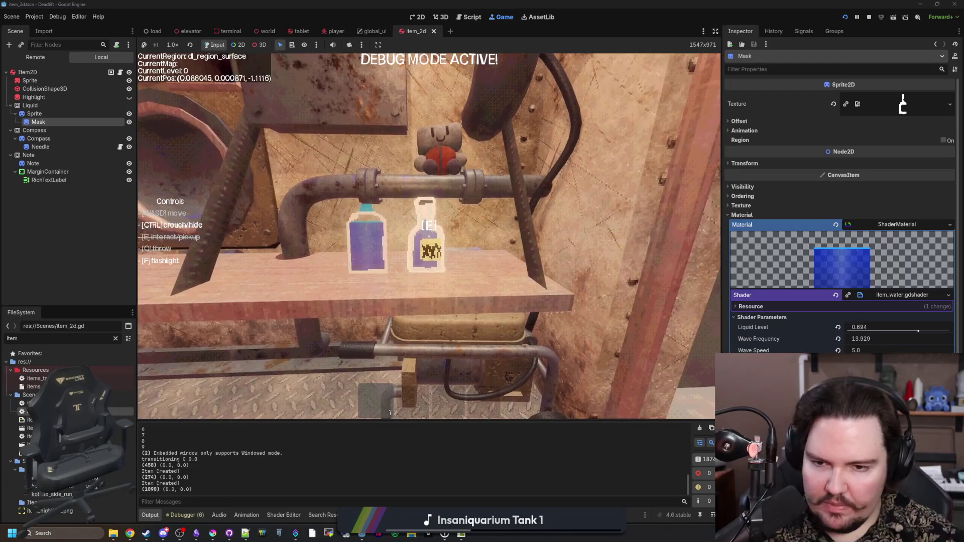
Pause the game and open items_table.gd from the script list.
key("Escape")
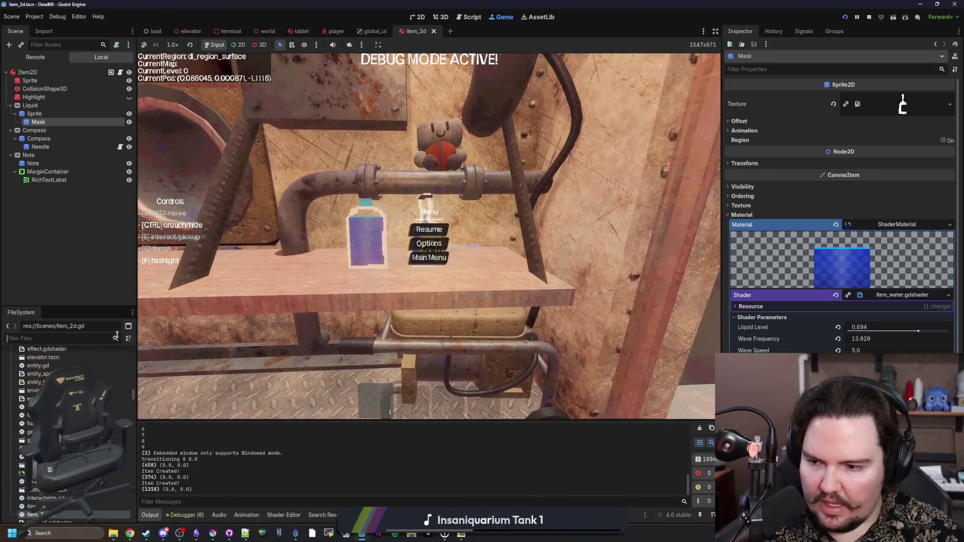
type("items")
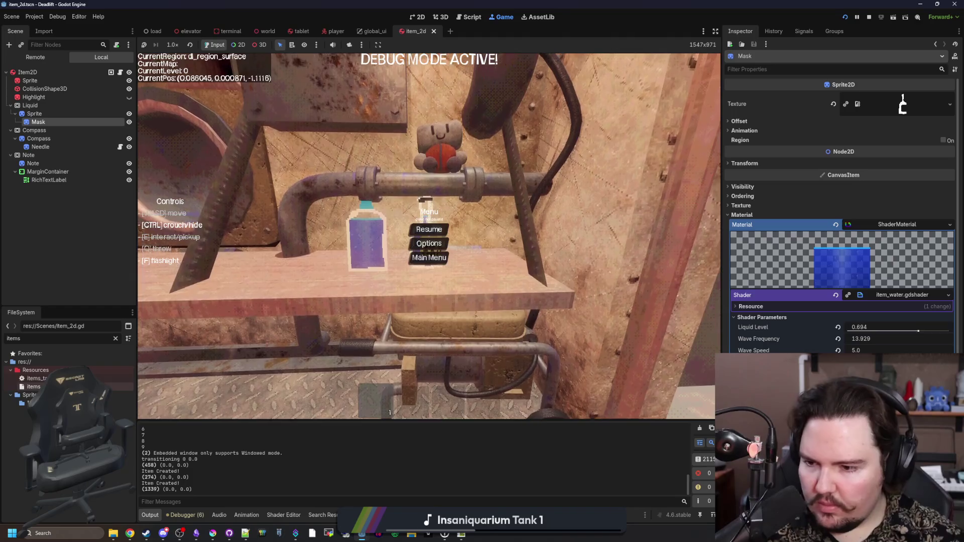
double_click(34, 378)
Darken the wine item's LiquidColor to 401c2de3 and save the script.
left_click(484, 246)
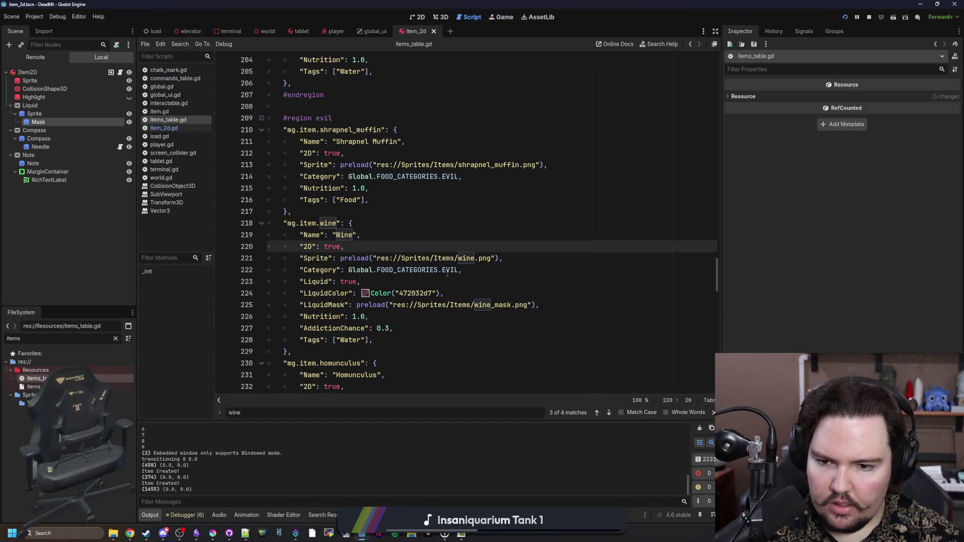
left_click(365, 293)
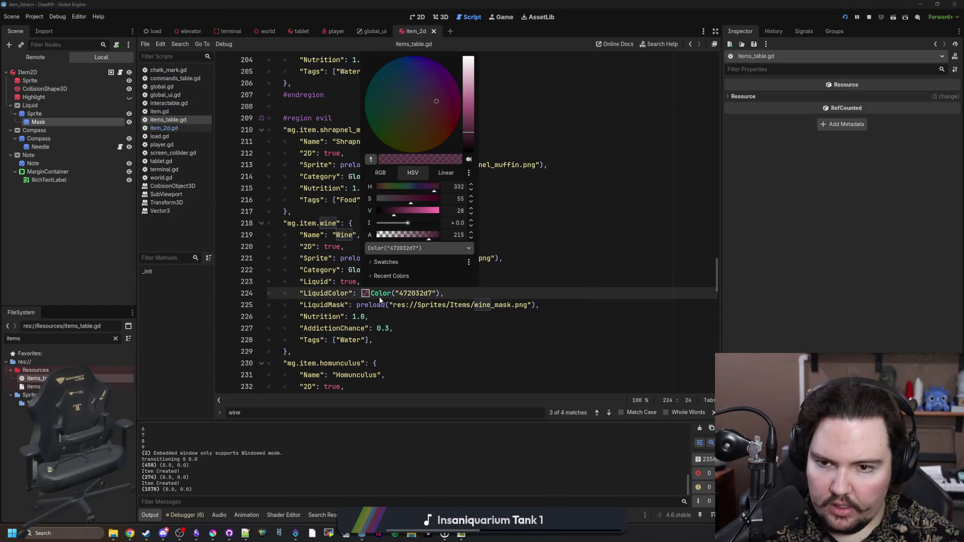
left_click(471, 135)
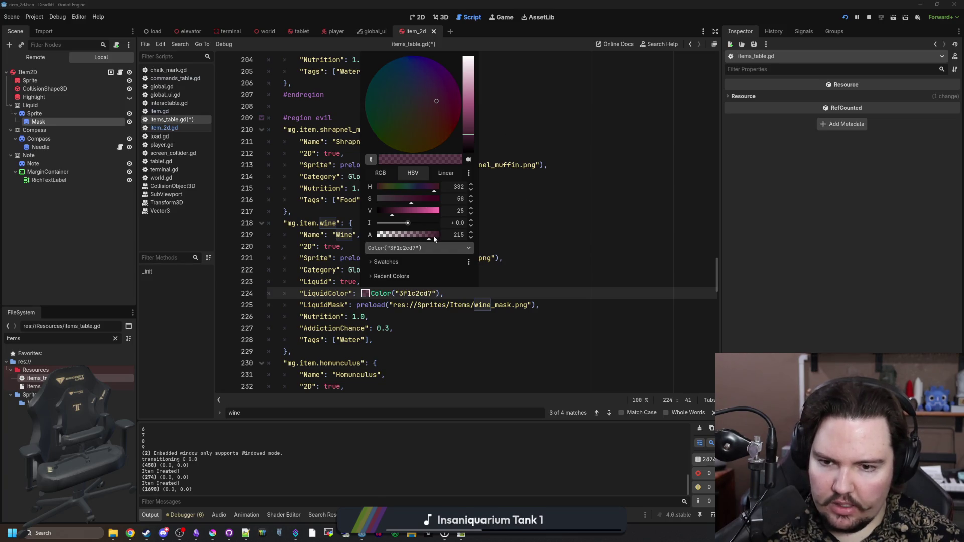
key("Escape")
left_click(433, 239)
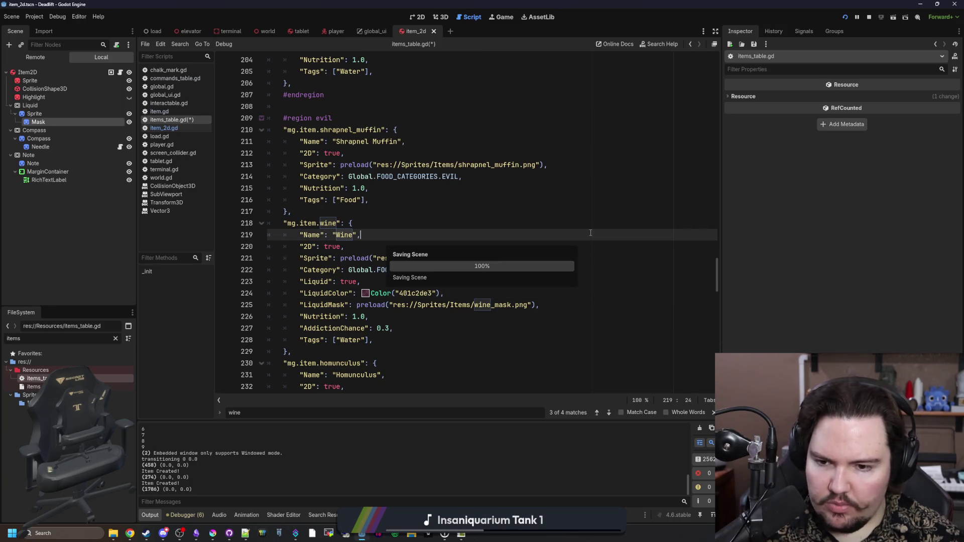
left_click(504, 205)
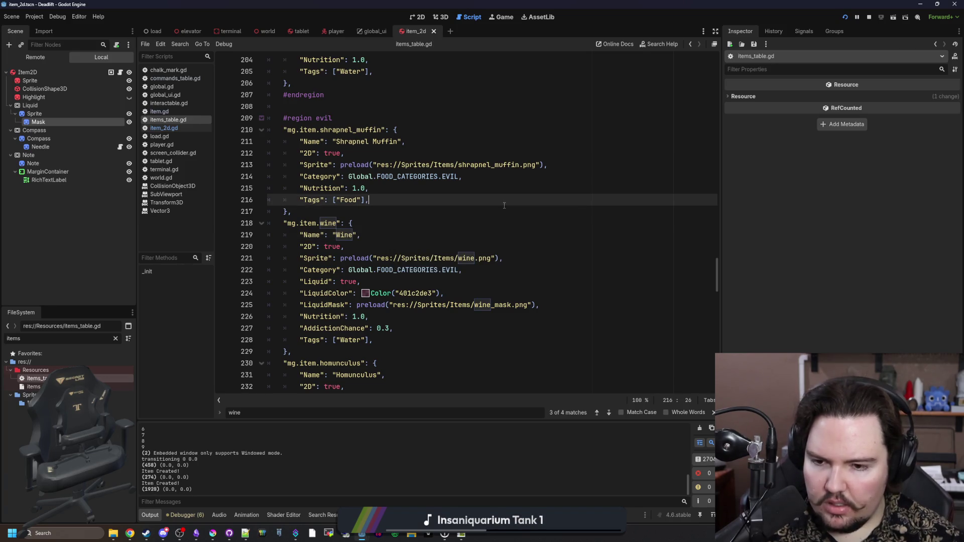
Review Item2D's liquid code and nodes, save the scene, and select the liquid Mask node.
left_click(120, 72)
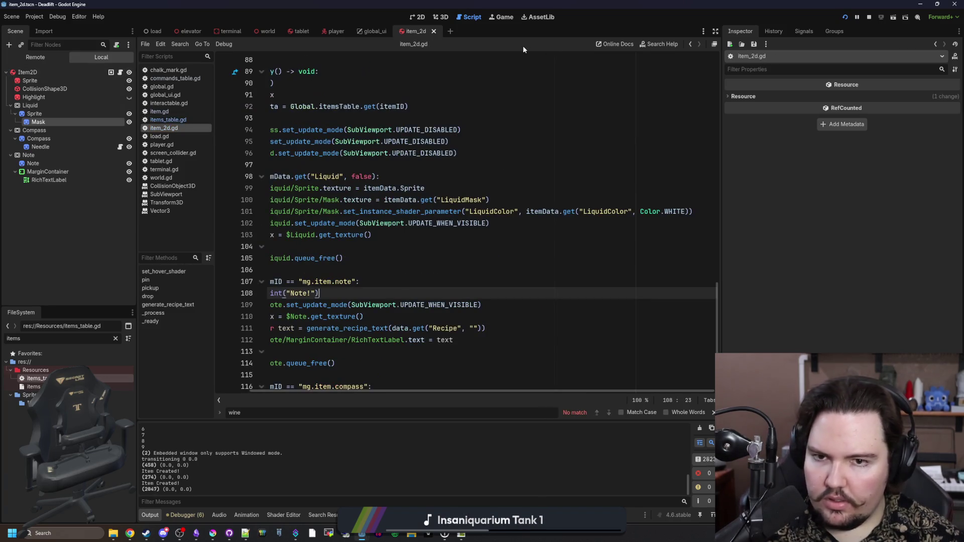
left_click(417, 17)
left_click(53, 78)
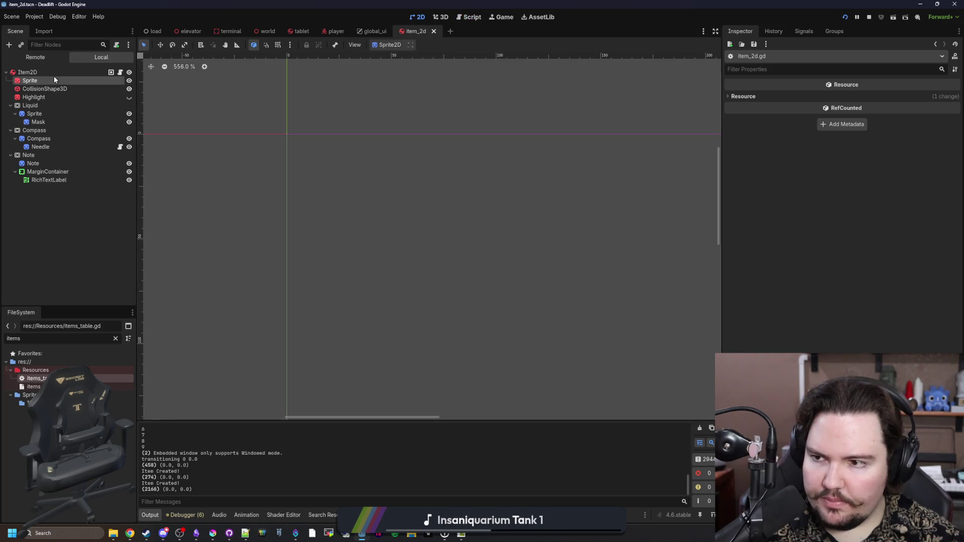
left_click(68, 70)
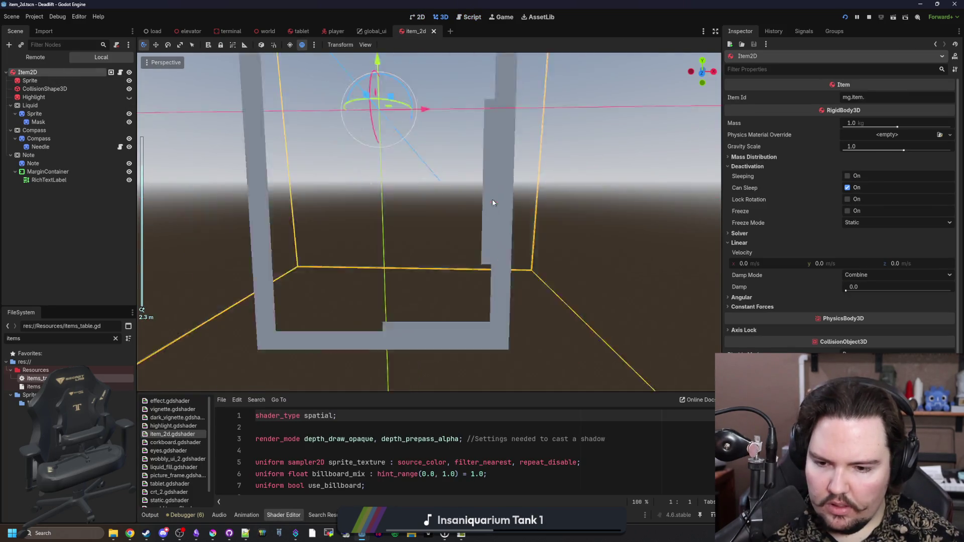
key("f")
key("ctrl+s")
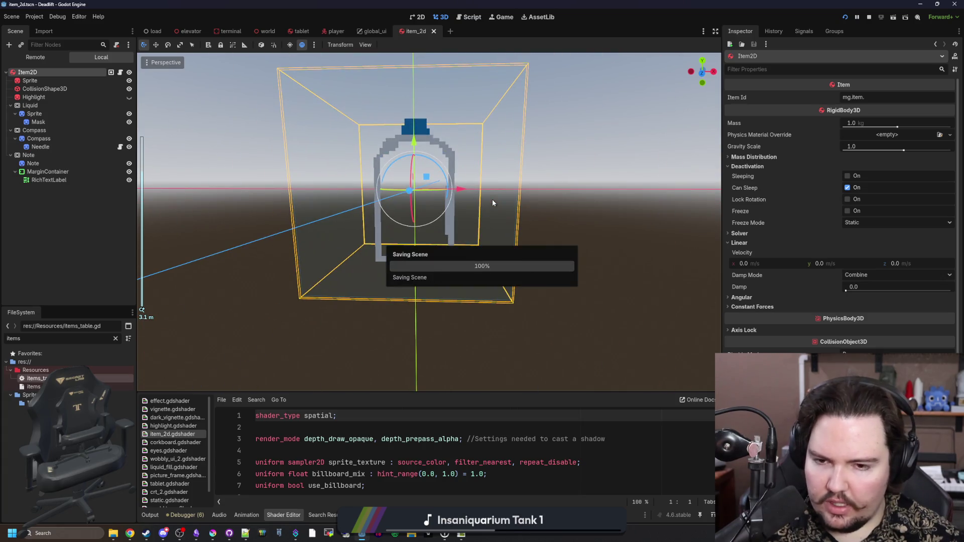
scroll(806, 282, "down", 3)
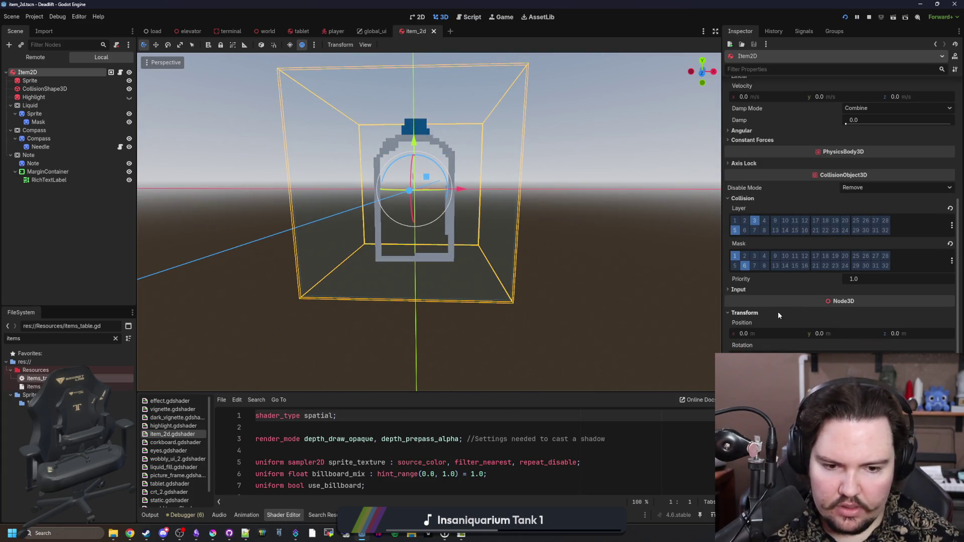
left_click(38, 122)
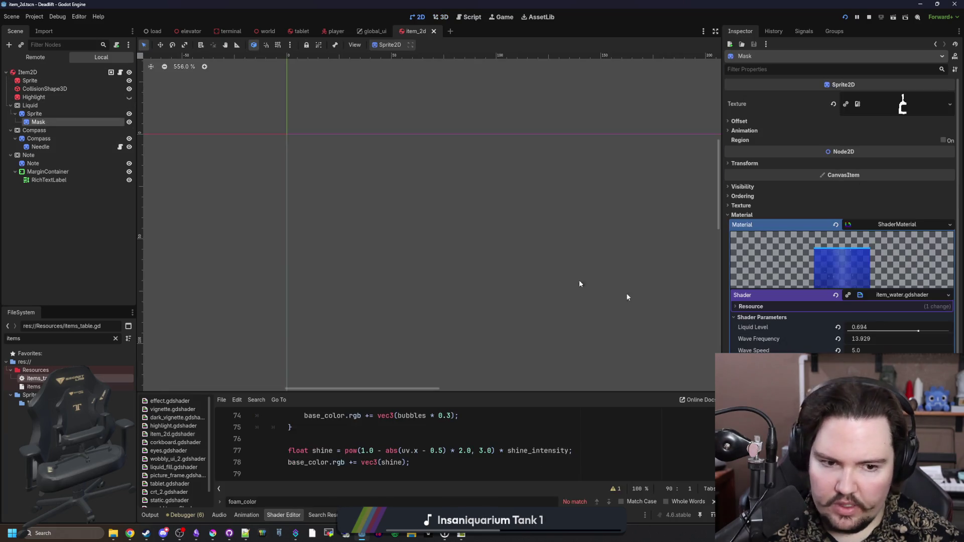
Set the Mask material's liquid colour to a fully opaque magenta.
scroll(796, 313, "down", 5)
left_click(898, 360)
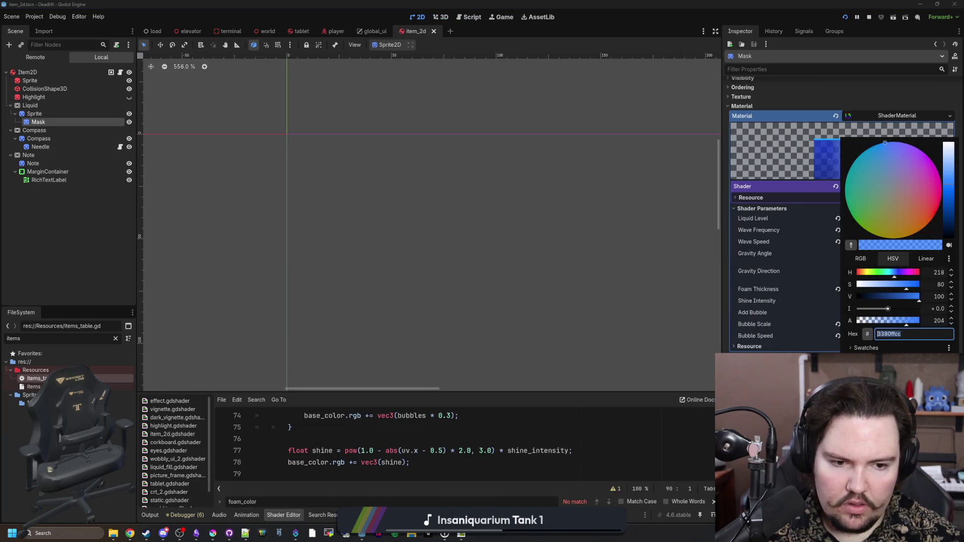
mouse_move(890, 326)
left_mouse_down()
mouse_move(873, 326)
mouse_move(938, 321)
mouse_move(929, 324)
left_mouse_up()
left_click_drag(924, 162, 937, 169)
left_click(952, 169)
key("Escape")
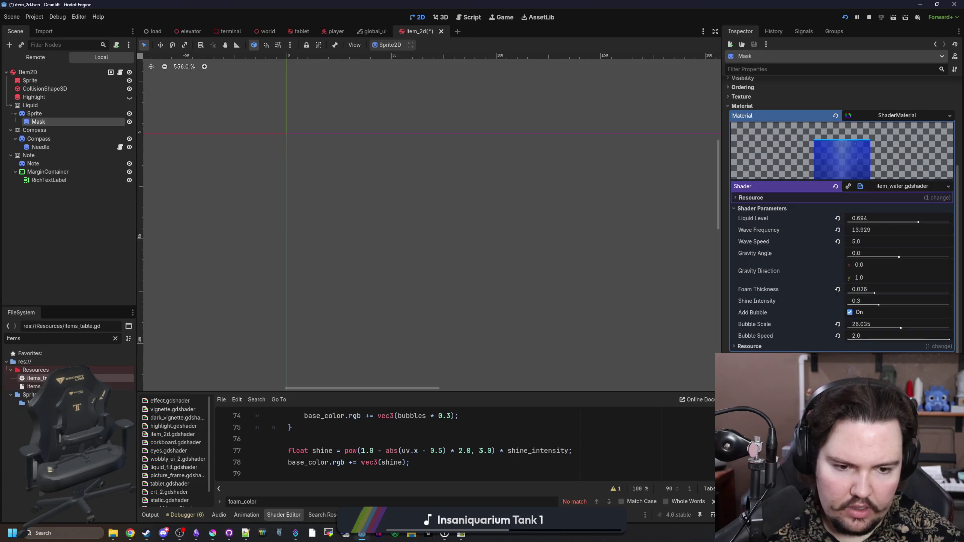
Drag the splitter up to enlarge the item_water.gdshader code editor.
scroll(901, 193, "up", 1)
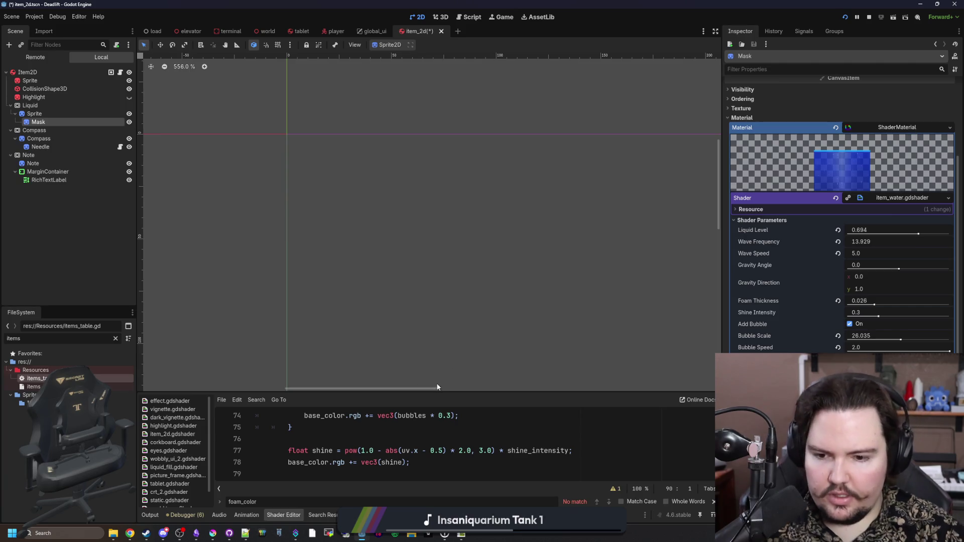
left_click_drag(425, 392, 436, 198)
scroll(788, 204, "up", 5)
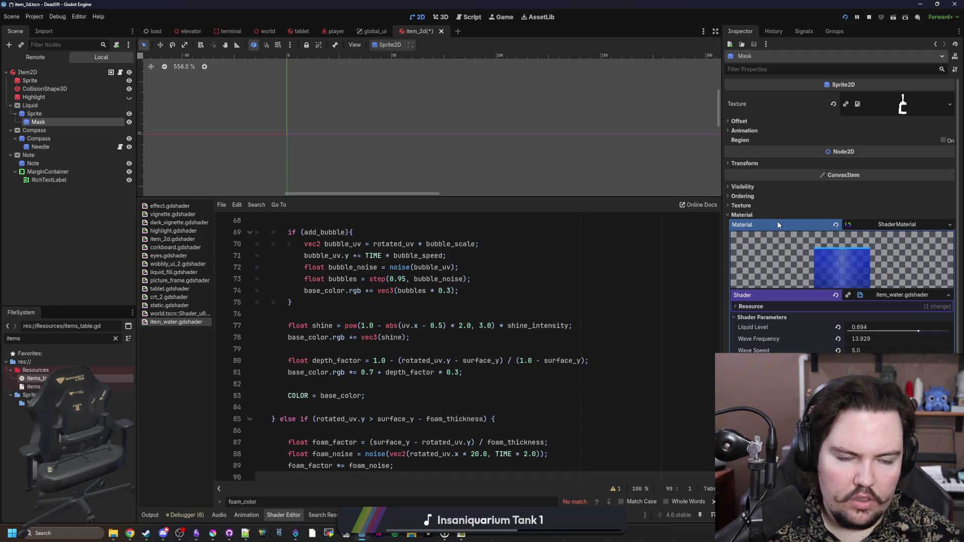
Search the shader code for liquid_color to find its uniform declaration.
scroll(777, 221, "down", 6)
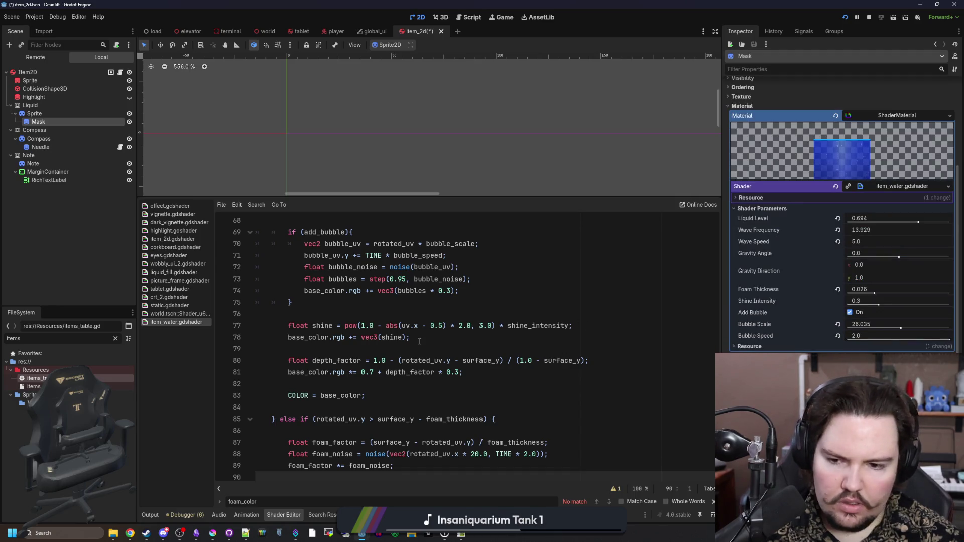
scroll(420, 341, "up", 13)
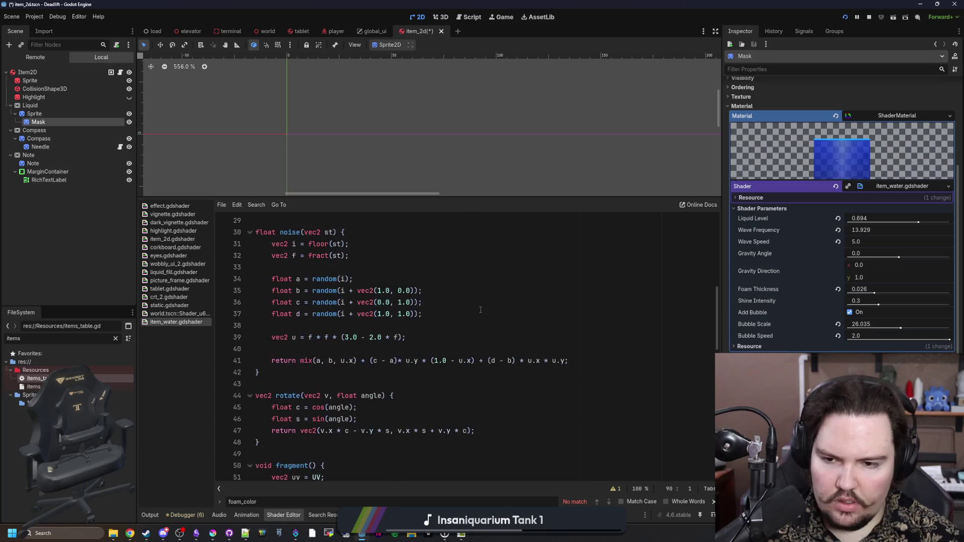
left_click(481, 311)
key("ctrl+f")
type("liquid")
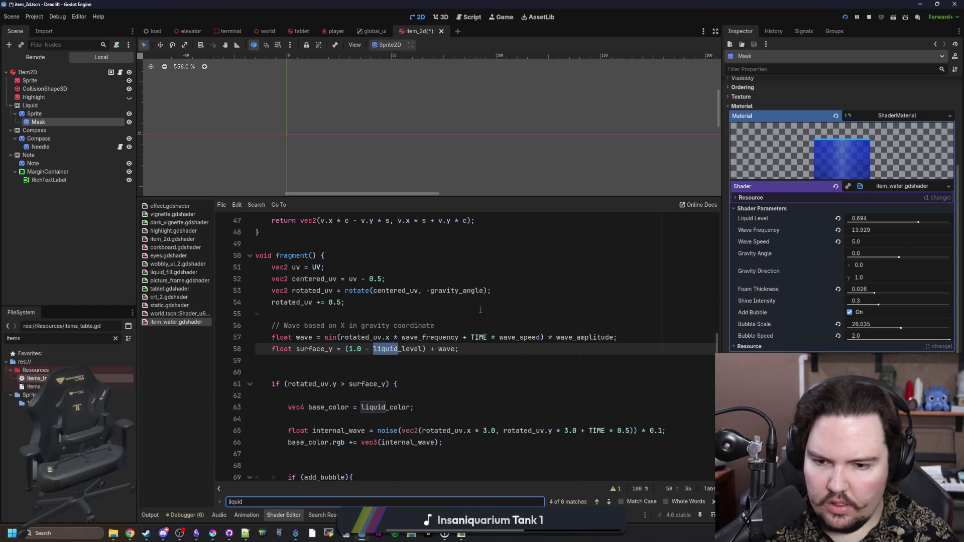
type("_color")
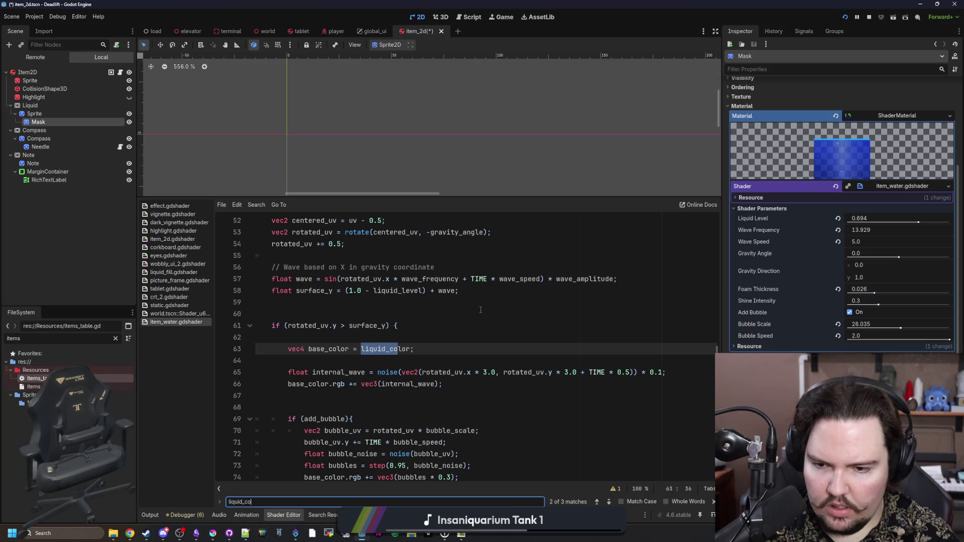
key("Return")
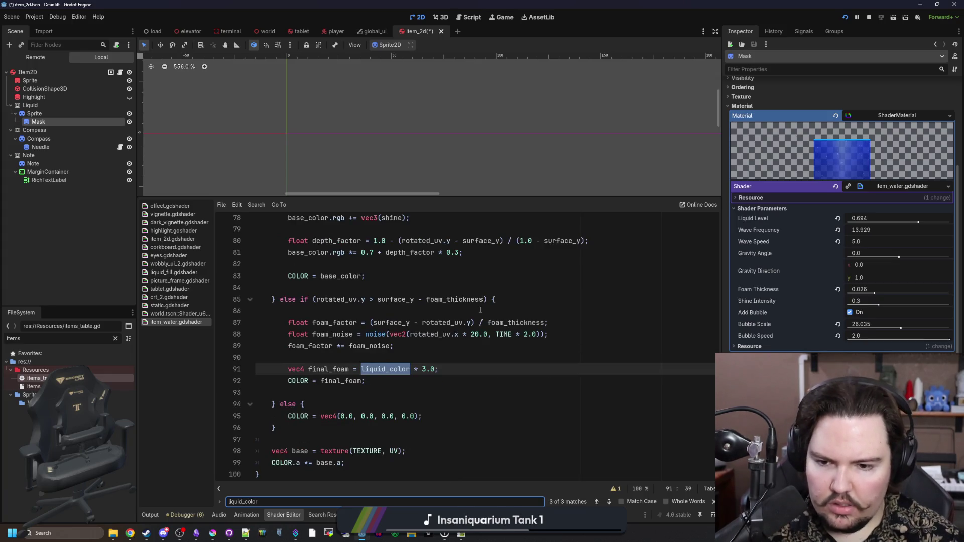
key("Return")
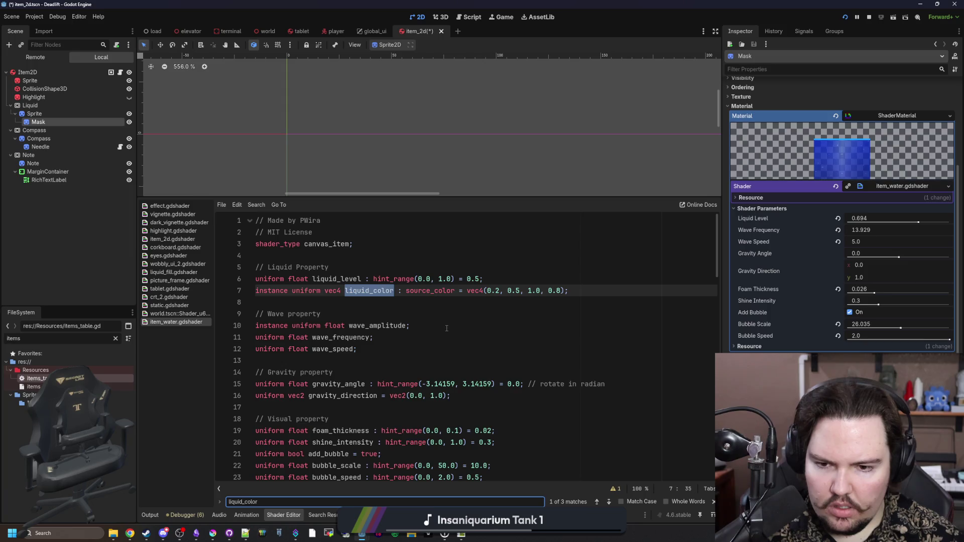
Rename the instance shader parameter on line 101 of item_2d.gd to liquid_color and save.
left_click(120, 72)
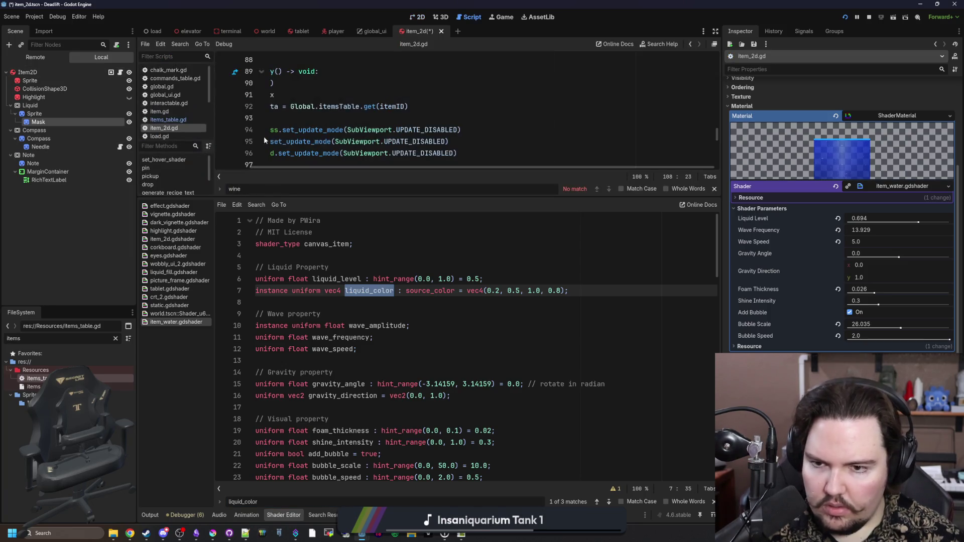
scroll(425, 166, "left", 2)
double_click(508, 106)
type("liquid_color")
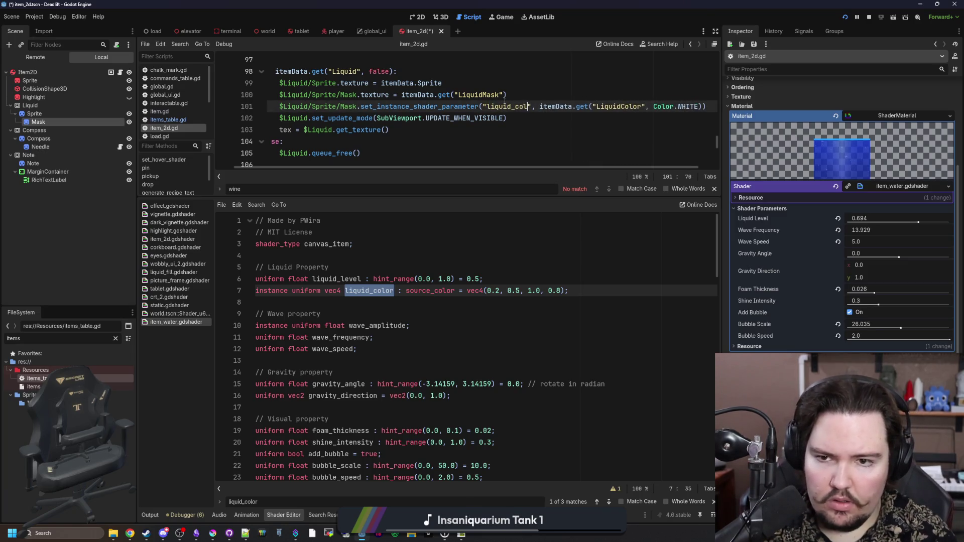
left_click(565, 89)
key("ctrl+s")
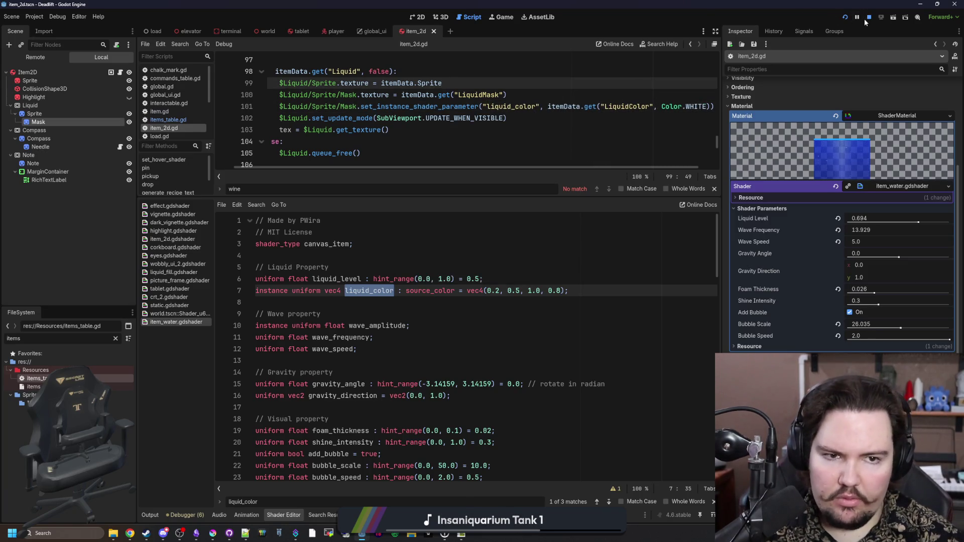
Restart the game, begin a new run from the main menu, and walk into the forest.
left_click(866, 18)
left_click(844, 18)
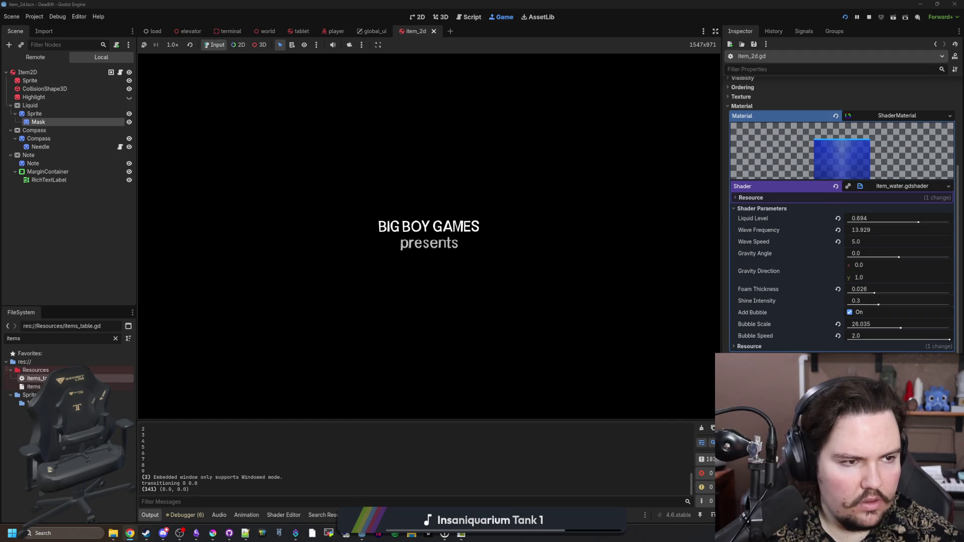
key("alt+Tab")
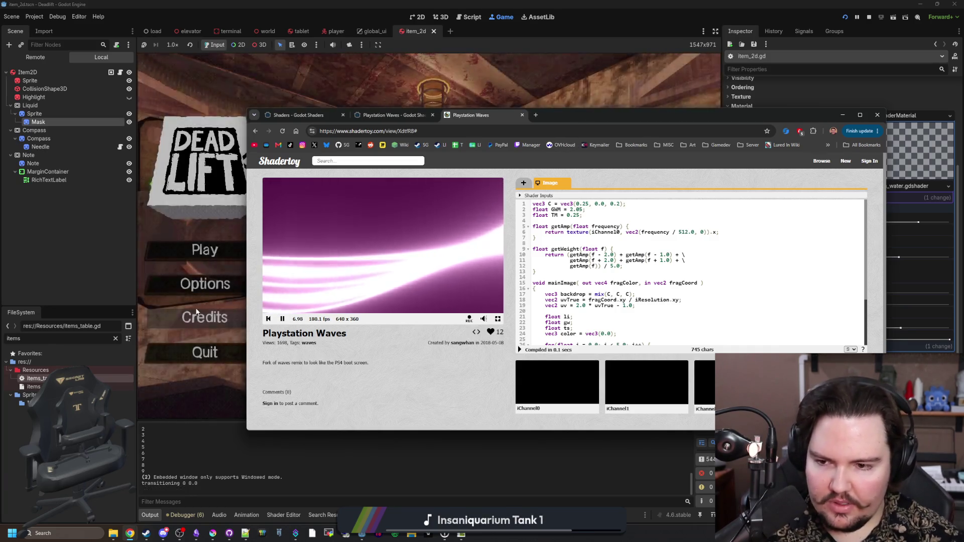
left_click(210, 244)
left_click(210, 247)
left_click(475, 269)
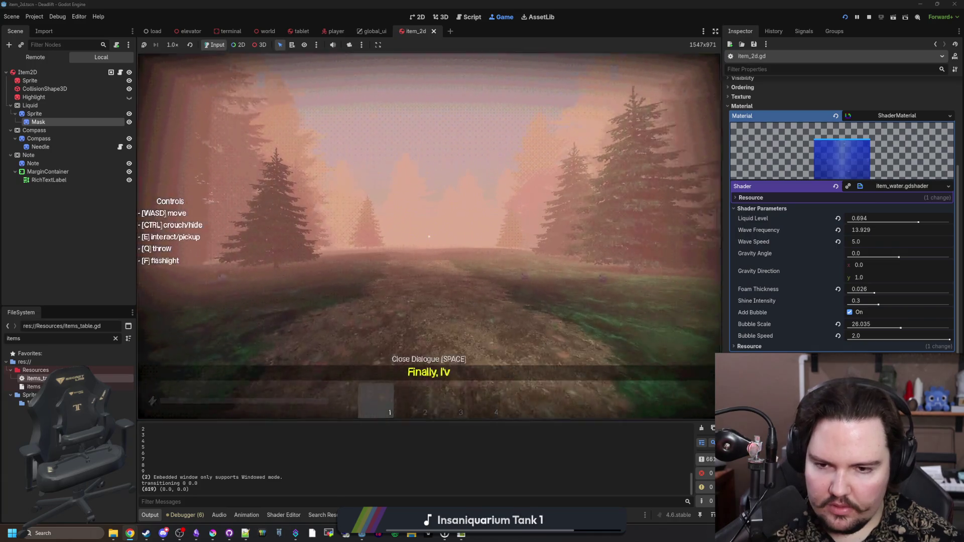
key("shift+w")
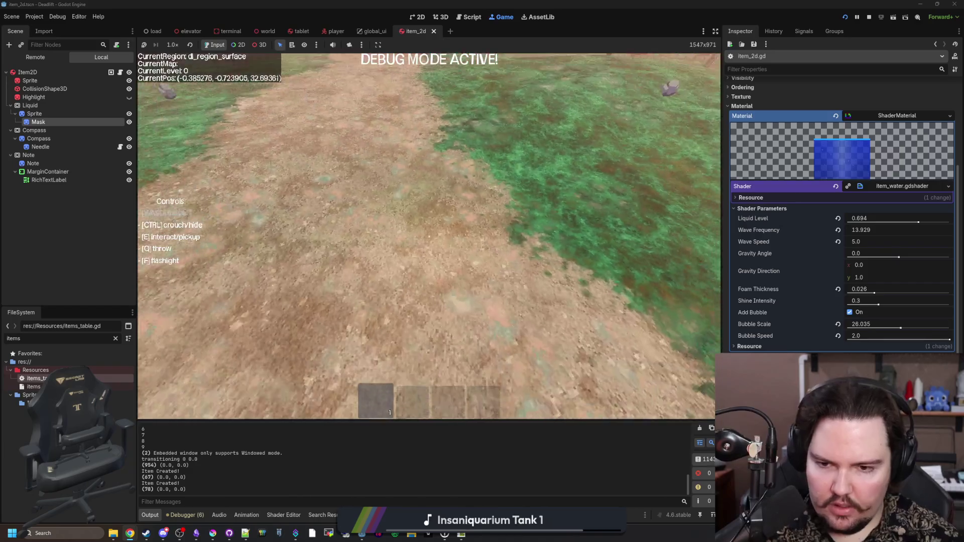
key("grave")
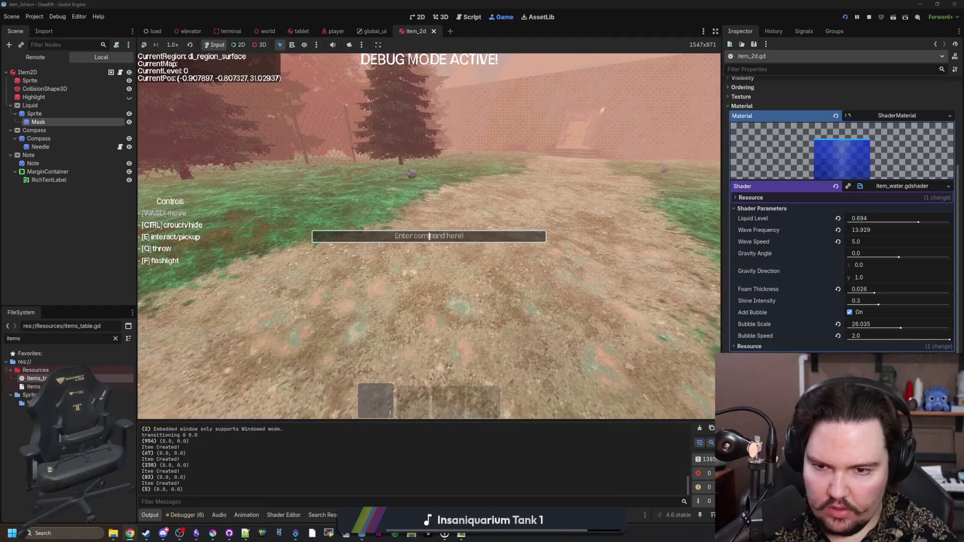
Carry the wine and blue water bottles into the workshop and set them on the table.
key("e")
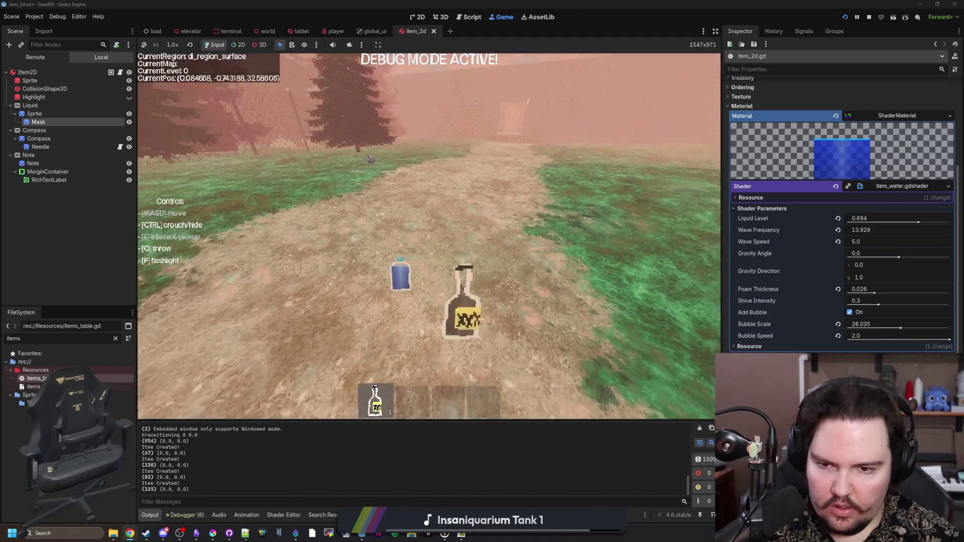
key("w")
key("e")
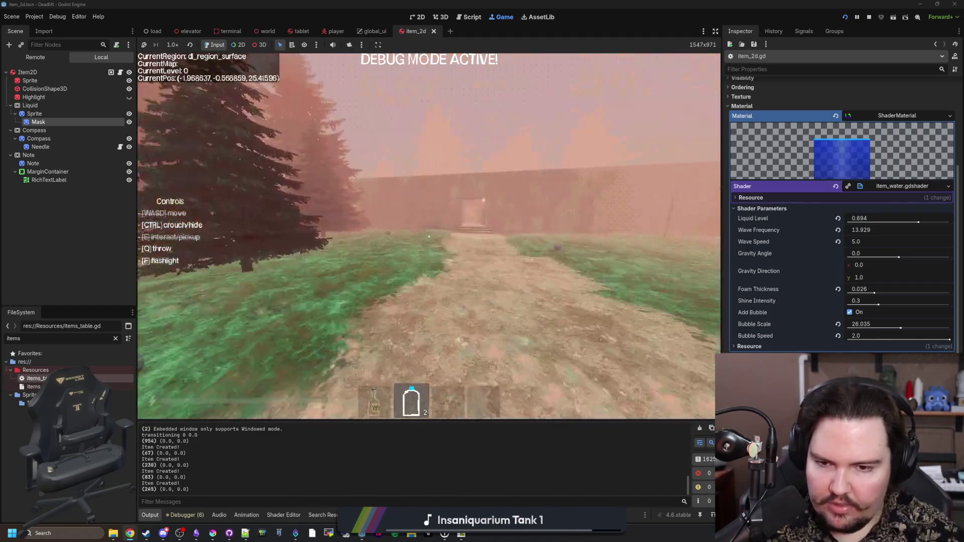
key("w")
key("q")
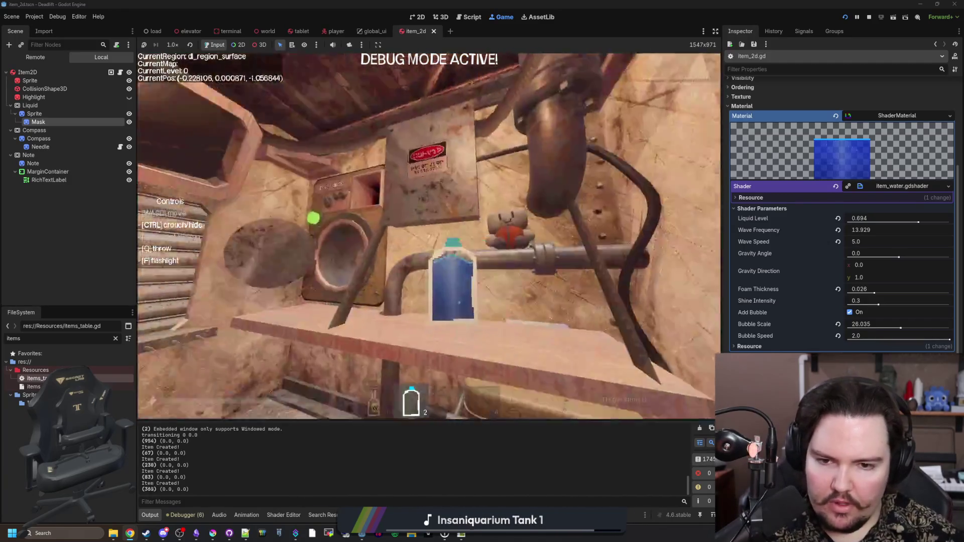
key("s")
key("q")
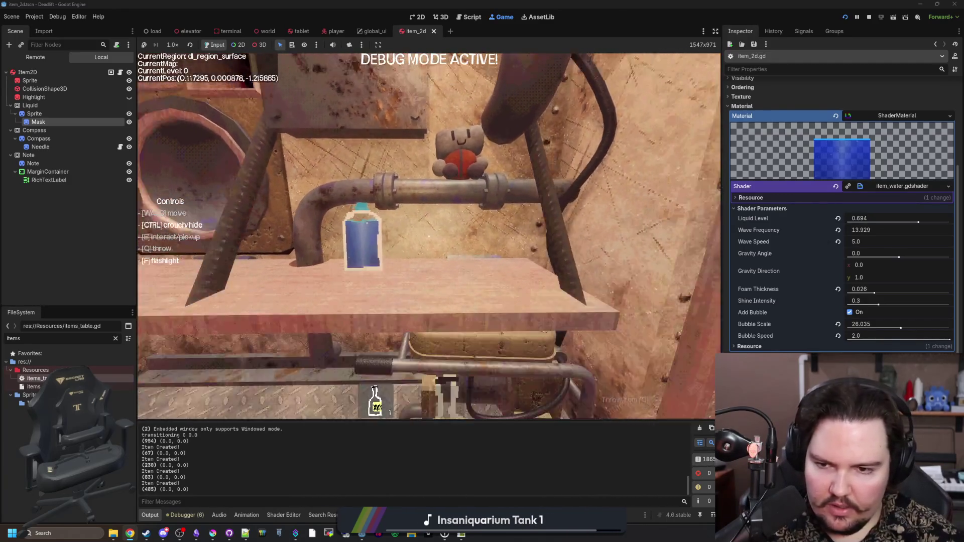
Approach the bottles, pause the game, and switch to the 'wine' search results.
key("w")
key("q")
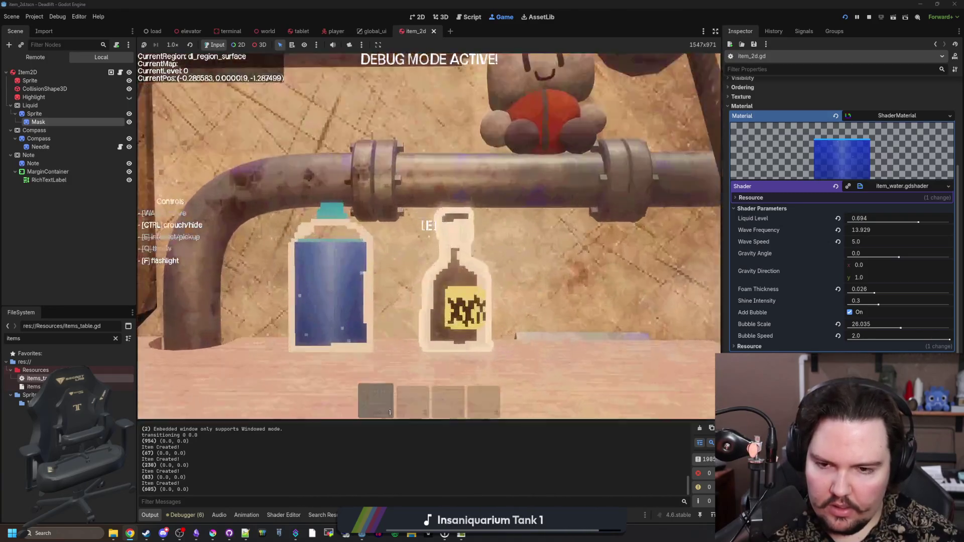
key("e")
key("d")
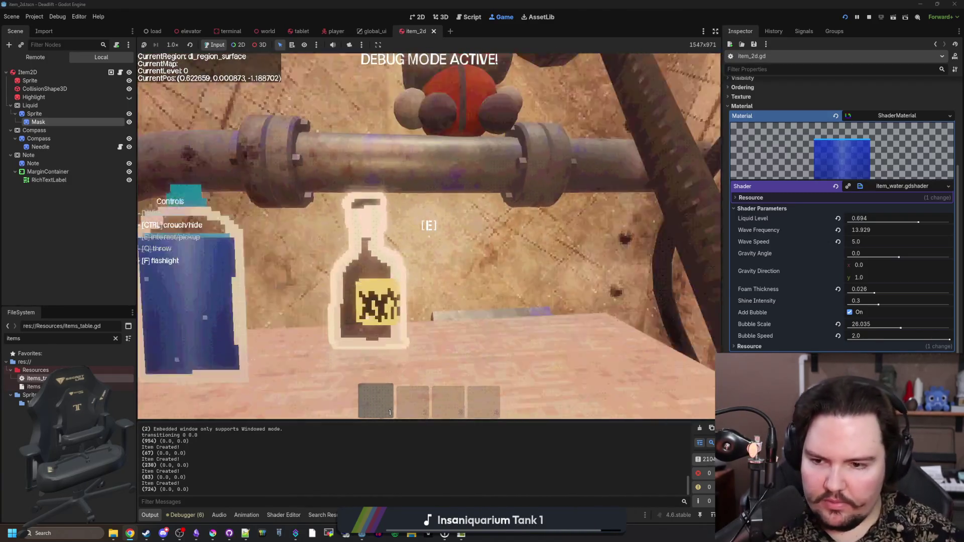
key("Escape")
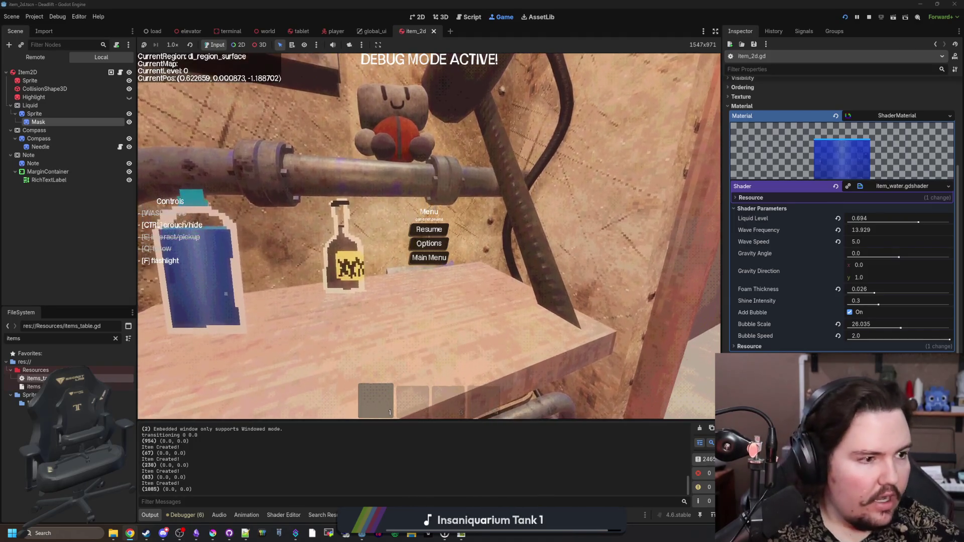
key("alt+Tab")
Browse Google Images photos of red wine bottles, glasses and pouring, then resume the game.
left_click_drag(606, 154, 548, 154)
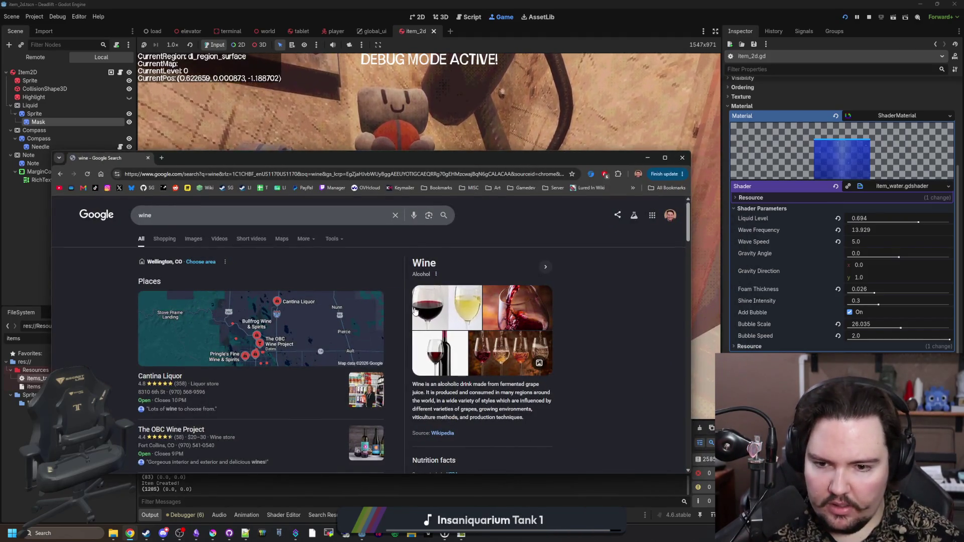
left_click(194, 239)
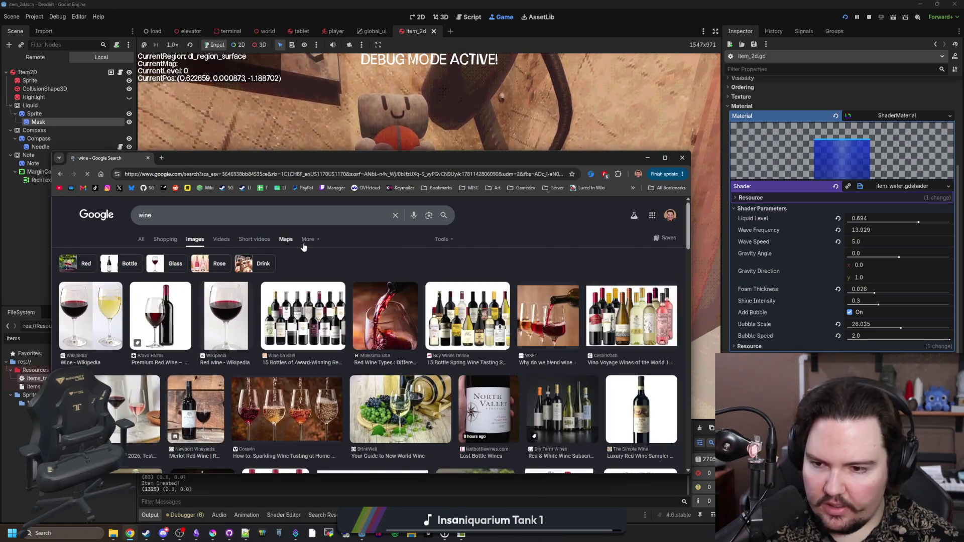
left_click(143, 341)
left_click(244, 317)
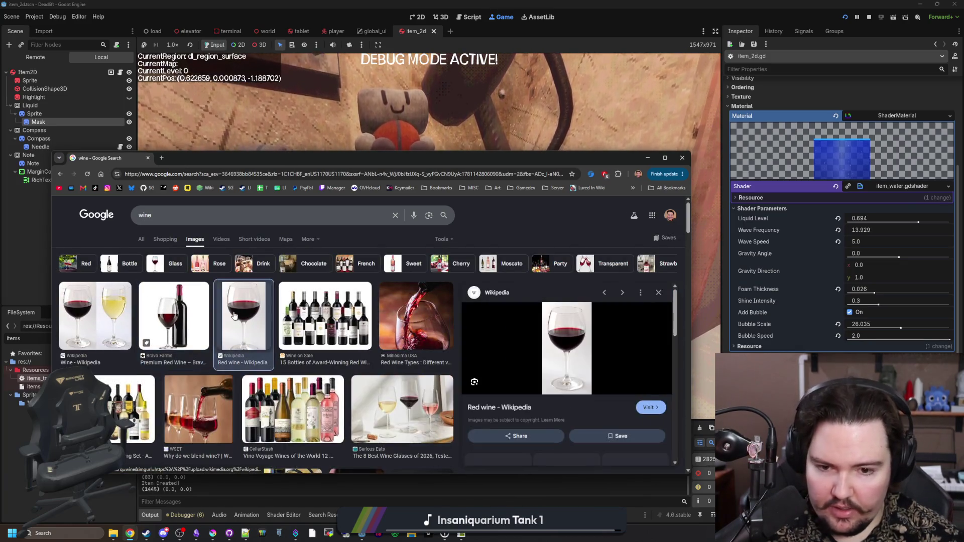
left_click(345, 338)
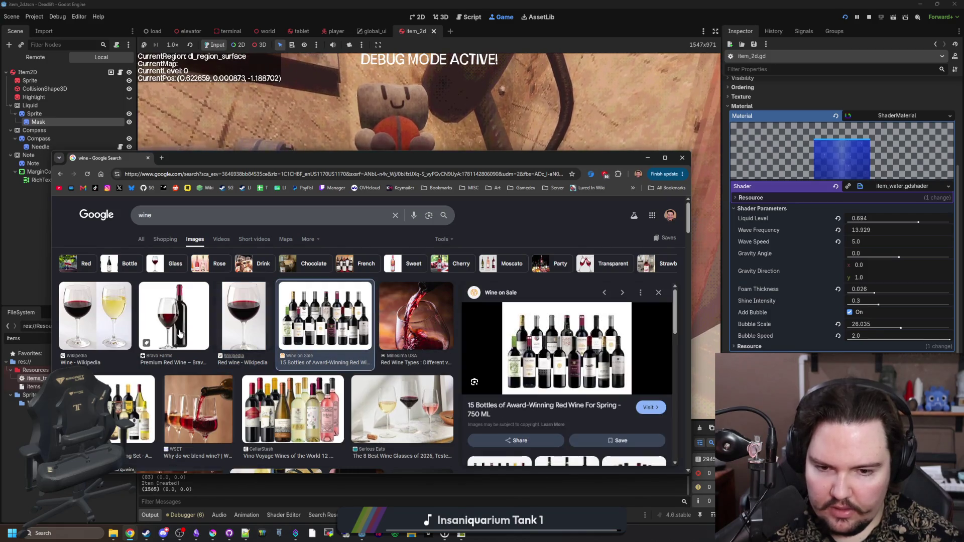
left_click(150, 309)
mouse_move(580, 161)
left_mouse_down()
mouse_move(568, 396)
mouse_move(590, 159)
mouse_move(537, 428)
mouse_move(608, 182)
left_mouse_up()
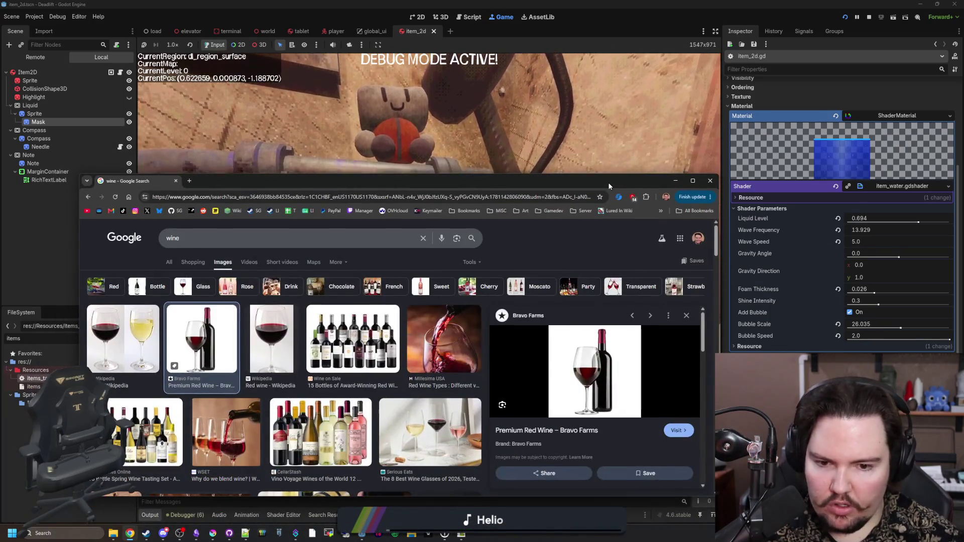
key("Left")
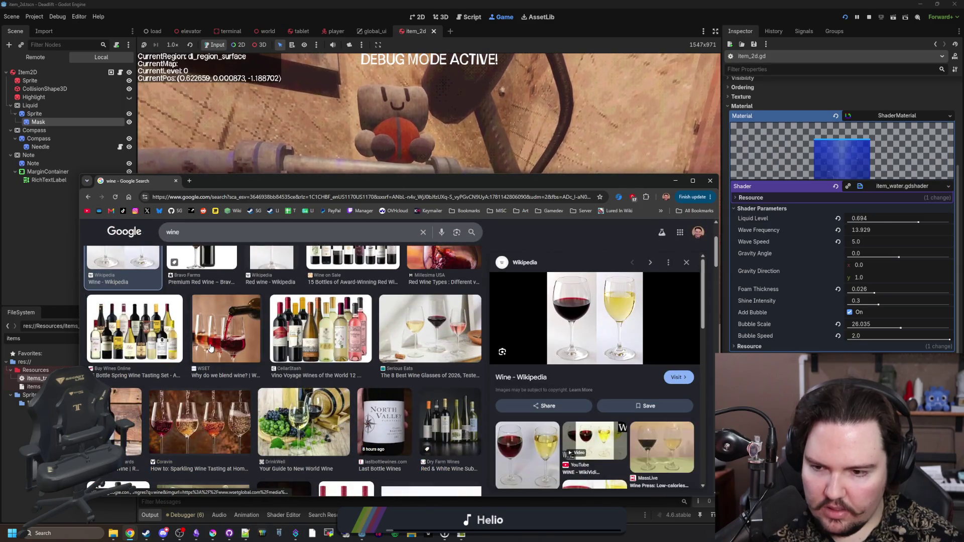
left_click(211, 347)
key("alt+Tab")
left_click(428, 230)
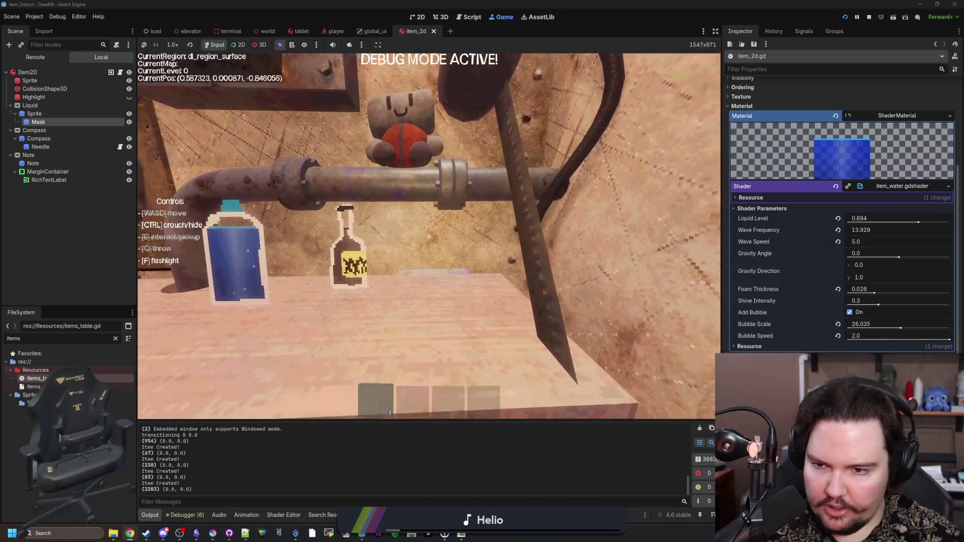
Pause and stop the running playtest.
key("w")
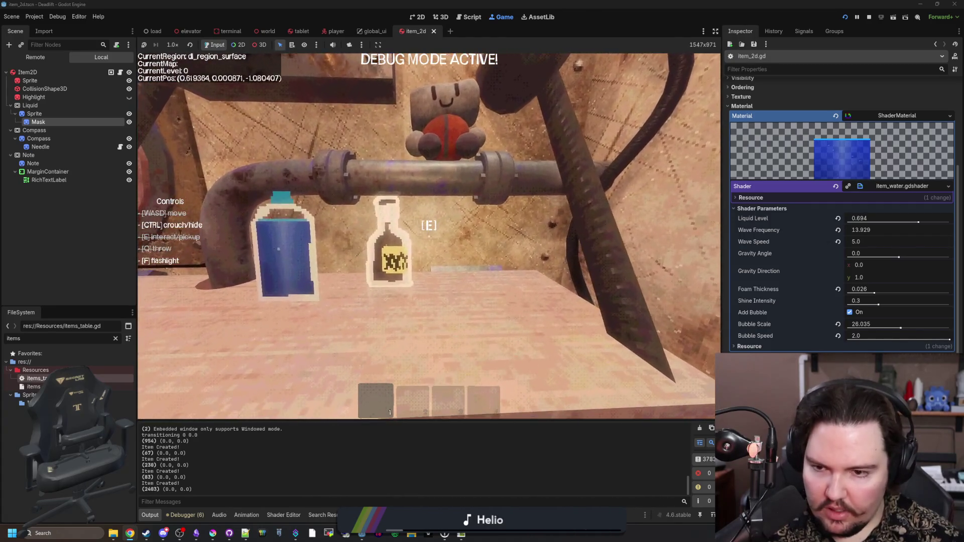
key("Escape")
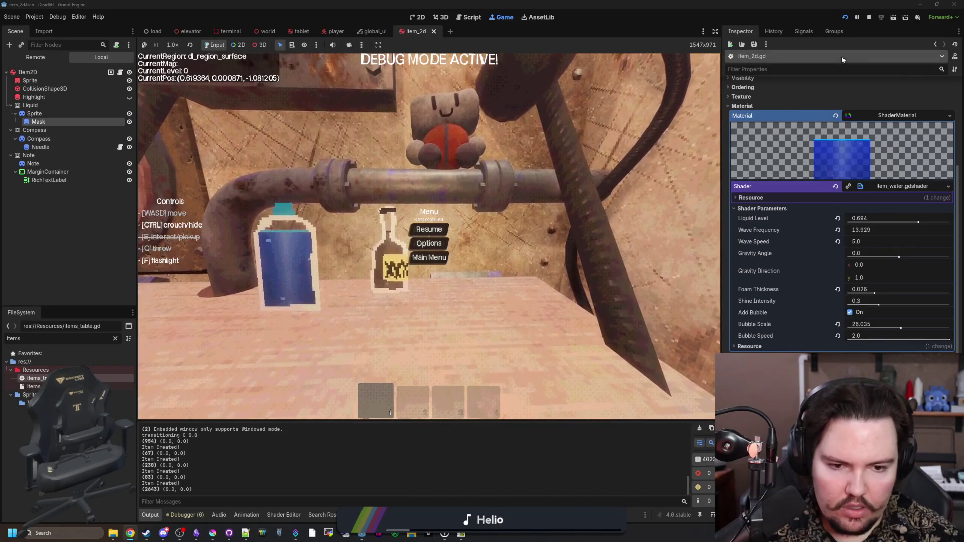
left_click(869, 17)
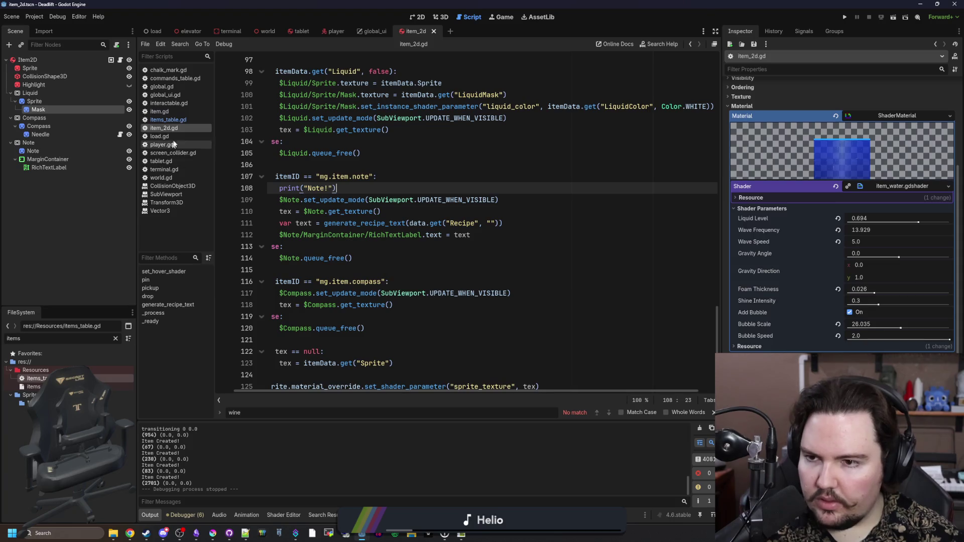
Find the water item in items_table.gd and open its LiquidColor #4b80ca for editing.
left_click(194, 119)
left_click(453, 215)
key("ctrl+f")
type("water")
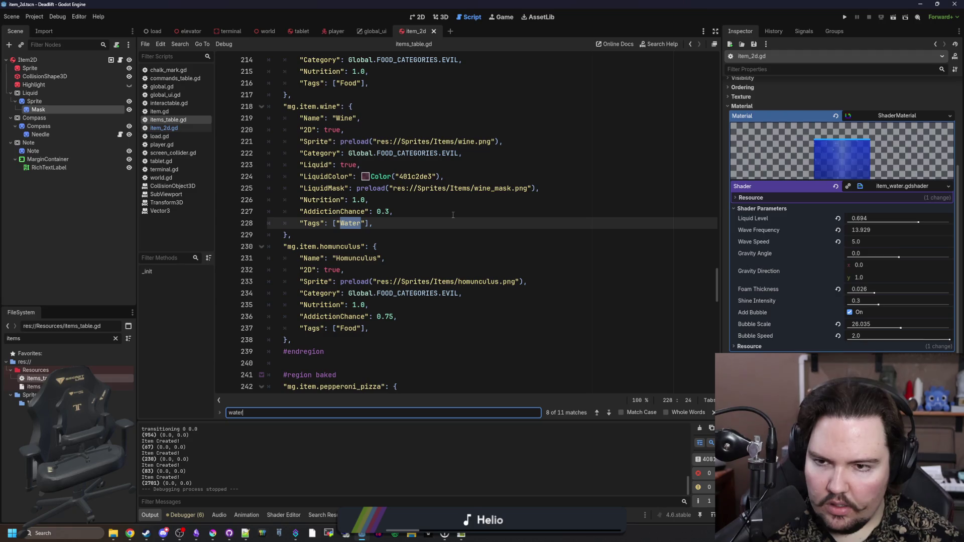
key("Return")
key("Return")
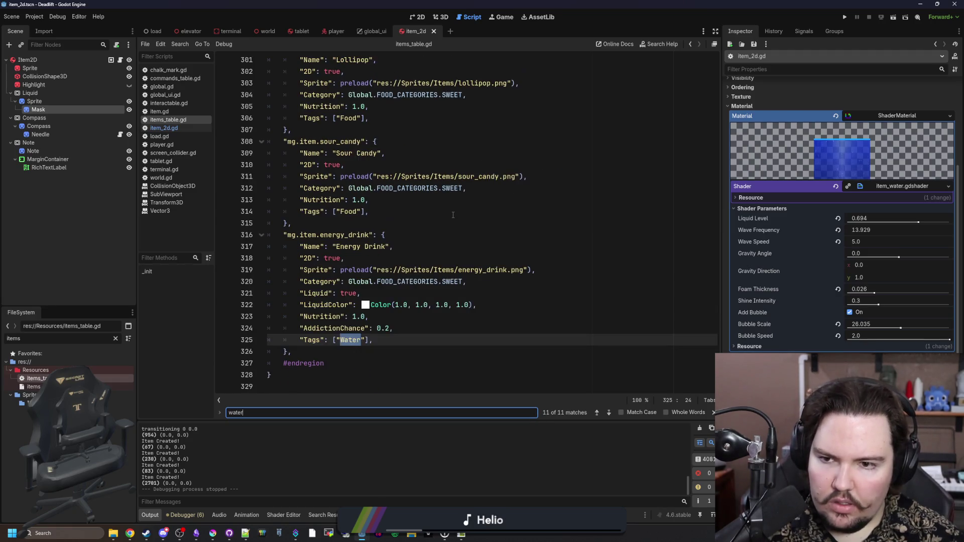
key("Return")
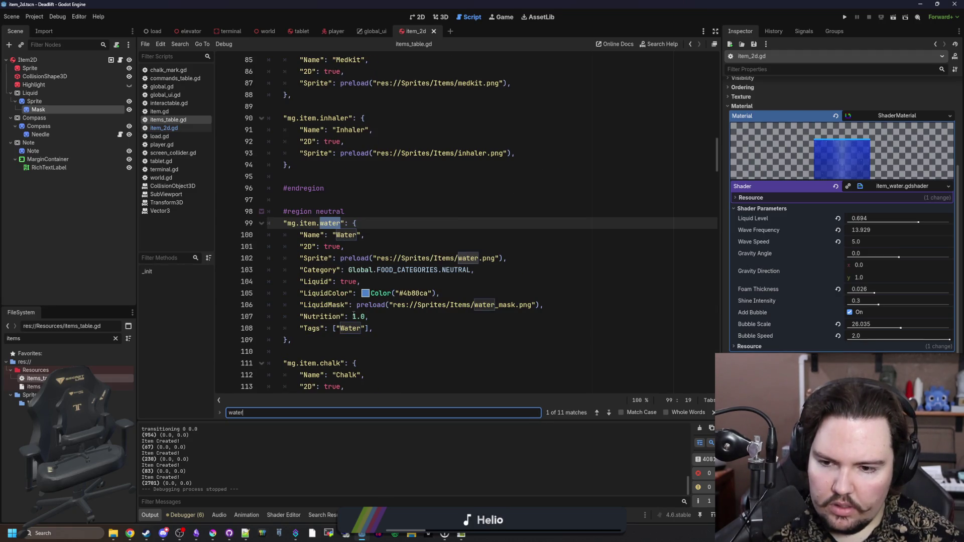
left_click(365, 294)
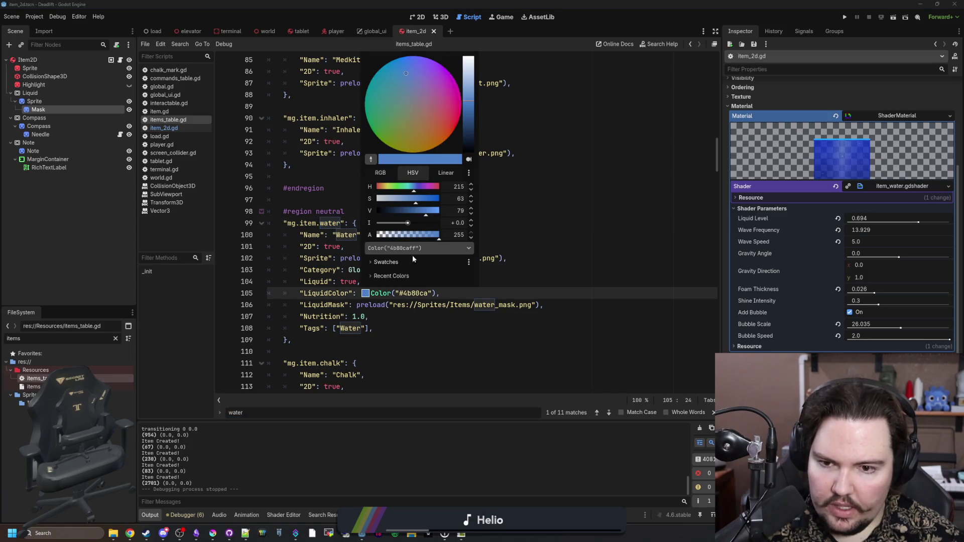
Make the water's LiquidColor semi-transparent at 4b7fc984 and save.
left_click(528, 227)
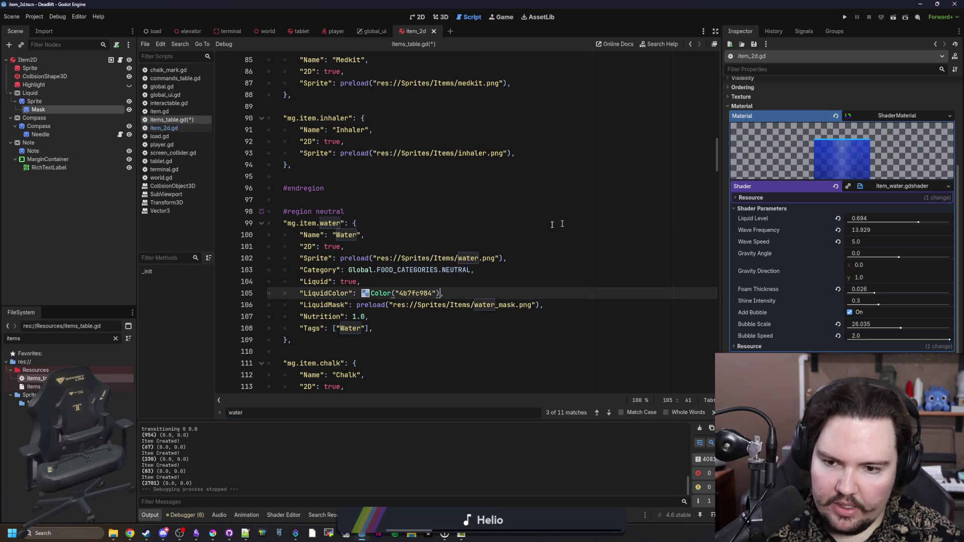
left_click(528, 227)
key("ctrl+s")
Search 'wine' and inspect the wine's LiquidColor without changing it.
type("wine")
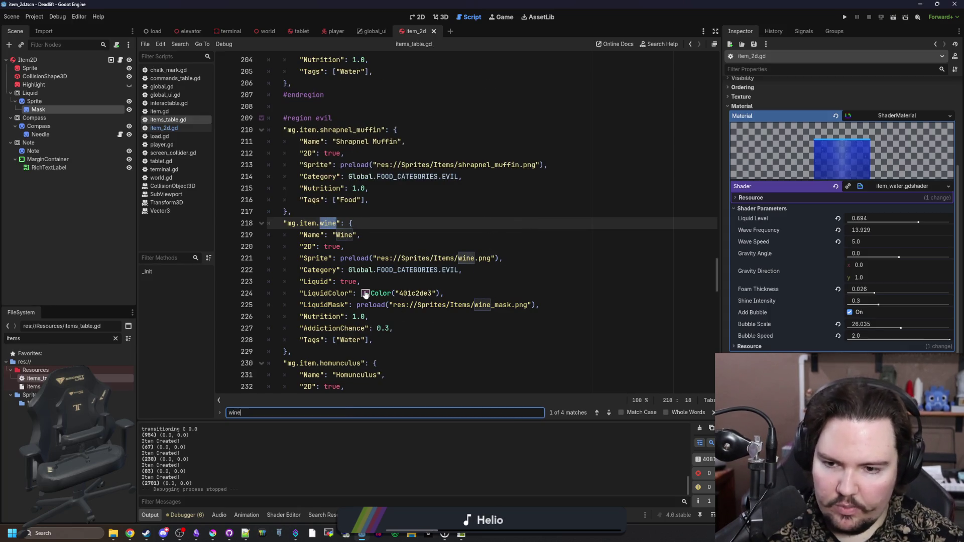
left_click(365, 294)
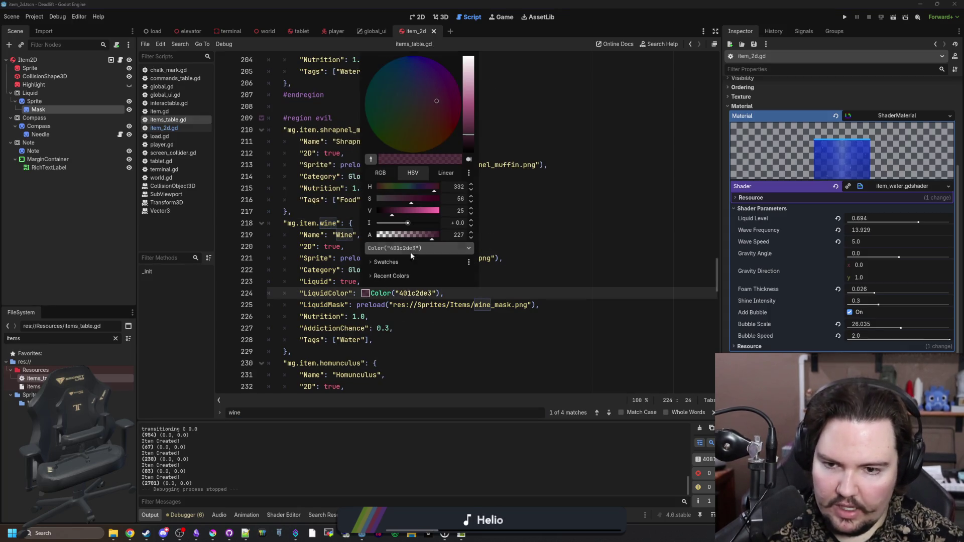
left_click(515, 210)
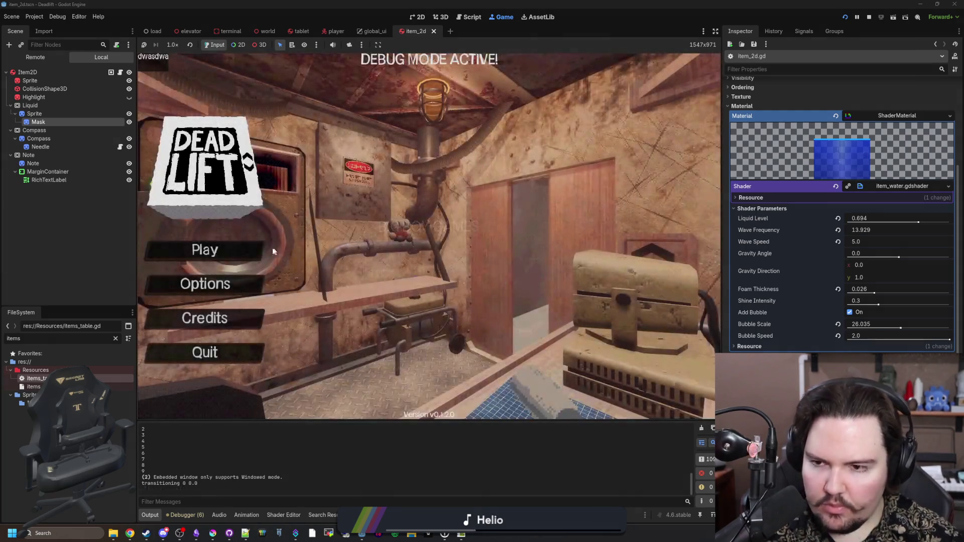
Start the game, spawn a water bottle via /give, and place it beside the wine bottle on the shelf.
left_click(236, 253)
left_click(429, 273)
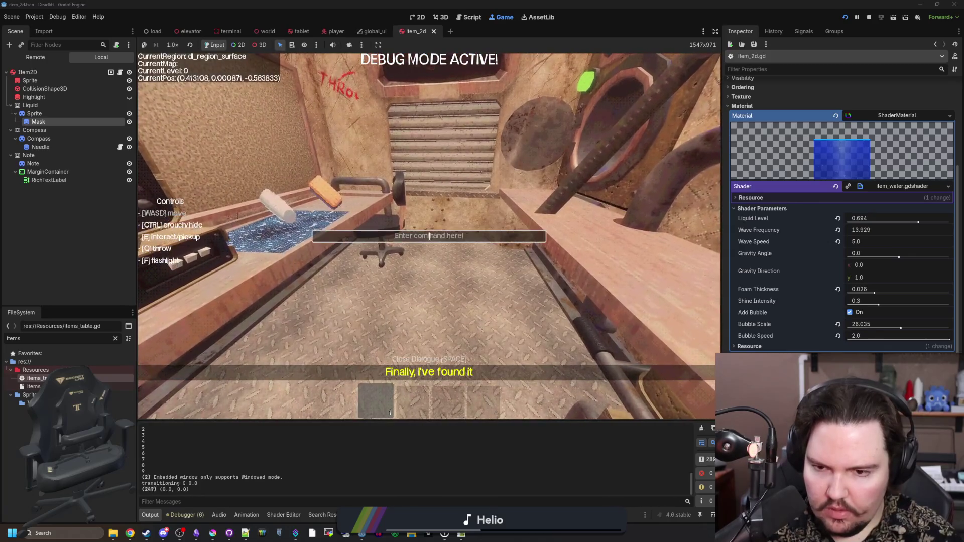
type("/give")
key("Return")
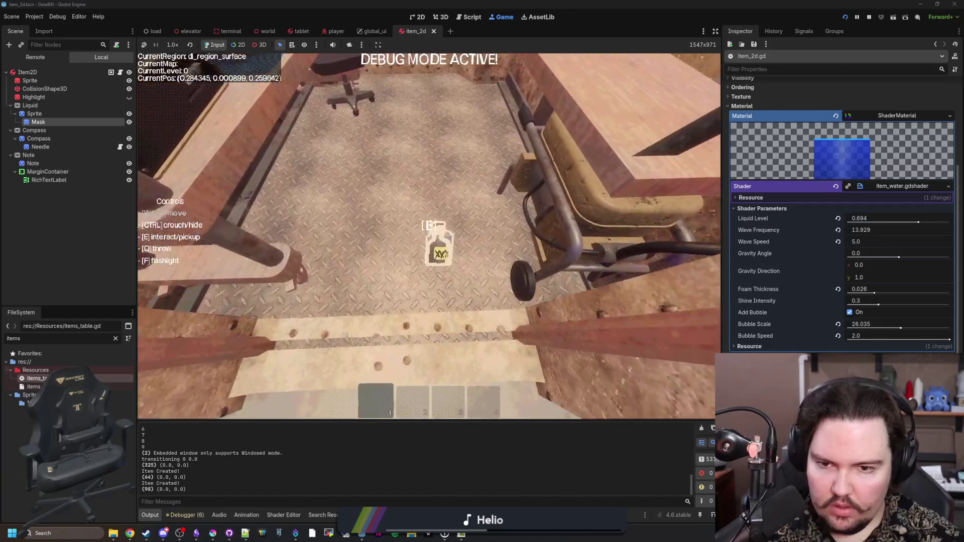
key("e")
key("w")
key("w")
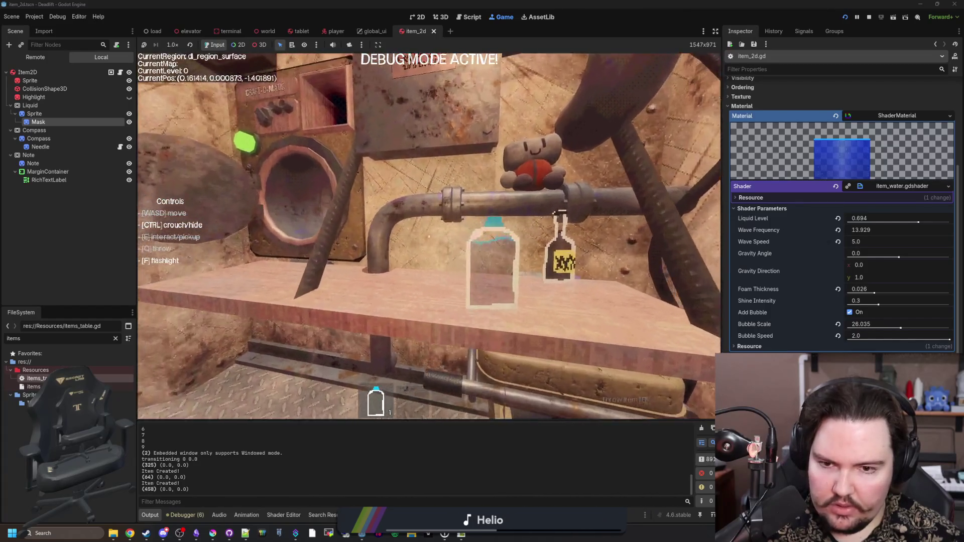
key("e")
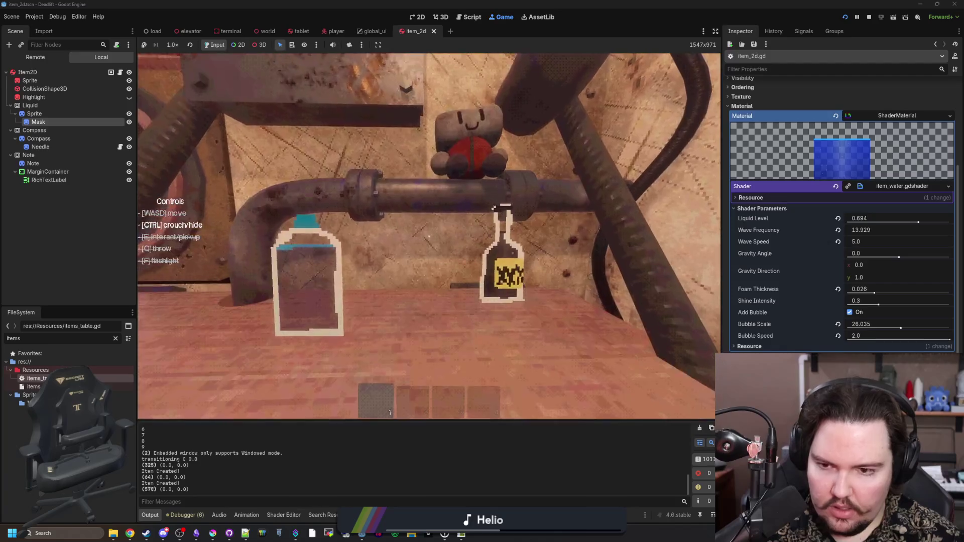
key("w")
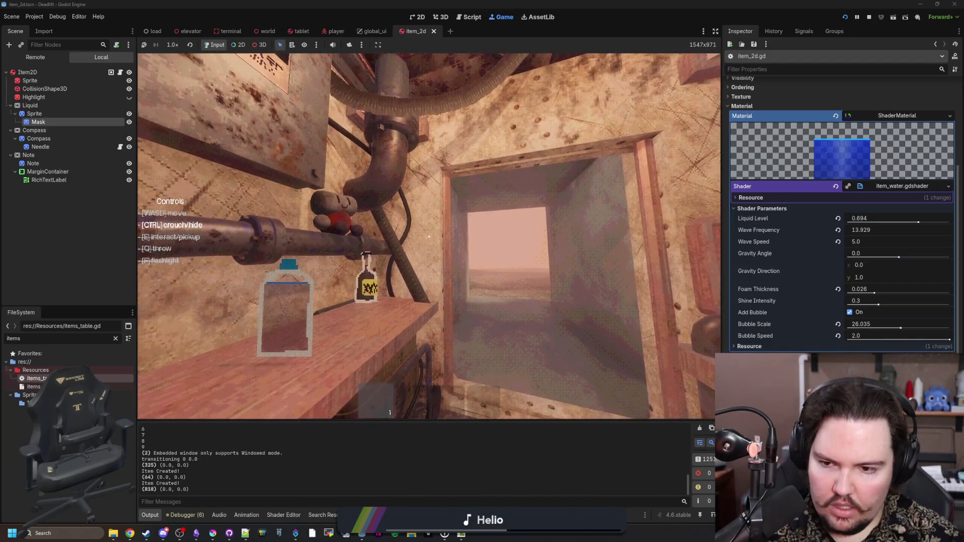
key("w")
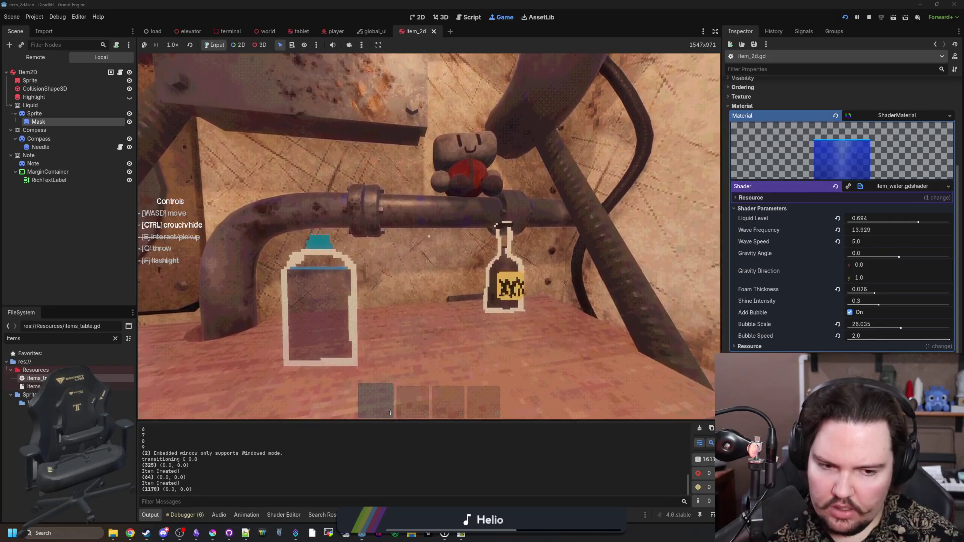
Pause the game and retune the Mask material's Liquid Color hue and alpha so both bottles show blue liquid.
key("Escape")
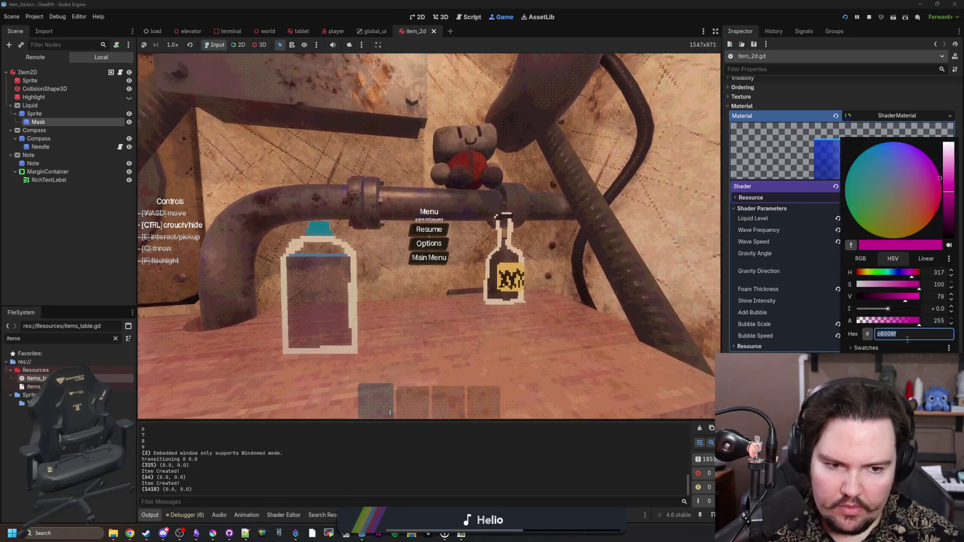
left_click(876, 322)
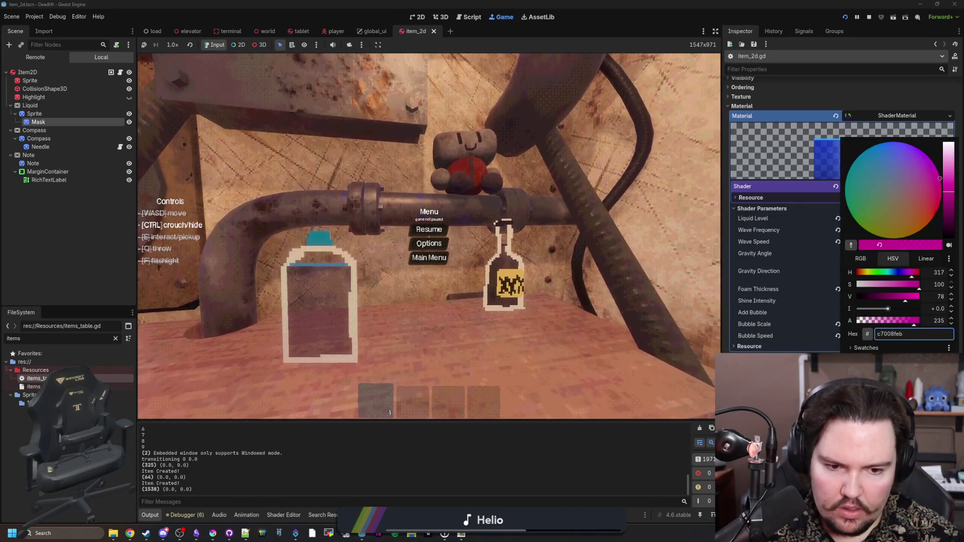
key("Escape")
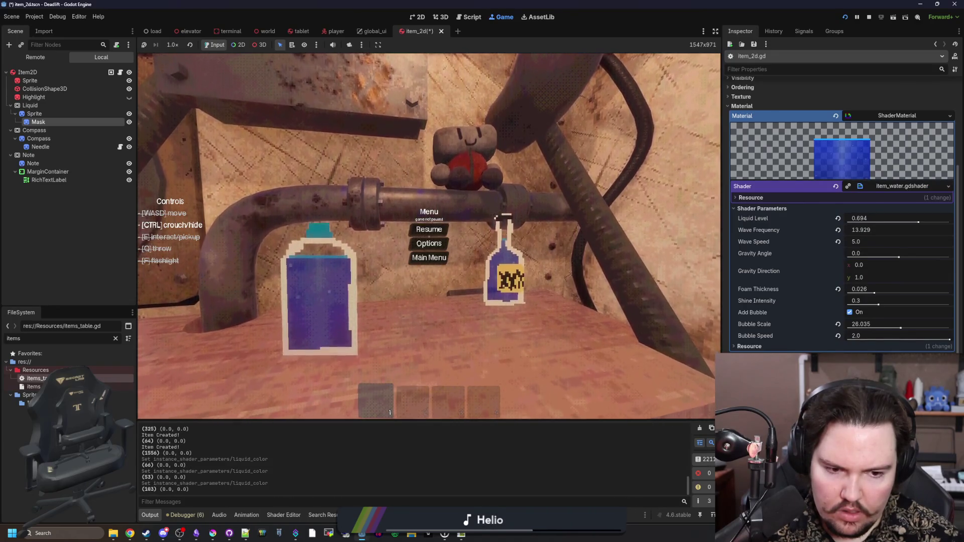
left_click(888, 321)
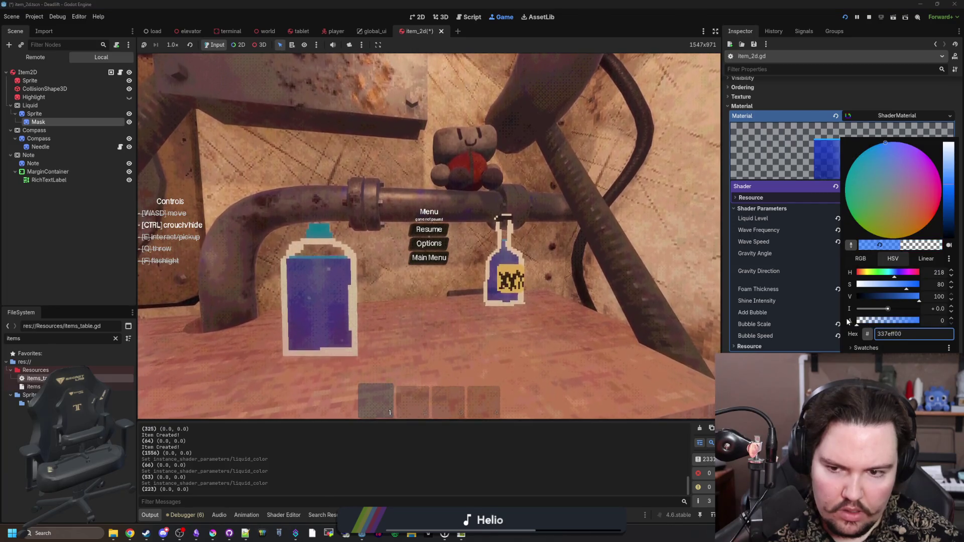
key("Escape")
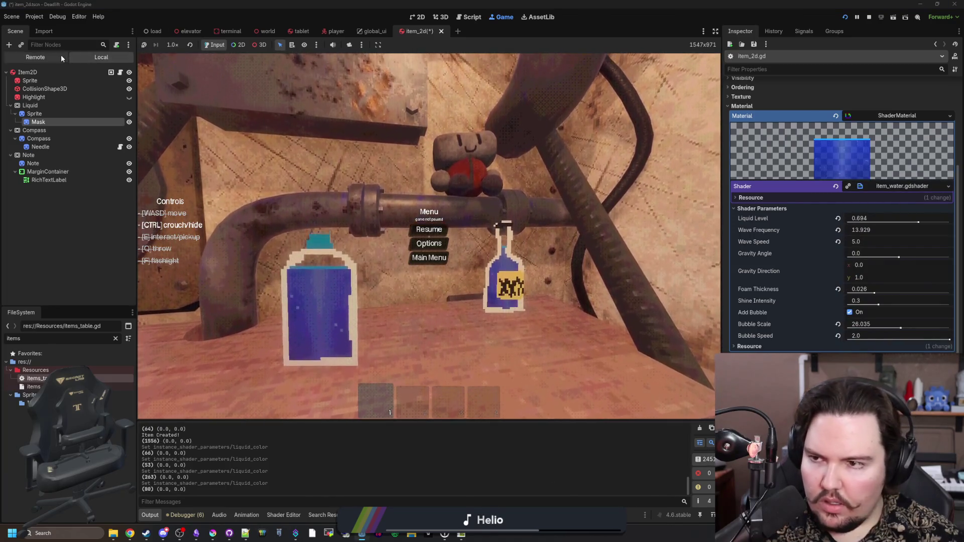
Show the running game's Remote scene tree and select the Item2D water bottle under World.
left_click(61, 55)
left_click(10, 89)
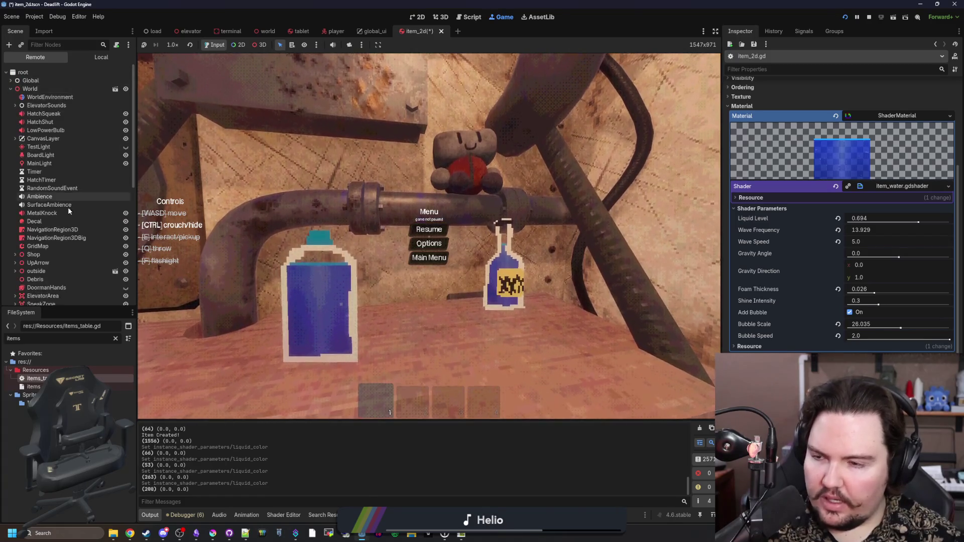
scroll(61, 201, "down", 5)
scroll(55, 269, "down", 5)
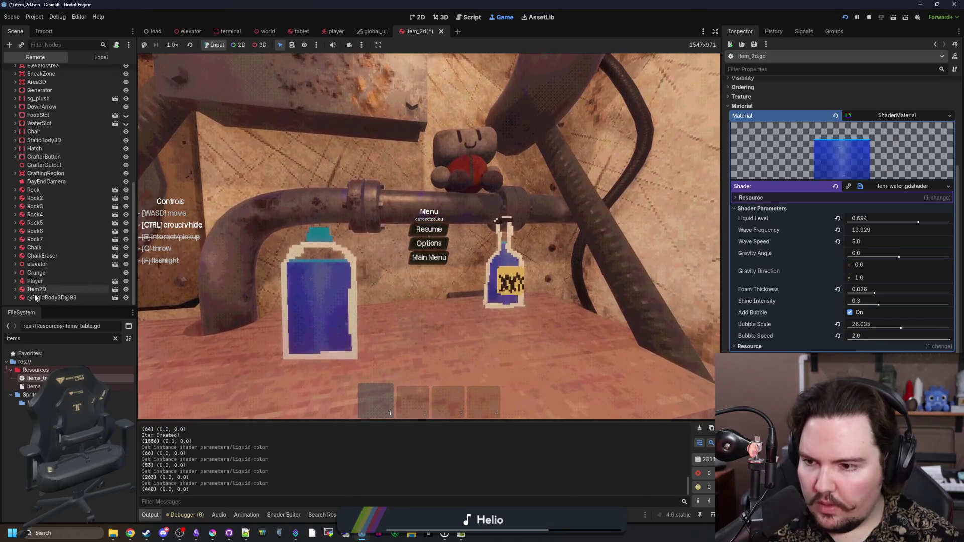
left_click(36, 289)
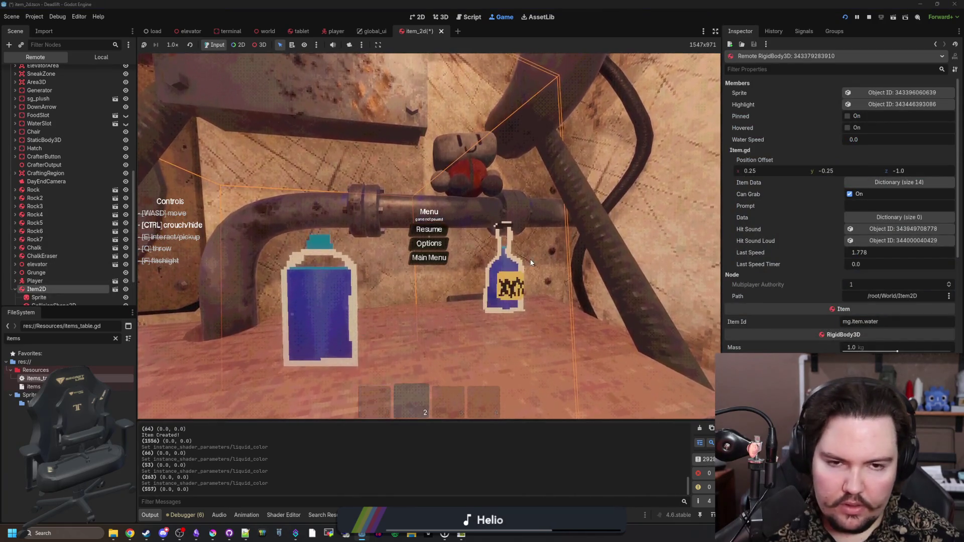
Expand Liquid > Sprite, select the Mask sprite and bring up its Modulate colour.
scroll(803, 295, "down", 3)
scroll(803, 296, "down", 10)
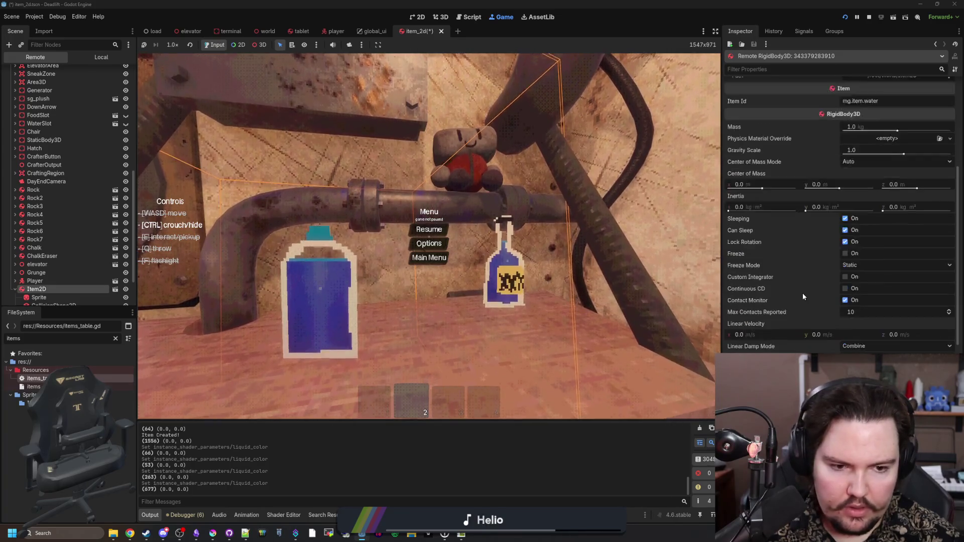
scroll(38, 283, "down", 3)
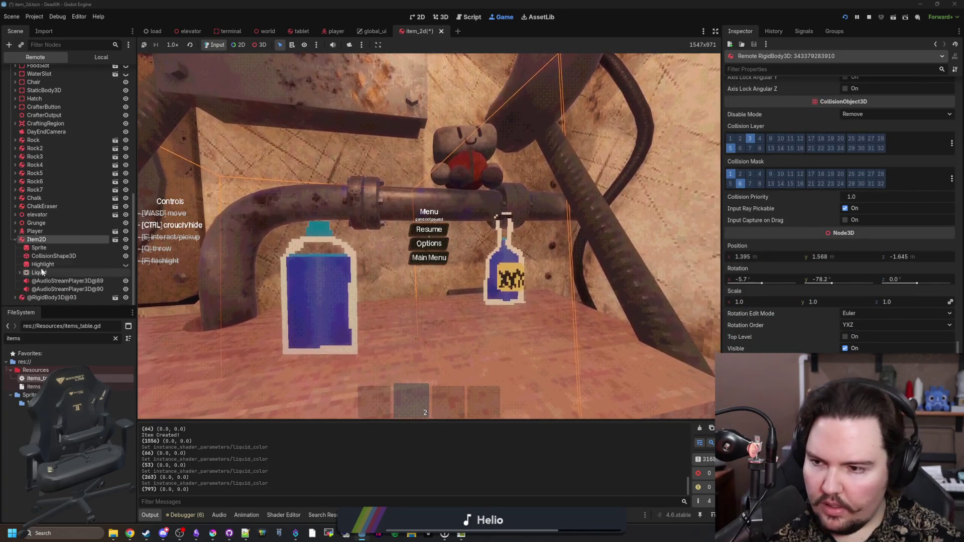
left_click(20, 273)
left_click(30, 281)
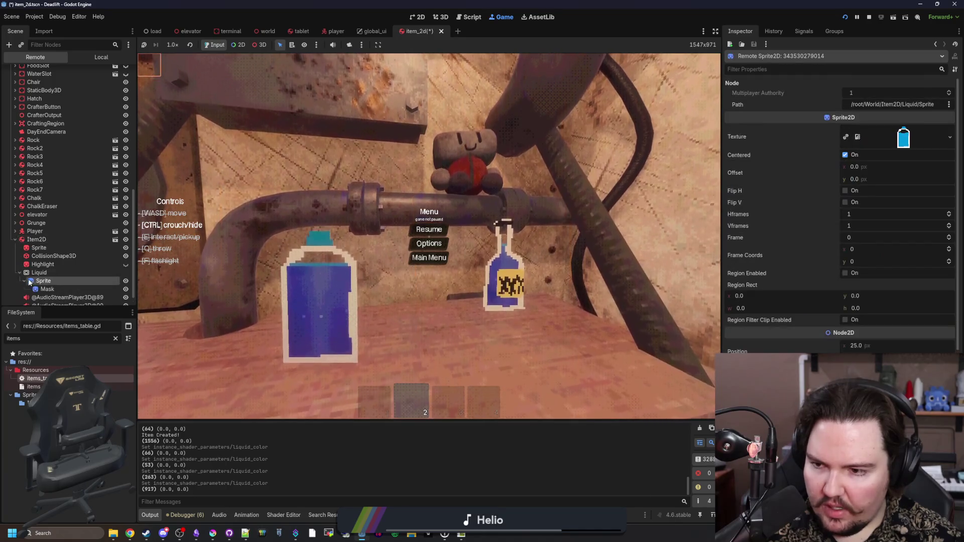
left_click(46, 290)
scroll(836, 302, "down", 5)
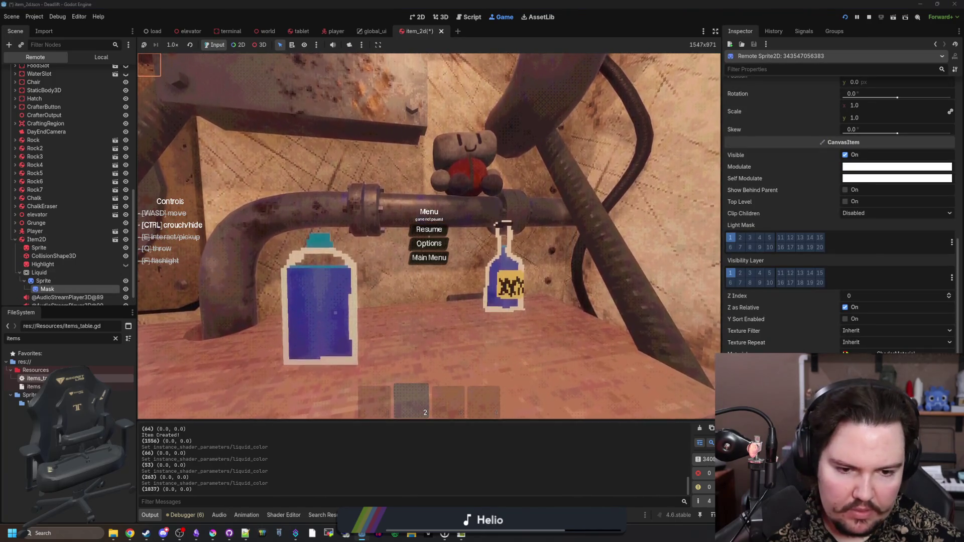
left_click(836, 345)
Tint the live Mask sprite's Modulate to a paler, semi-transparent b0cdffb2.
mouse_move(911, 327)
left_mouse_down()
mouse_move(878, 332)
mouse_move(929, 335)
mouse_move(853, 339)
mouse_move(933, 341)
mouse_move(850, 353)
mouse_move(912, 351)
mouse_move(899, 344)
left_mouse_up()
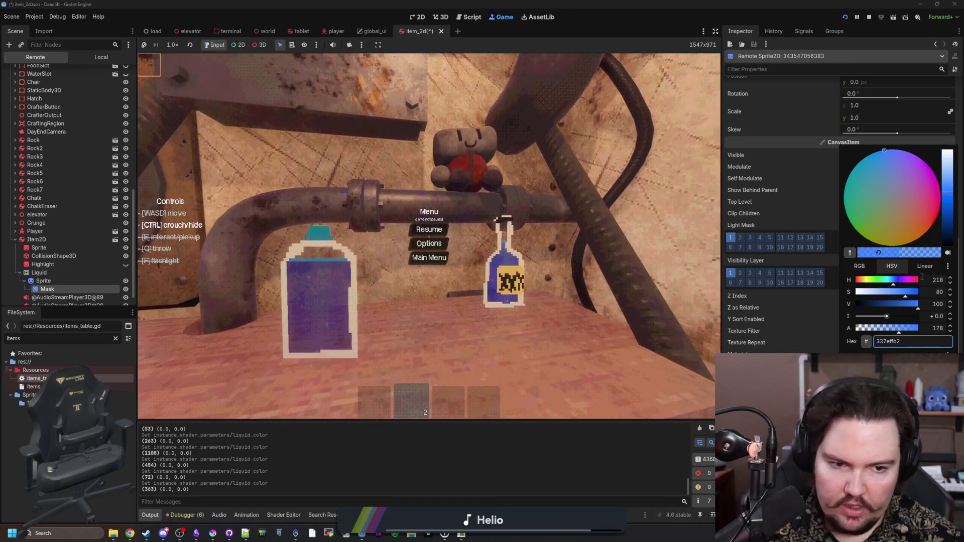
mouse_move(903, 295)
left_mouse_down()
mouse_move(861, 291)
mouse_move(877, 291)
left_mouse_up()
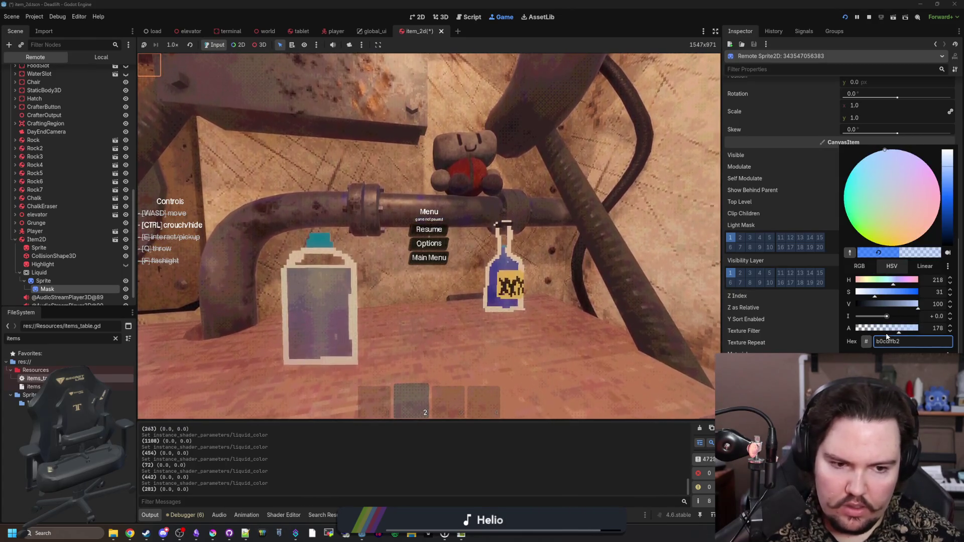
left_click(611, 475)
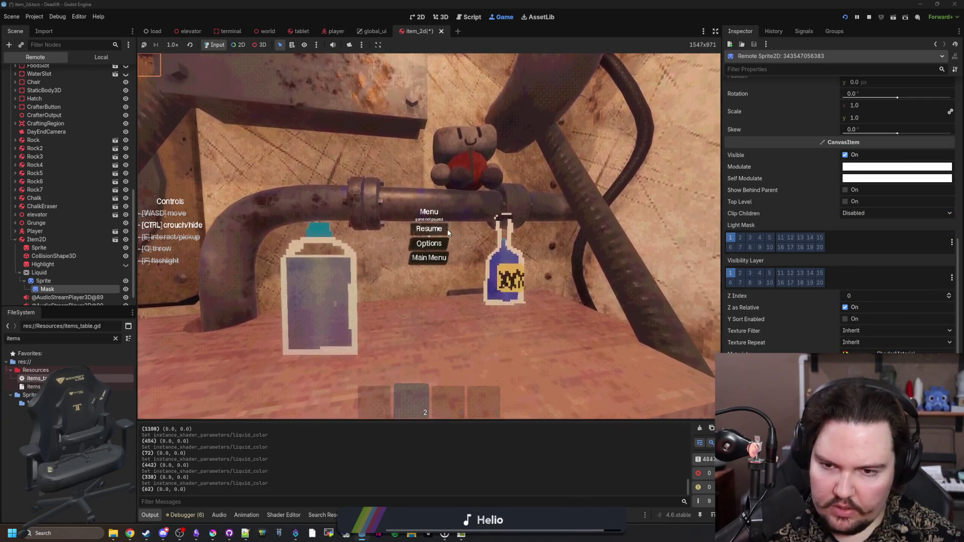
Resume the game, pick up the water bottle and put it back, then stop the game.
left_click(429, 229)
key("e")
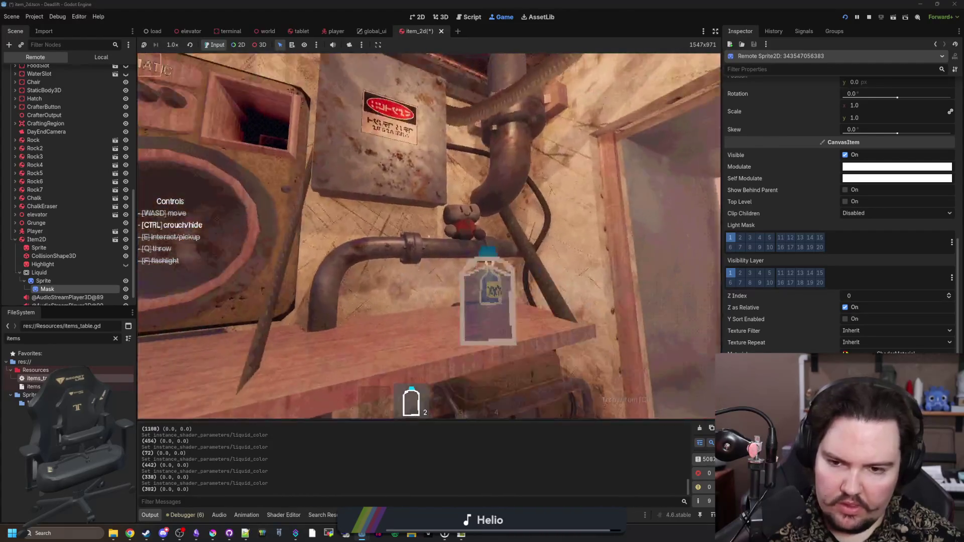
key("q")
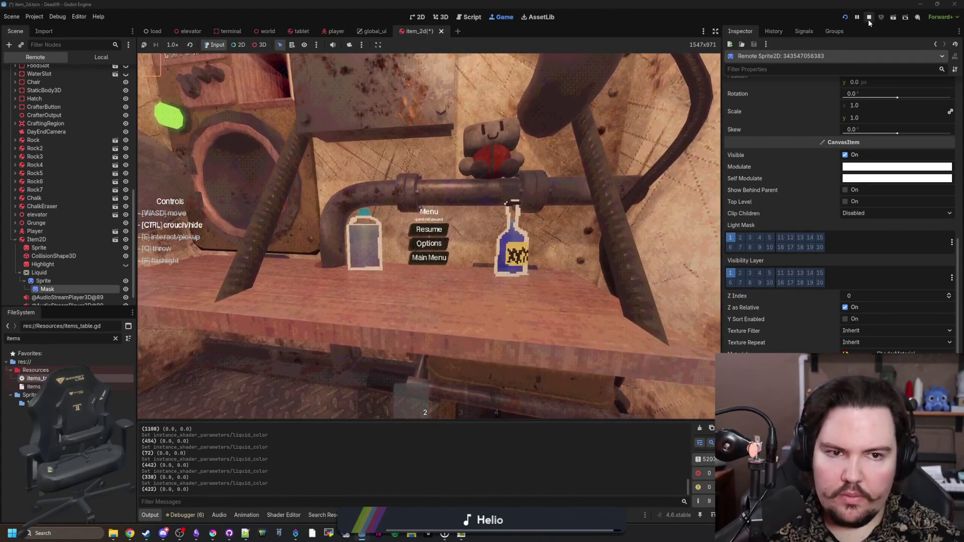
left_click(868, 17)
Search items_table.gd for 'wat' to reach the mg.item.water entry.
key("ctrl+f")
type("wat")
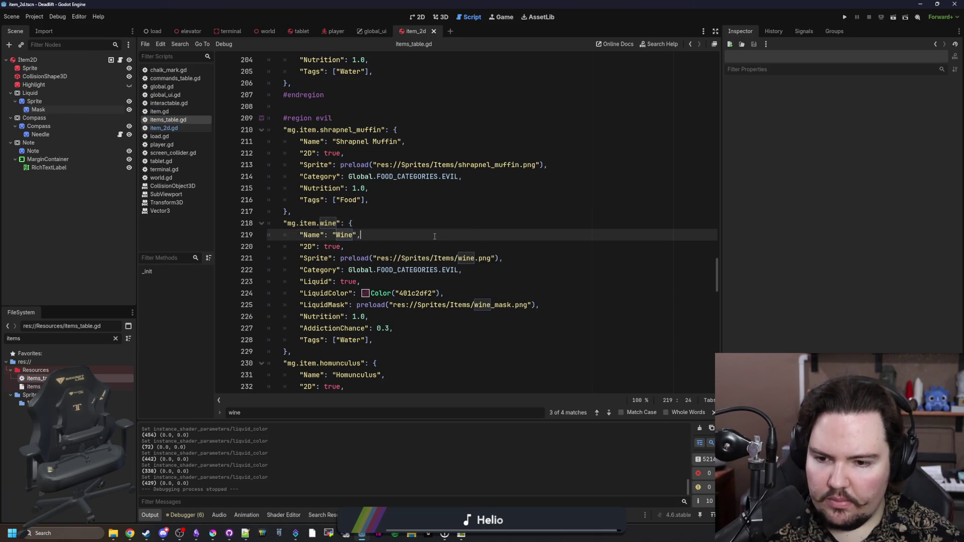
key("Return")
key("Return")
key("Return")
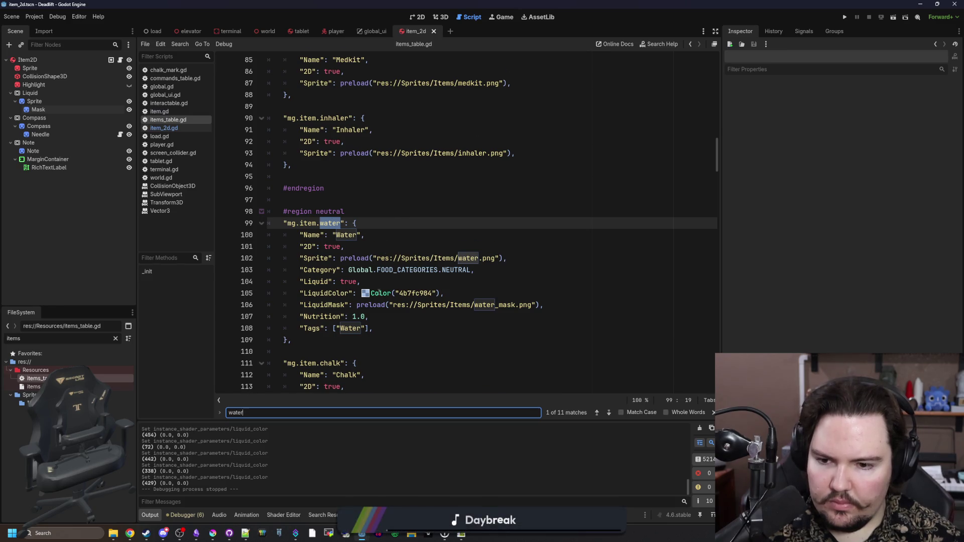
scroll(379, 291, "down", 1)
Lighten the water item's LiquidColor to a6cbff92 and run the project again.
left_click(366, 258)
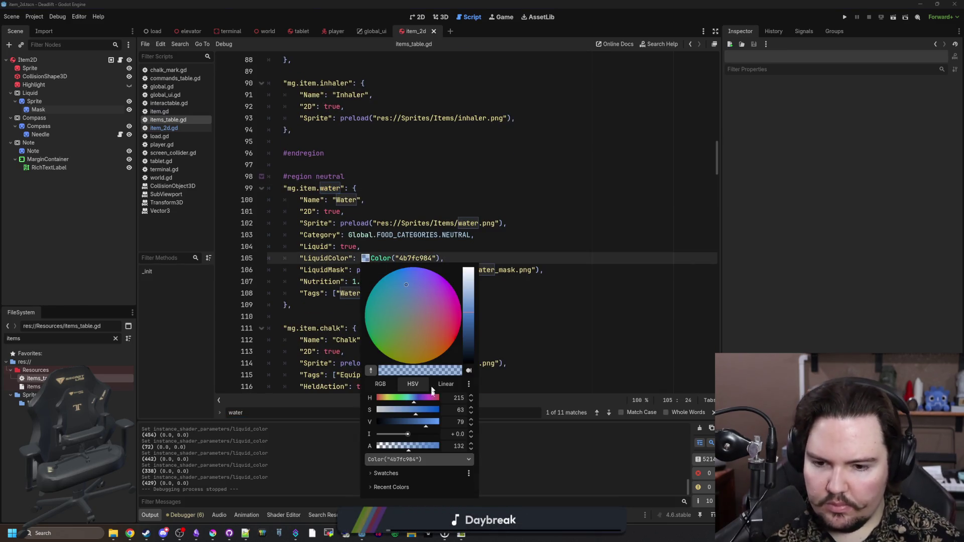
left_click_drag(430, 424, 442, 422)
left_click(400, 411)
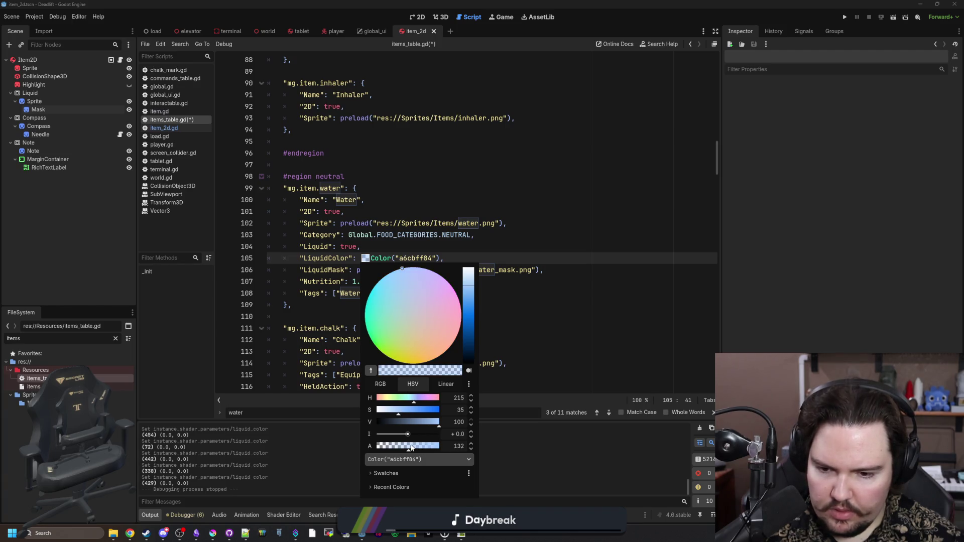
left_click(464, 234)
left_click(464, 234)
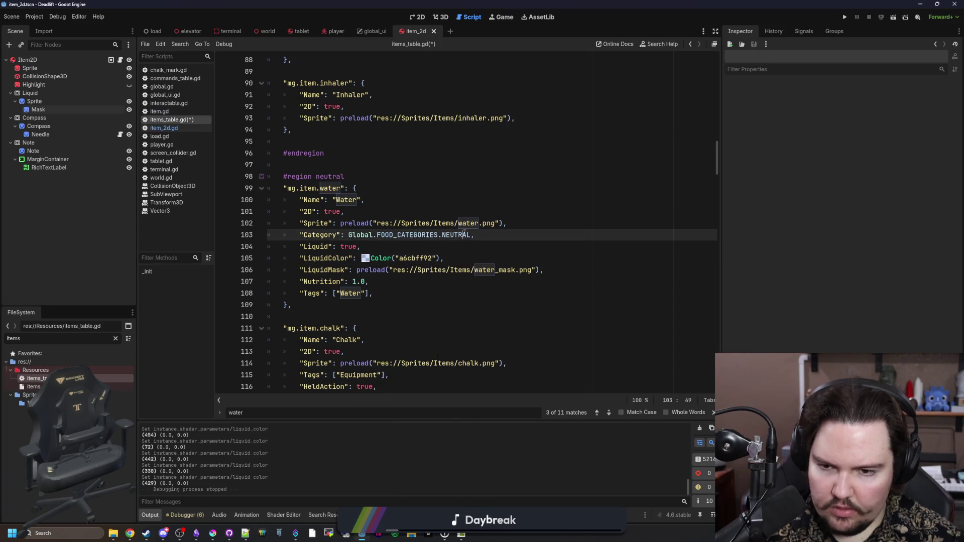
left_click(843, 17)
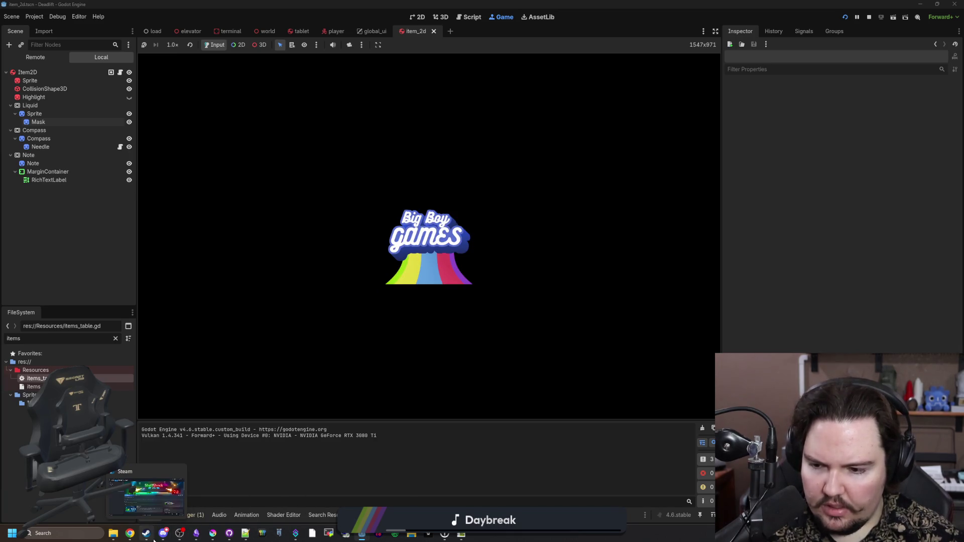
Search the Steam library for 'blend' to find Blender, then minimize Steam.
mouse_move(167, 514)
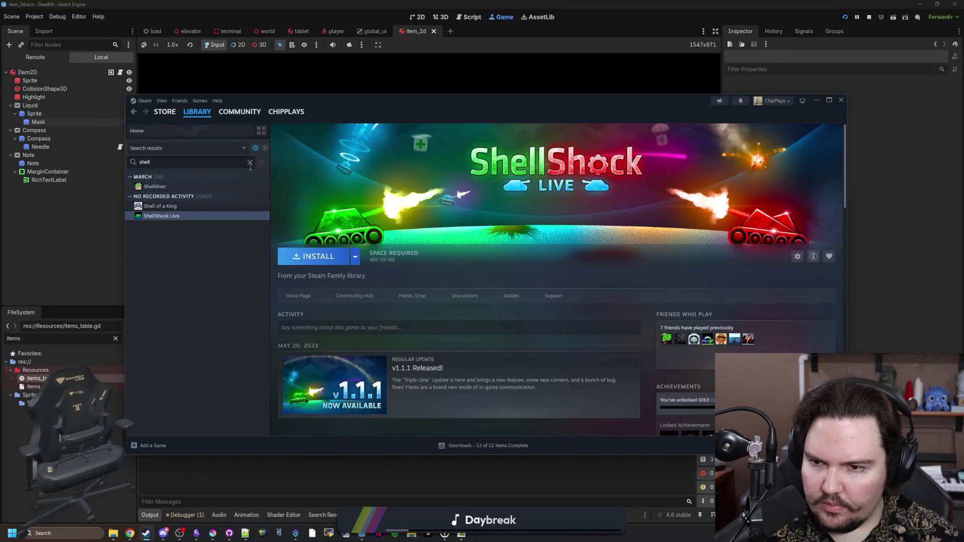
left_click(249, 163)
type("blend")
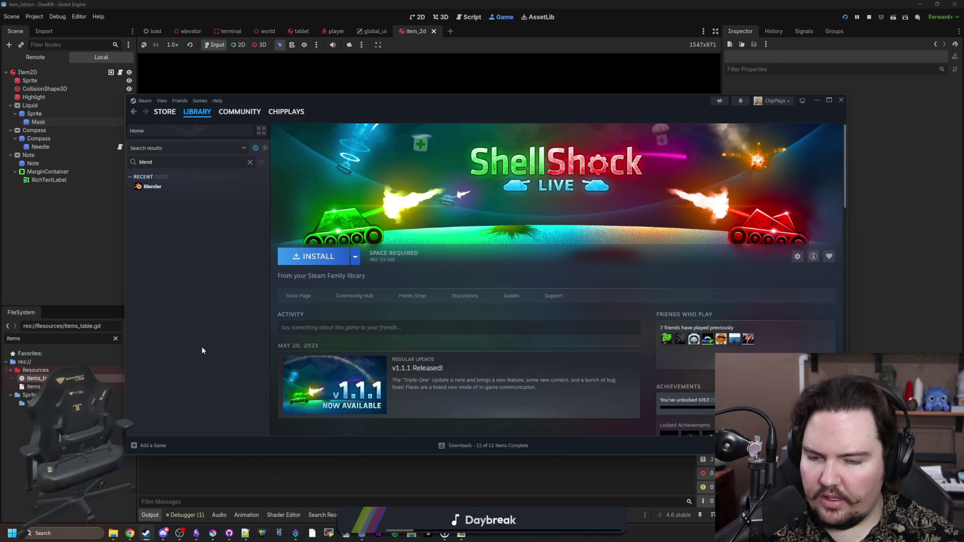
left_click(815, 101)
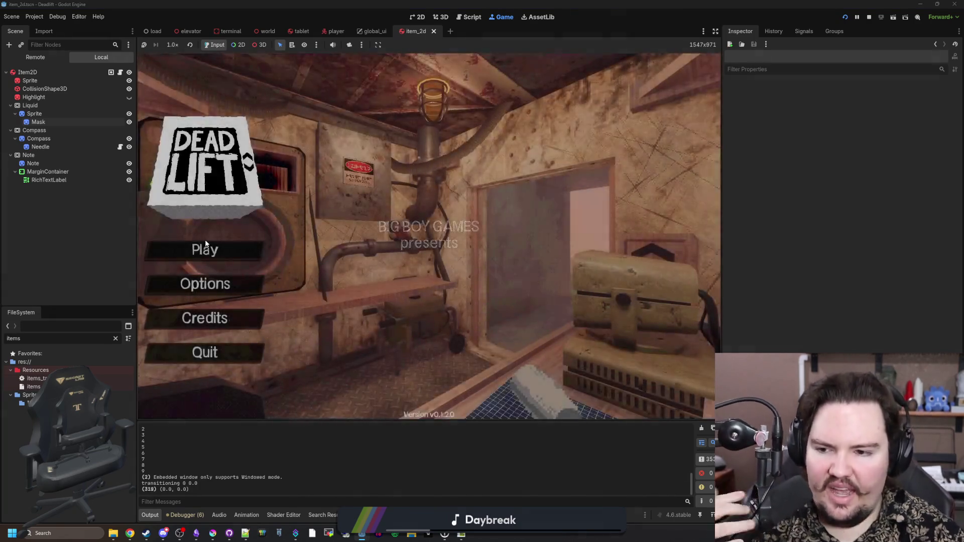
Start a new game with default settings and walk through the doorway and back into the room.
type("dwasdwa")
left_click(235, 257)
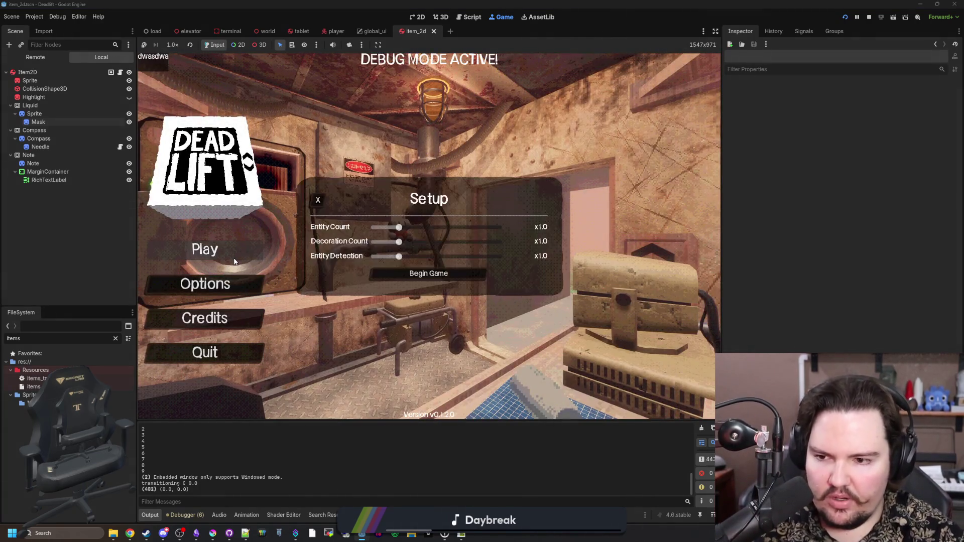
left_click(406, 272)
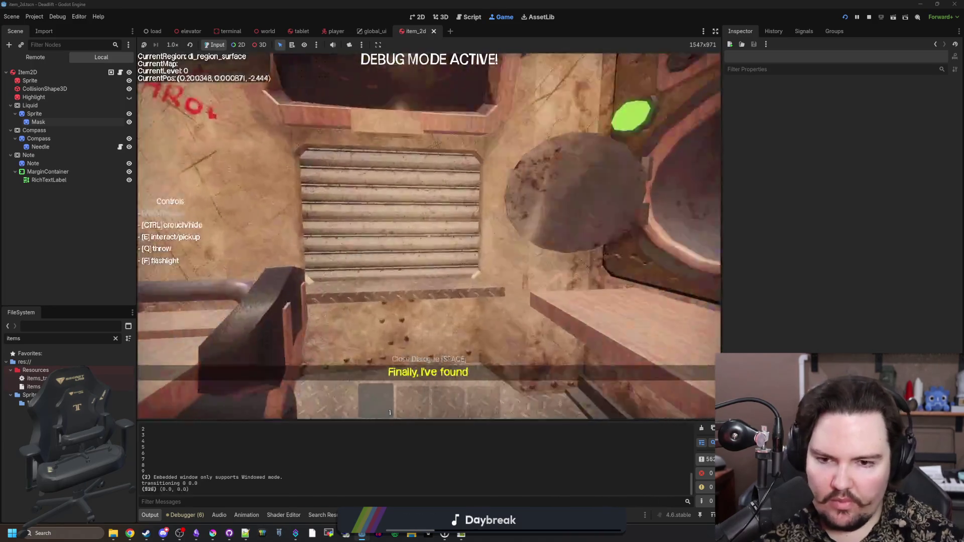
key("w")
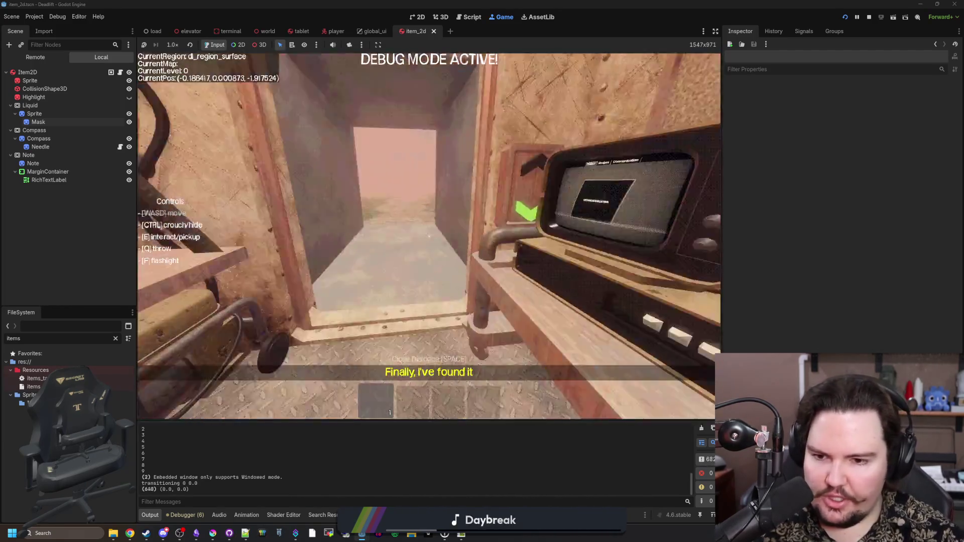
key("w")
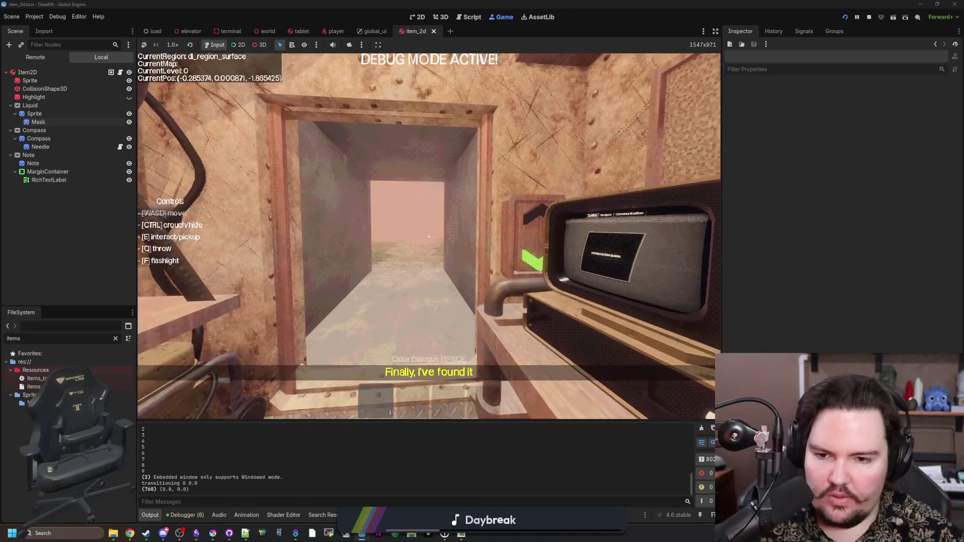
key("w")
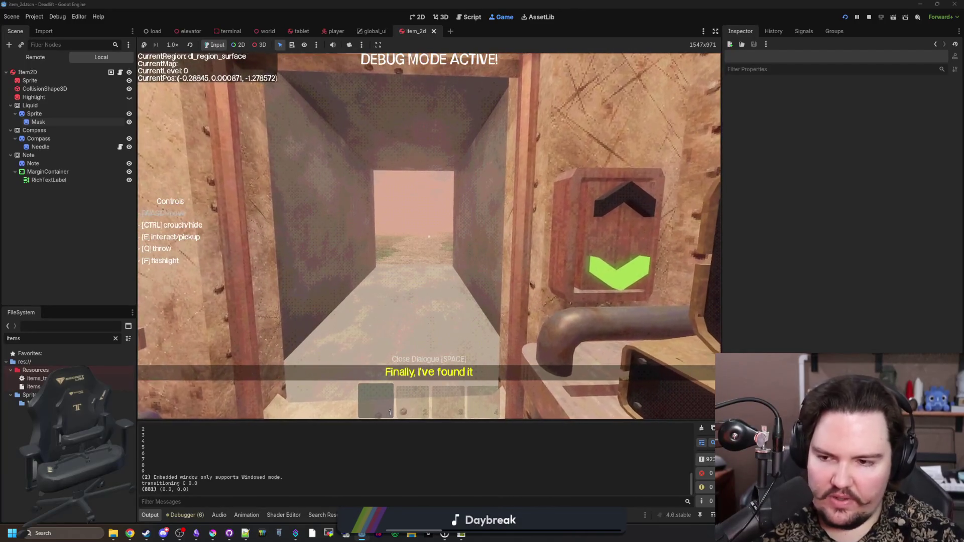
key("w")
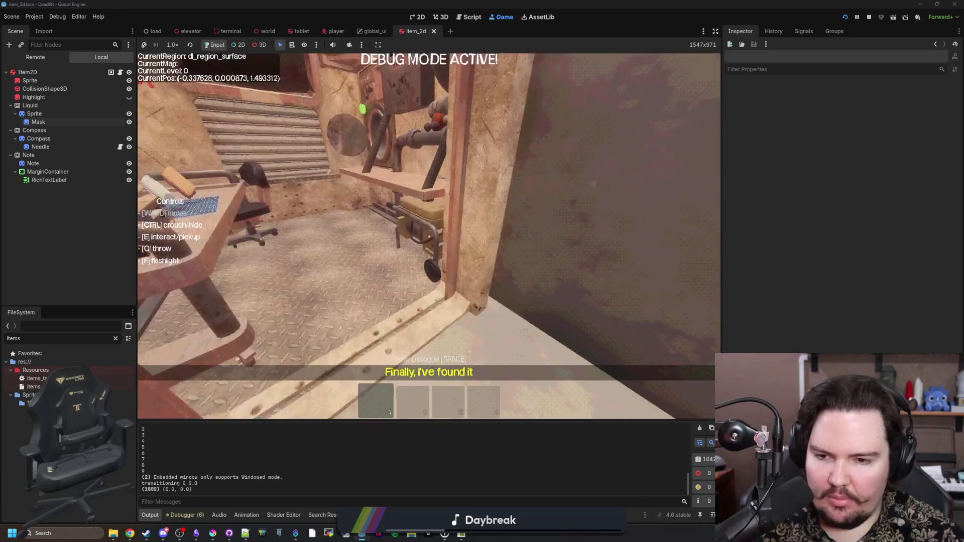
Spawn a water bottle with /give water, place it on the table, then set it on the shelf.
type("/give wate")
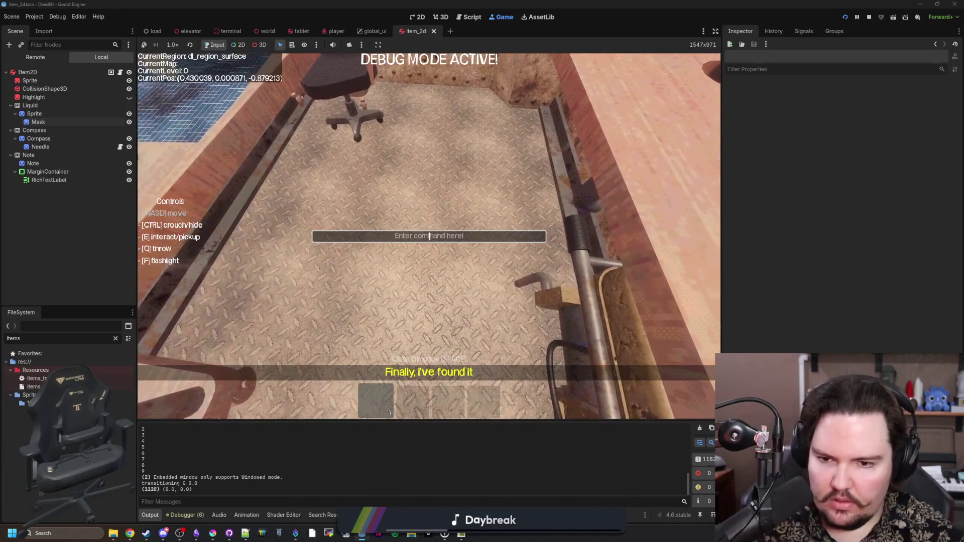
type("r")
key("Return")
type("/give win")
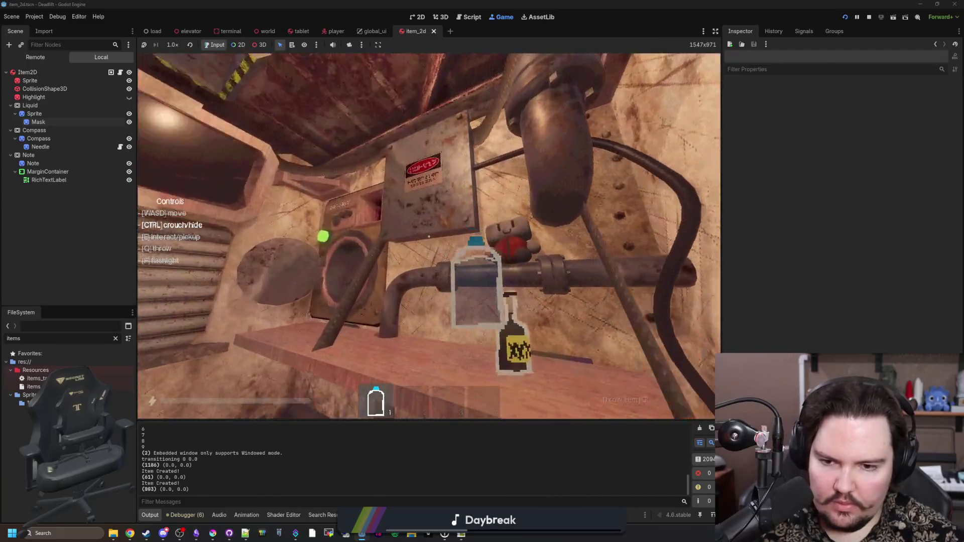
left_click(429, 236)
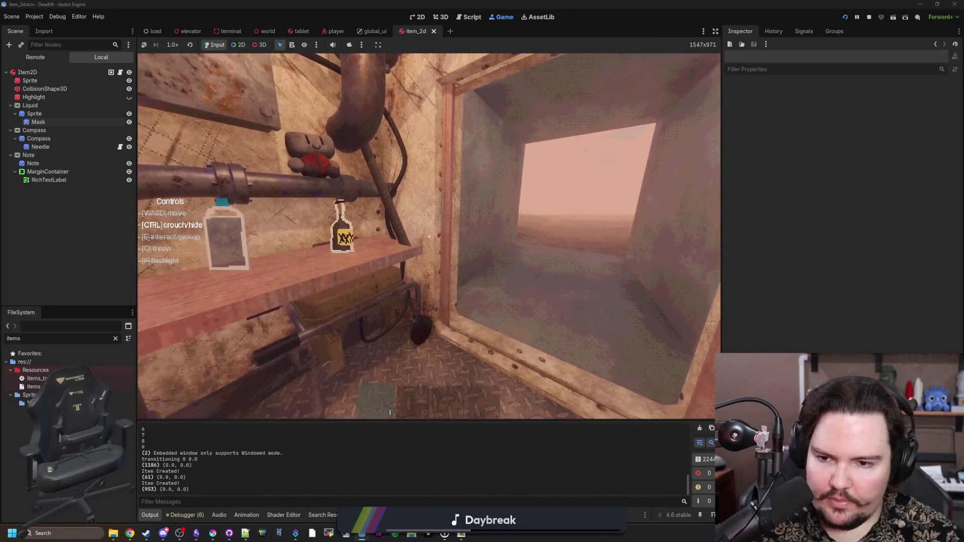
key("e")
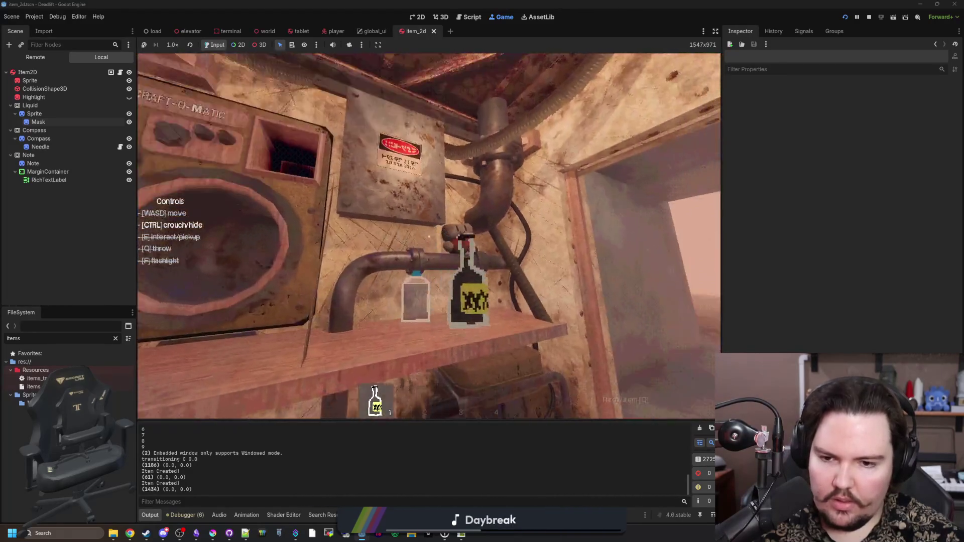
key("q")
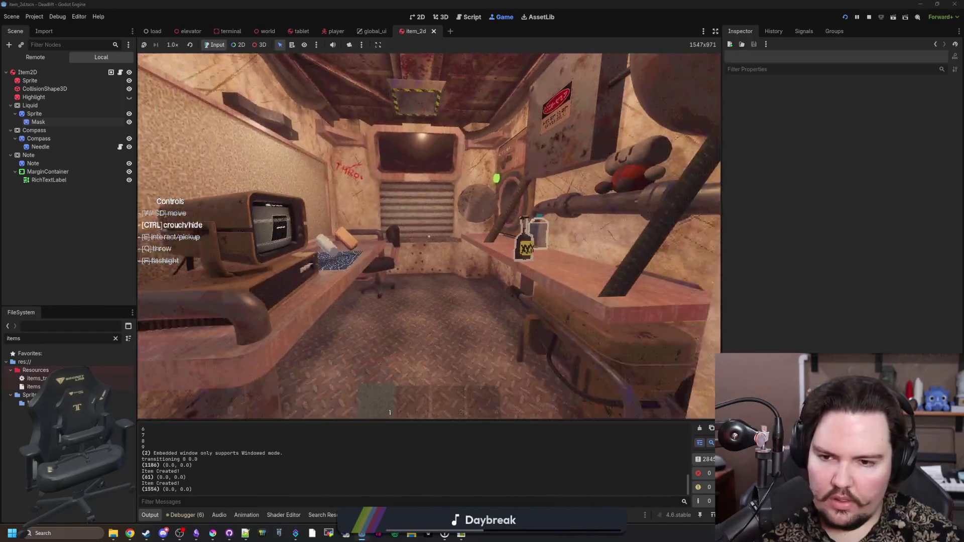
Use the computer terminal, pause and resume, then step back and return to it.
key("e")
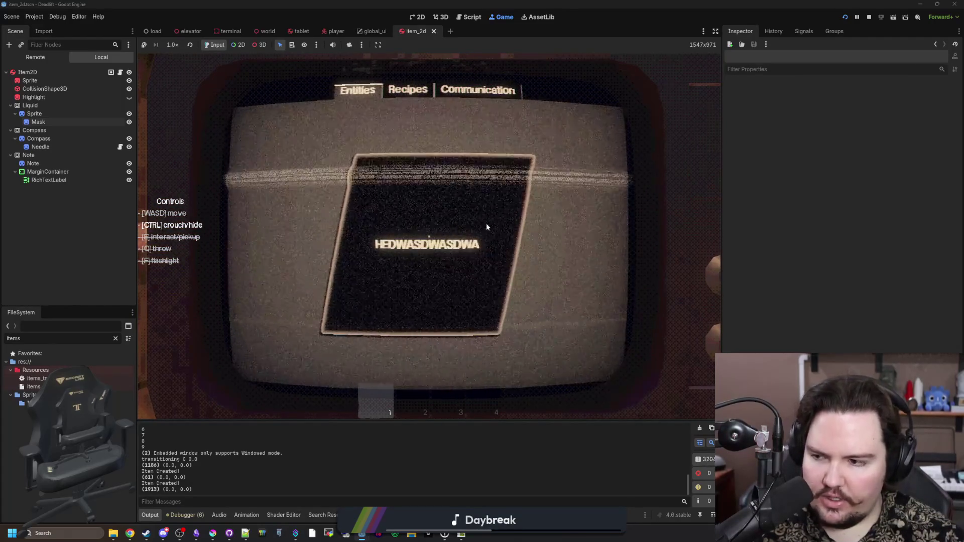
key("Escape")
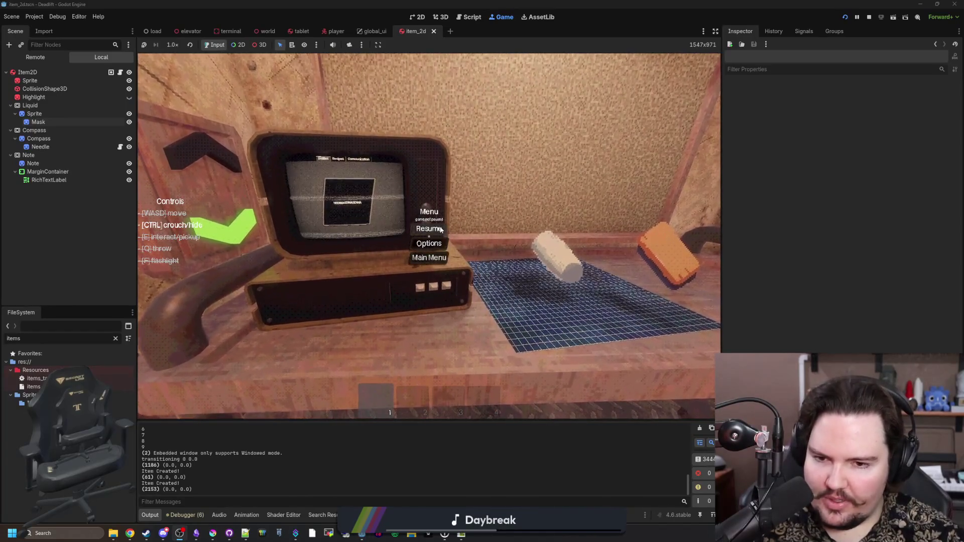
key("Escape")
key("e")
key("e")
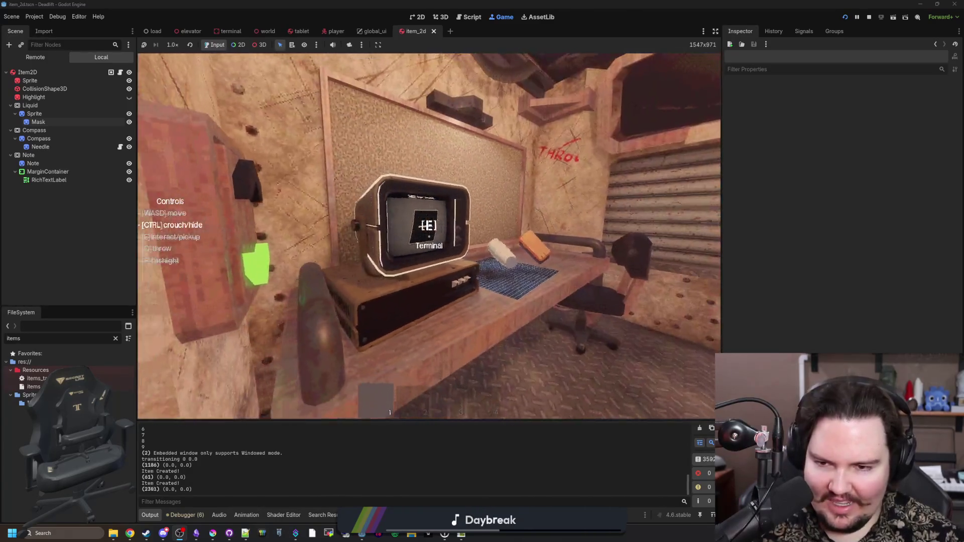
key("s")
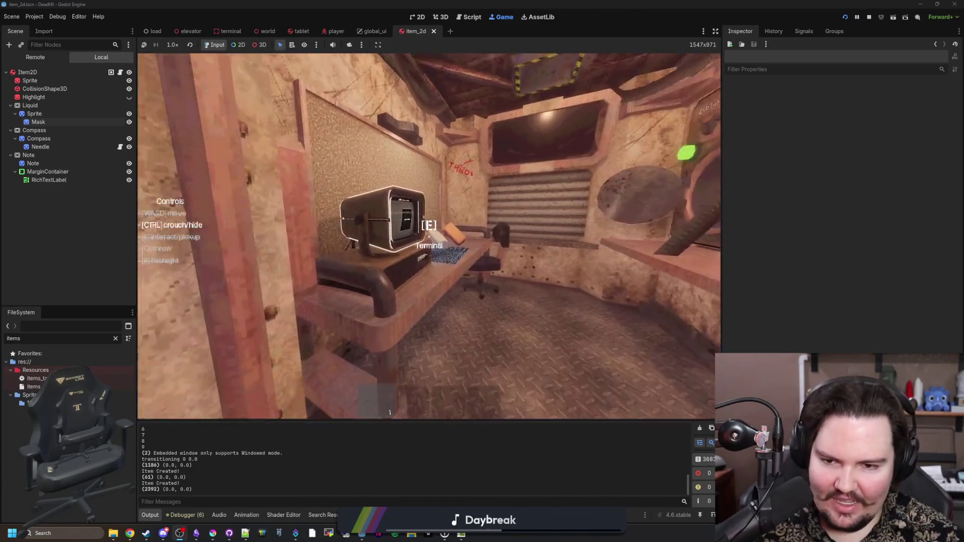
key("w")
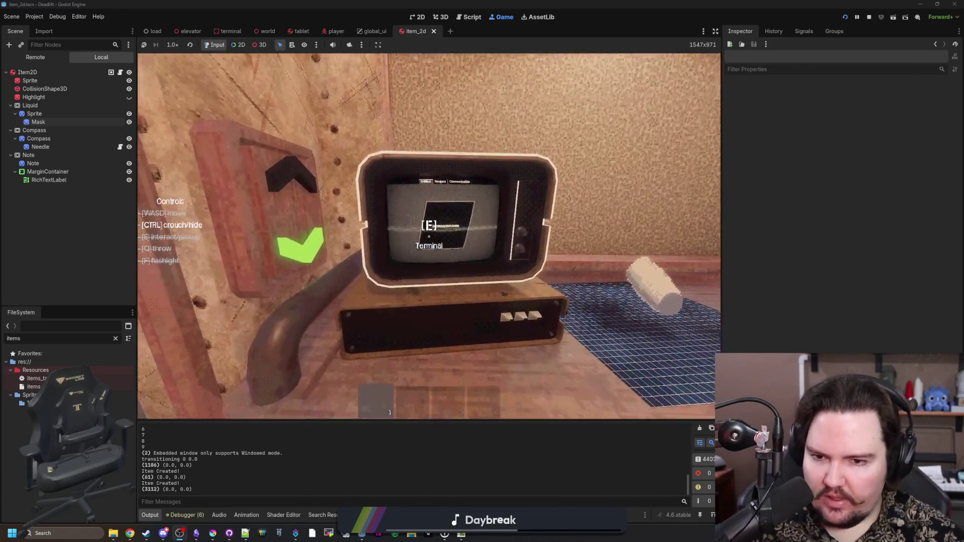
Walk out into the forest, pick up and throw a rock, then return downstairs and use the terminal.
key("shift+w")
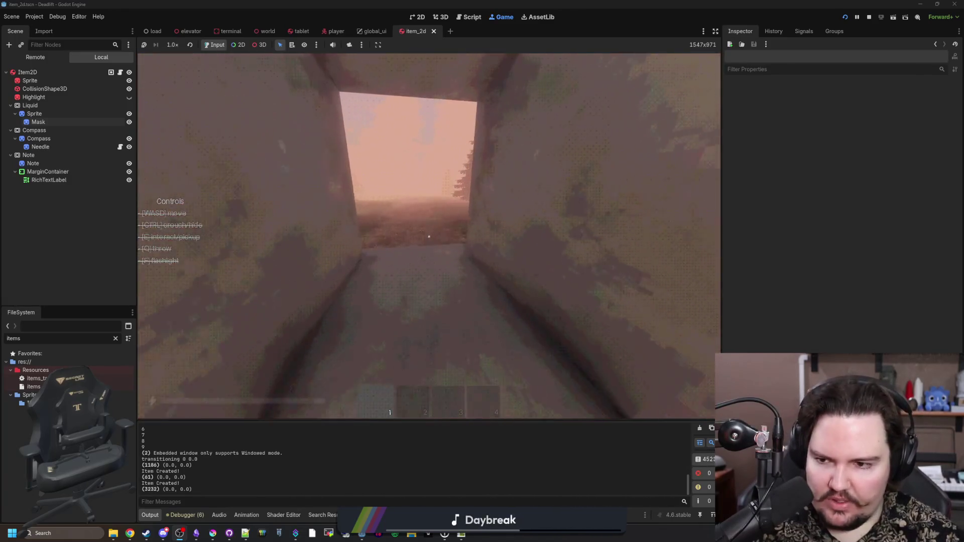
key("shift+w")
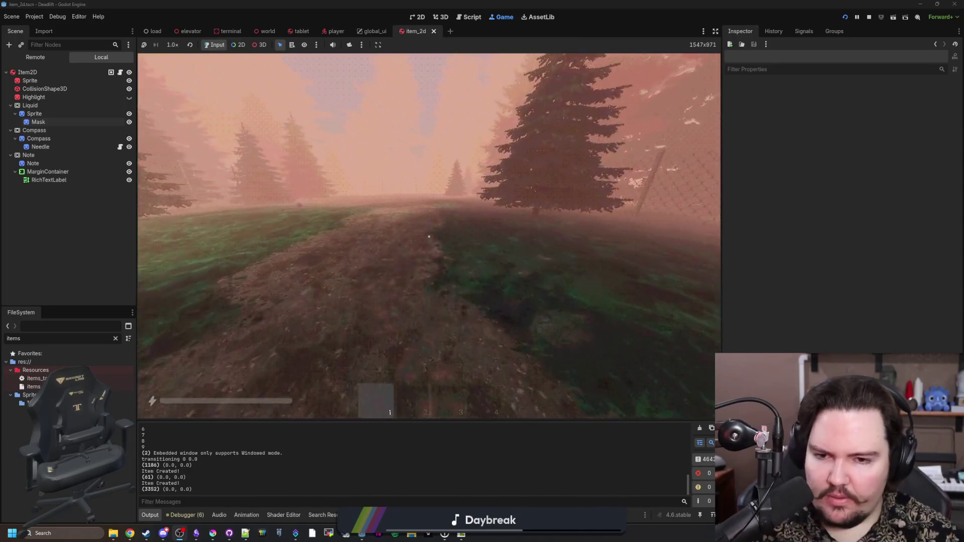
key("w")
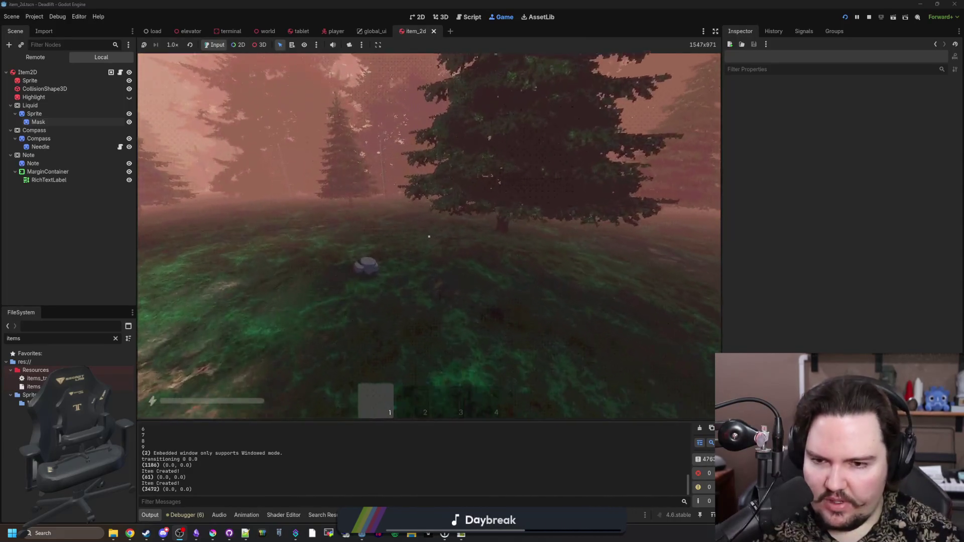
key("e")
key("shift+w")
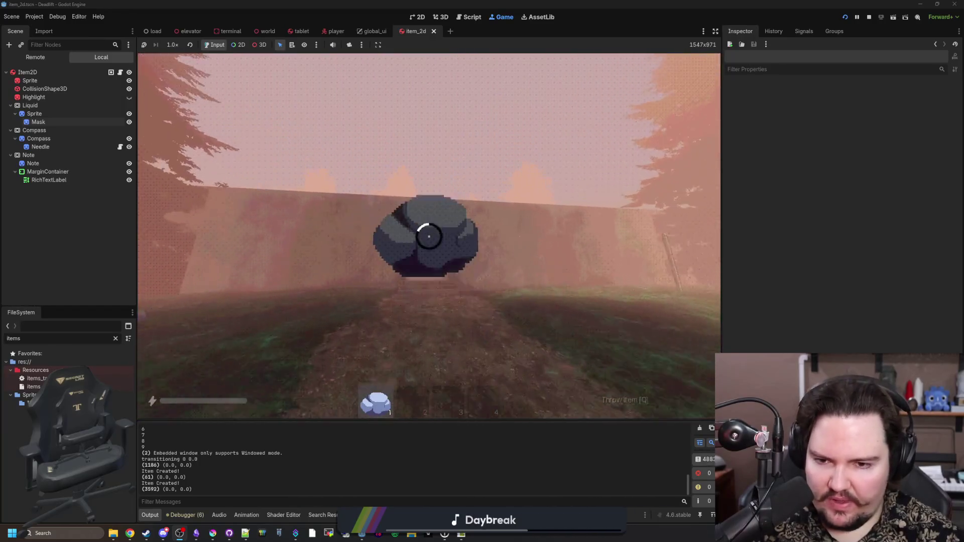
key("q")
key("w")
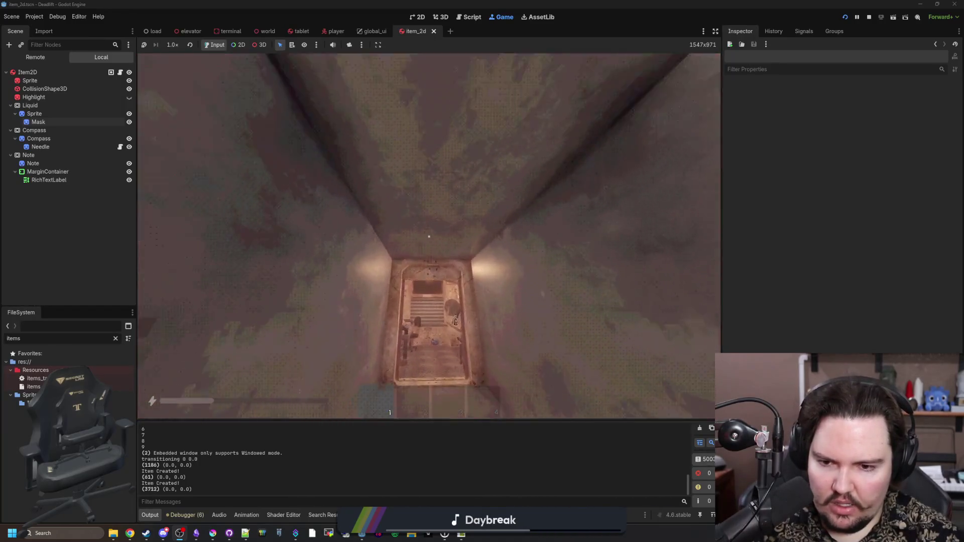
key("w")
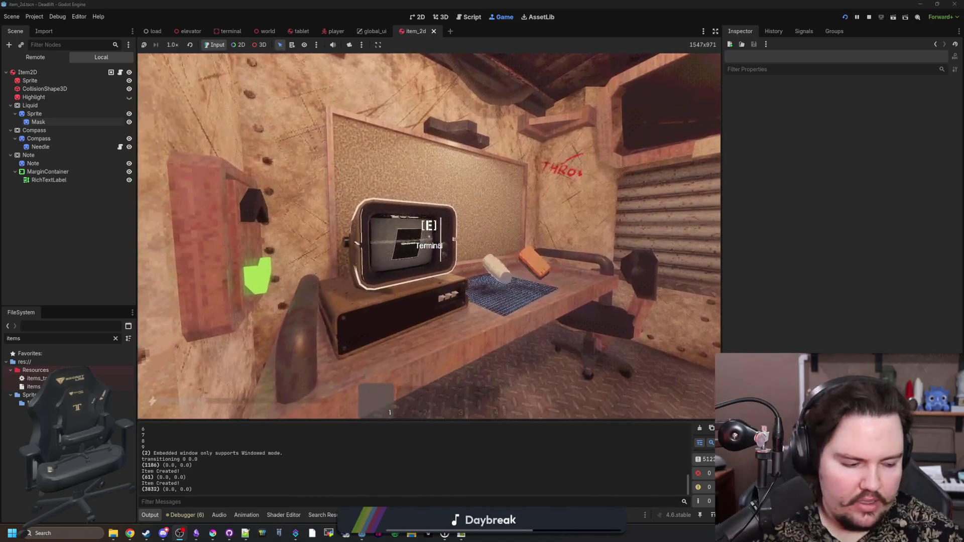
key("w")
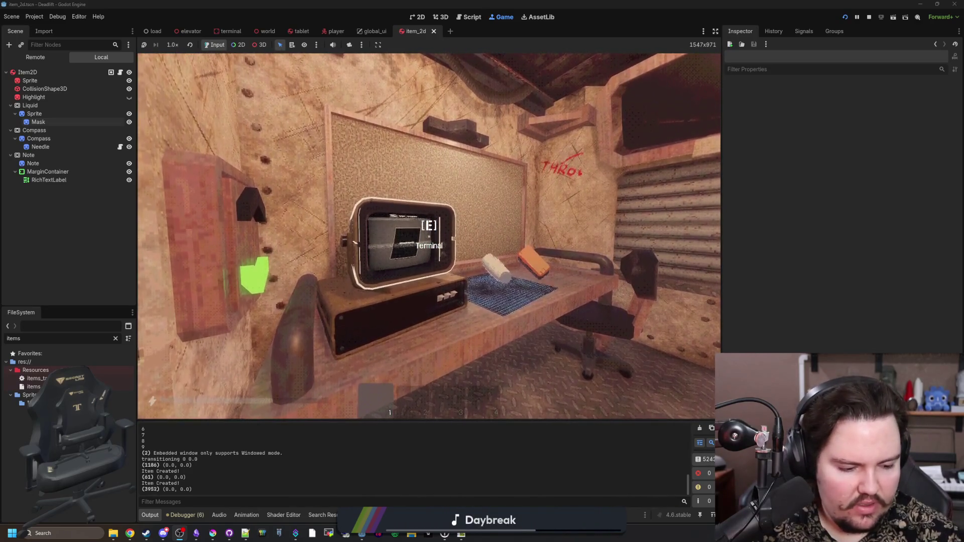
key("e")
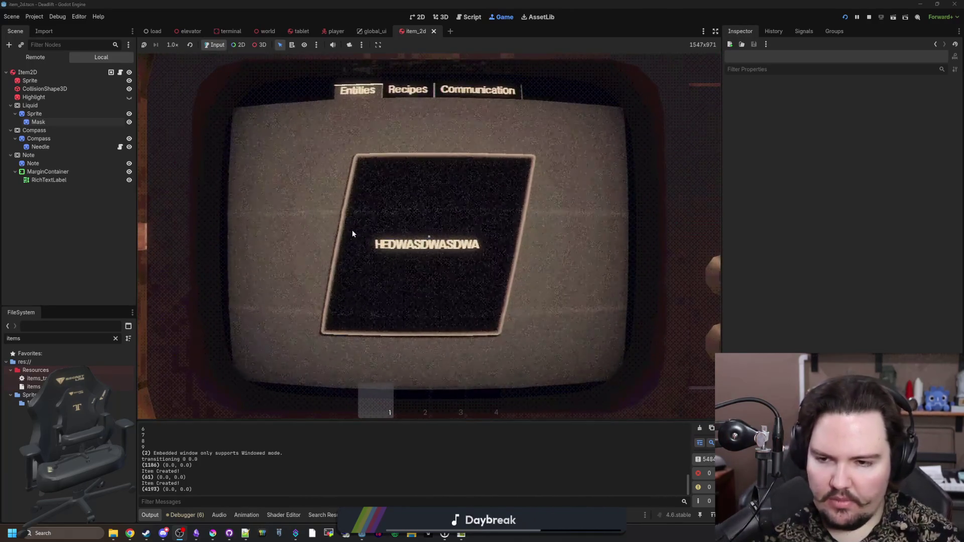
Leave the terminal and walk around the room to the water and wine bottles on the shelf.
key("Escape")
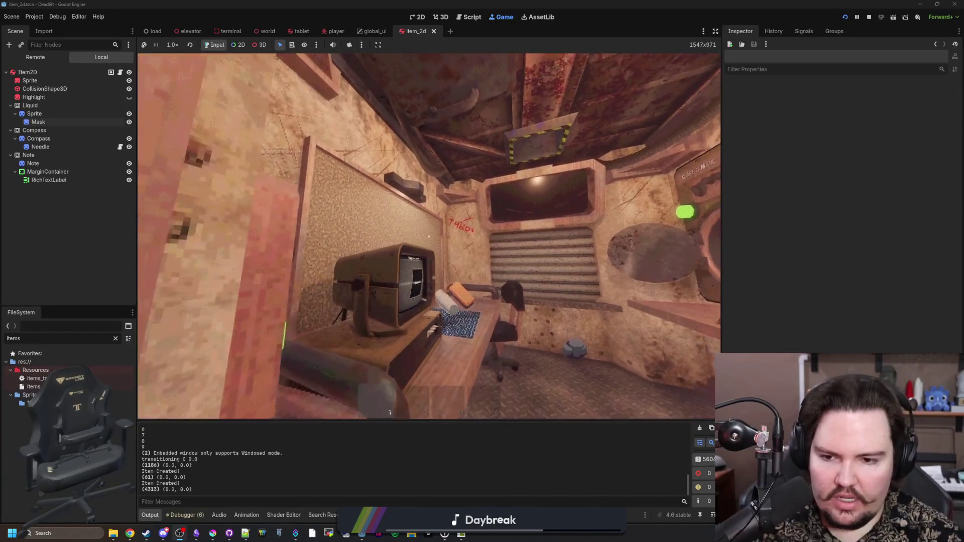
key("w")
key("w")
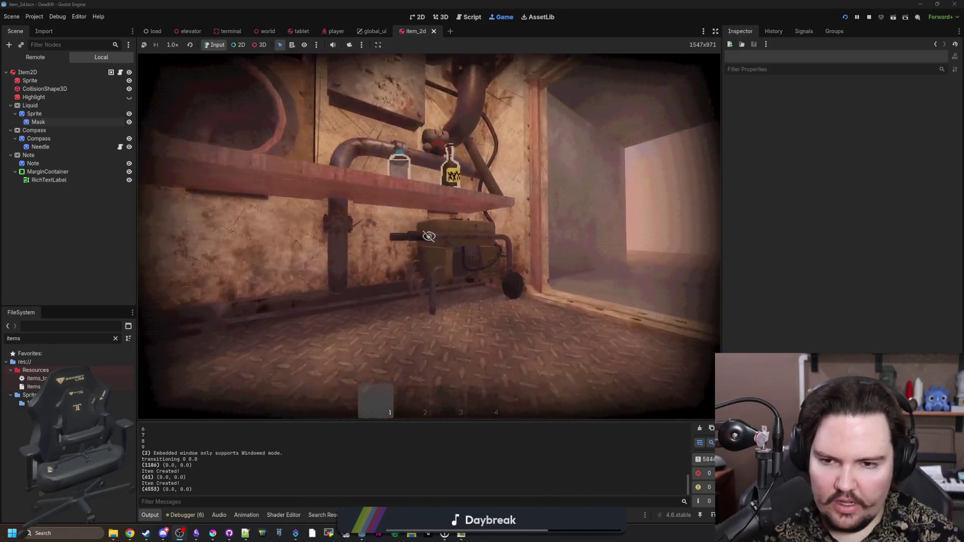
key("w")
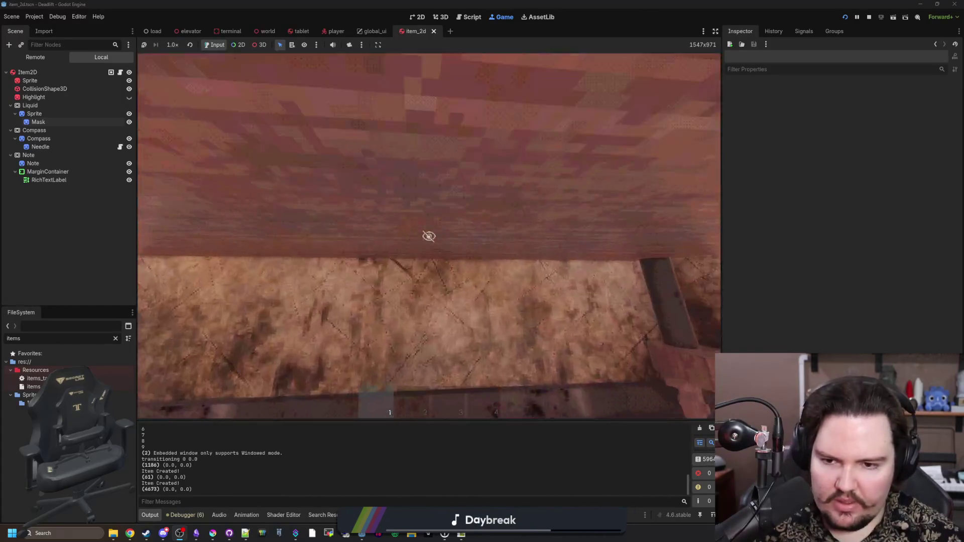
key("s")
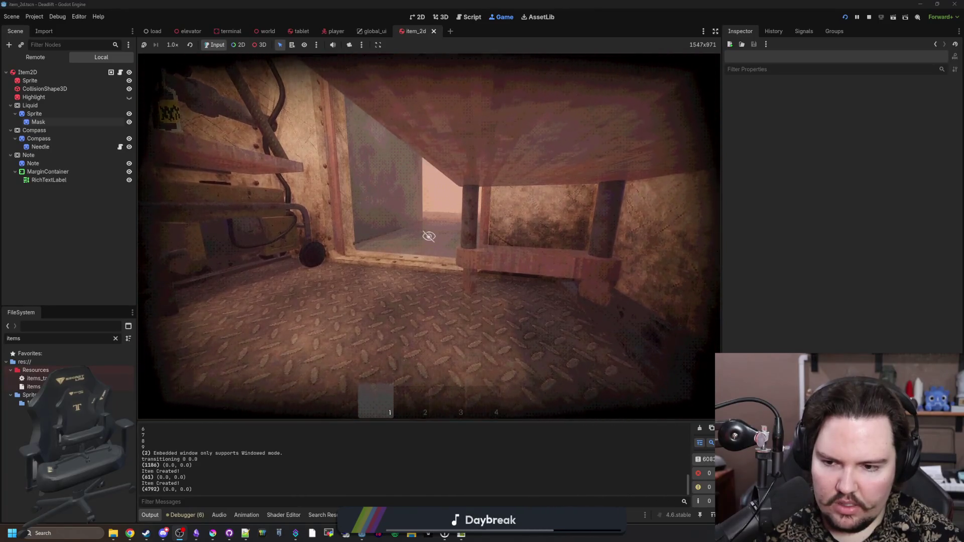
key("s")
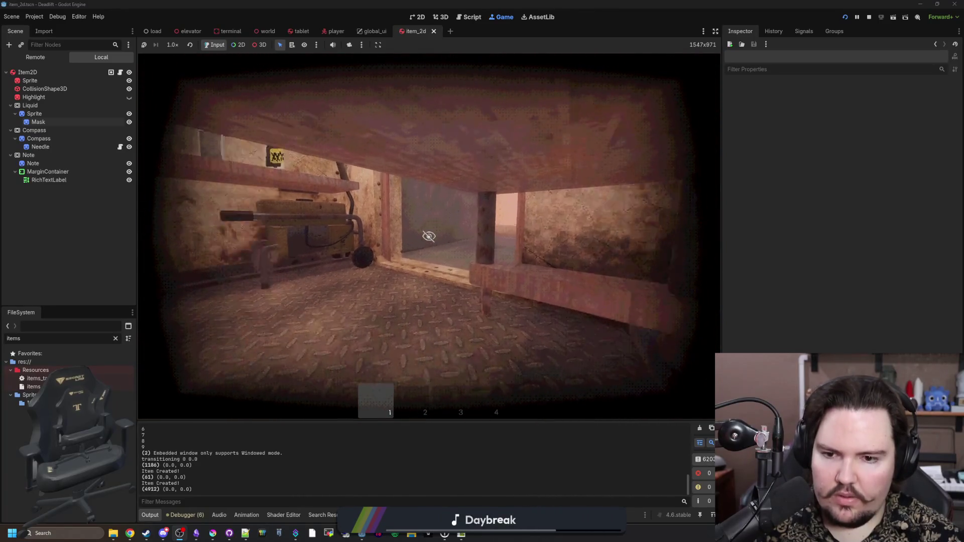
key("w")
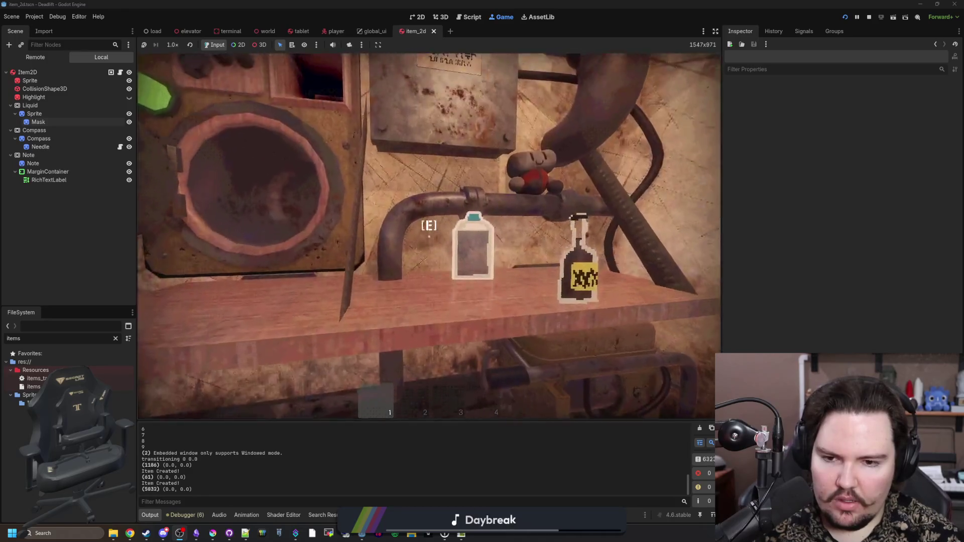
Chalk a figure on the floor, drop the chalk, pause the game and bring up wine.png in Krita.
mouse_move(430, 236)
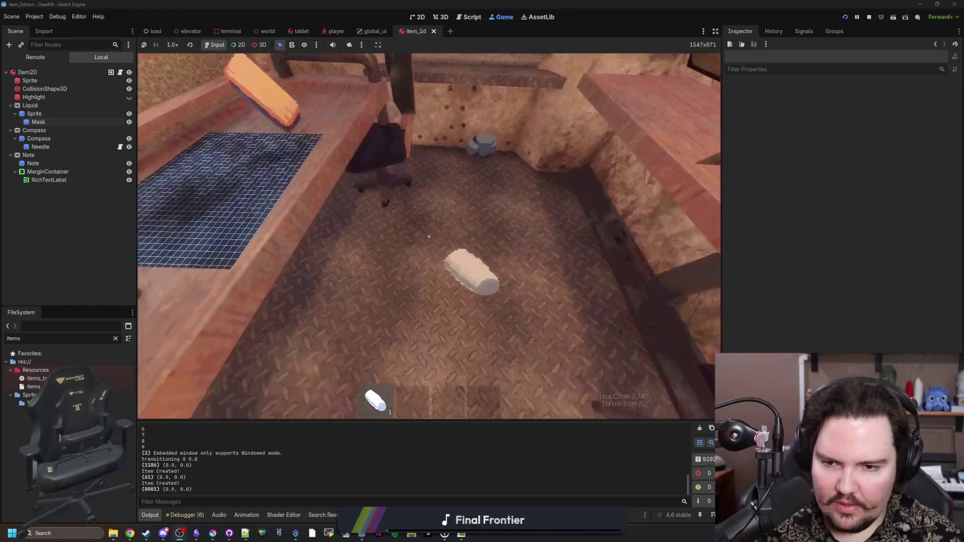
left_click_drag(429, 236, 429, 236)
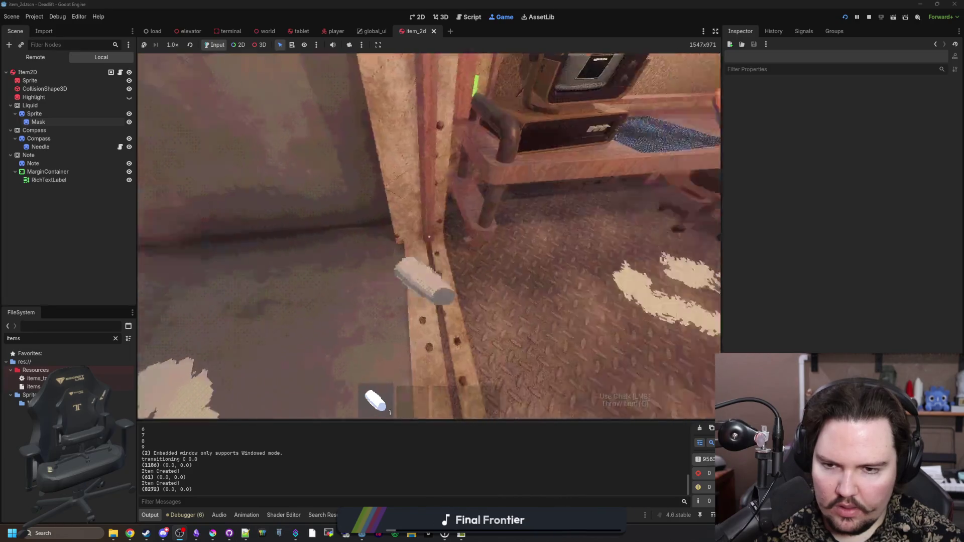
key("q")
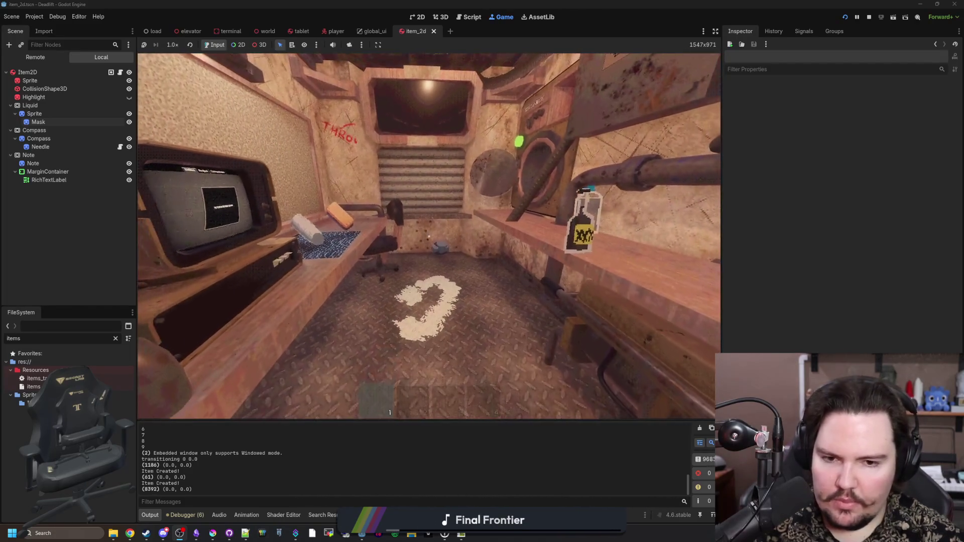
key("w")
key("s")
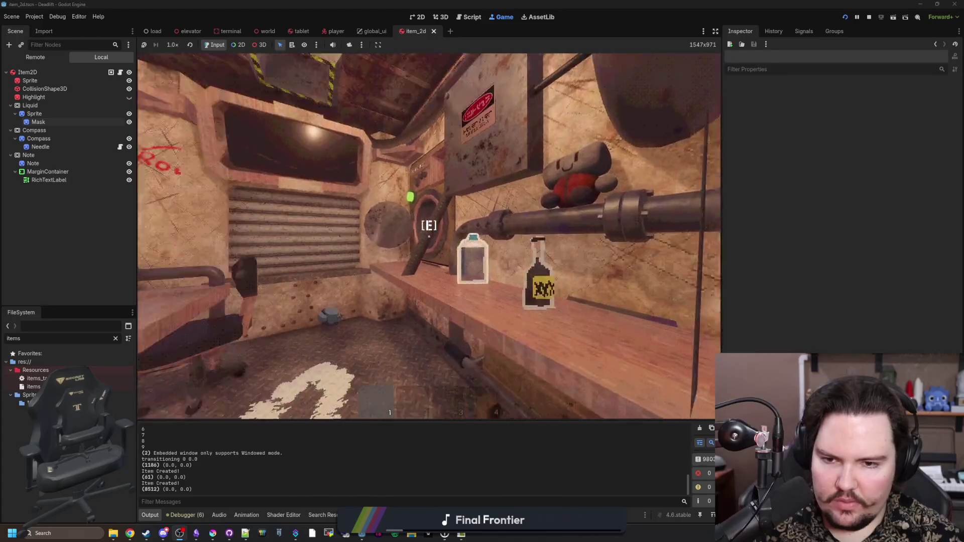
key("w")
key("Escape")
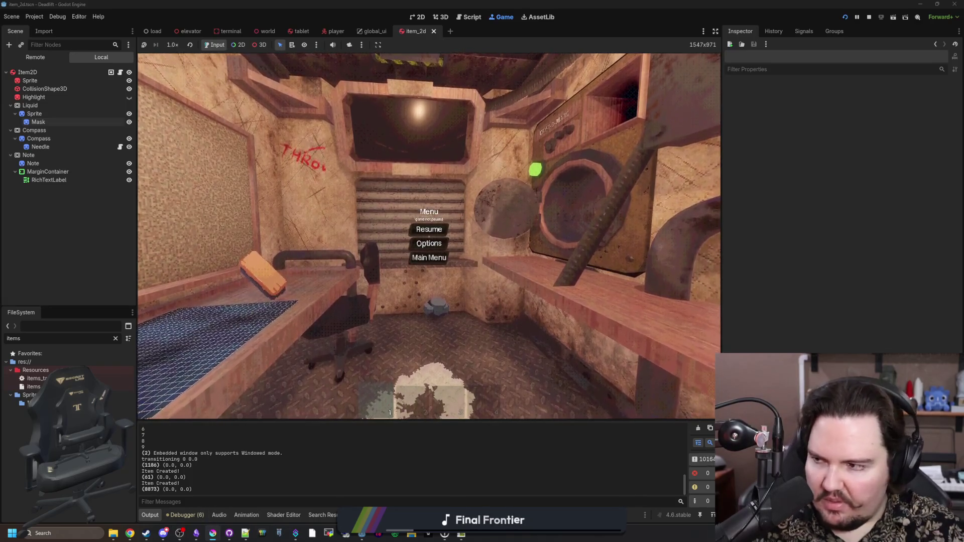
left_click(214, 532)
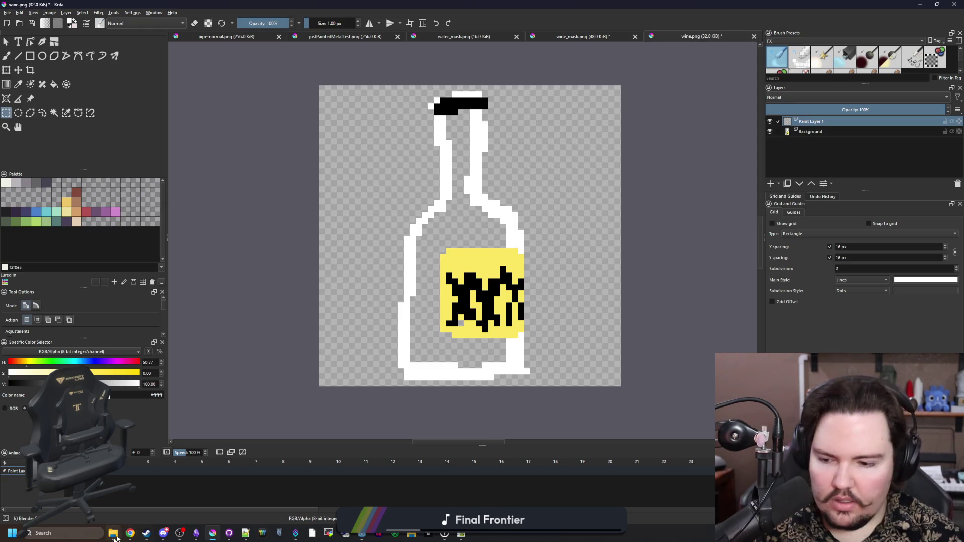
Bring forward the Chrome window showing Google Images results for '90s digital camera'.
mouse_move(125, 534)
left_click(615, 490)
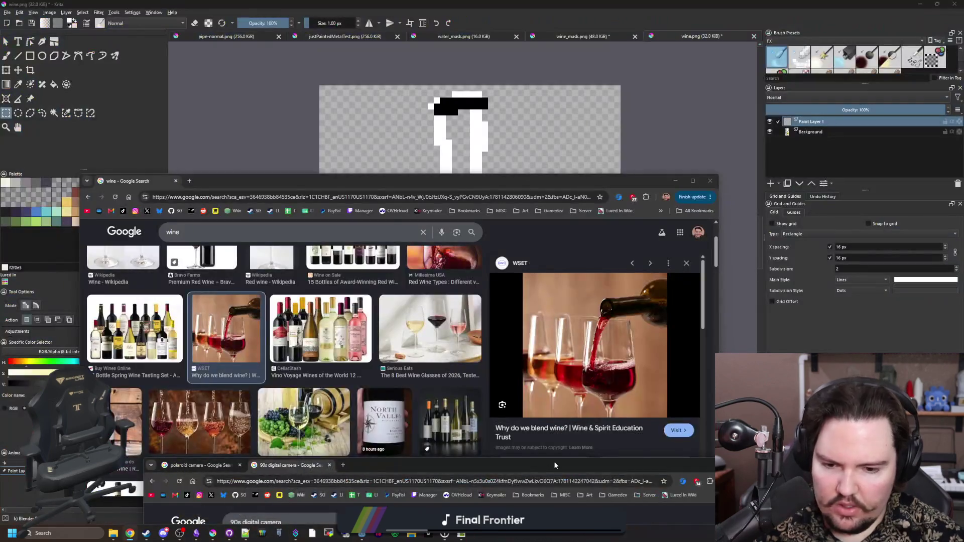
left_click(542, 489)
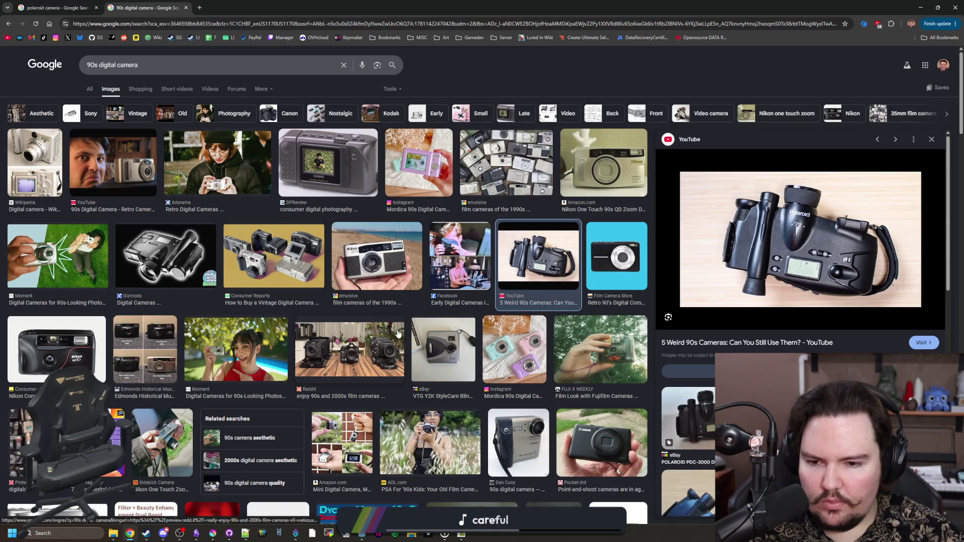
scroll(302, 308, "down", 3)
scroll(301, 308, "down", 1)
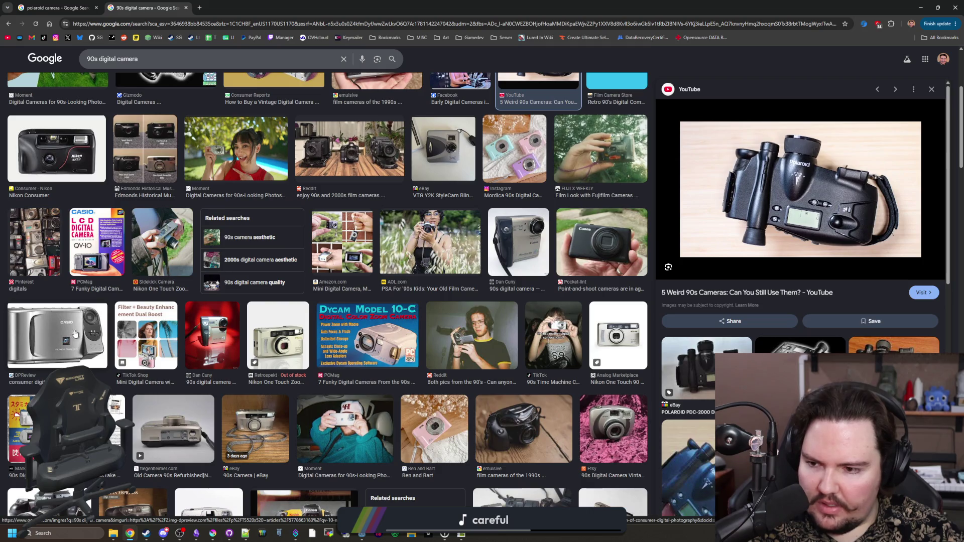
scroll(92, 317, "up", 4)
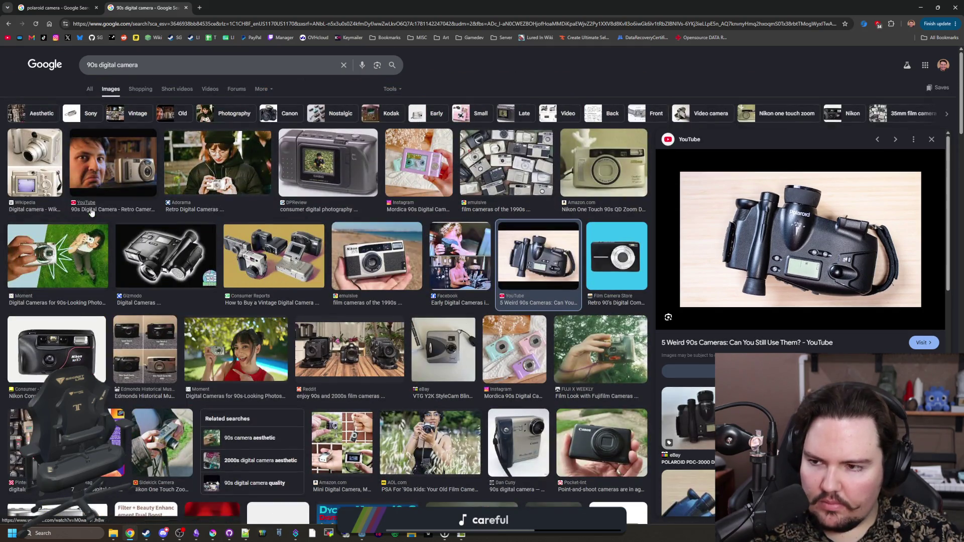
left_click(208, 248)
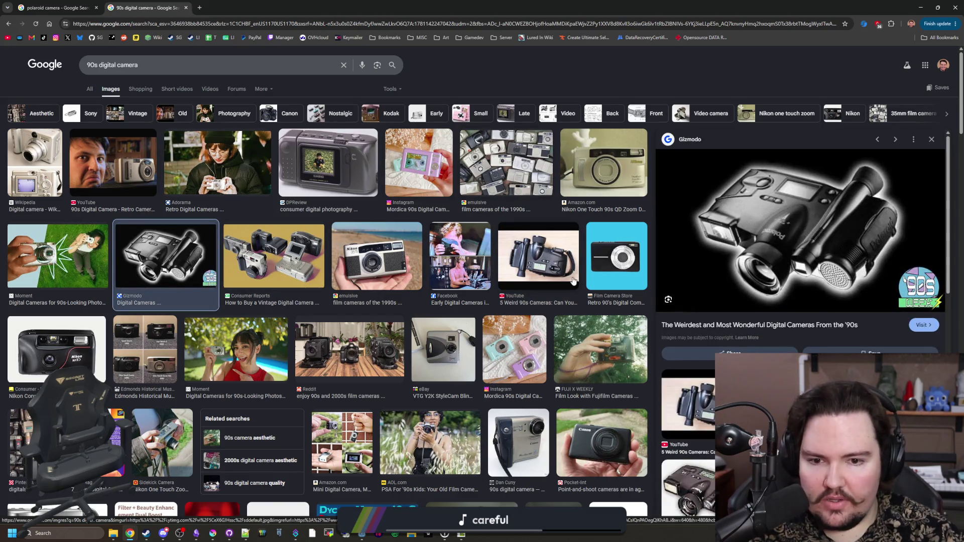
left_click(546, 261)
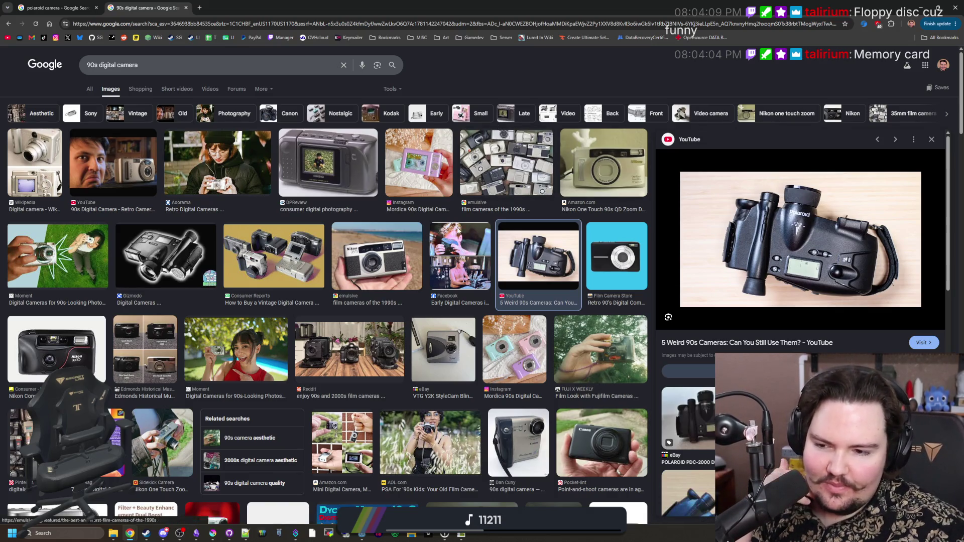
scroll(351, 336, "down", 5)
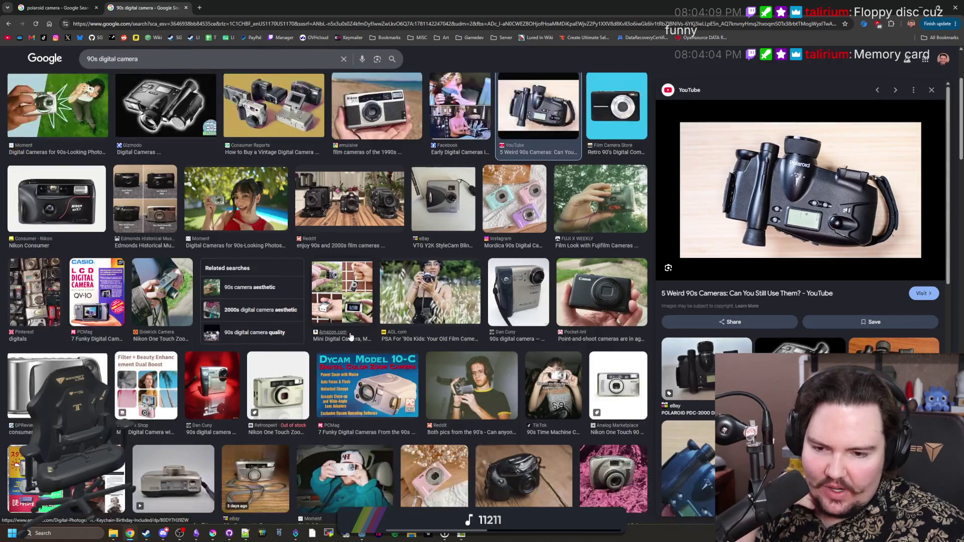
scroll(351, 336, "down", 4)
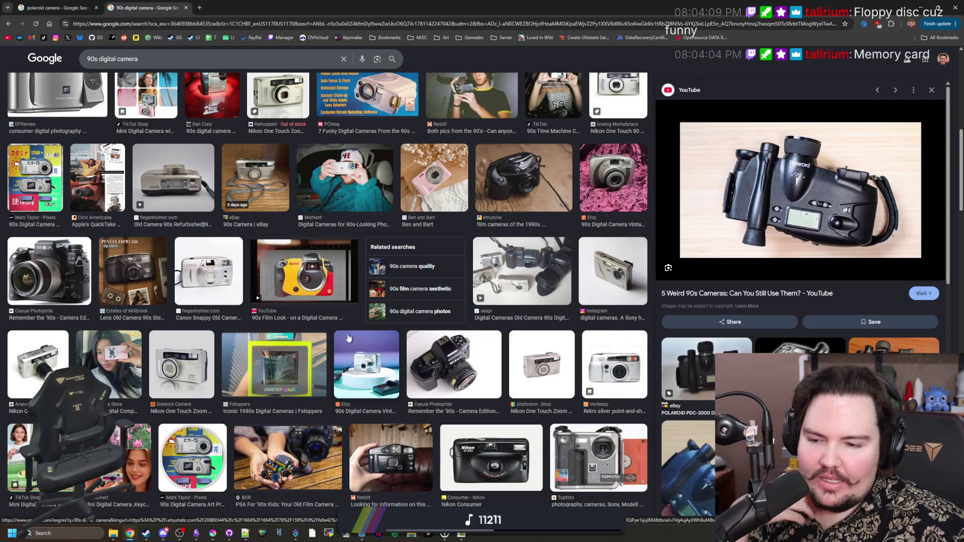
scroll(349, 338, "up", 10)
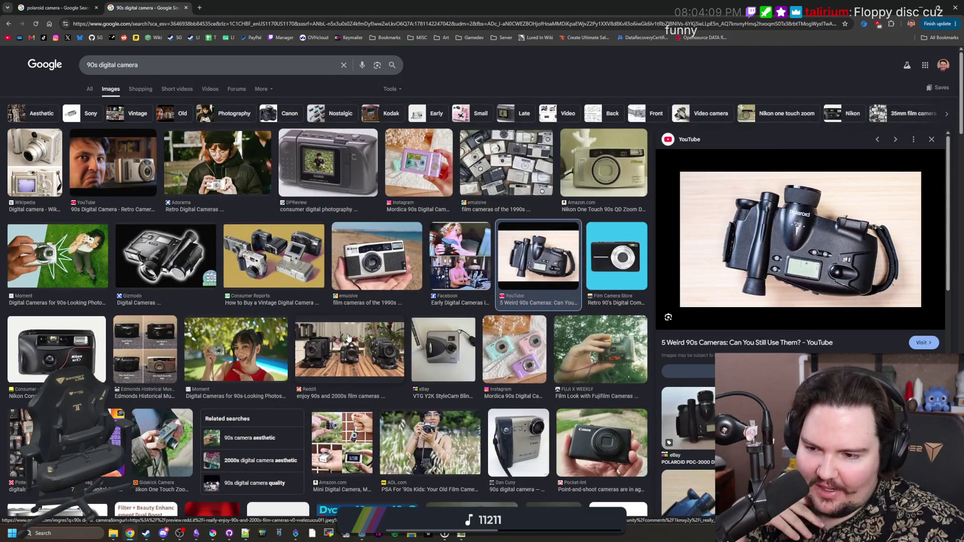